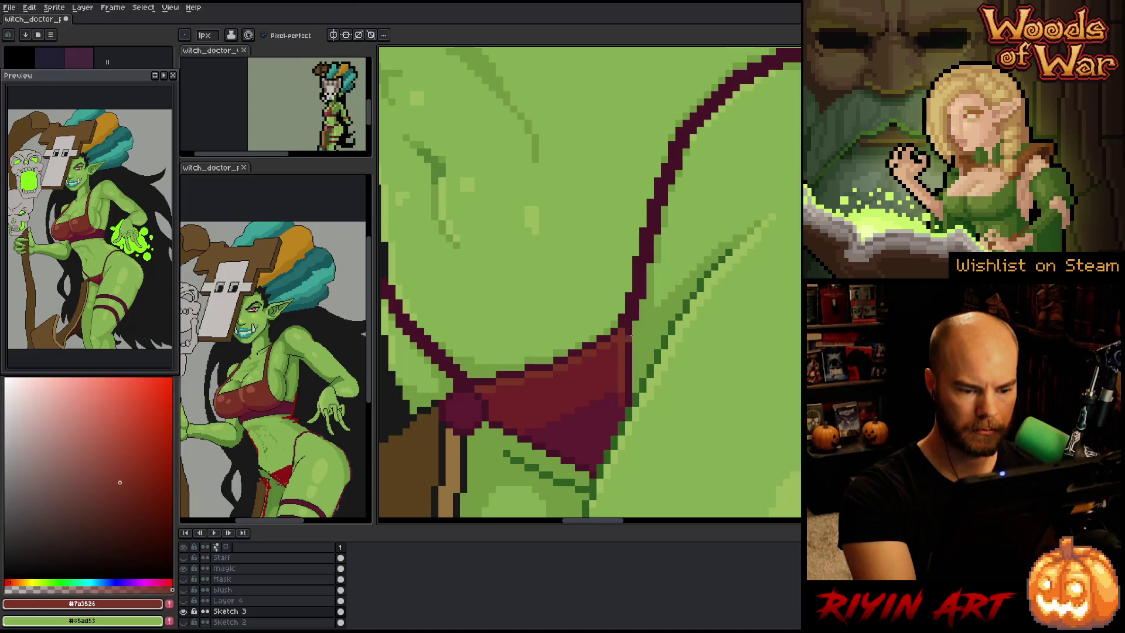
Eyedrop the dark maroon and add a pixel on the bikini's lower edge
scroll(609, 226, up, 2)
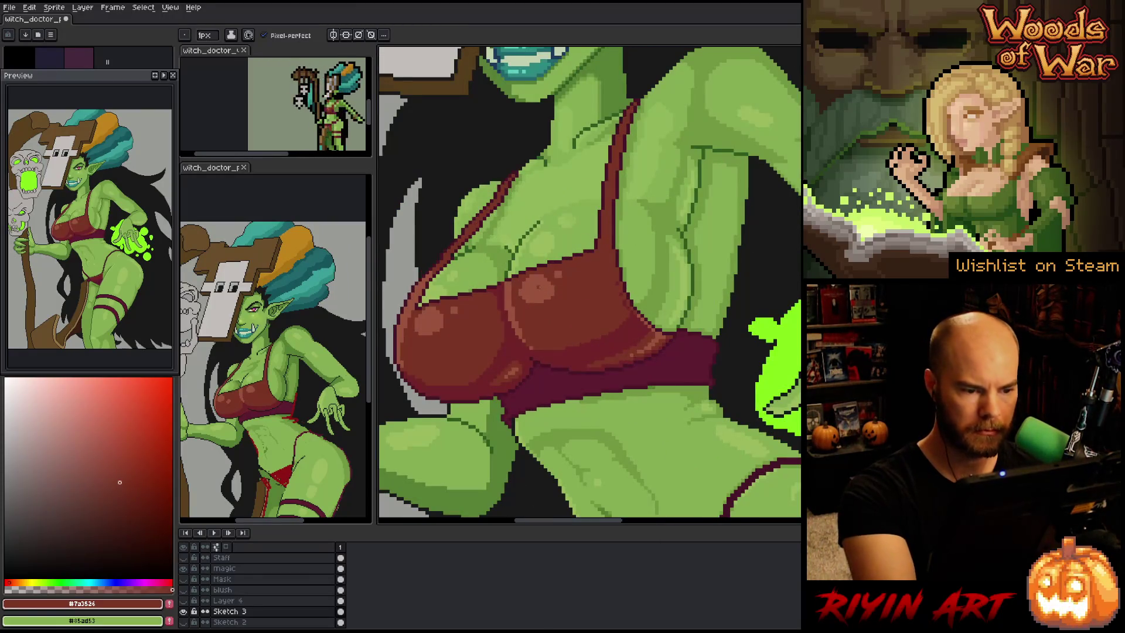
scroll(589, 285, down, 4)
scroll(609, 351, up, 5)
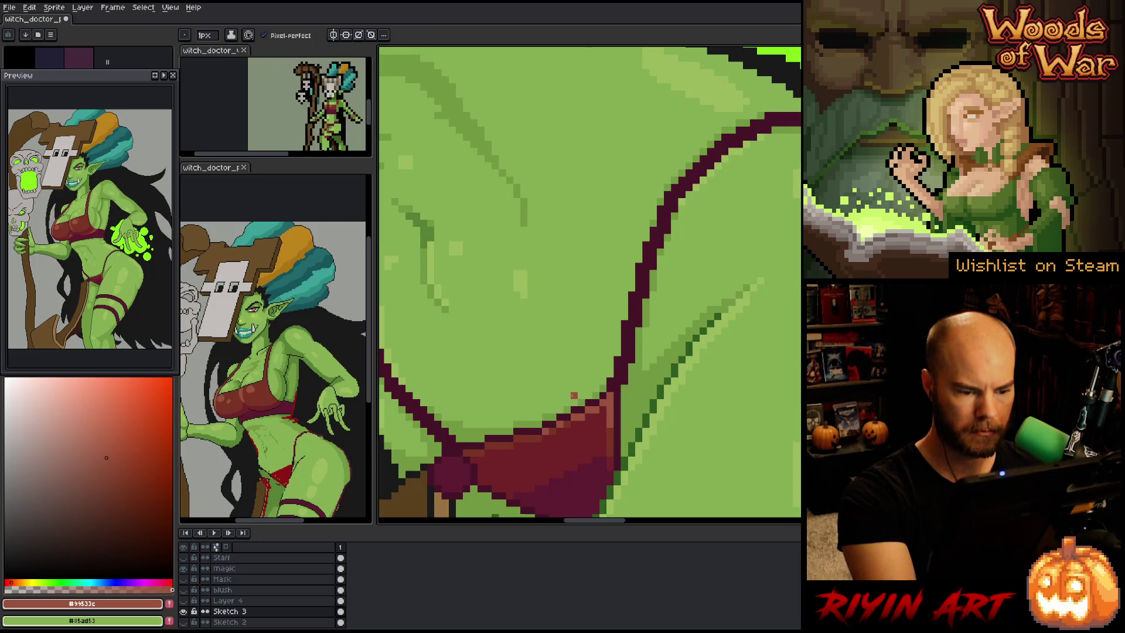
scroll(540, 431, down, 4)
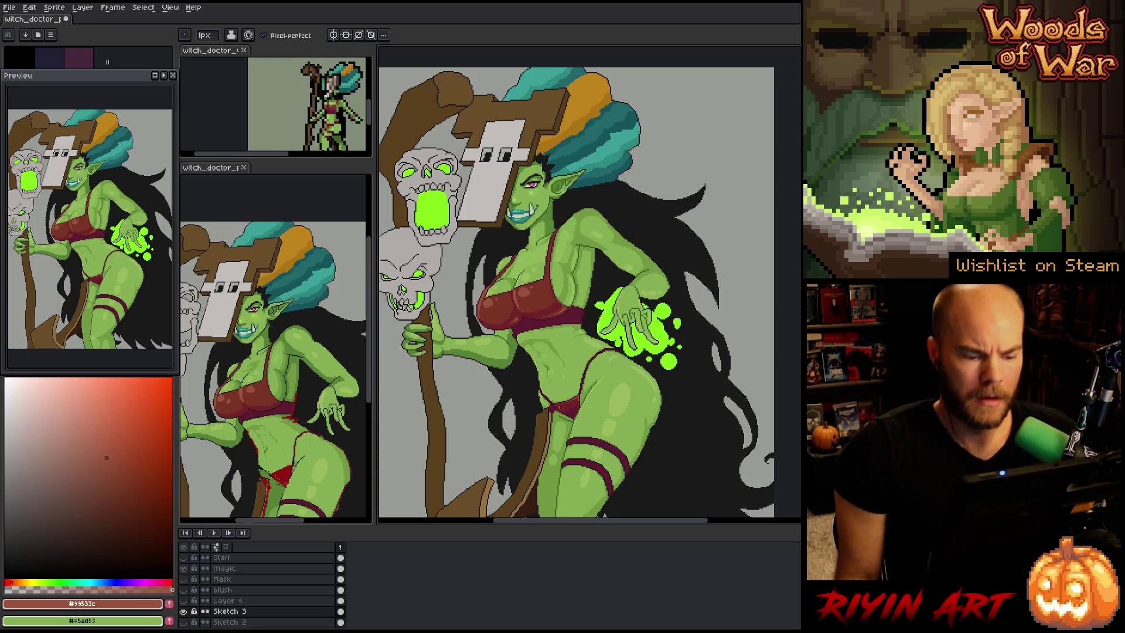
scroll(577, 398, up, 1)
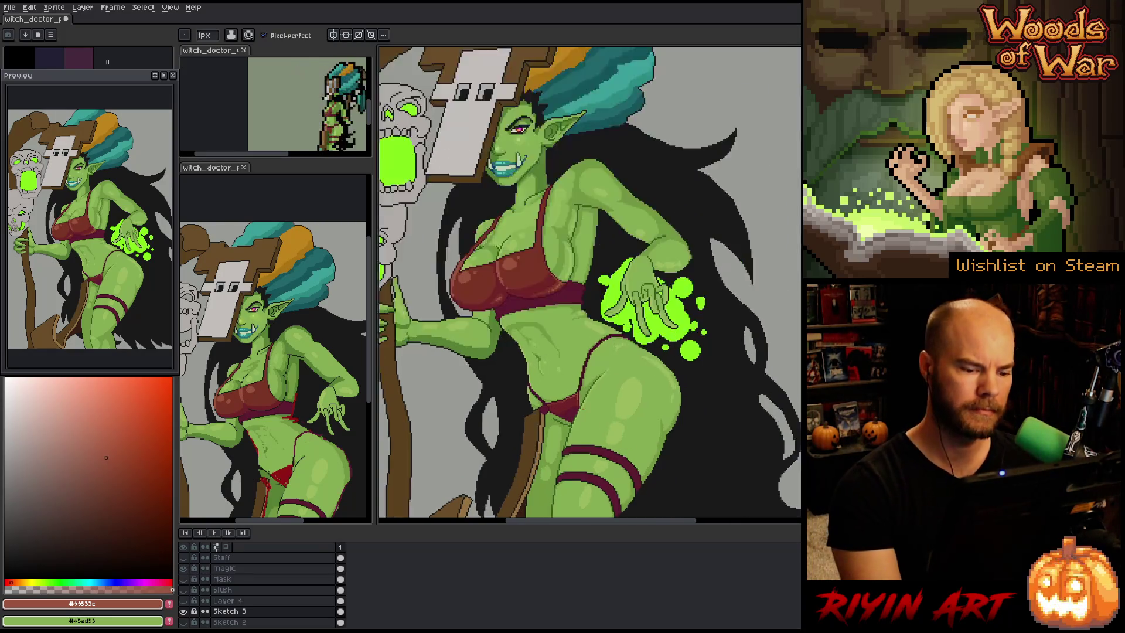
scroll(571, 410, up, 4)
alt+click(502, 394)
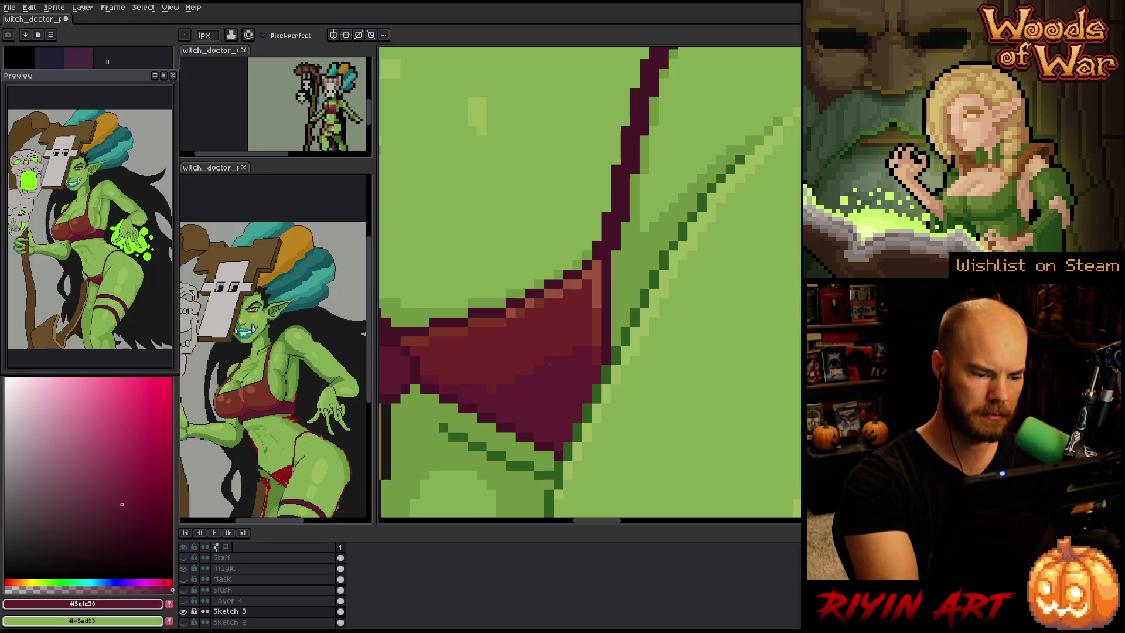
click(596, 399)
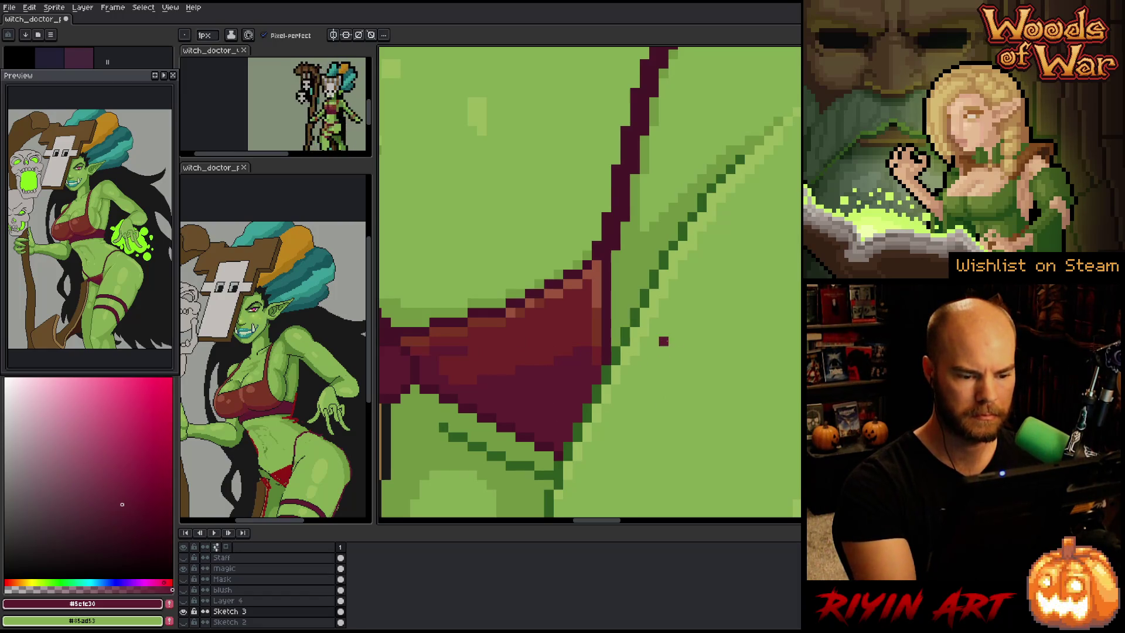
Re-sample maroon #712428 and dark maroon #5c1c30, zoom out, and save the sprite
alt+click(605, 340)
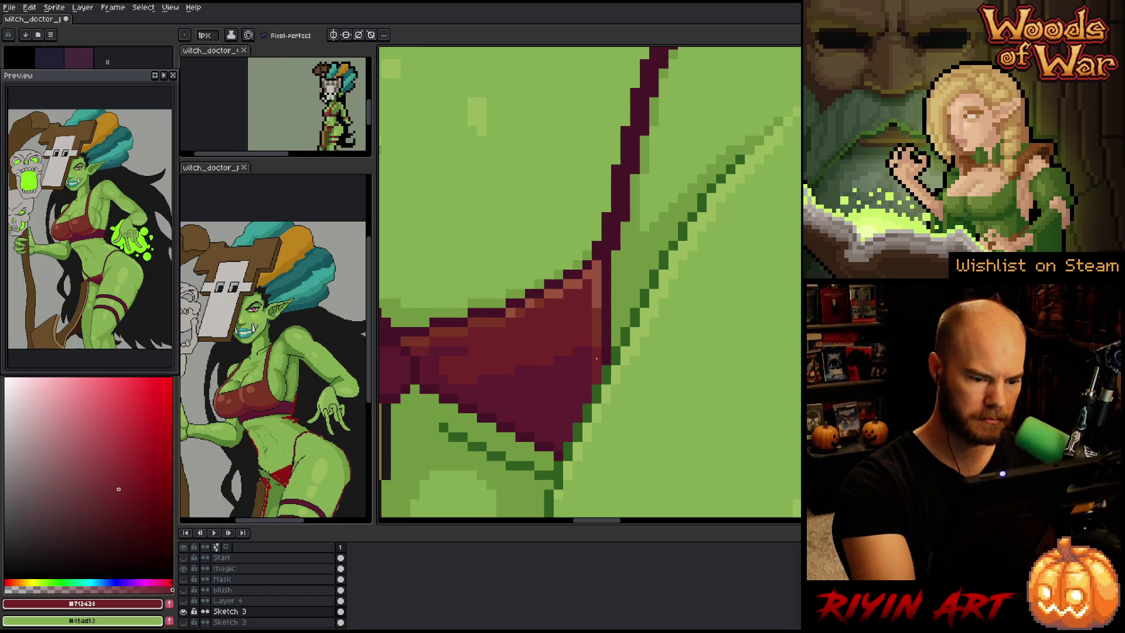
alt+click(593, 381)
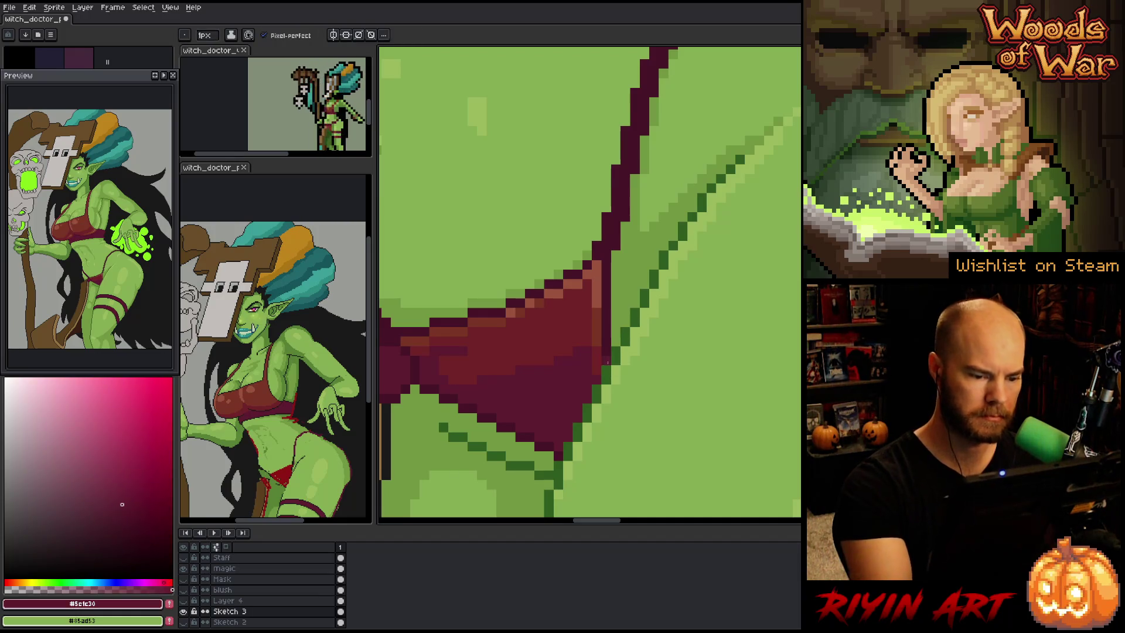
scroll(607, 362, down, 3)
scroll(607, 362, down, 1)
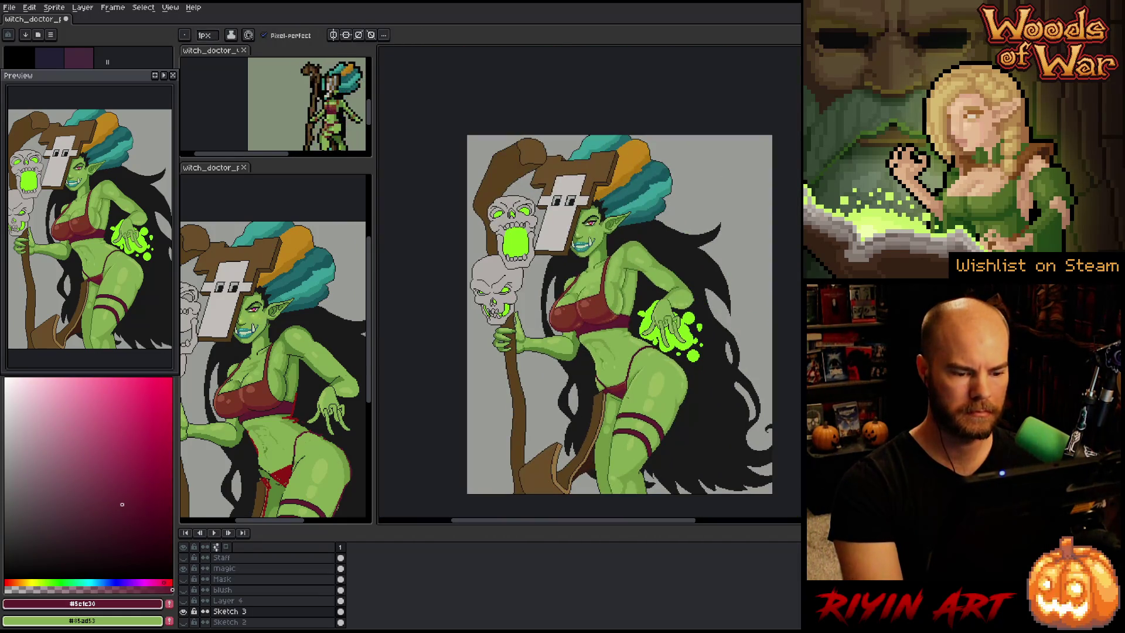
scroll(622, 391, up, 2)
key(ctrl+s)
Zoom in on the bikini bottom and sample the maroon #712428
right_click(543, 287)
key(Escape)
scroll(605, 349, up, 3)
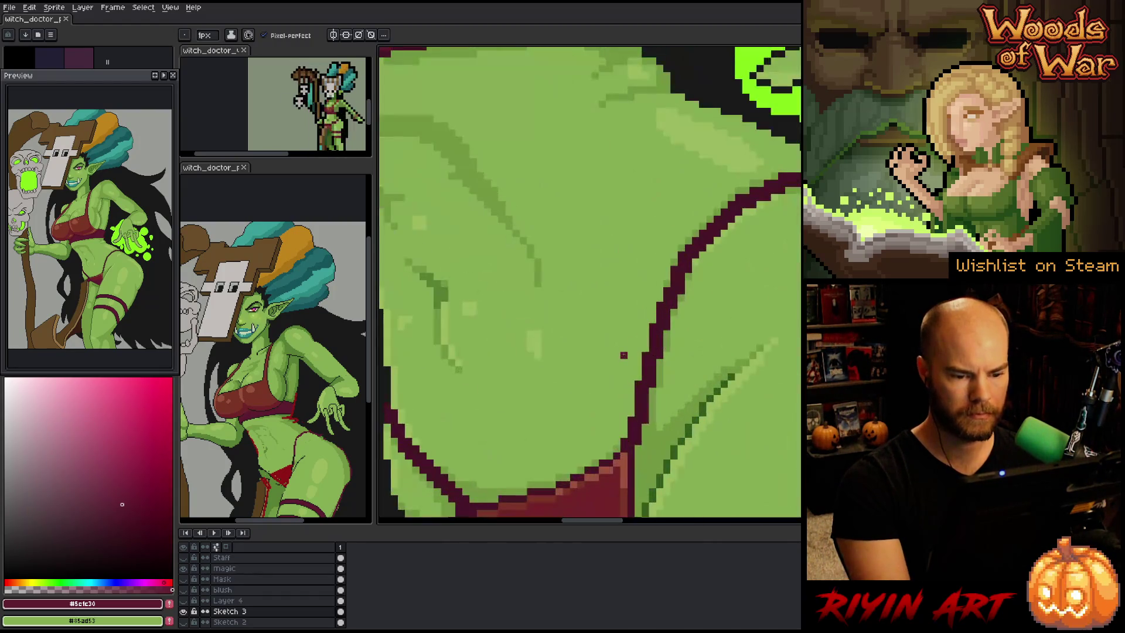
scroll(605, 348, down, 4)
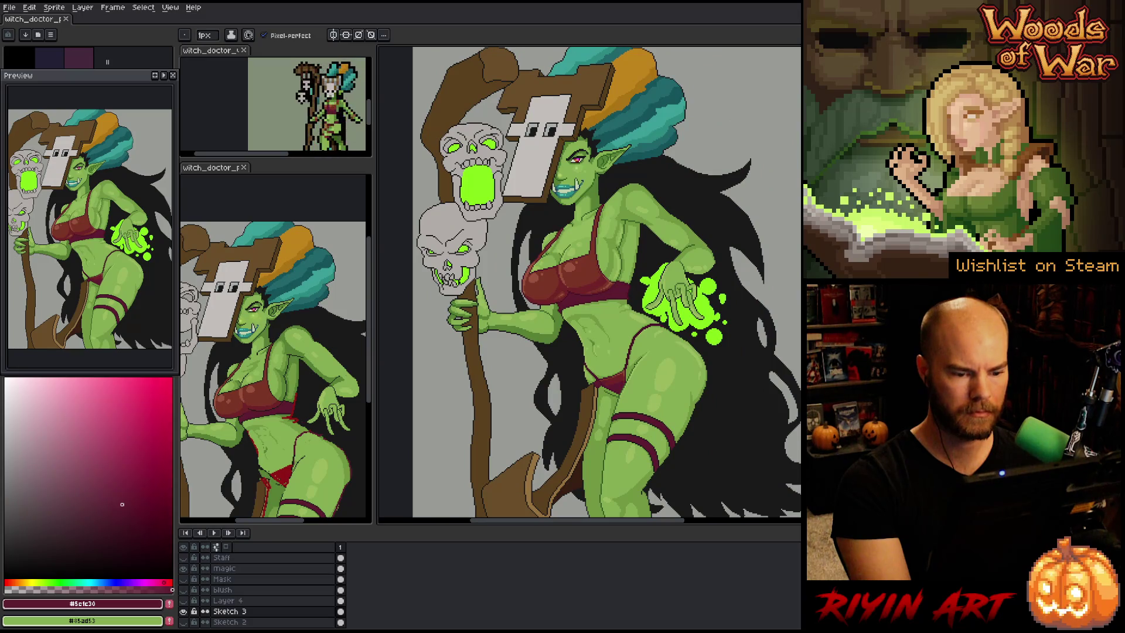
scroll(680, 369, up, 3)
scroll(525, 454, up, 1)
alt+click(525, 455)
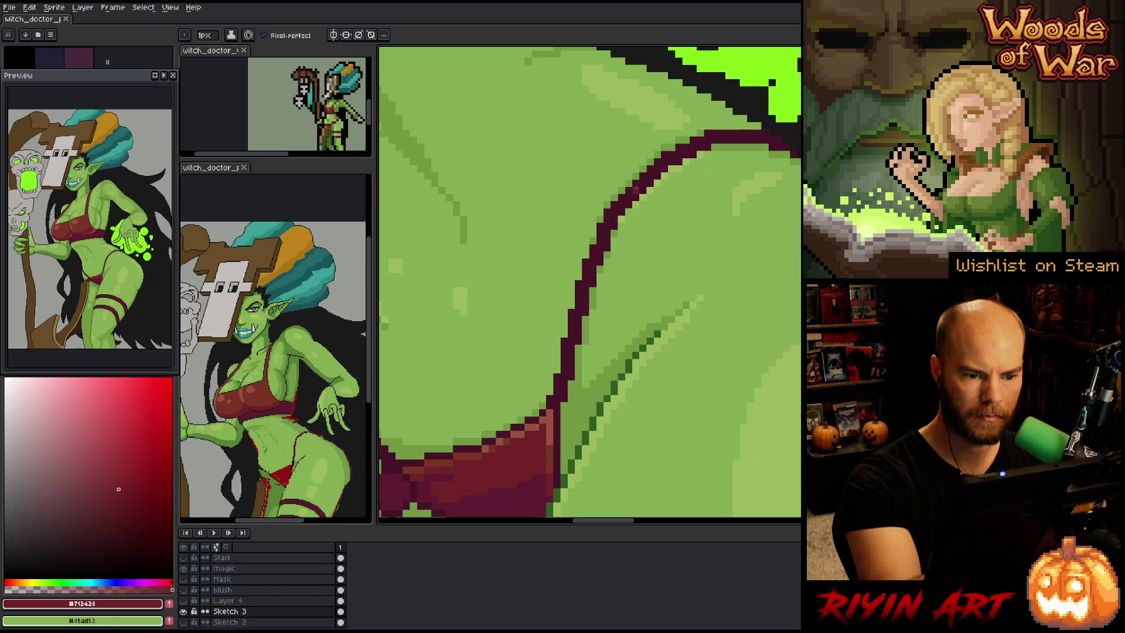
Select the connected maroon outline with Magic Wand and pencil-edit the hip outline
drag(634, 189, 540, 360)
key(w)
click(519, 332)
key(b)
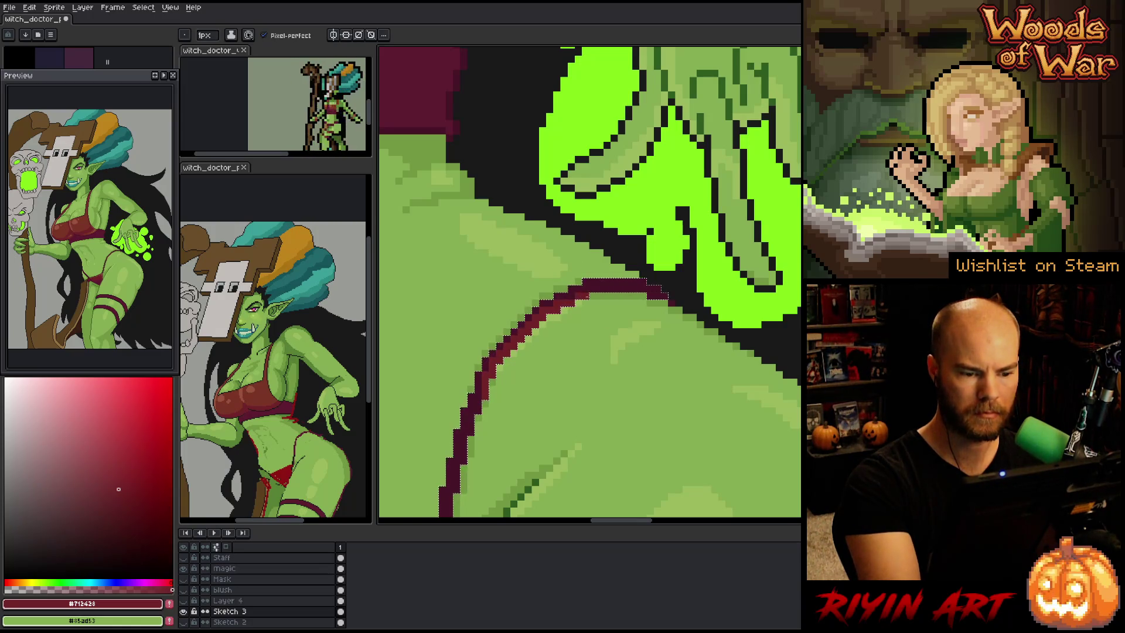
drag(607, 401, 764, 228)
drag(572, 372, 686, 429)
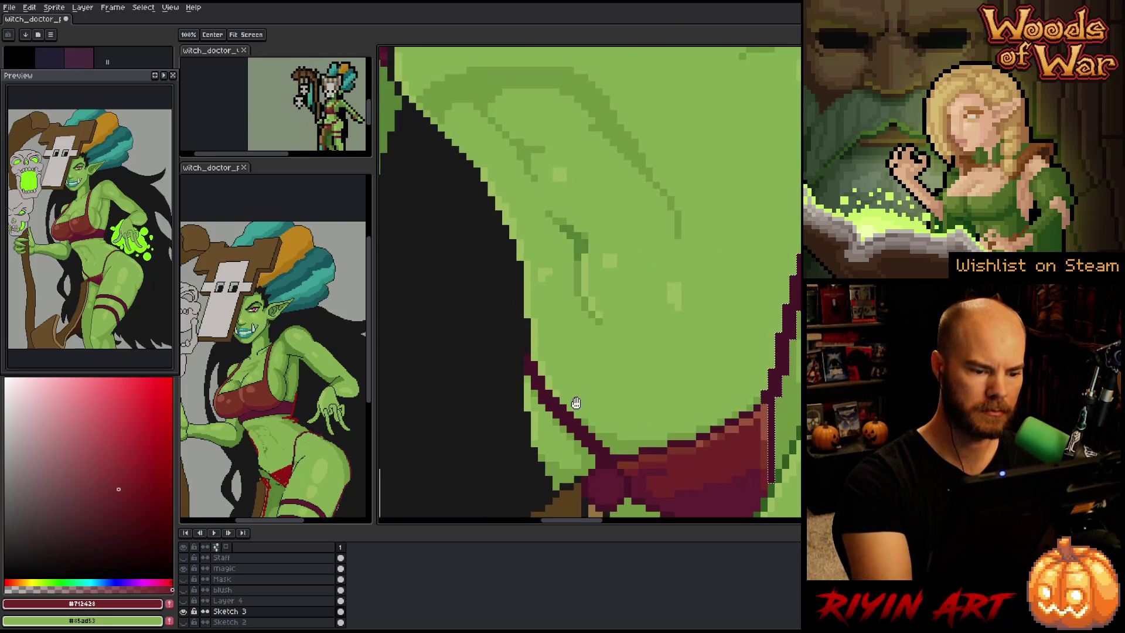
key(w)
key(b)
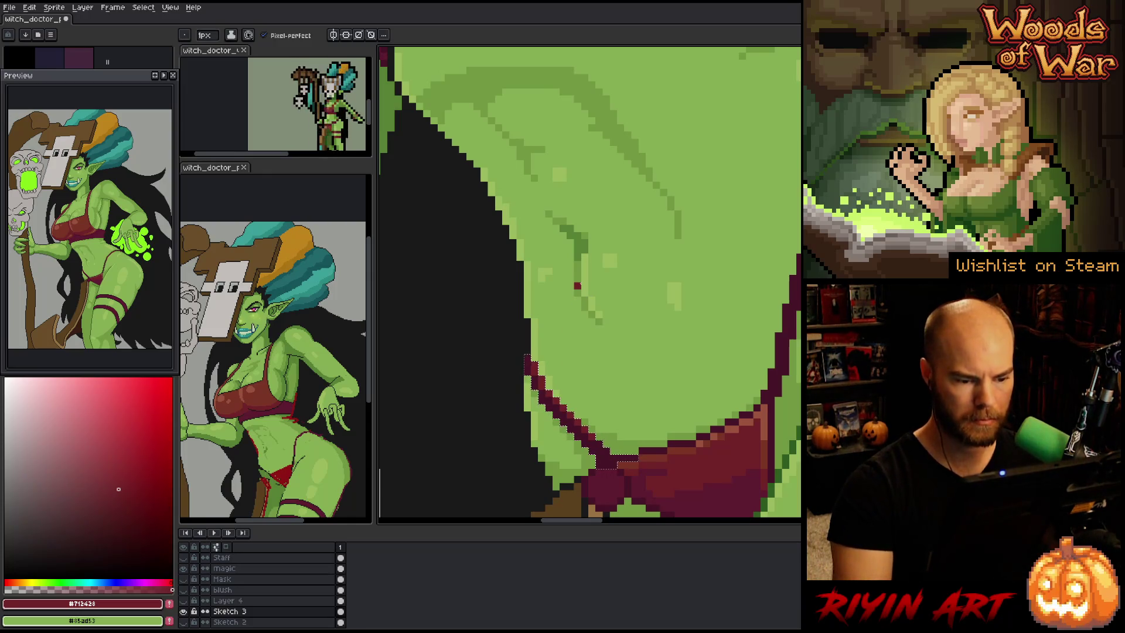
Sample brown-red #7a3526 and rework the dark-red thigh outline near the glowing magic
alt+click(682, 451)
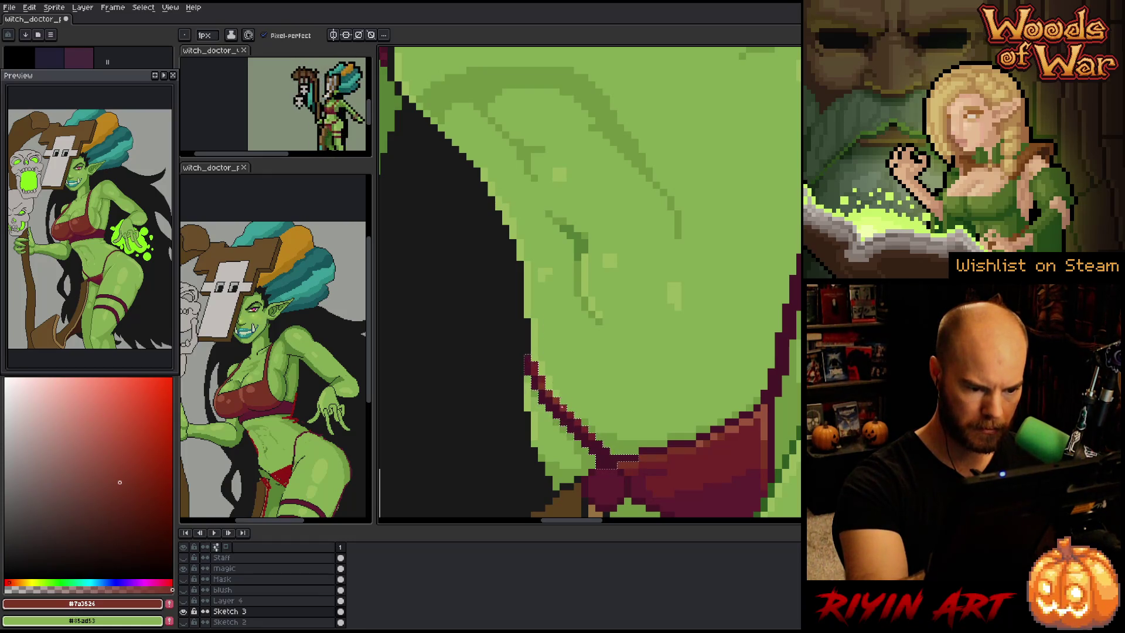
drag(589, 344, 389, 469)
key(w)
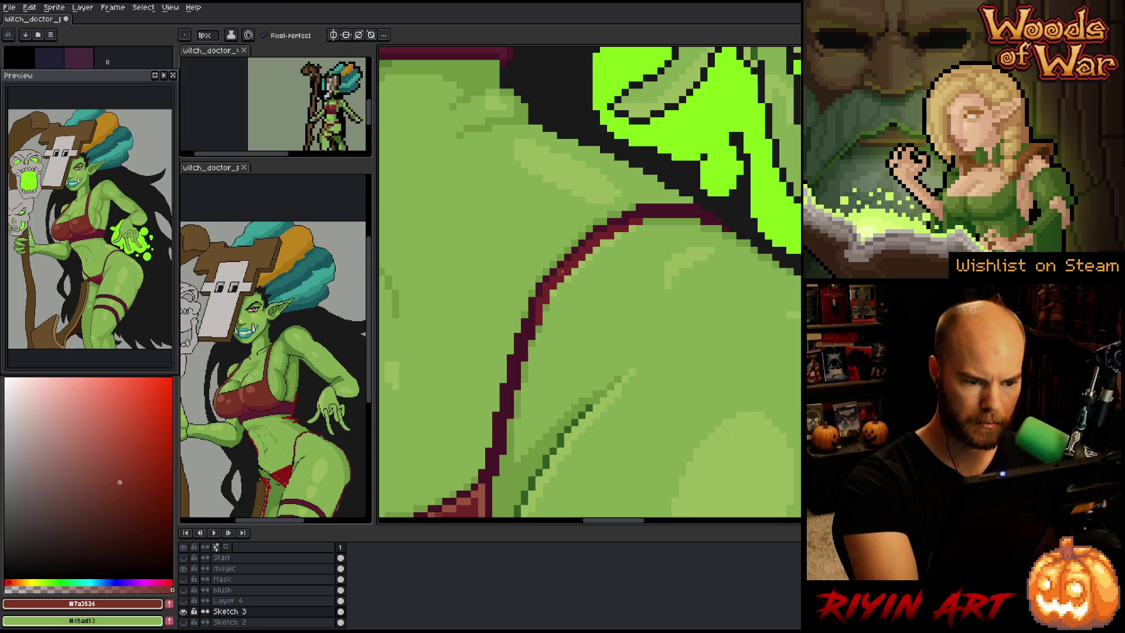
click(568, 261)
key(b)
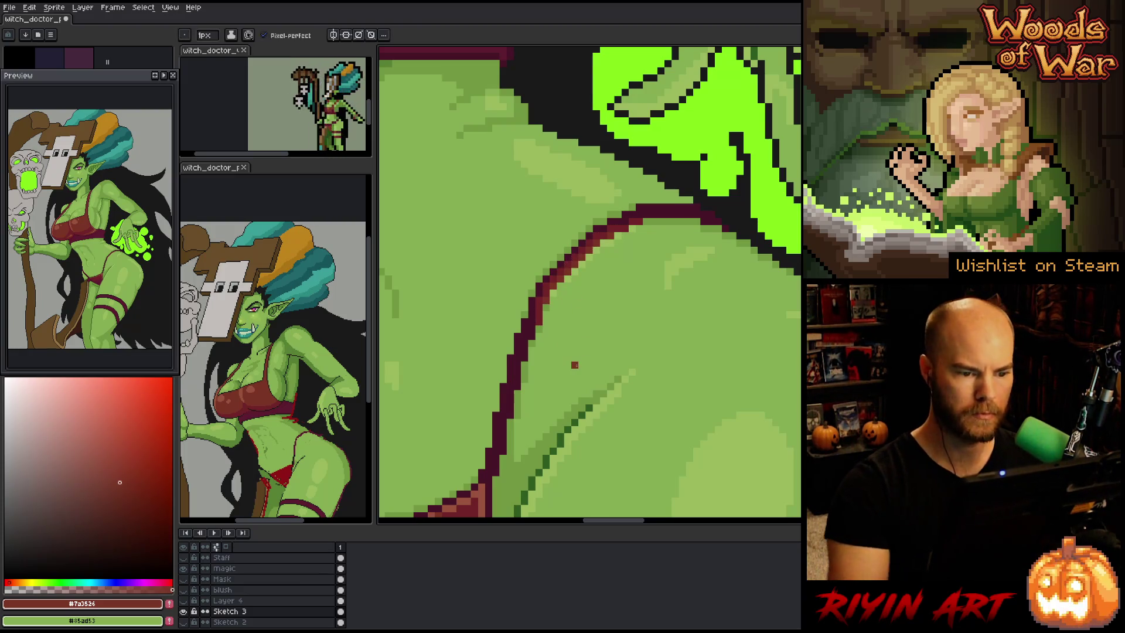
scroll(575, 364, down, 5)
scroll(636, 427, up, 3)
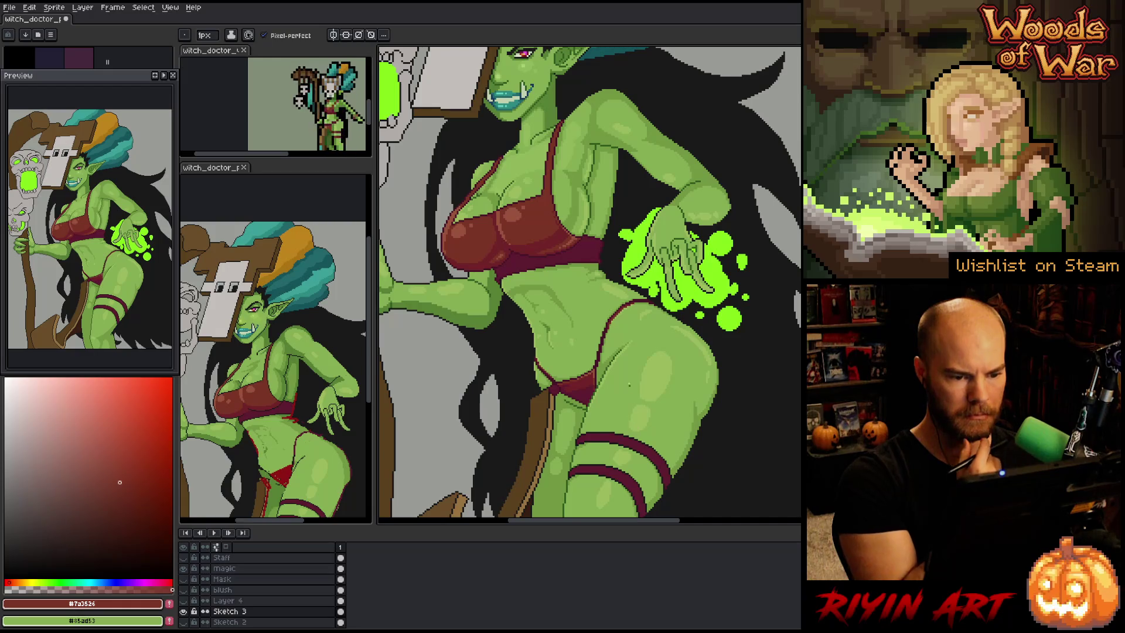
Shade the thigh below the glowing hand, alternating skin greens #9bba5d and #85ad53
scroll(637, 427, down, 3)
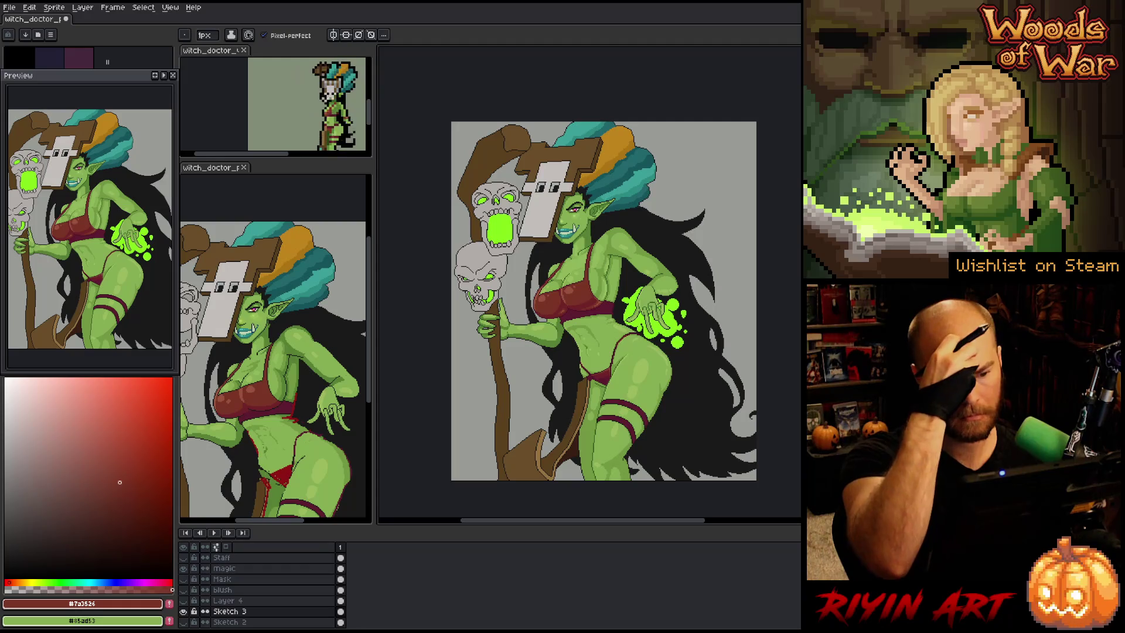
scroll(625, 339, up, 3)
scroll(624, 340, up, 1)
alt+click(625, 340)
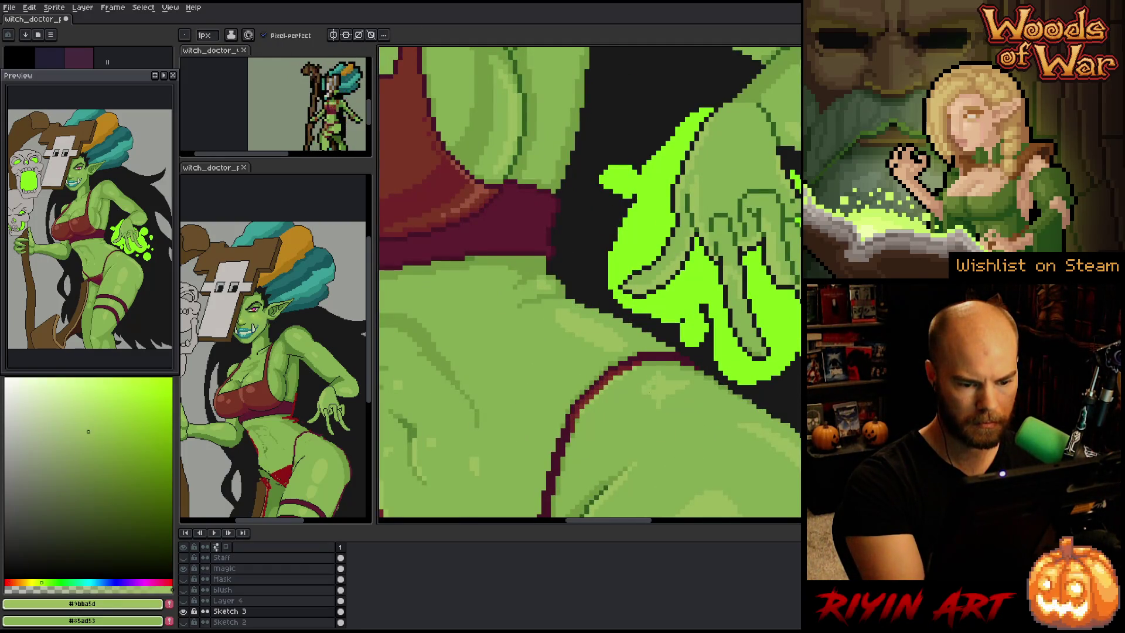
alt+click(698, 381)
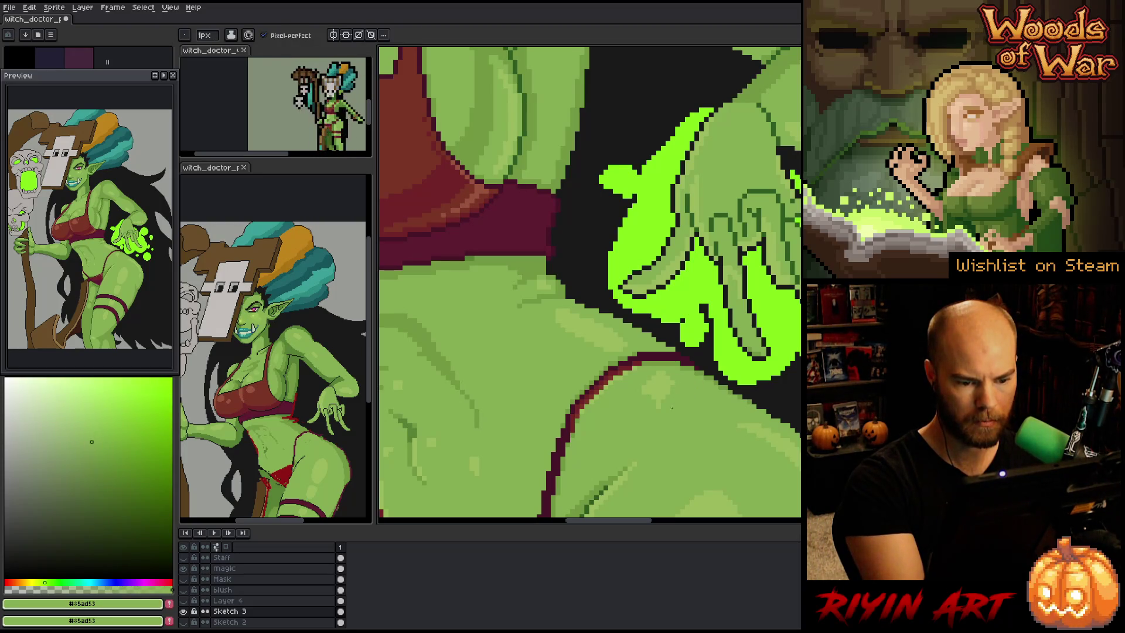
alt+click(672, 382)
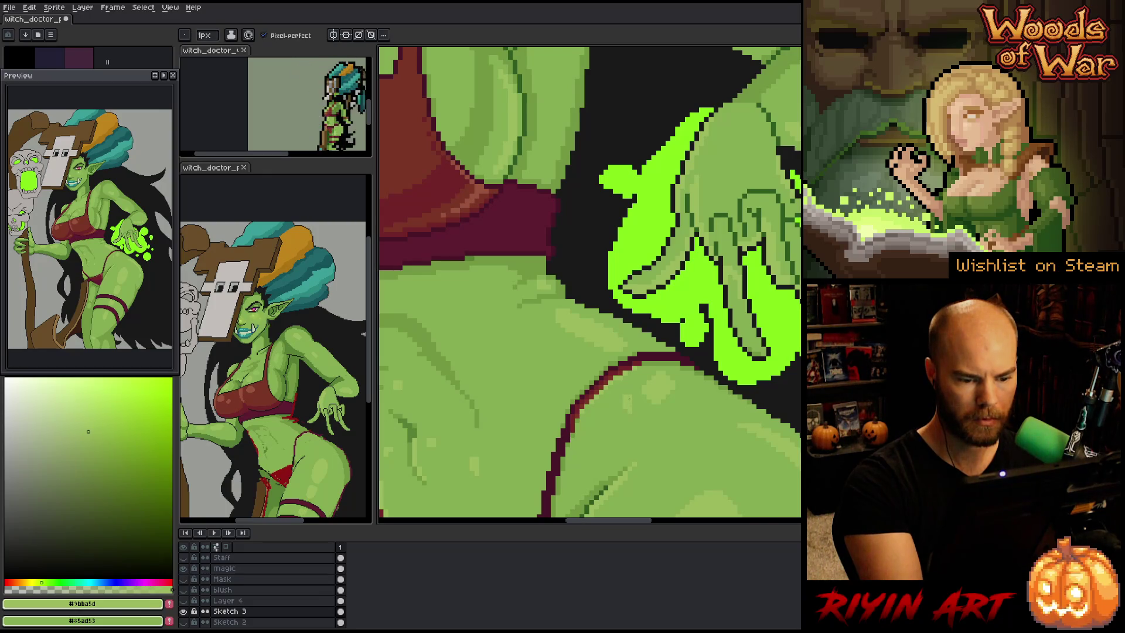
alt+click(630, 409)
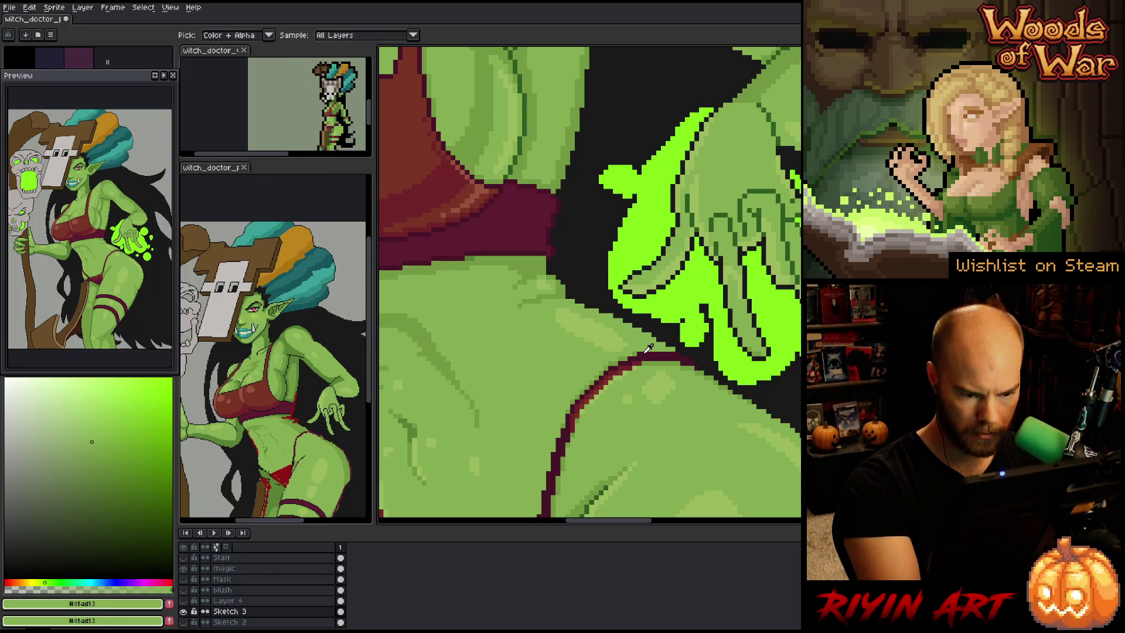
key(minus)
key(minus)
key(minus)
key(plus)
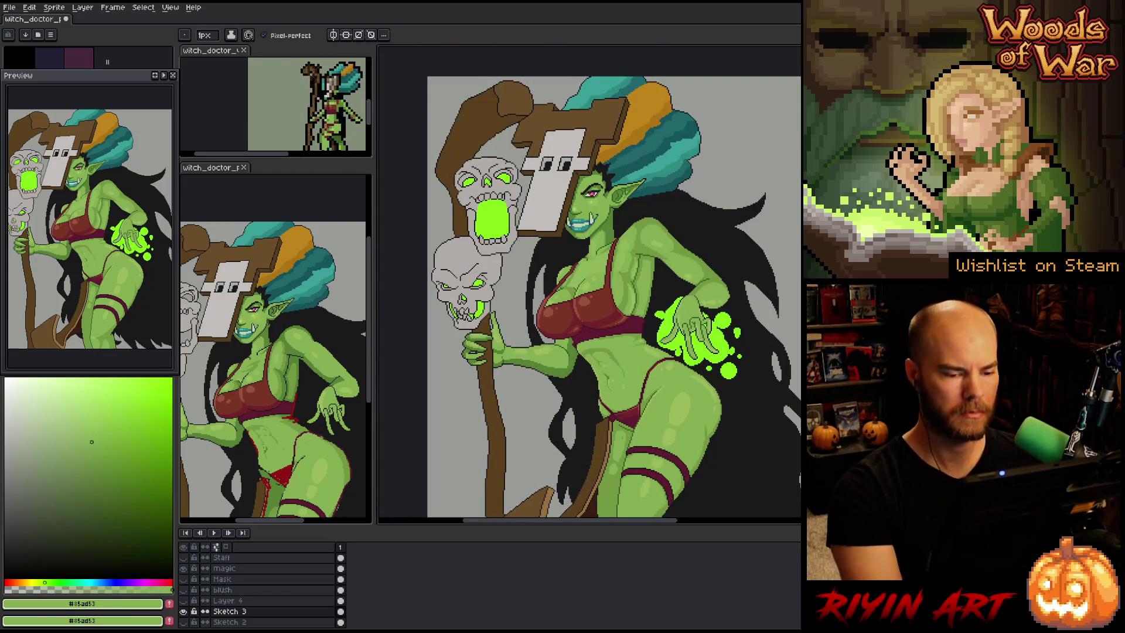
key(minus)
key(plus)
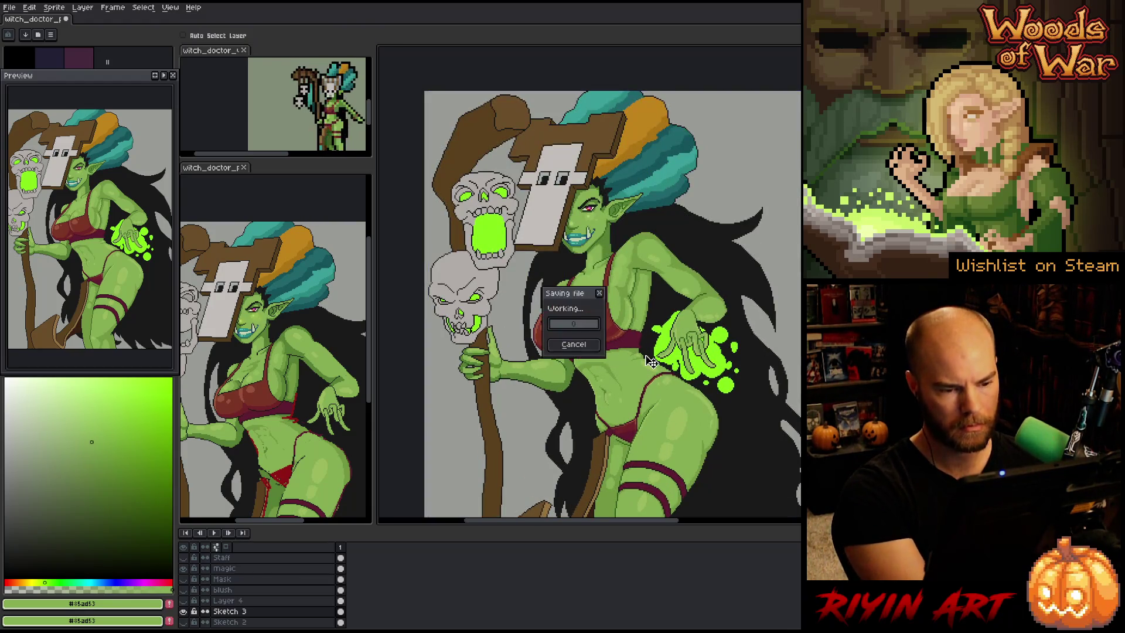
Open wider_battle_v13.aseprite through File > Open and select all of its canvas
key(minus)
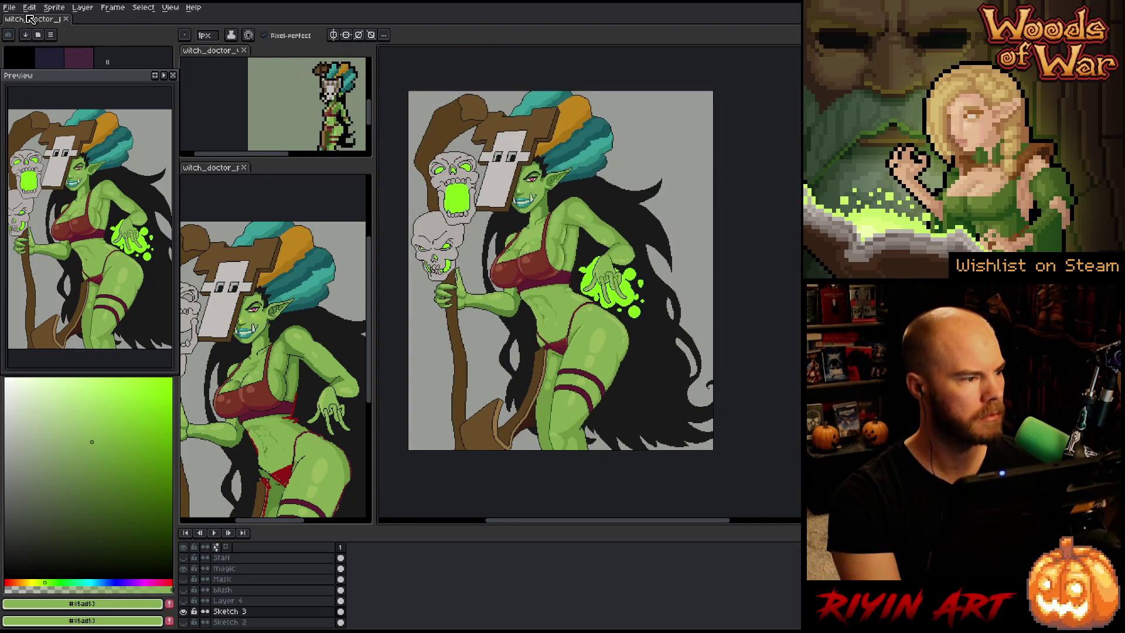
click(10, 7)
click(19, 30)
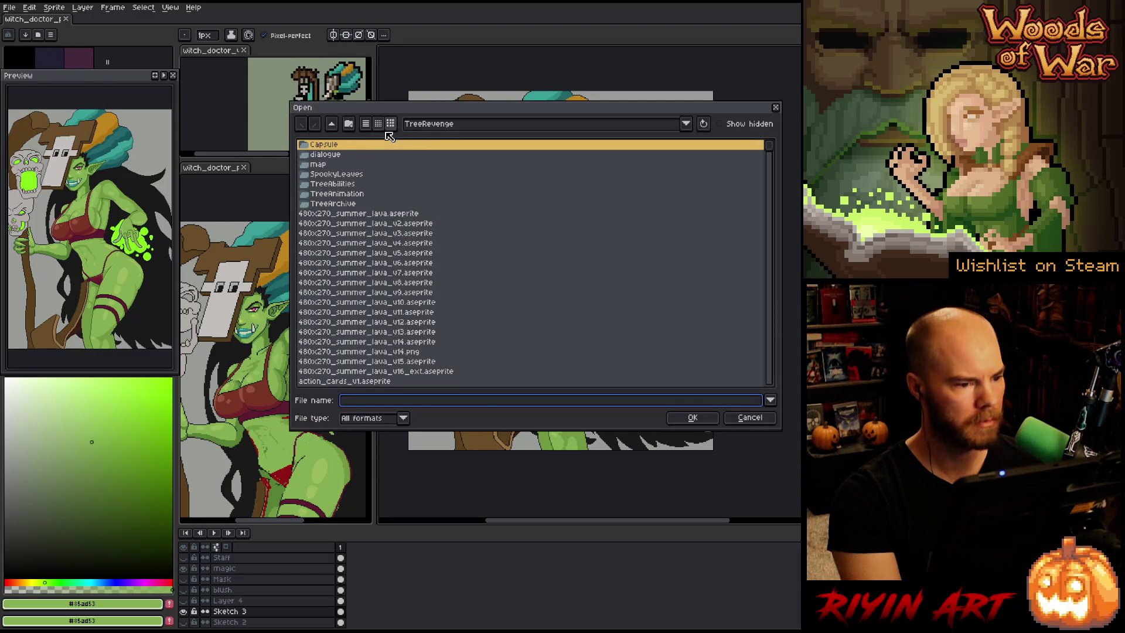
click(397, 323)
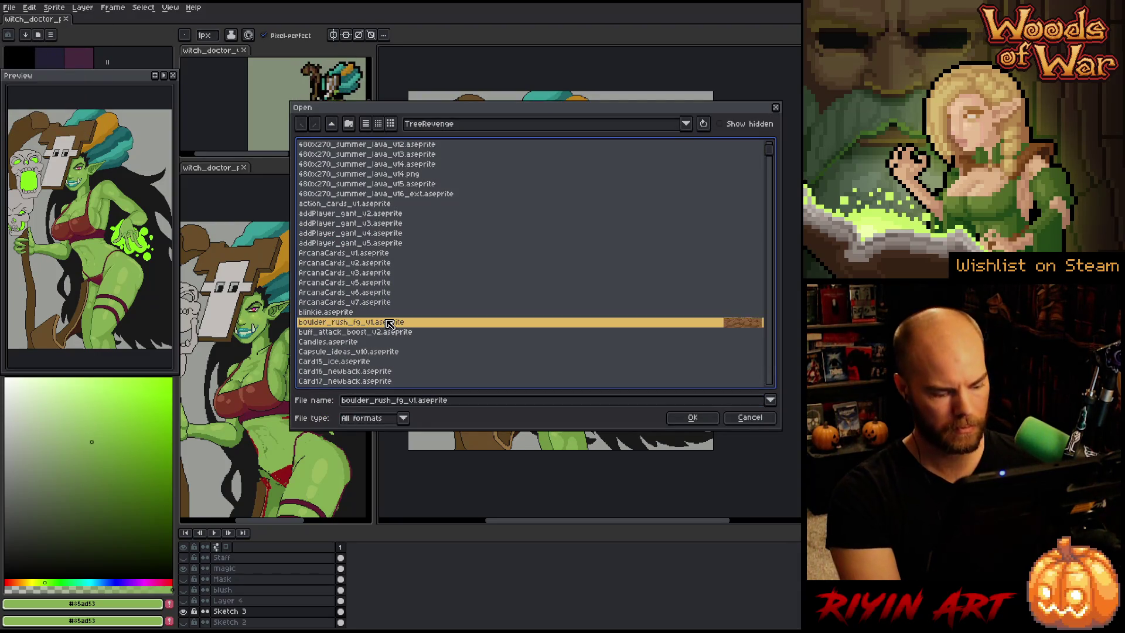
key(w)
scroll(391, 348, down, 5)
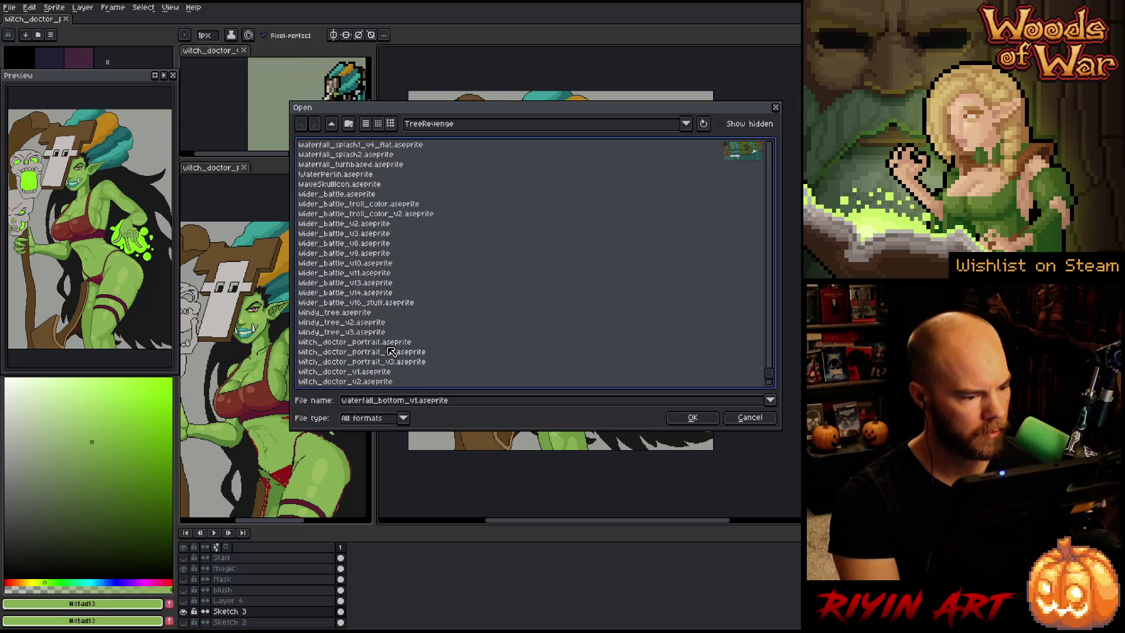
double_click(348, 284)
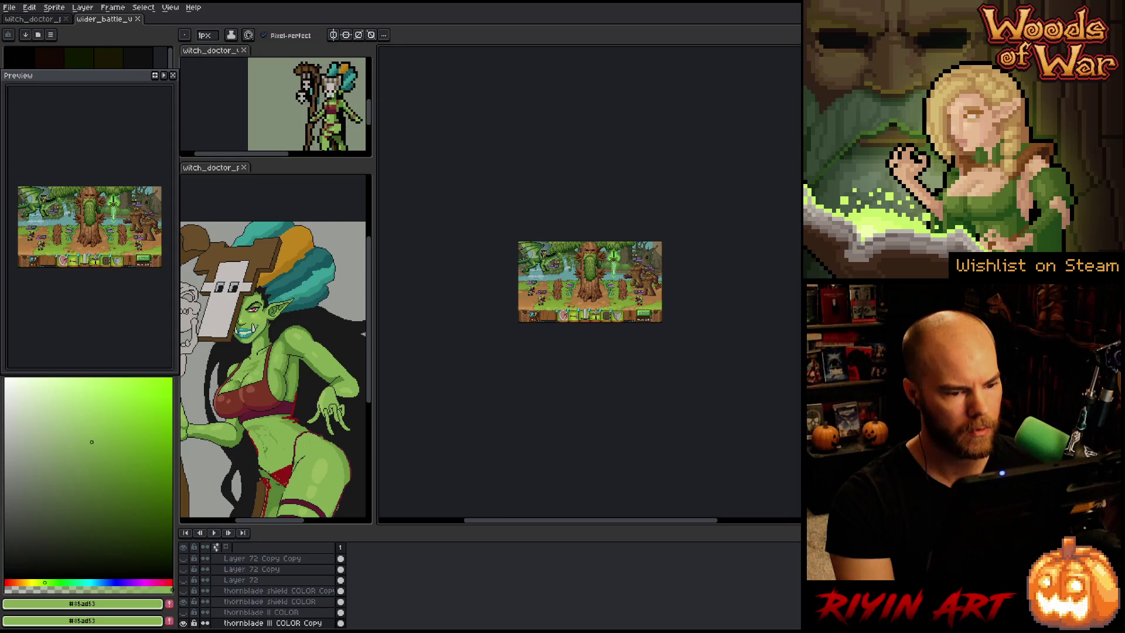
key(ctrl+a)
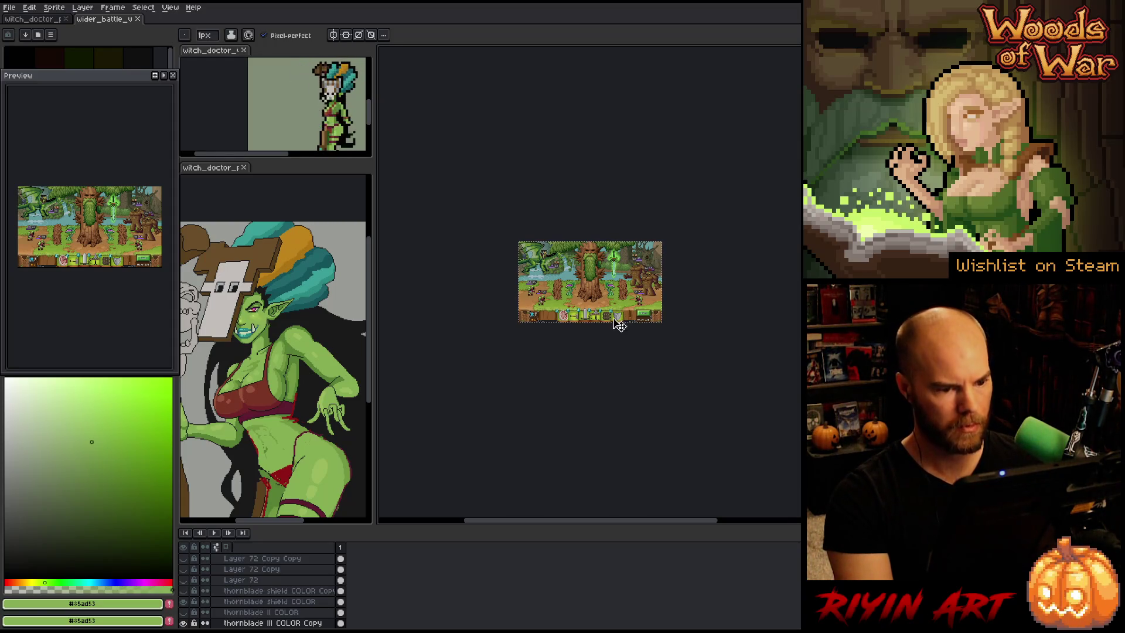
In witch_doctor, add a 'color bg' layer above Background and paste the battle scene onto it
click(42, 21)
click(239, 611)
key(shift+n)
double_click(238, 612)
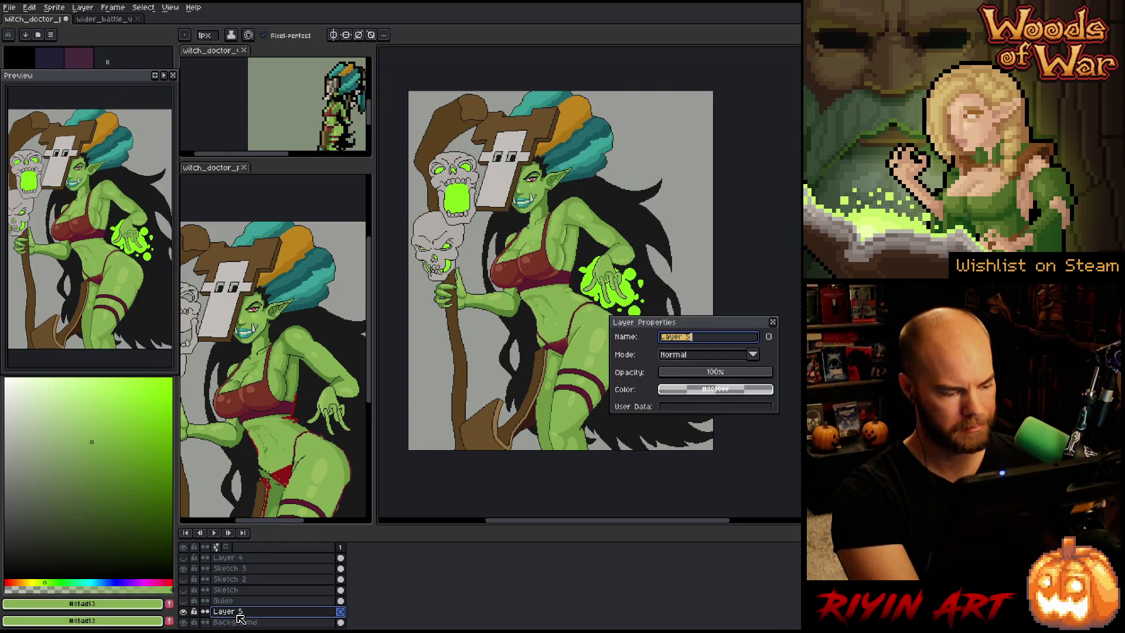
text(color bg)
key(Return)
key(ctrl+v)
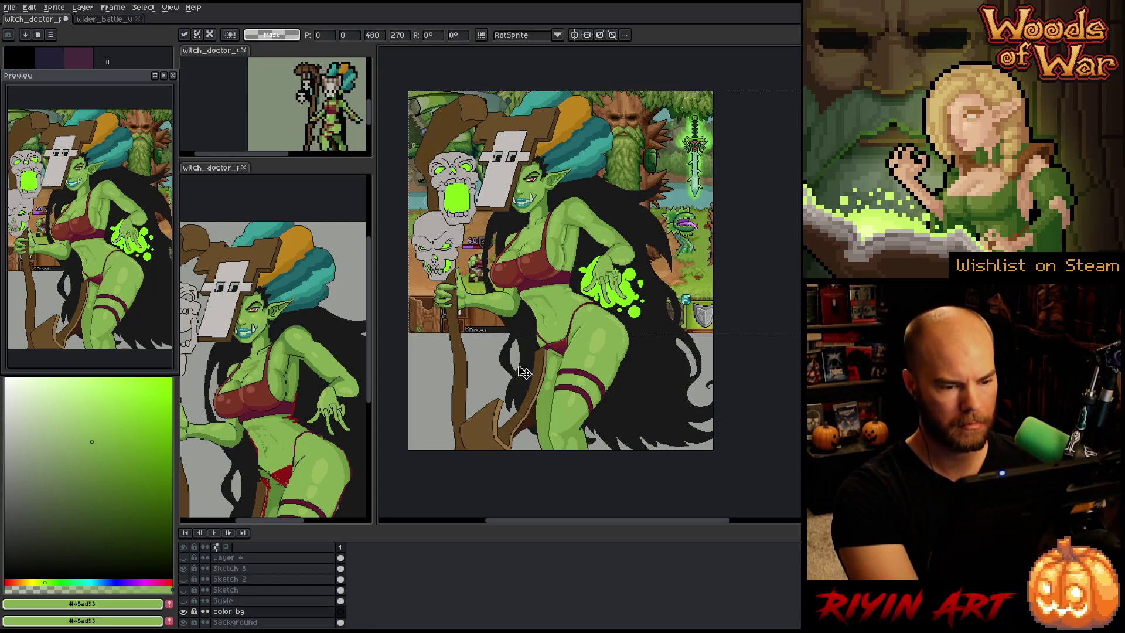
Move the pasted battle scene, scale it up, and shift it left
mouse_move(695, 186)
mouse_down()
mouse_move(692, 219)
mouse_move(670, 226)
mouse_up()
scroll(665, 227, down, 1)
scroll(665, 228, down, 1)
scroll(653, 257, up, 1)
mouse_move(637, 294)
mouse_down()
mouse_move(666, 367)
mouse_move(668, 352)
mouse_up()
mouse_move(701, 174)
mouse_down()
mouse_move(561, 200)
mouse_move(571, 197)
mouse_up()
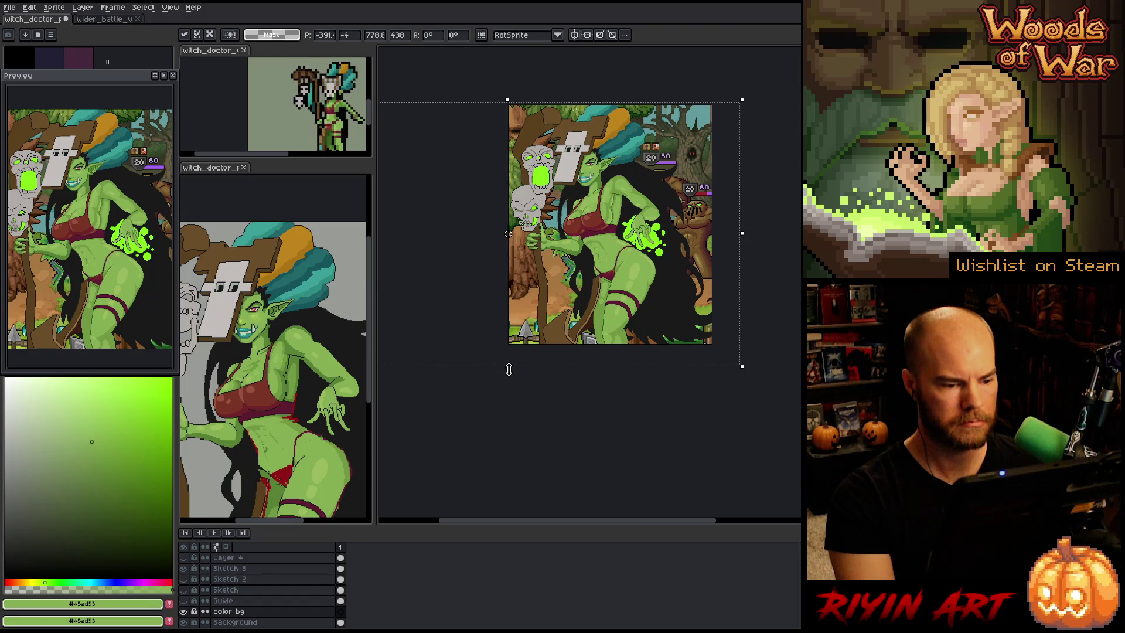
Re-paste the scene, enlarge it, nudge it about 15 px left, and commit
key(Escape)
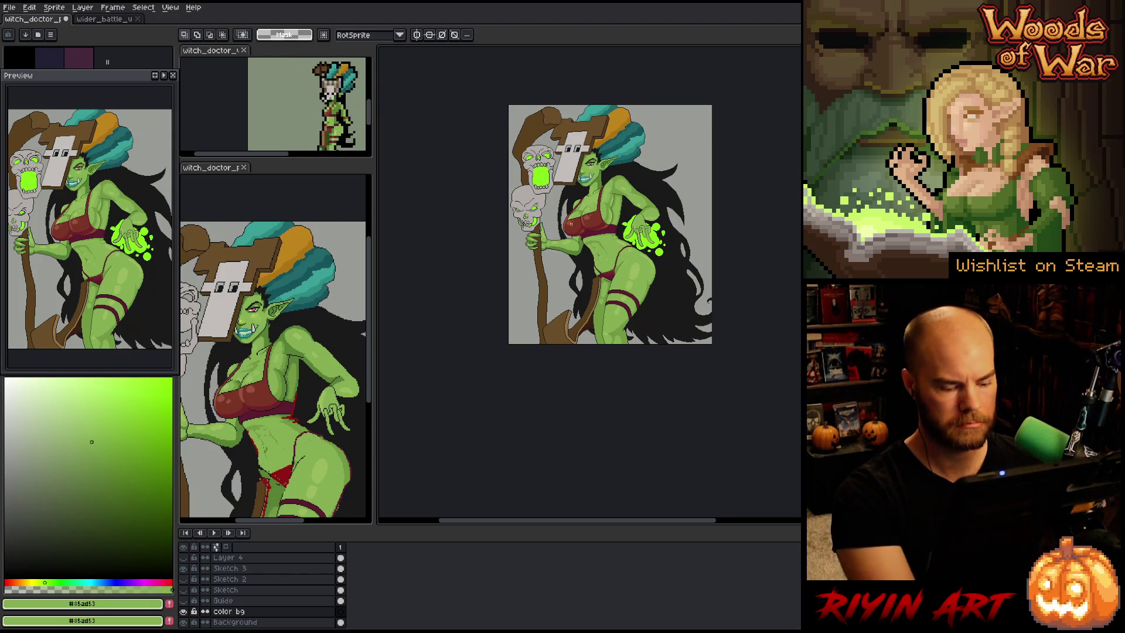
key(ctrl+v)
drag(449, 350, 384, 391)
drag(695, 151, 657, 152)
drag(632, 157, 623, 158)
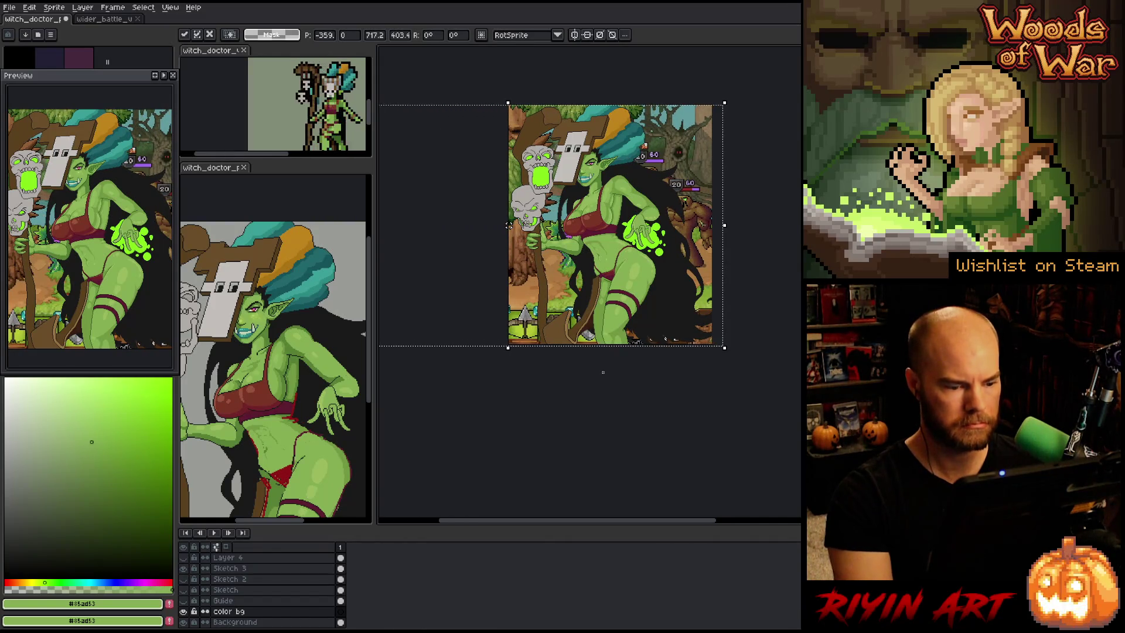
key(ctrl+d)
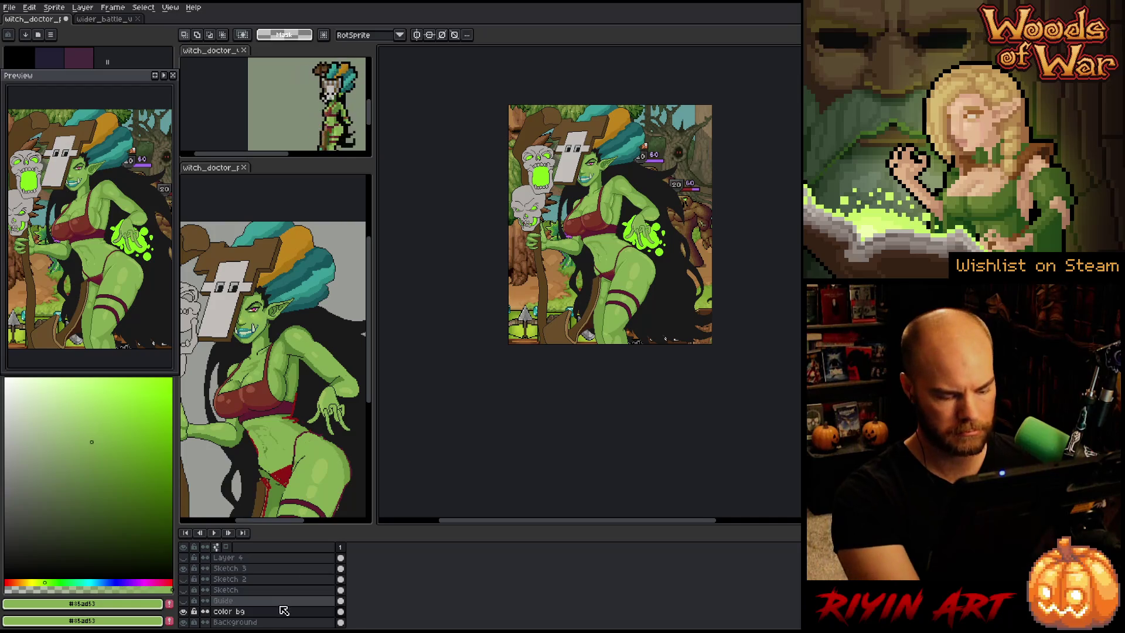
Add a new layer above color bg and fill it with black
key(shift+ctrl+n)
drag(4, 546, 5, 577)
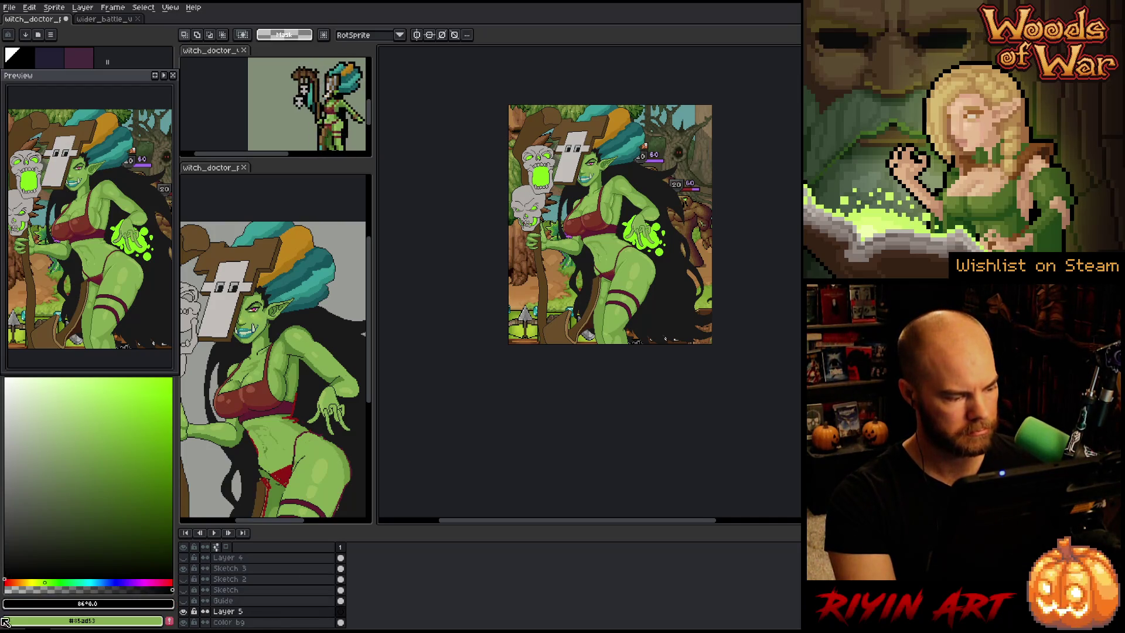
key(g)
click(692, 264)
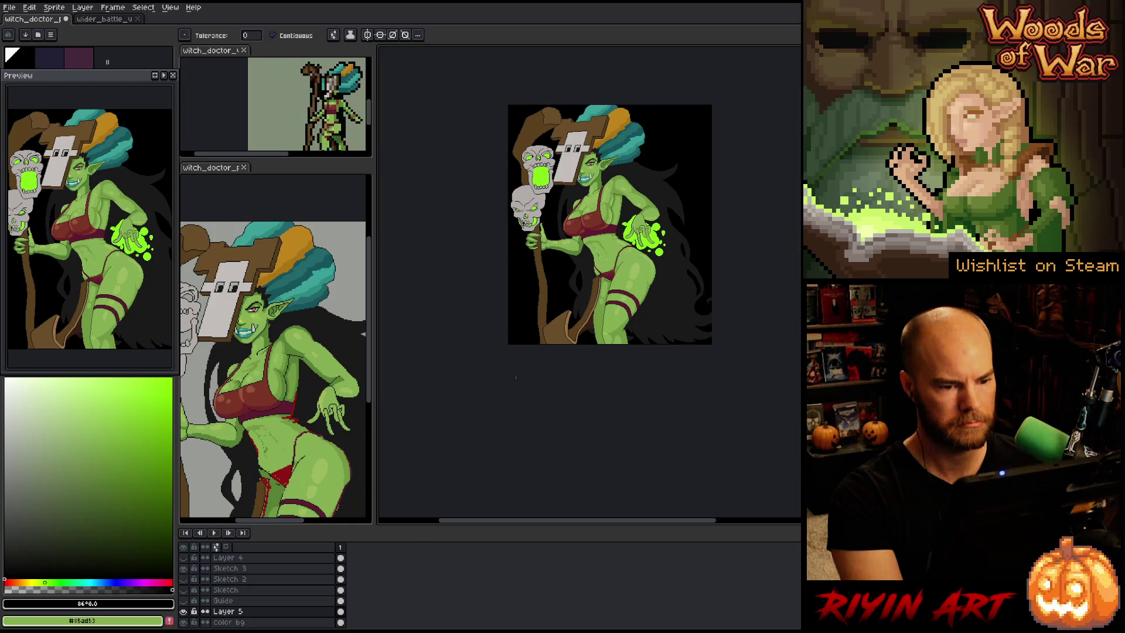
Lower the black layer's opacity so the scene shows through, and name it 'Vignette'
double_click(240, 612)
drag(674, 374, 710, 373)
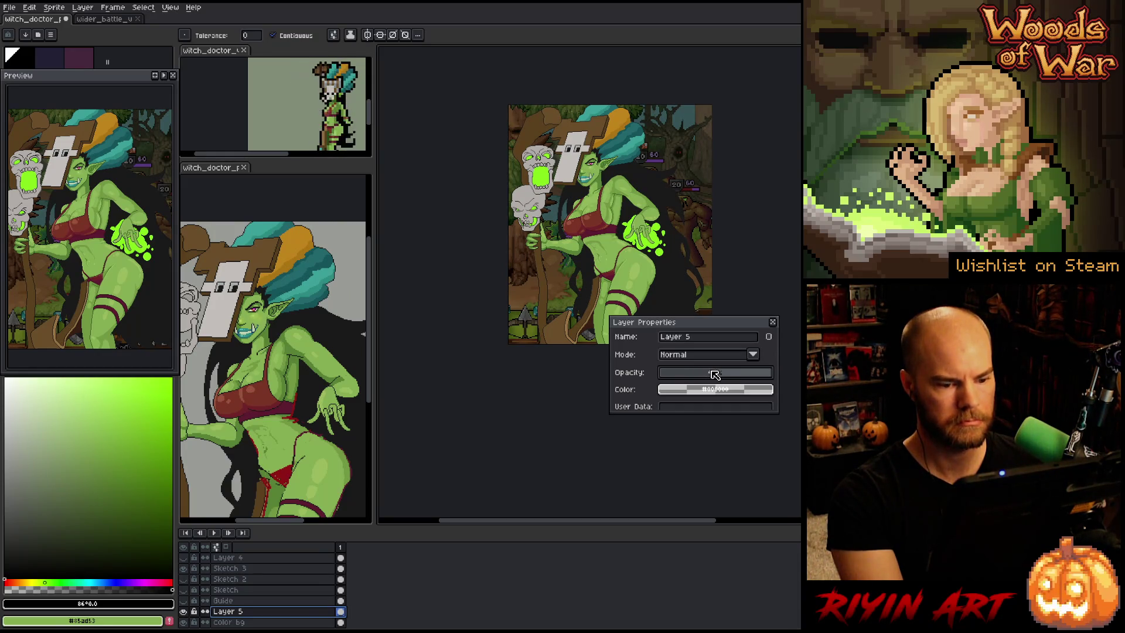
click(773, 323)
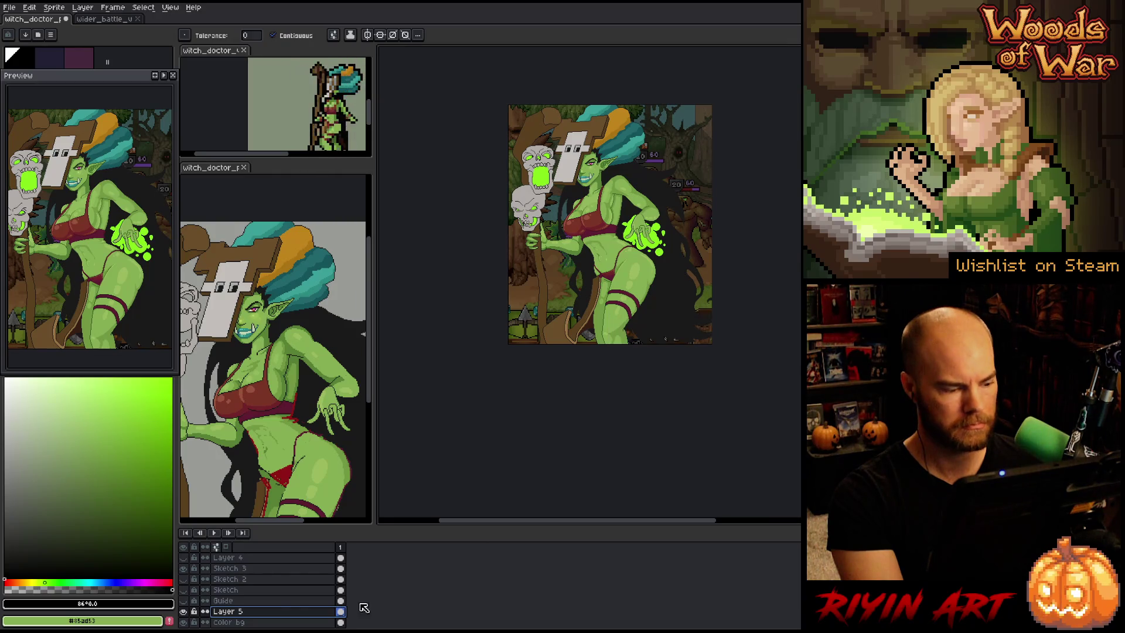
double_click(239, 612)
text(Vignette)
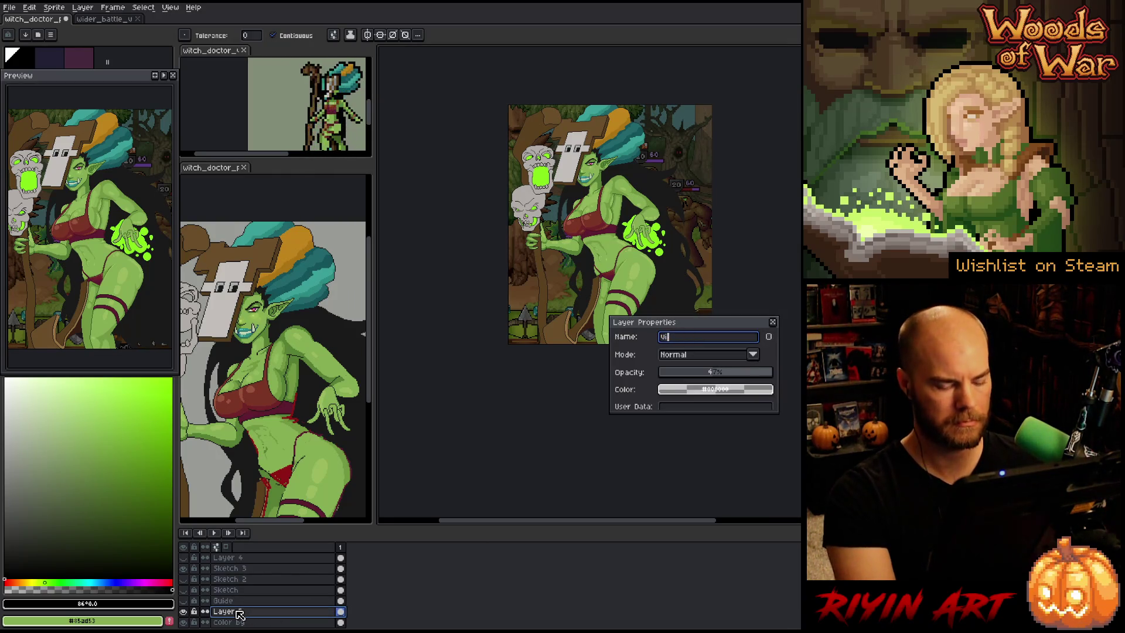
key(Return)
Group the Vignette and color bg layers into a new group named 'Background'
scroll(241, 618, down, 2)
click(244, 602)
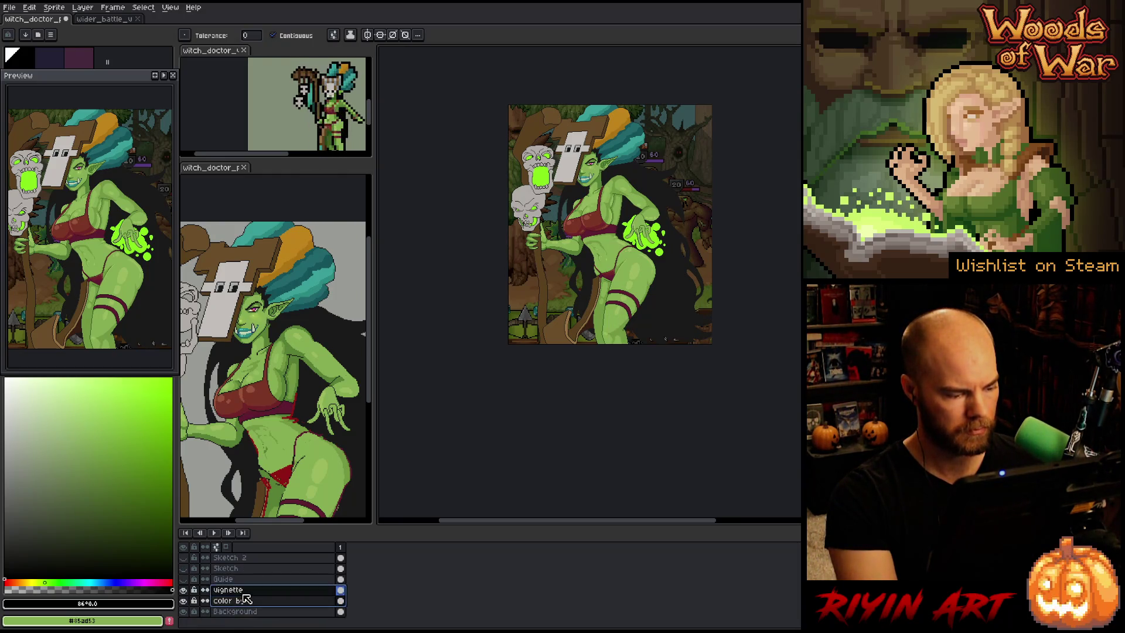
right_click(243, 589)
mouse_move(317, 577)
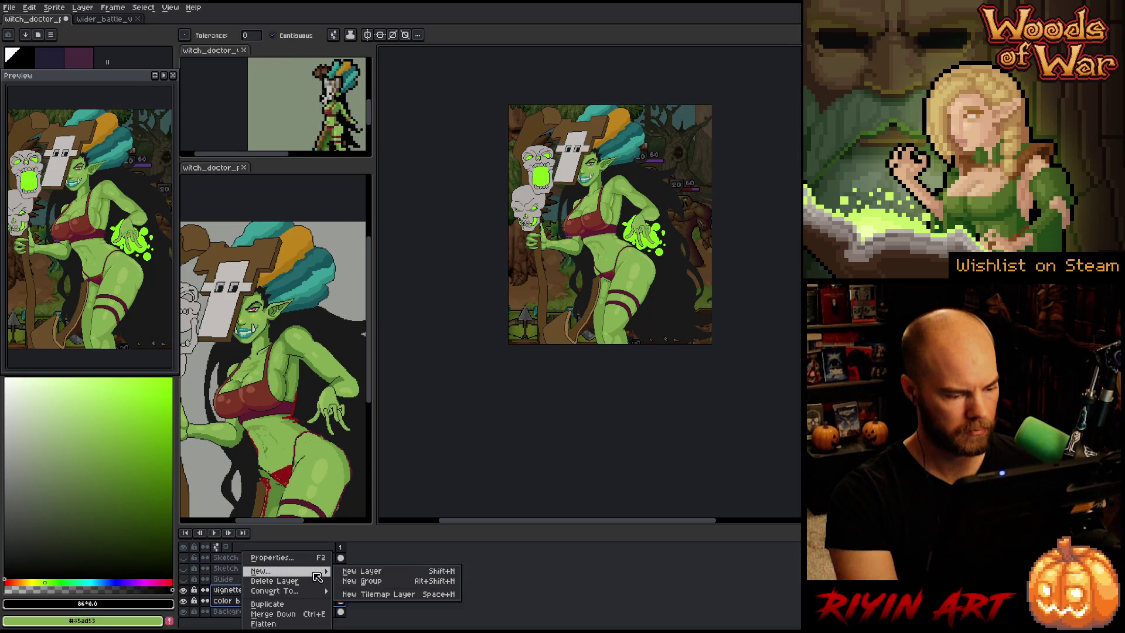
click(362, 581)
double_click(224, 591)
text(Background)
key(Return)
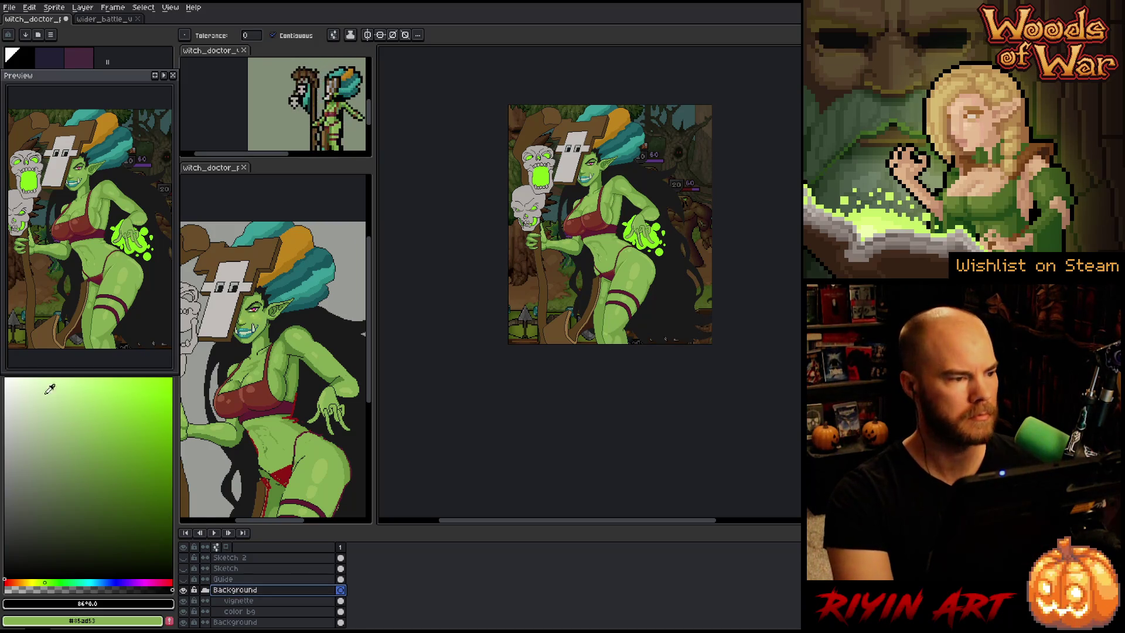
Close the wider_battle scene file and return to the witch doctor artwork
click(107, 20)
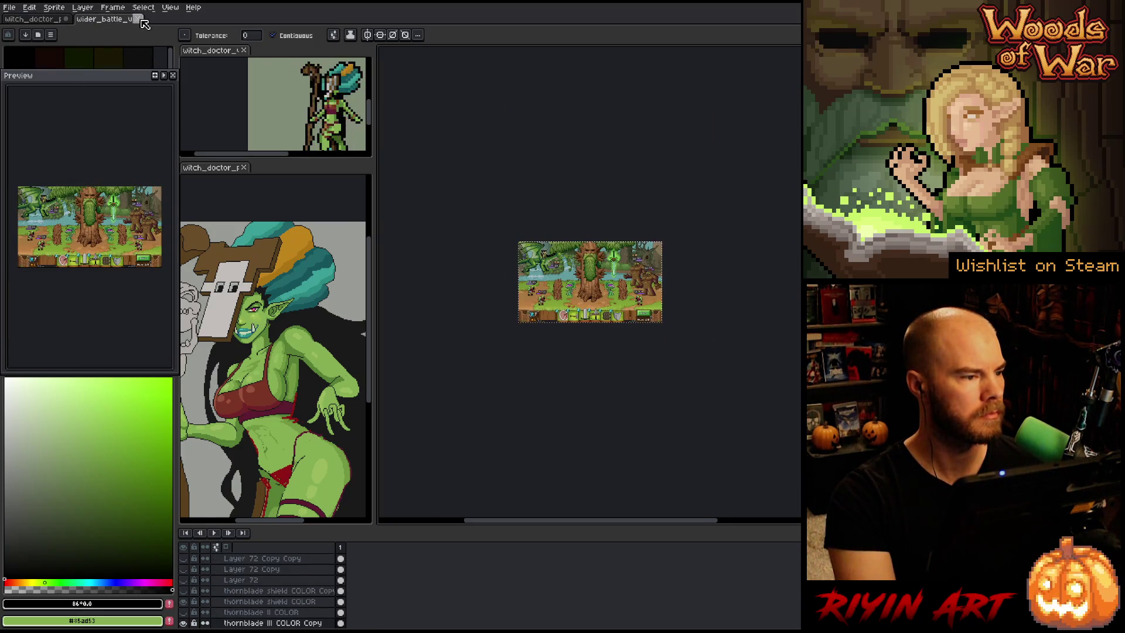
click(138, 19)
scroll(589, 205, up, 2)
drag(589, 205, 536, 286)
key(Tab)
key(Tab)
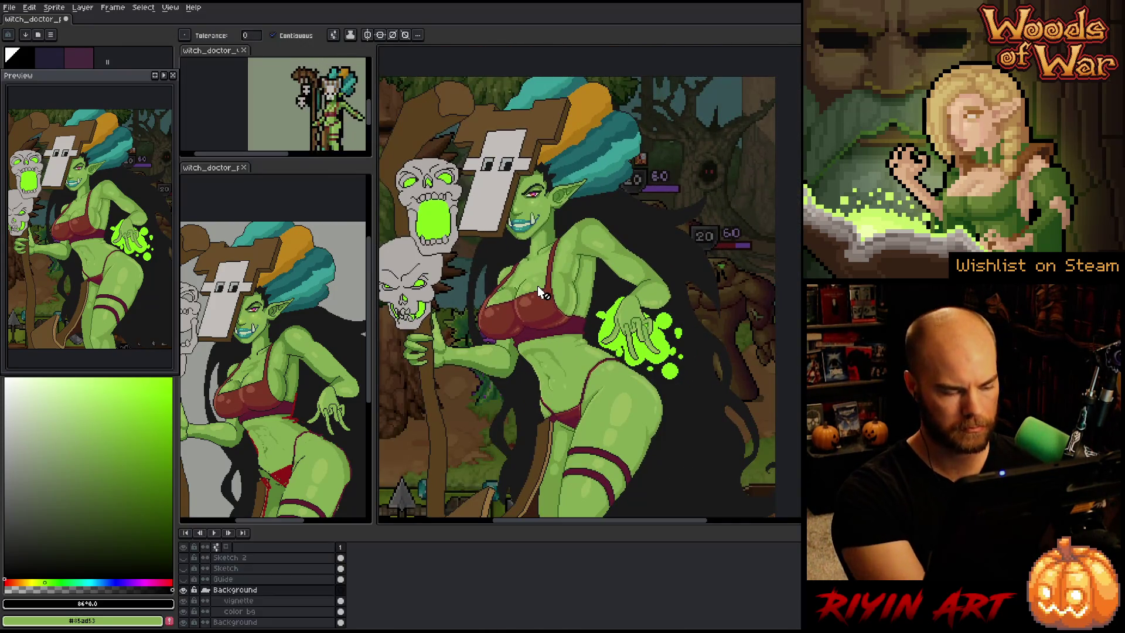
Select the Sketch 3 layer, hide the timeline, and recentre the character on the canvas
scroll(242, 588, up, 2)
click(241, 581)
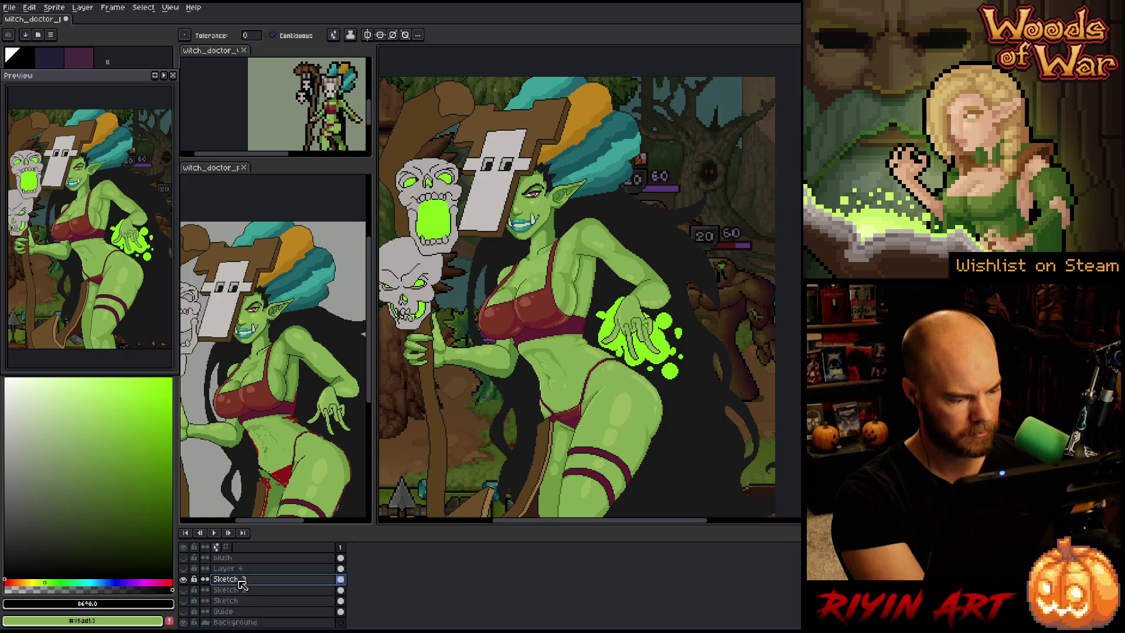
key(Tab)
key(v)
key(w)
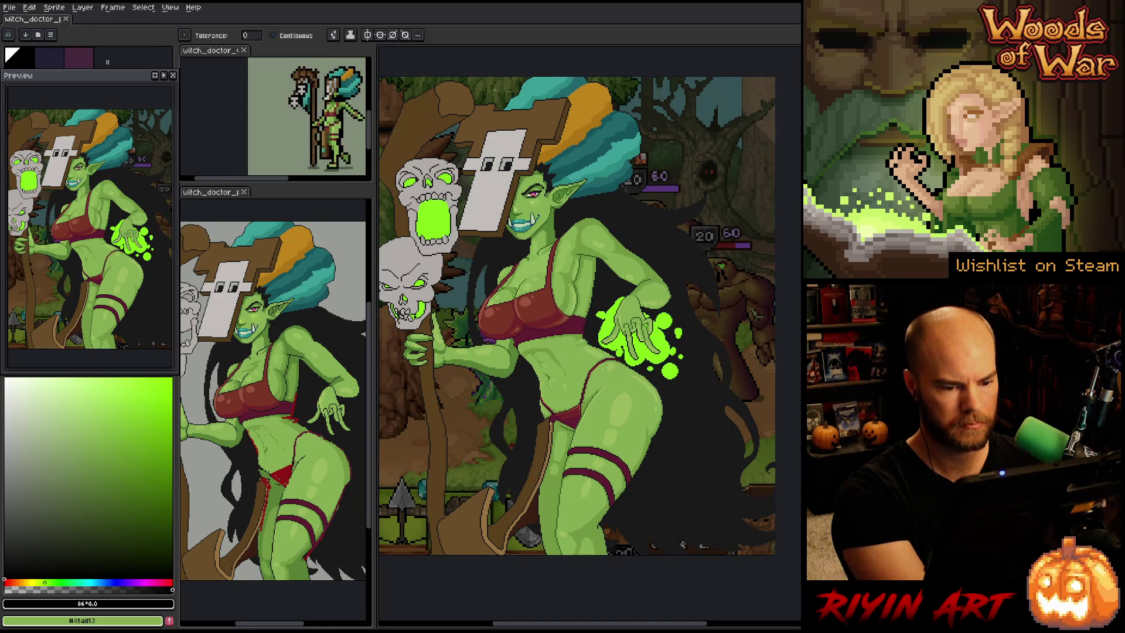
scroll(502, 456, down, 1)
scroll(502, 456, up, 1)
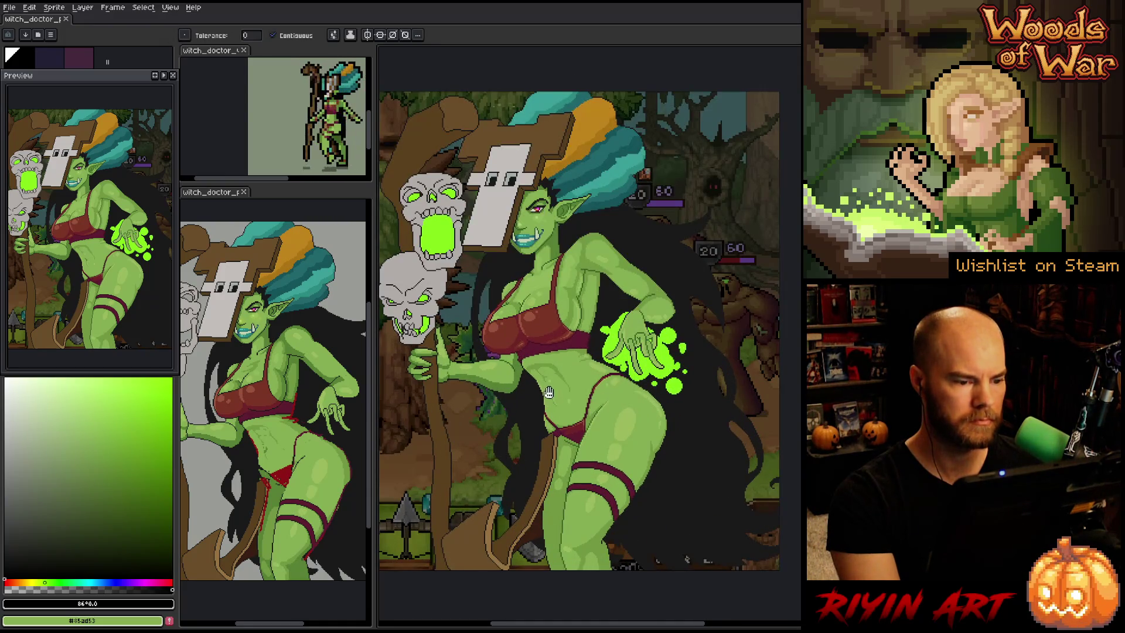
drag(549, 392, 564, 383)
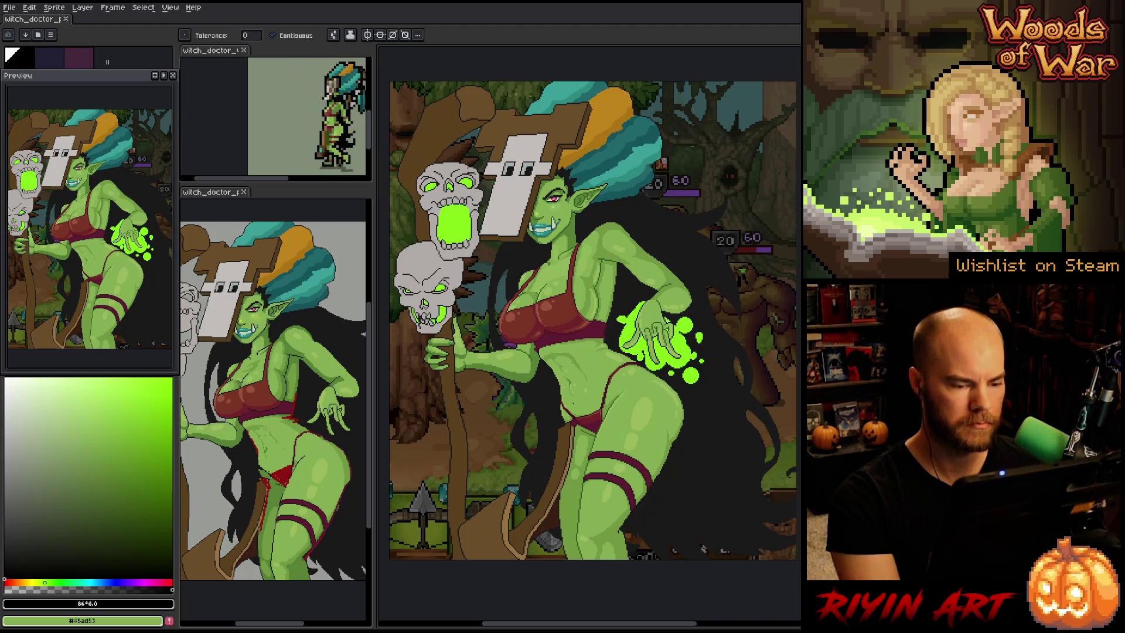
click(91, 603)
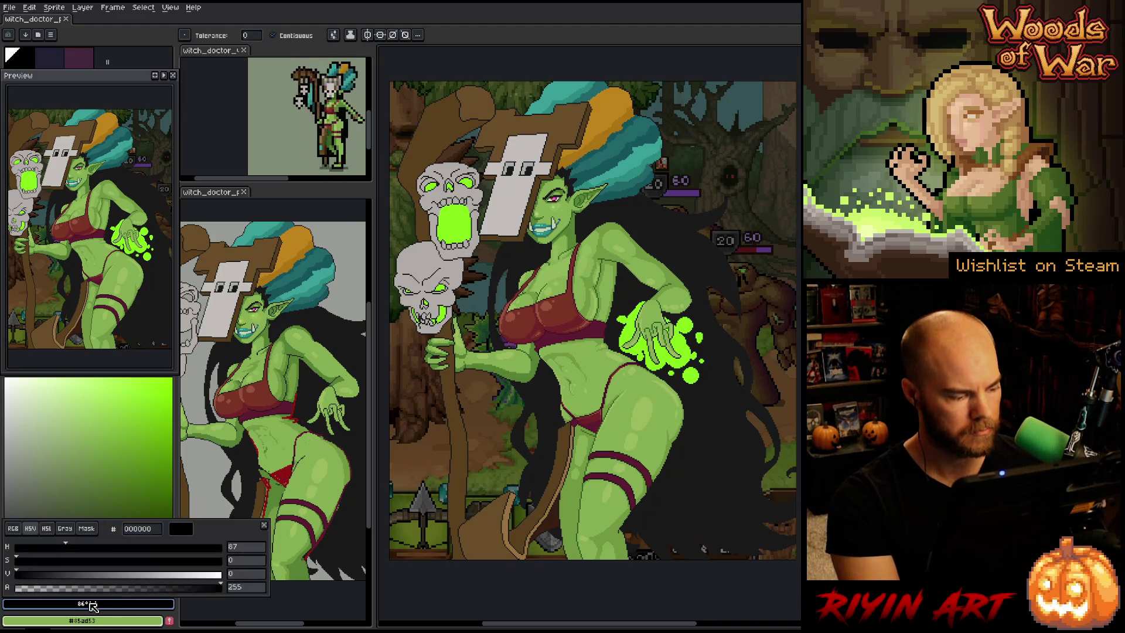
click(128, 529)
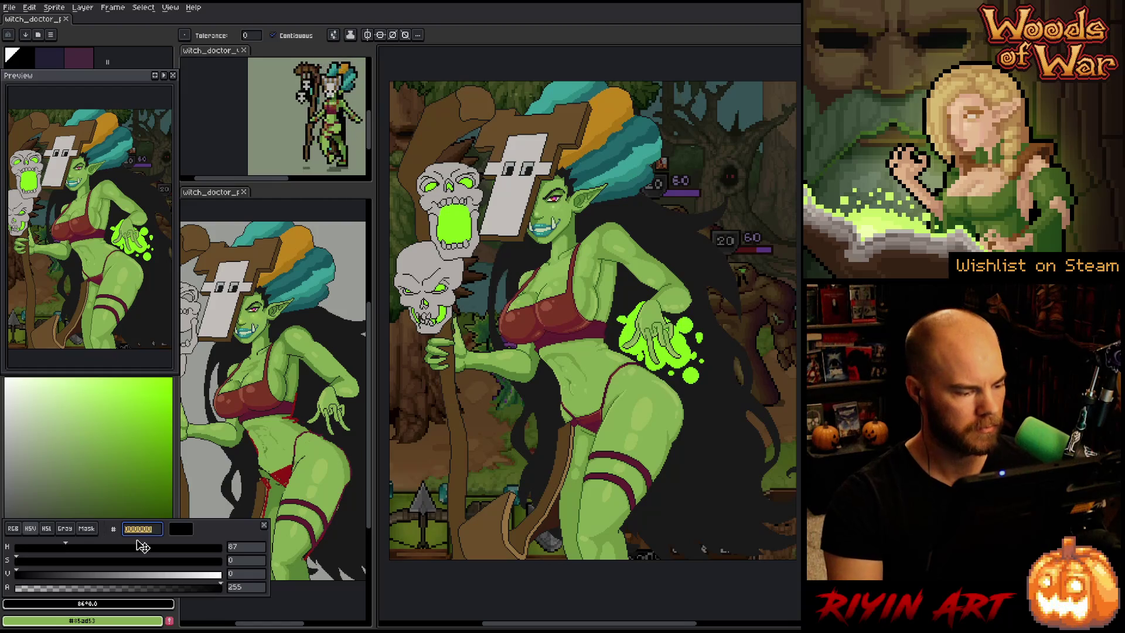
text(030303)
key(Return)
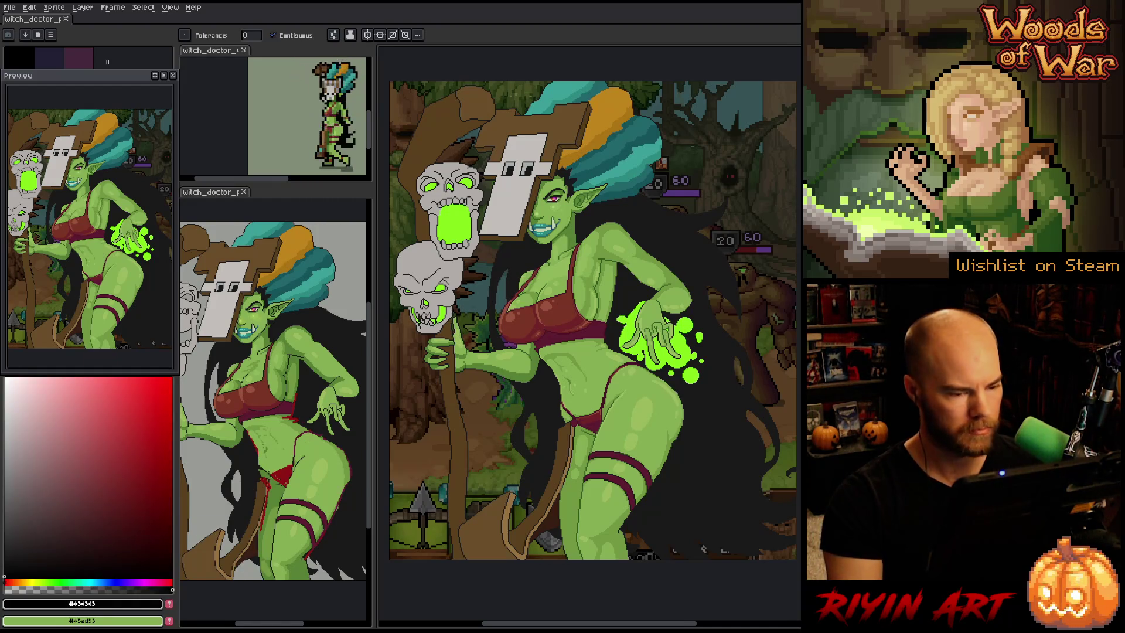
key(shift+r)
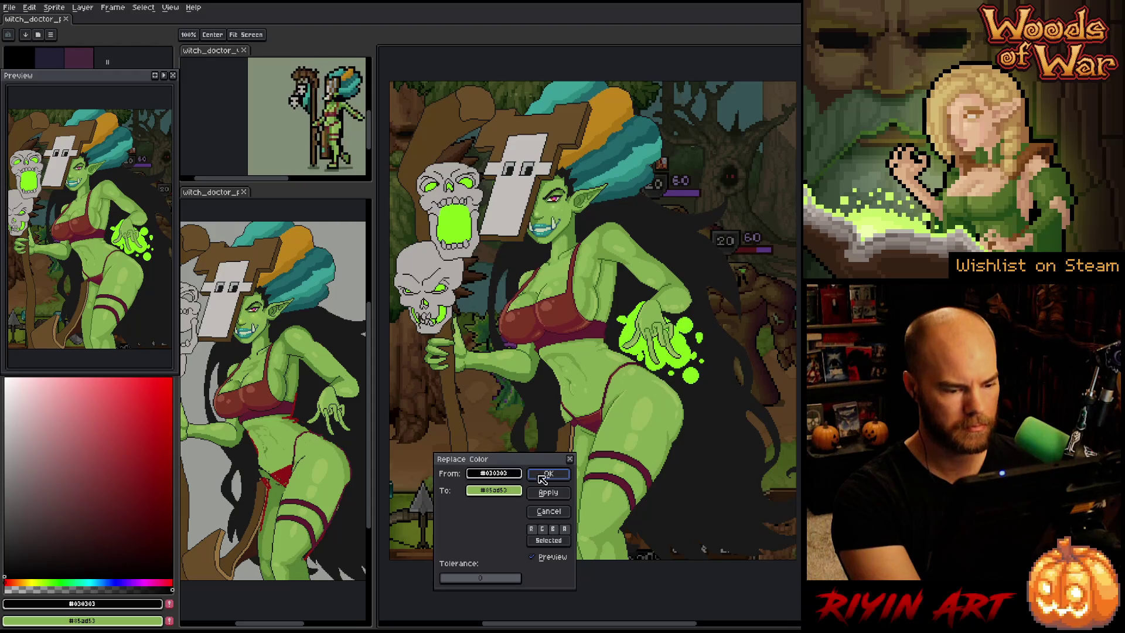
click(725, 363)
right_click(159, 604)
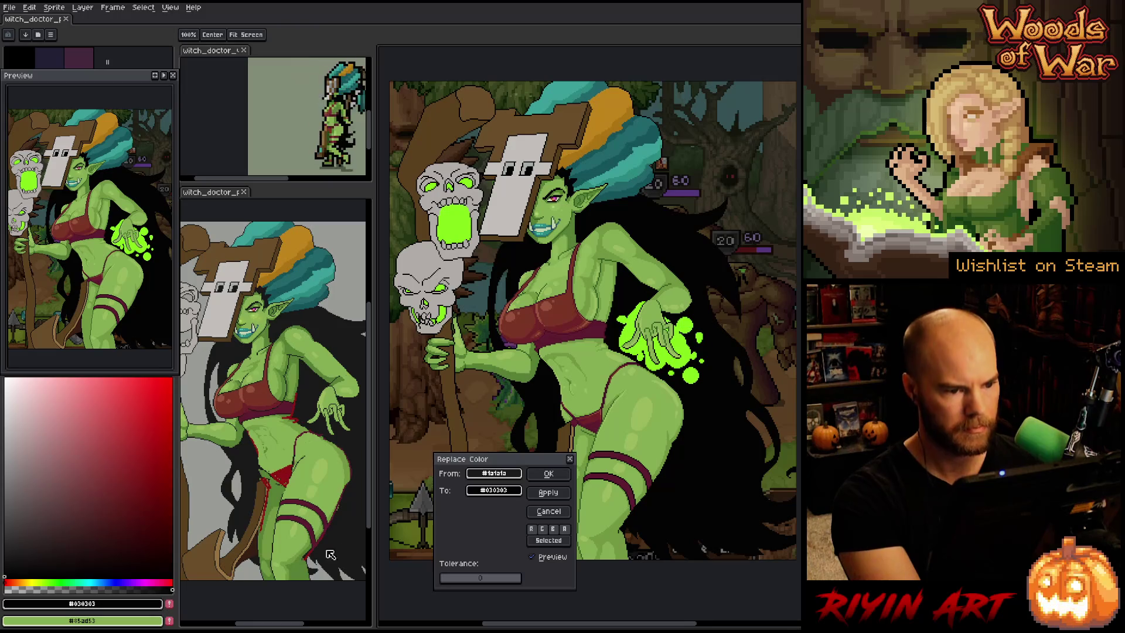
click(548, 473)
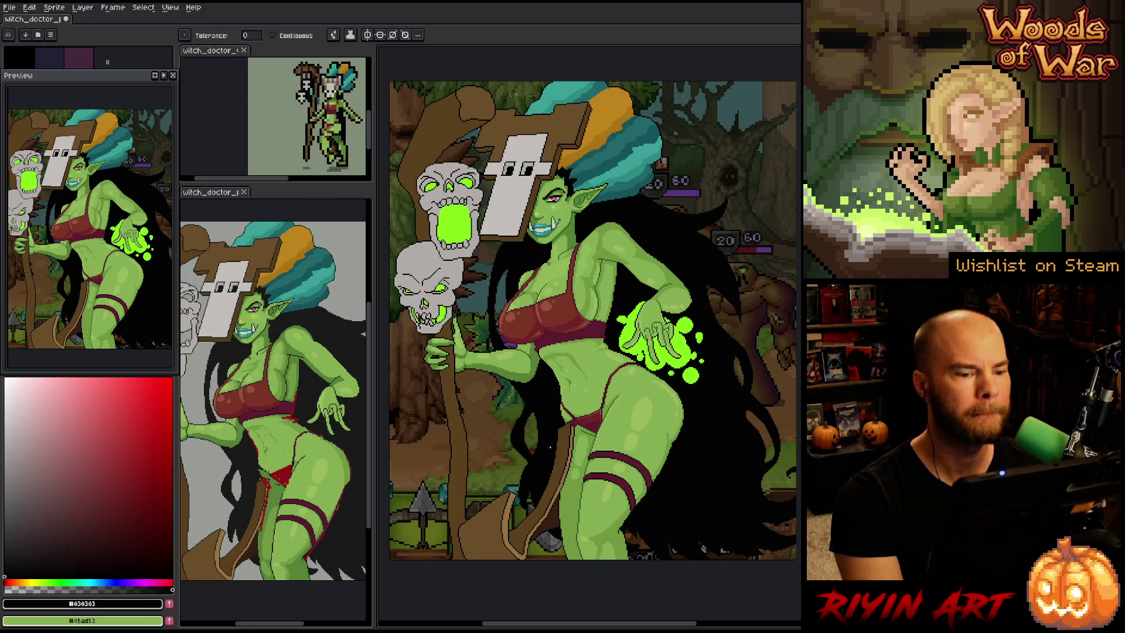
drag(592, 365, 562, 363)
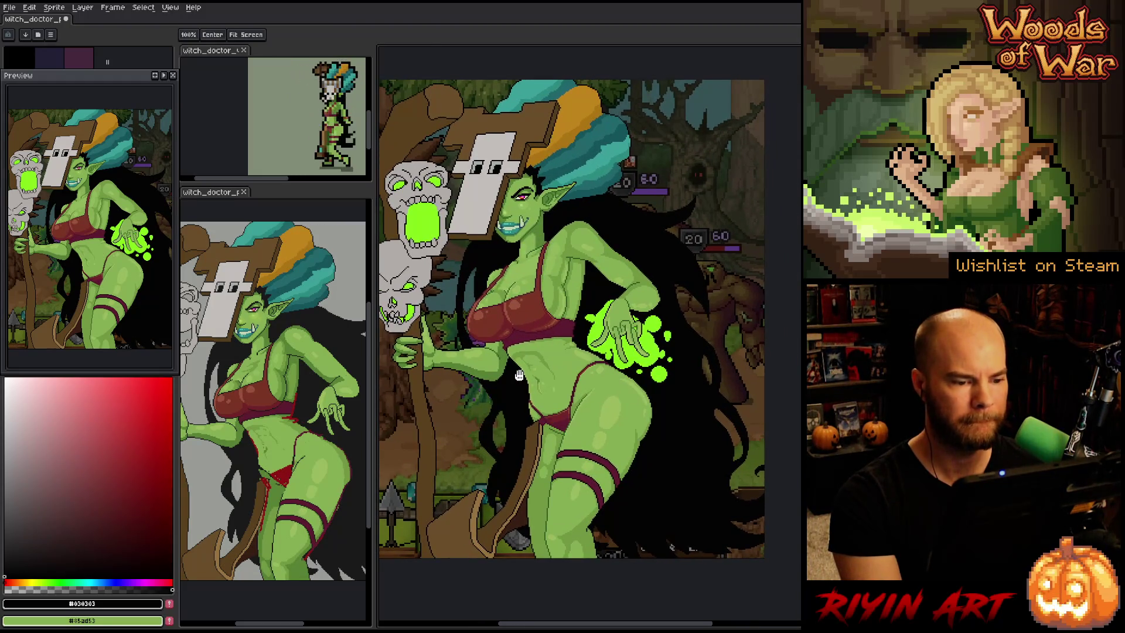
key(g)
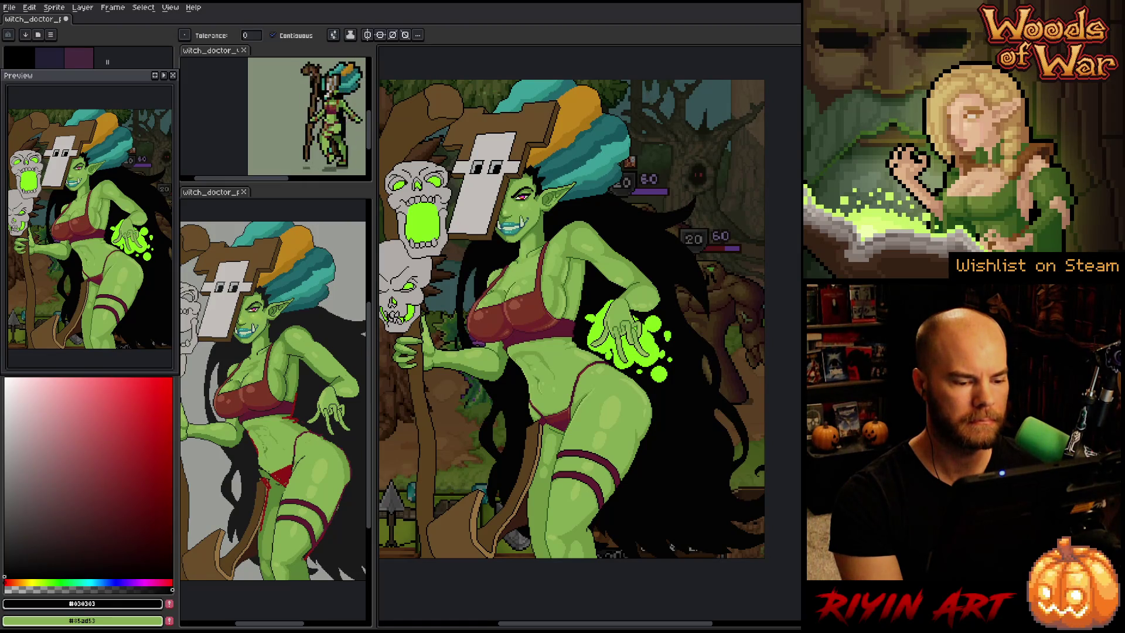
scroll(501, 382, down, 2)
scroll(501, 382, up, 1)
drag(498, 398, 549, 394)
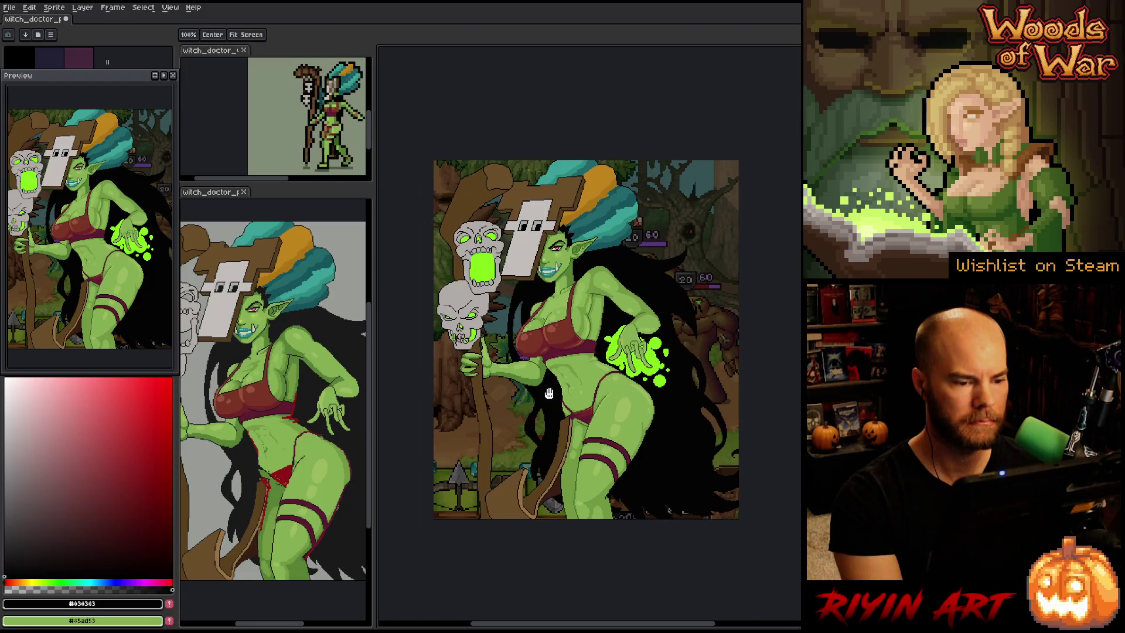
Open dialogue/dialogue_bg.png from the game's pinned images folder
click(10, 7)
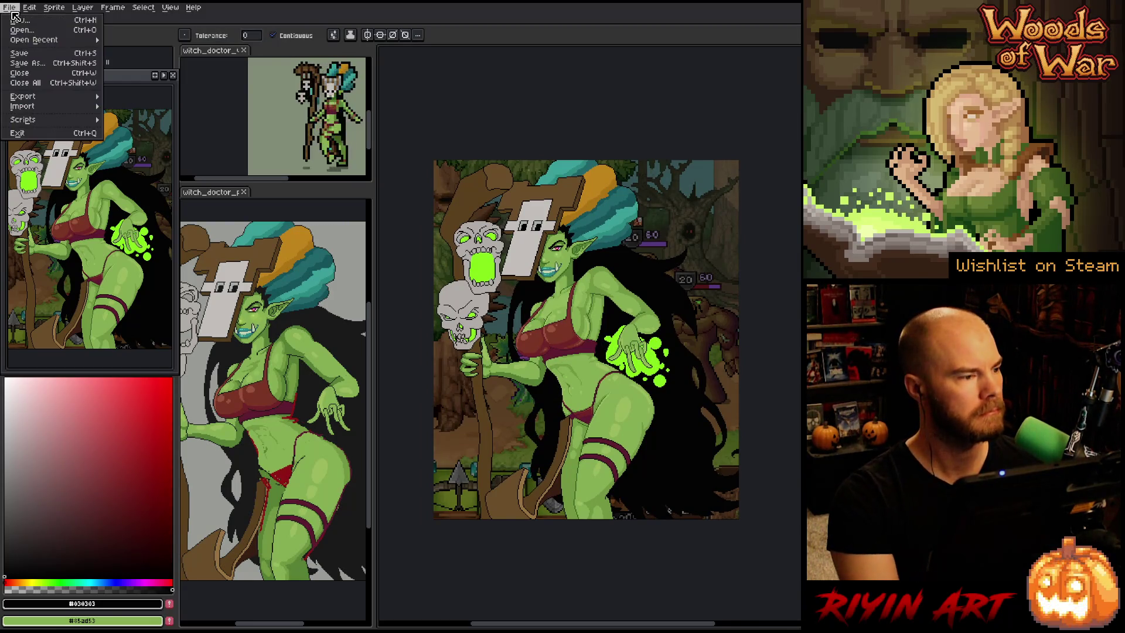
click(18, 30)
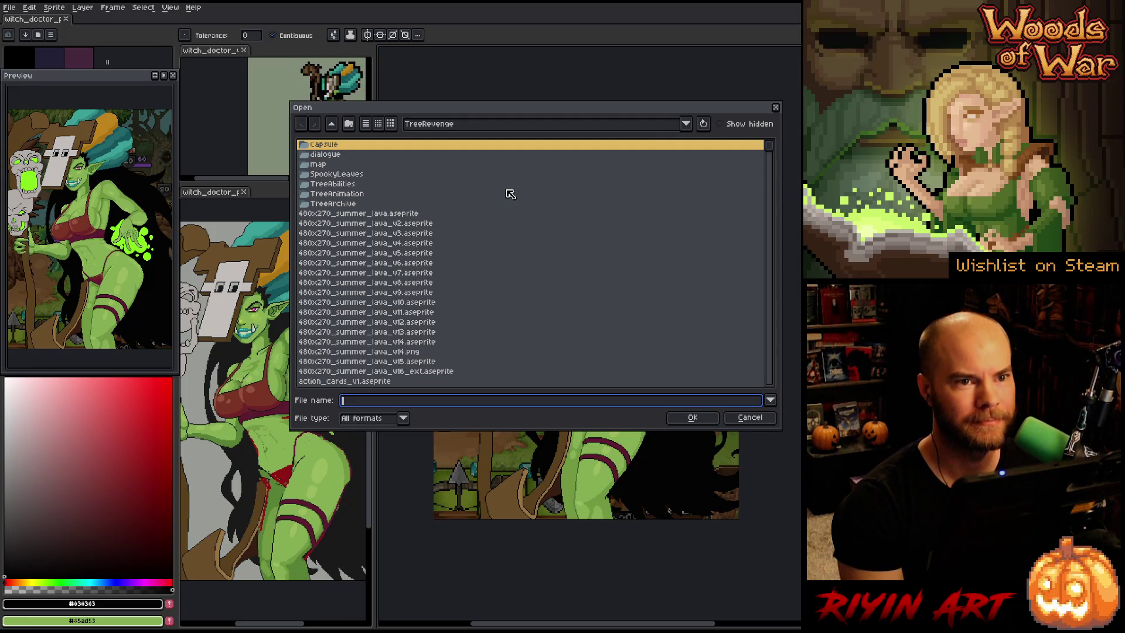
click(446, 126)
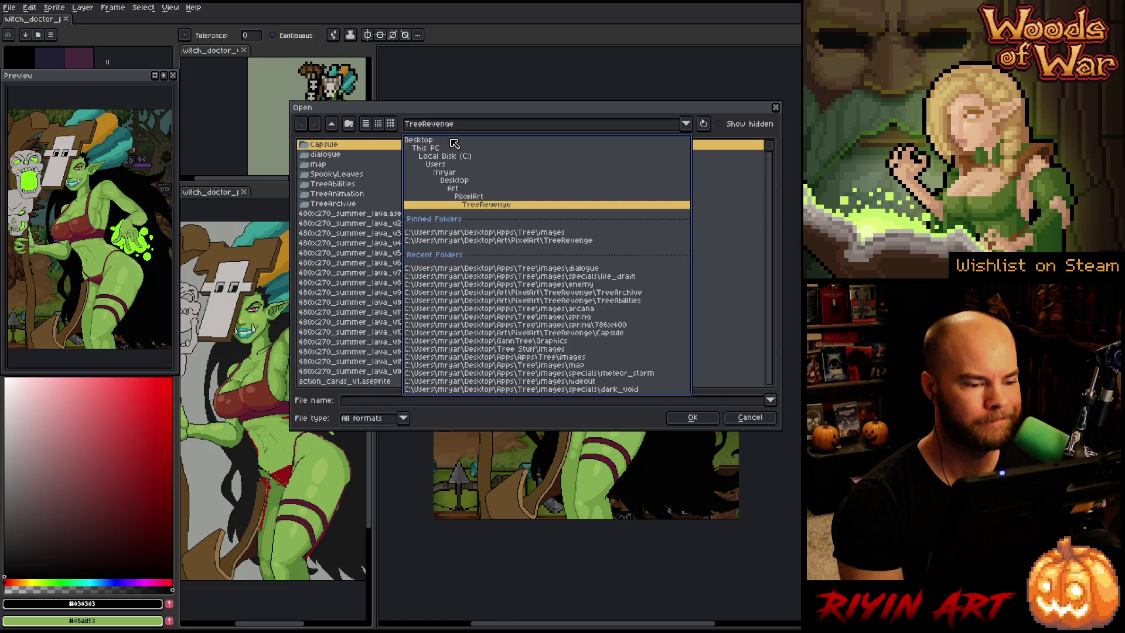
click(485, 233)
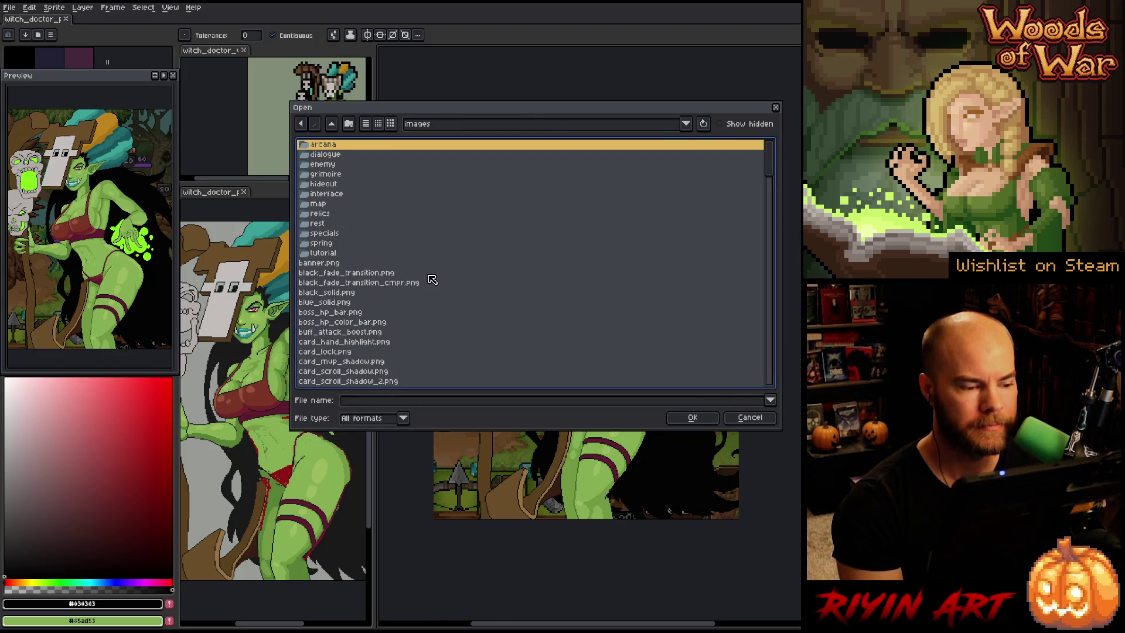
scroll(427, 278, down, 2)
scroll(416, 277, up, 2)
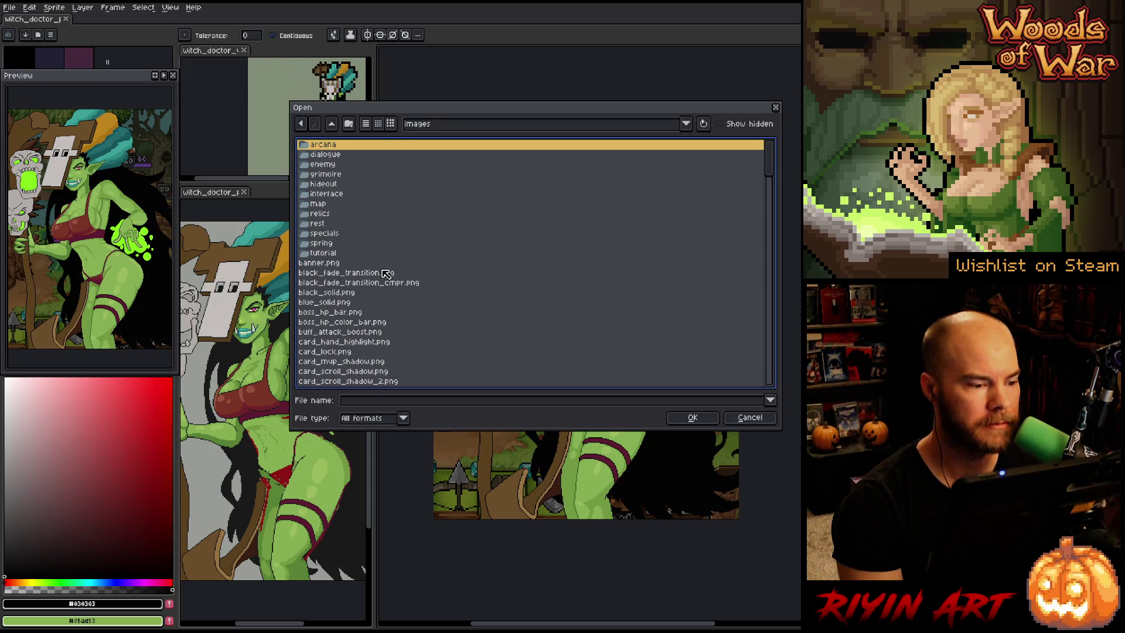
double_click(325, 155)
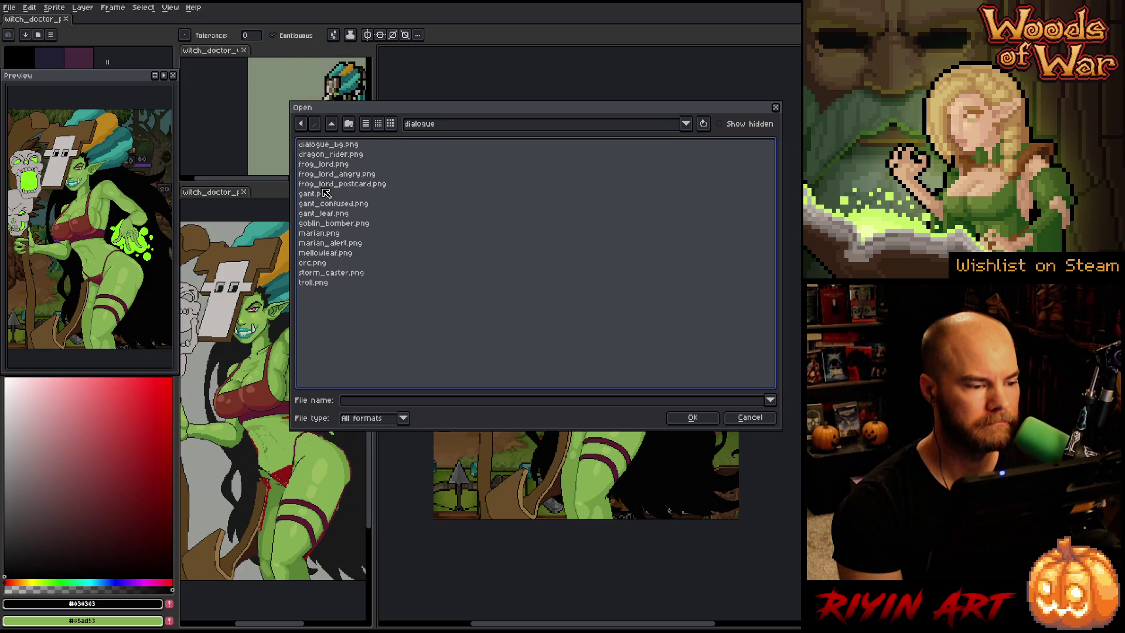
double_click(341, 147)
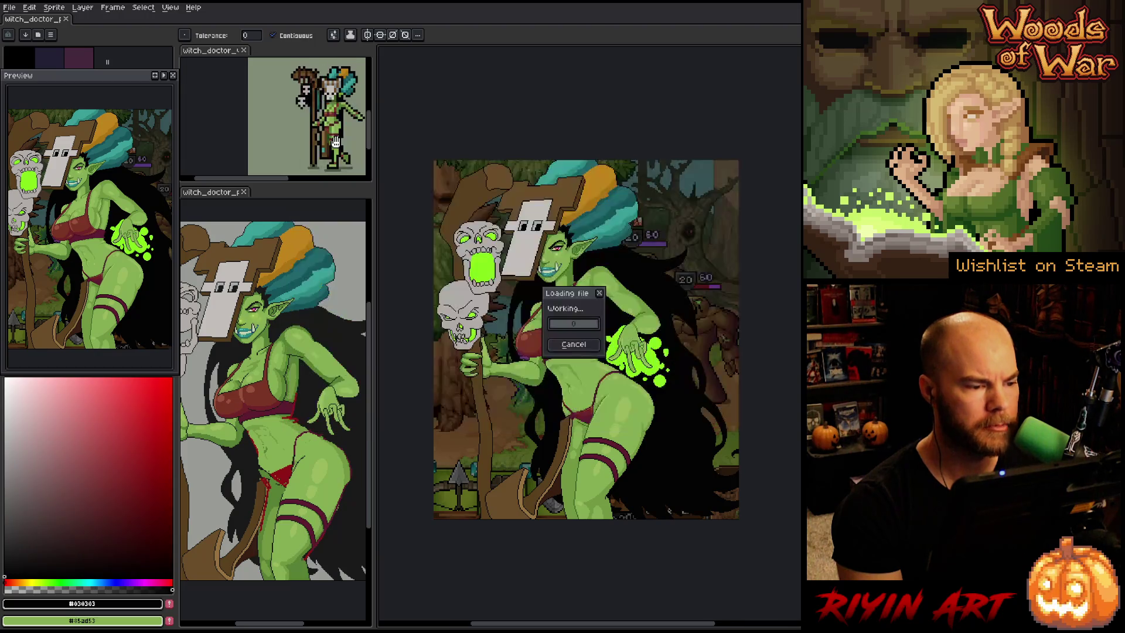
Copy the brown panel, sample its dark brown #2e1c0f, and return to witch_doctor
key(w)
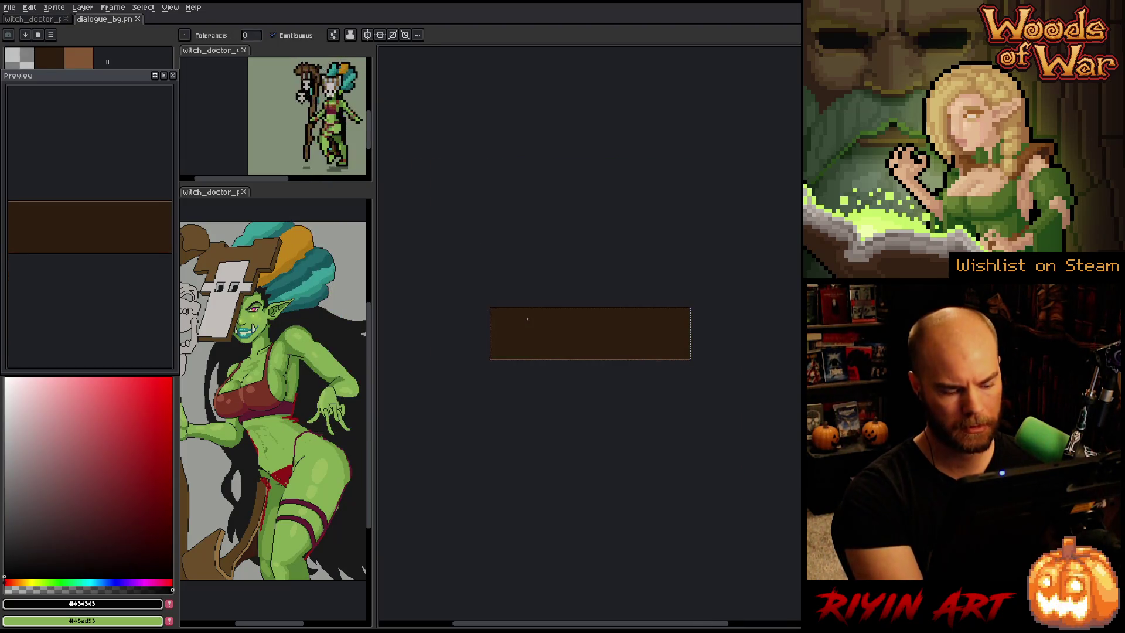
key(v)
key(w)
key(i)
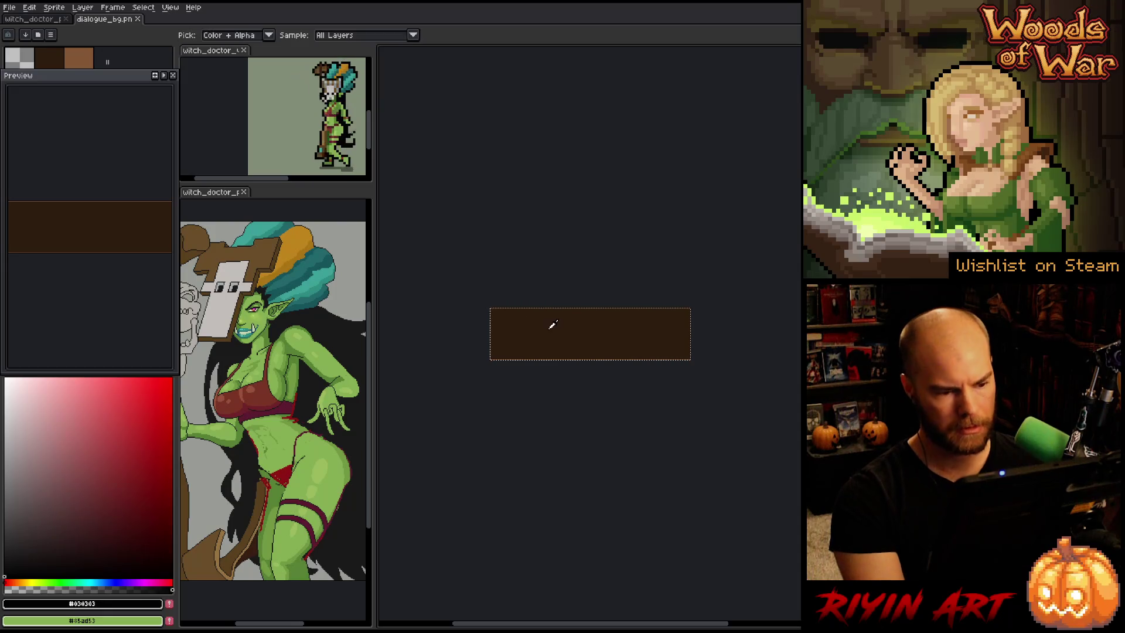
click(551, 327)
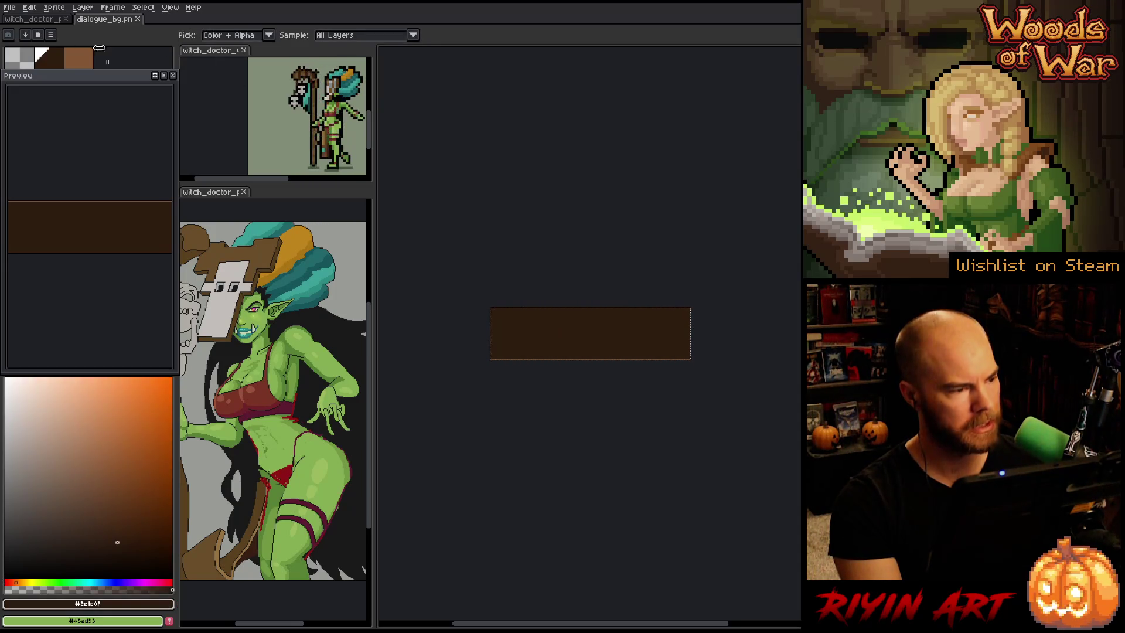
click(49, 22)
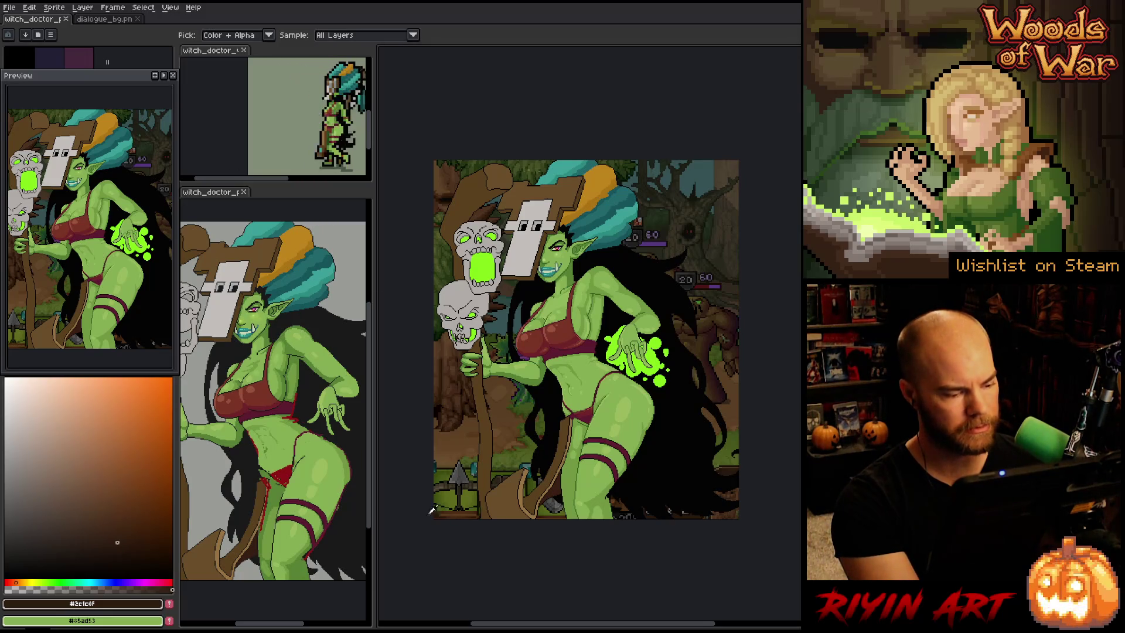
Add a new layer above Vignette in the Background group and paste the brown panel into it
key(Tab)
click(240, 589)
key(shift+n)
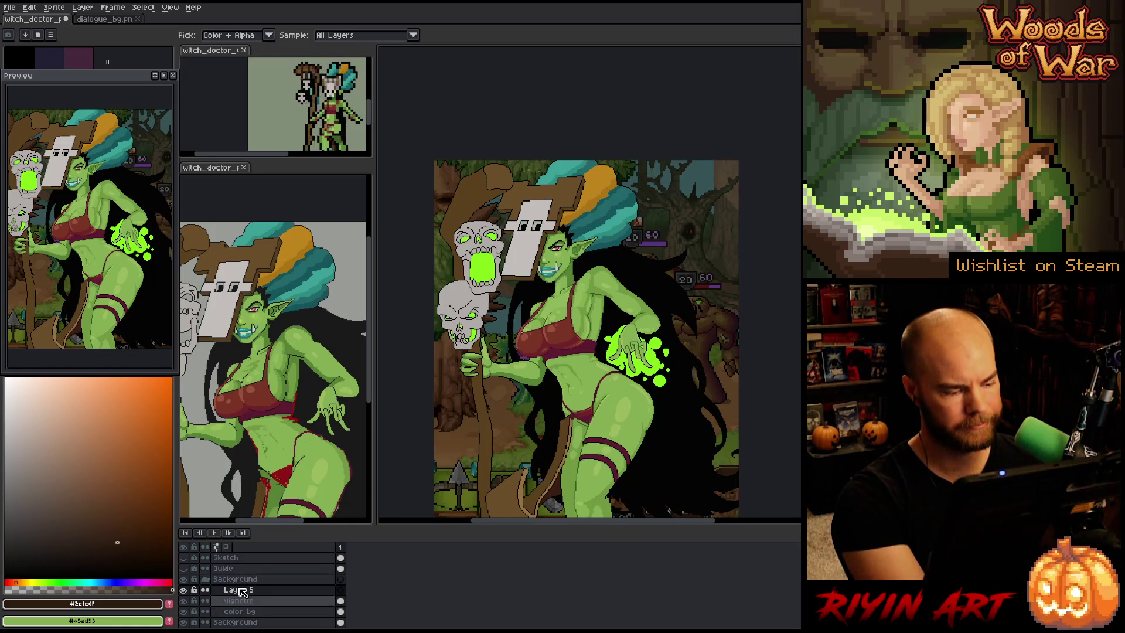
key(ctrl+v)
Position the pasted brown panel across the lower part behind the witch doctor and drop it
drag(678, 285, 646, 400)
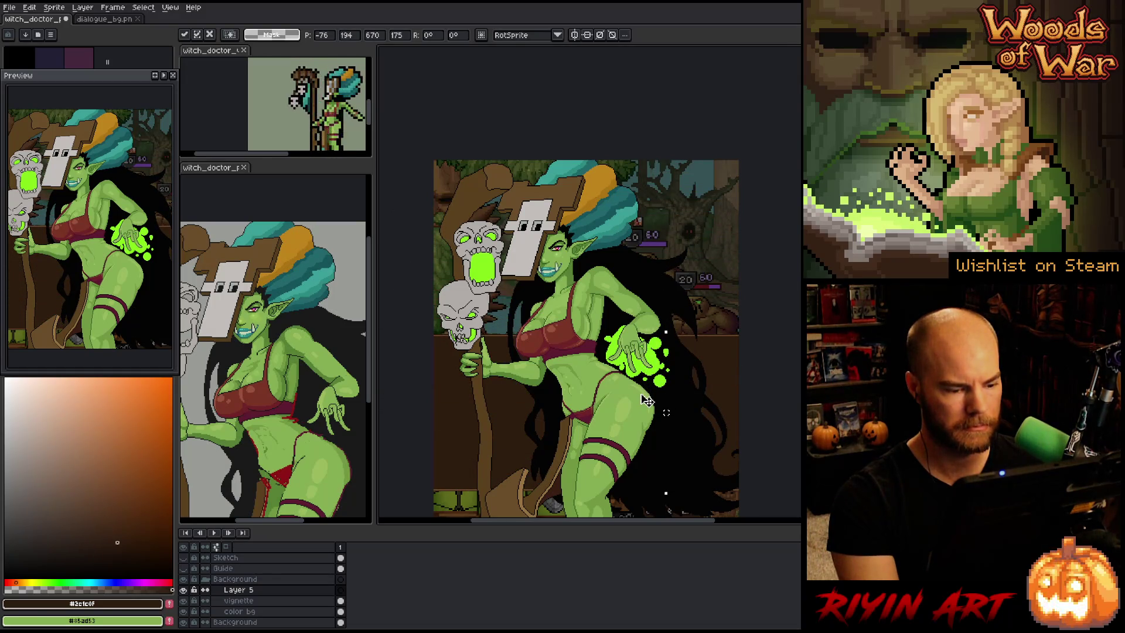
scroll(650, 375, down, 1)
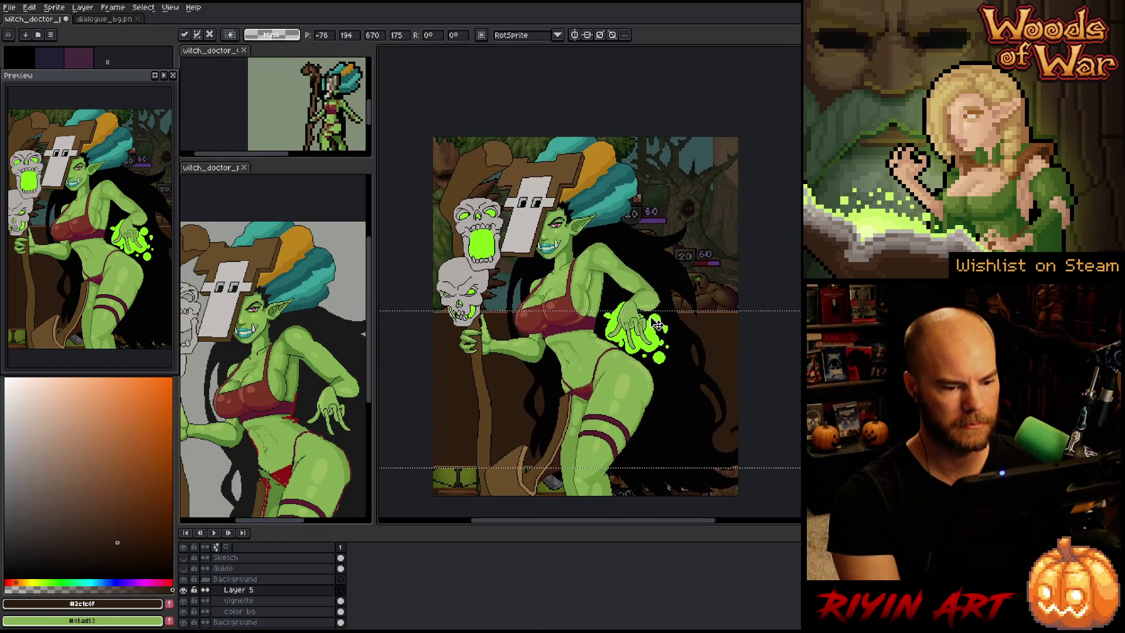
scroll(597, 369, down, 3)
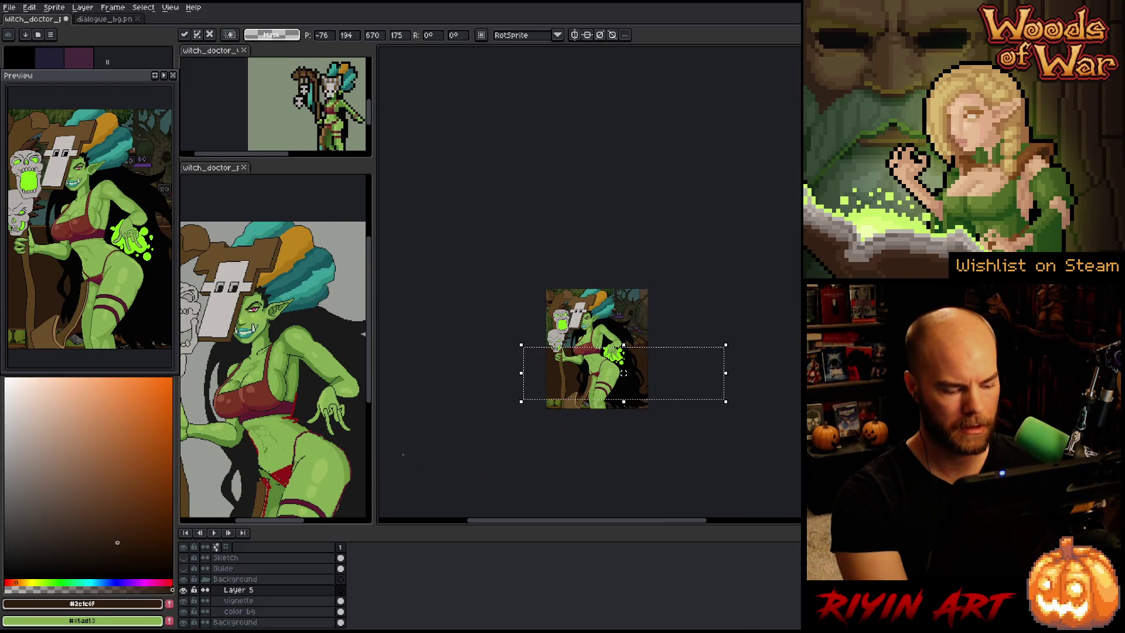
drag(451, 461, 534, 438)
key(shift+Left)
key(shift+Left)
key(shift+Left)
key(shift+Up)
key(shift+Up)
key(shift+Up)
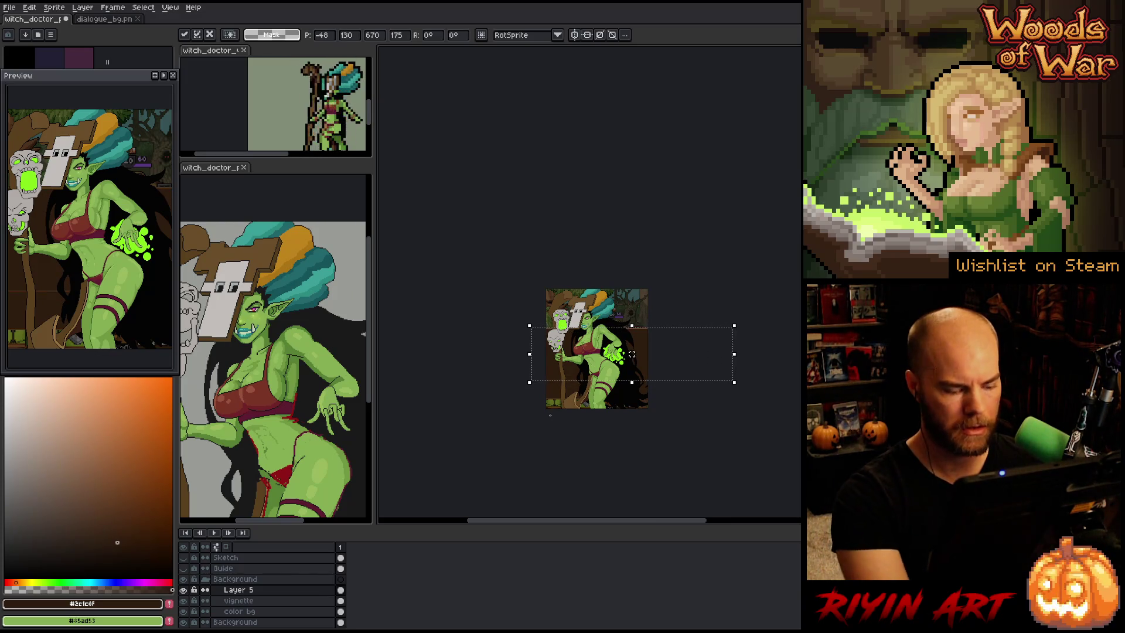
drag(632, 354, 631, 359)
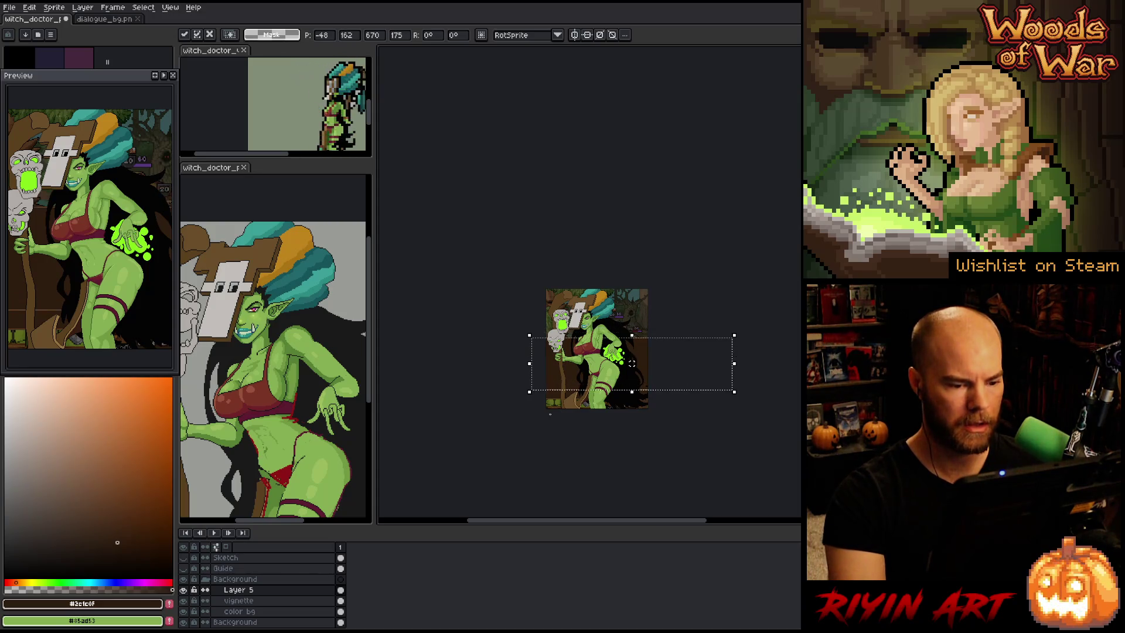
key(ctrl+d)
Select a band across the lower part of the canvas
scroll(565, 351, up, 2)
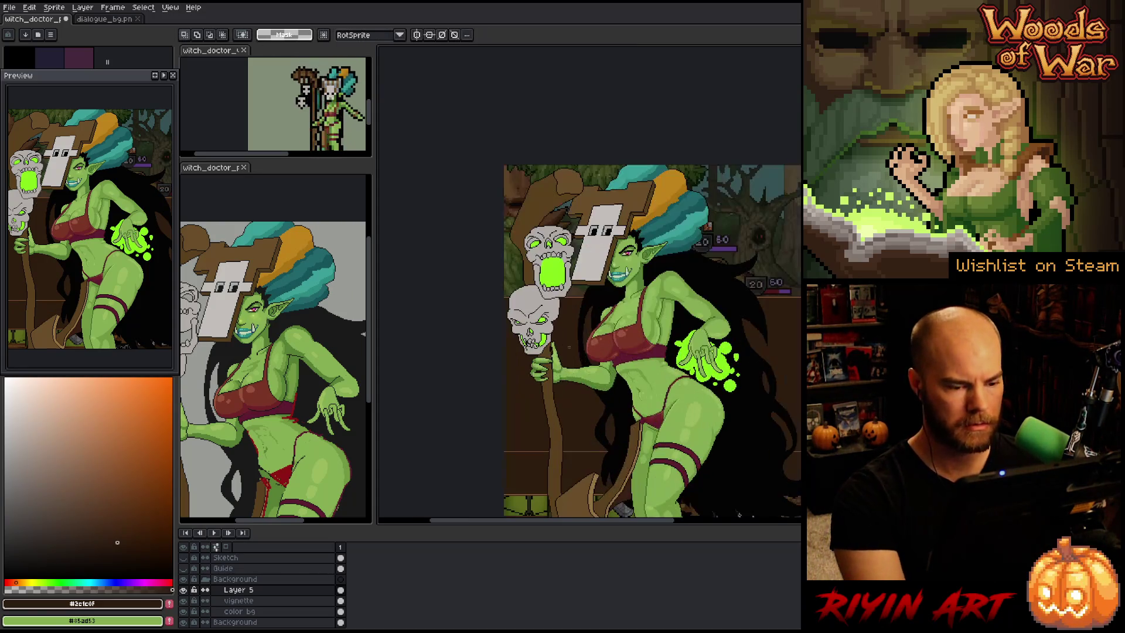
drag(568, 360, 508, 360)
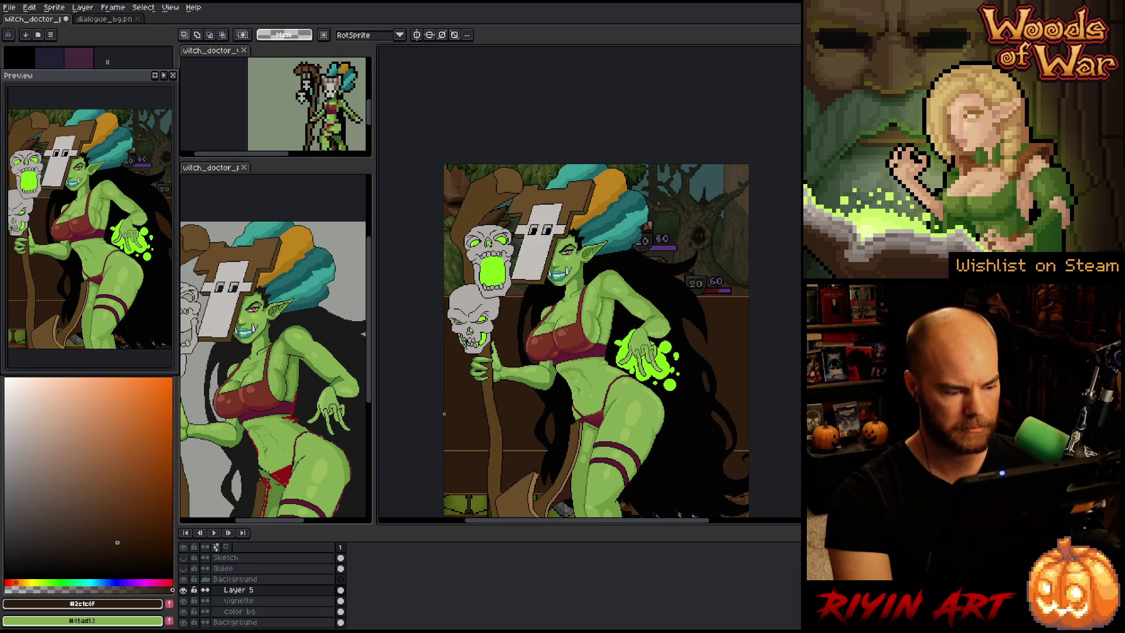
drag(429, 416, 755, 467)
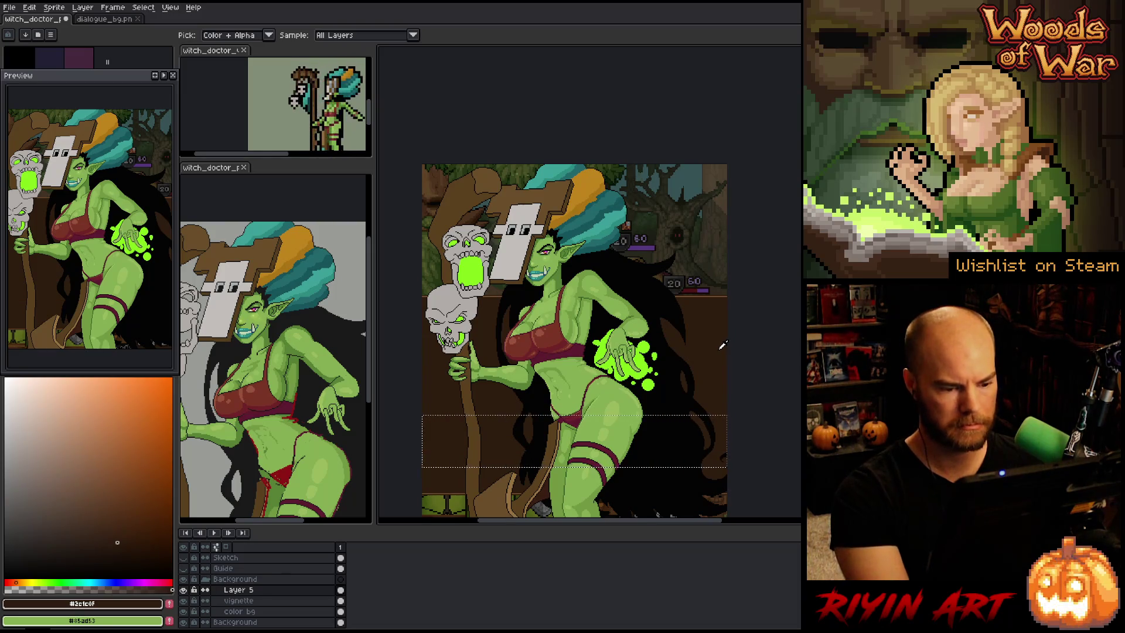
Clear the band selection and close the second witch doctor preview
key(ctrl+d)
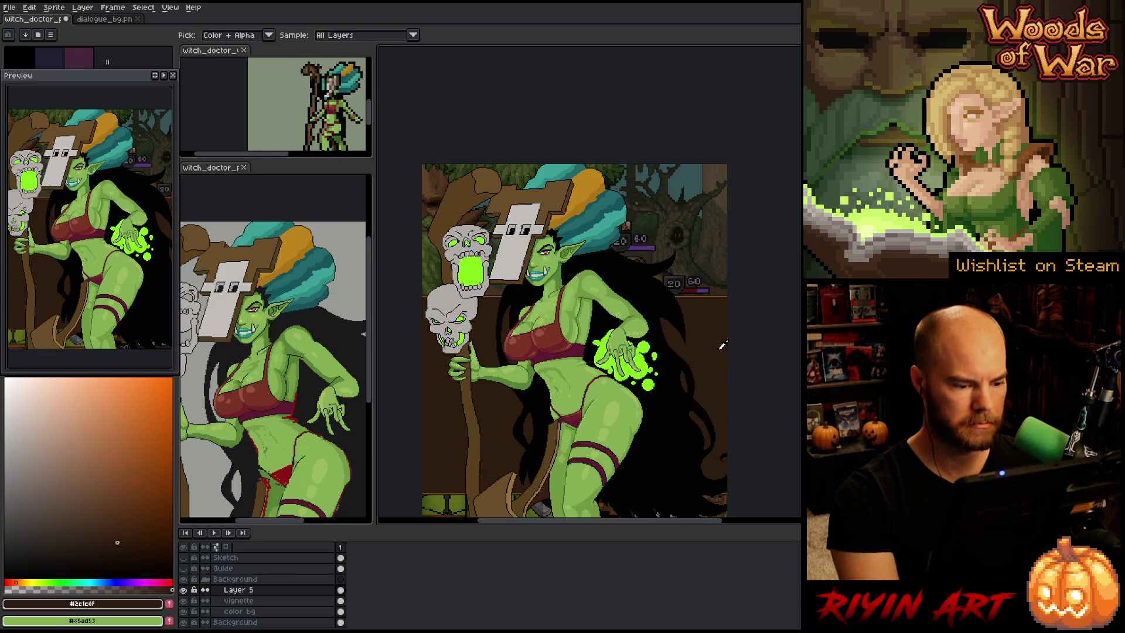
scroll(722, 344, down, 2)
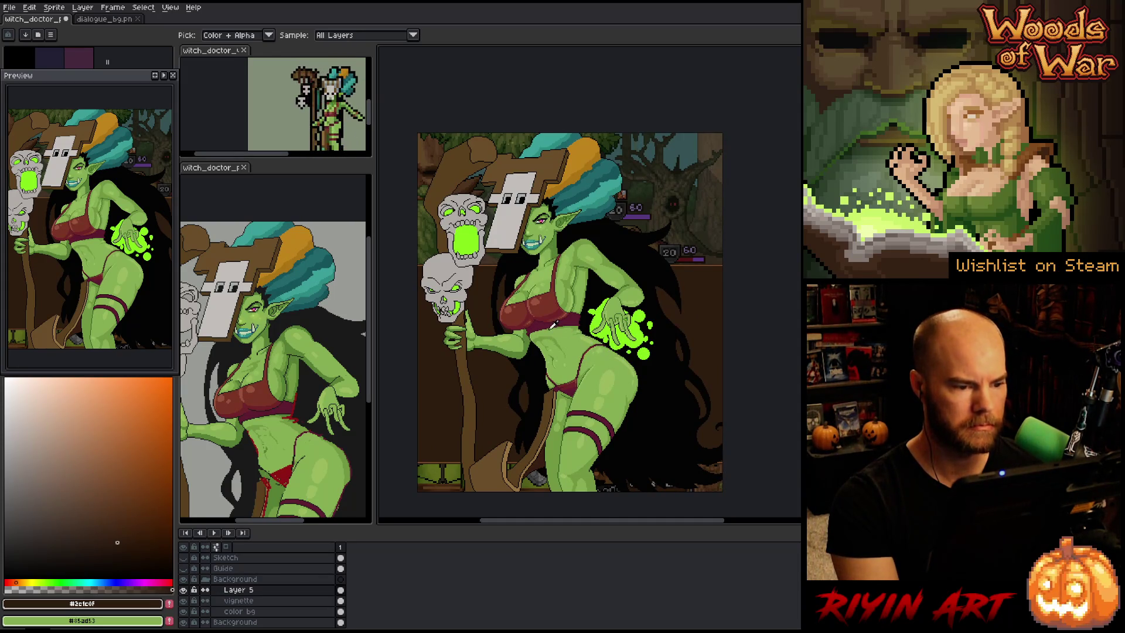
scroll(559, 311, up, 1)
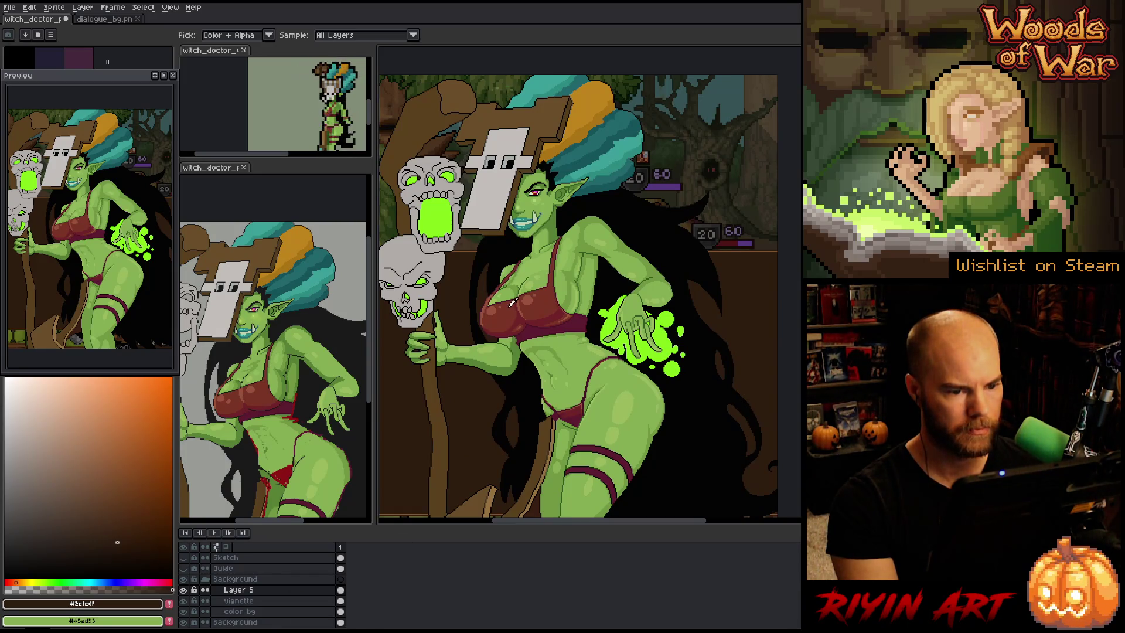
scroll(523, 339, down, 2)
key(i)
scroll(530, 331, up, 1)
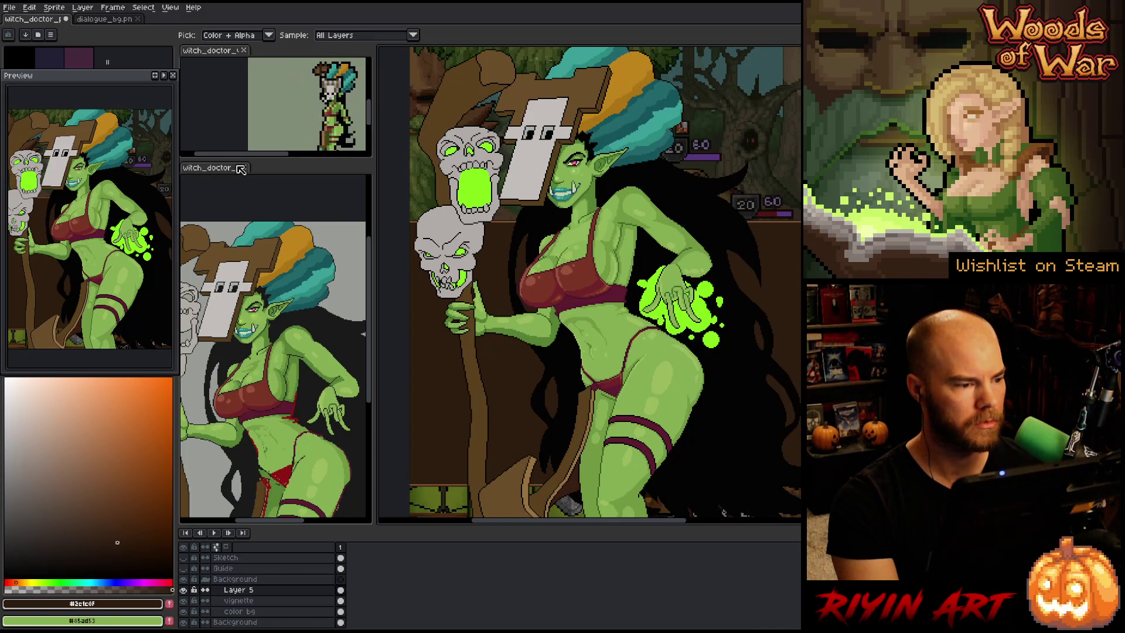
scroll(242, 333, down, 3)
scroll(241, 348, up, 1)
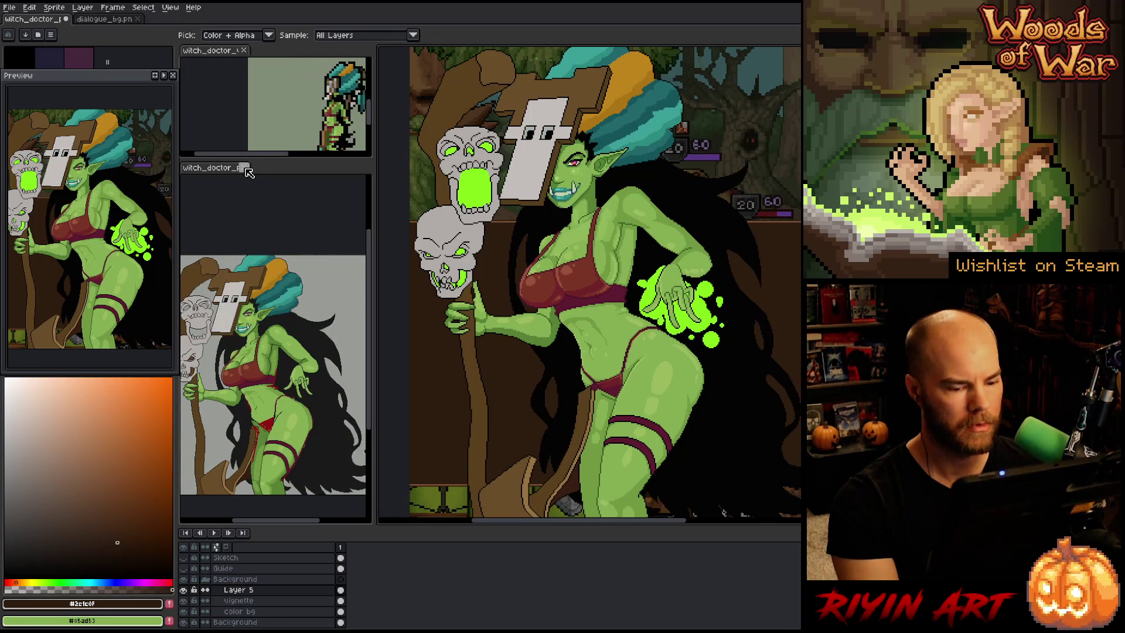
click(247, 168)
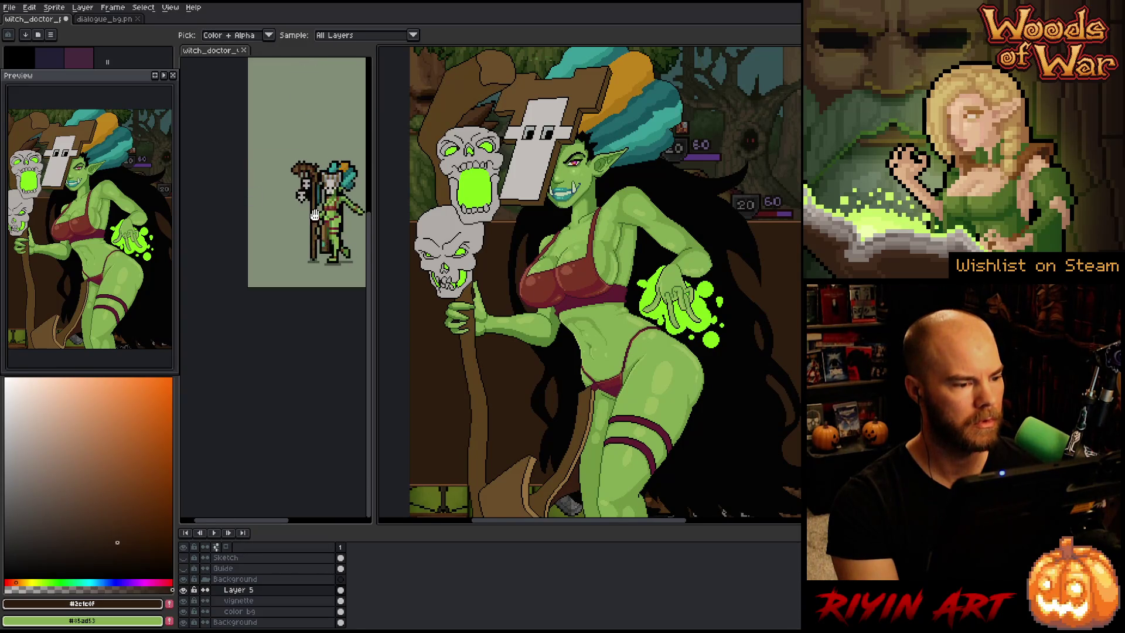
Pan the reference sprite to the character and close the dialogue_bg image
scroll(273, 219, up, 3)
drag(274, 219, 243, 243)
scroll(243, 243, down, 1)
scroll(243, 244, up, 2)
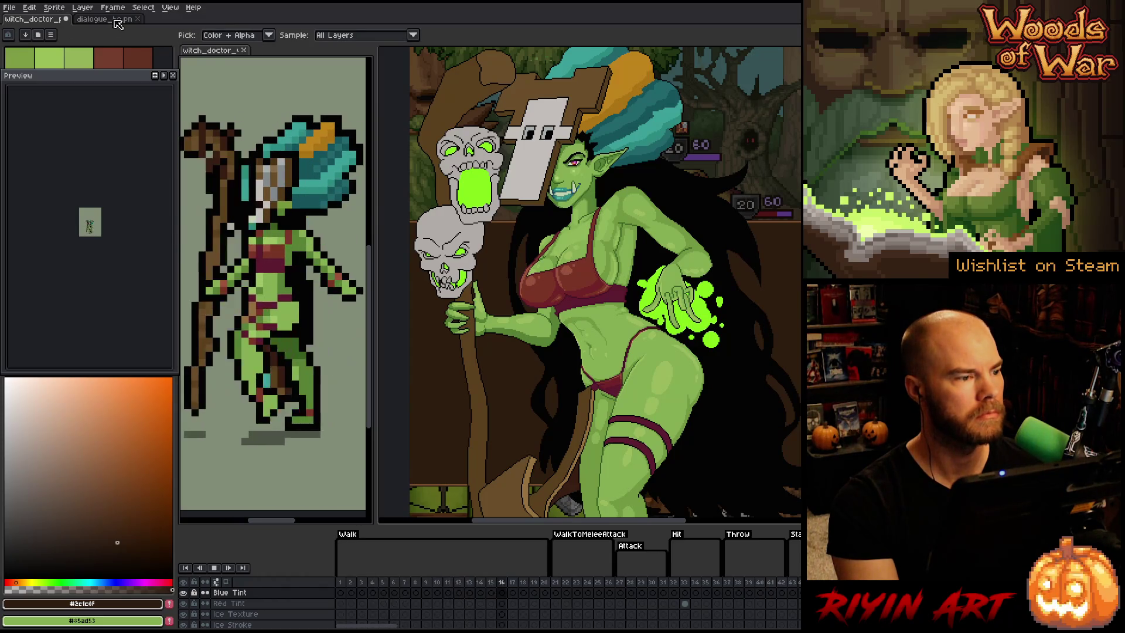
click(137, 19)
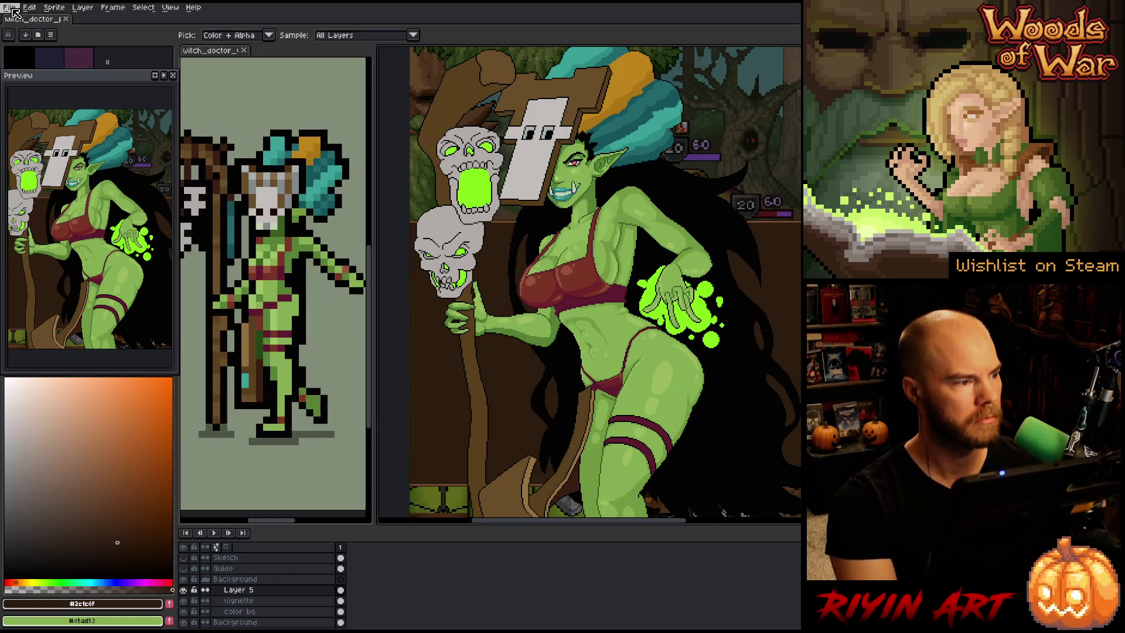
Save the portrait under a new name with the version changed from _v3 to _v4
click(13, 11)
click(35, 61)
click(432, 400)
key(BackSpace)
text(4)
key(Return)
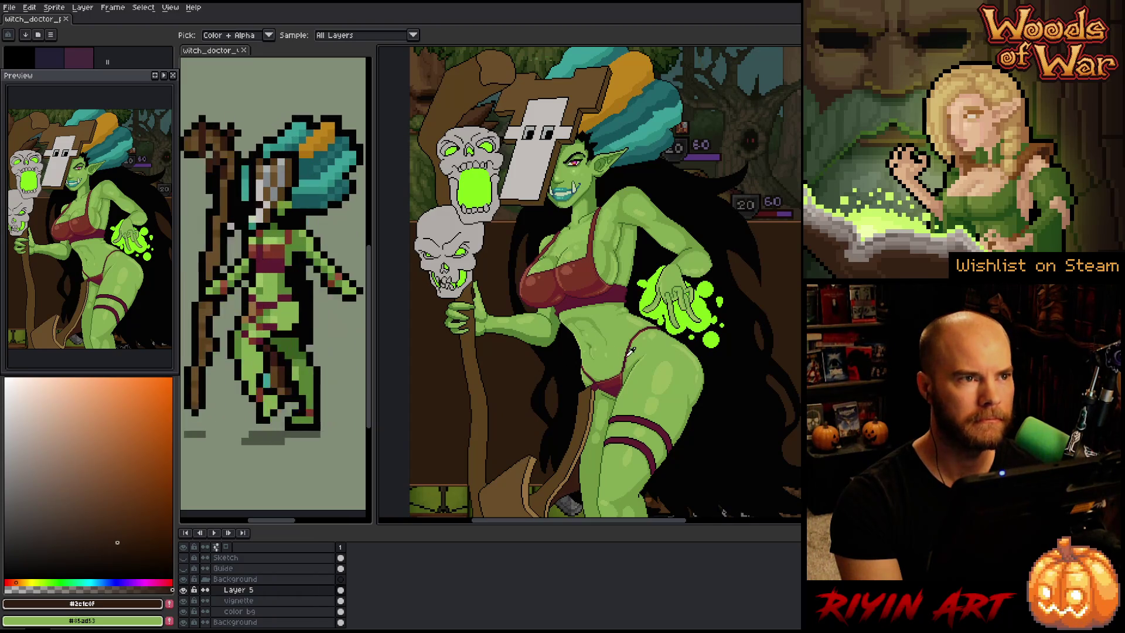
Resize and pan the views to give the large illustration more room
scroll(630, 352, right, 1)
drag(377, 317, 349, 315)
scroll(264, 294, down, 2)
click(264, 295)
drag(264, 294, 262, 376)
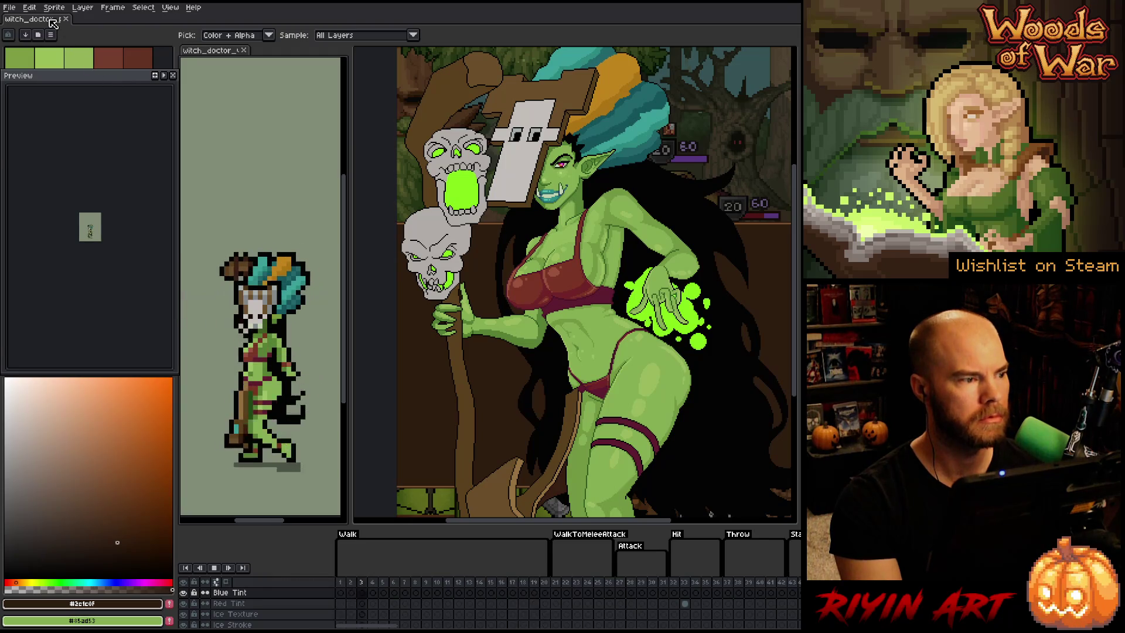
click(394, 199)
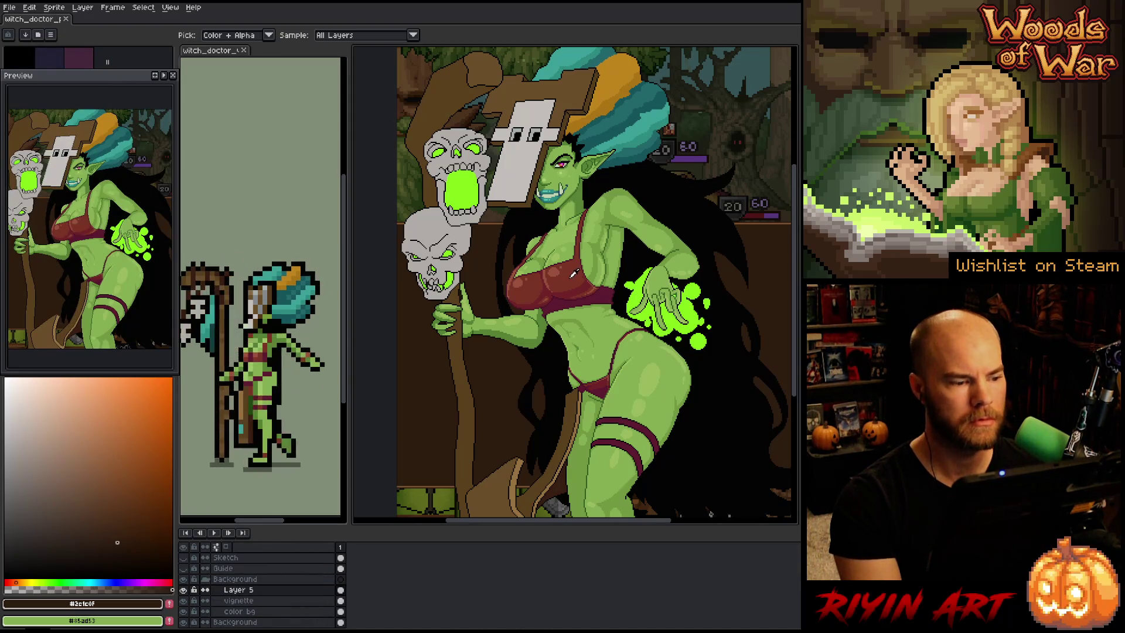
scroll(573, 273, down, 2)
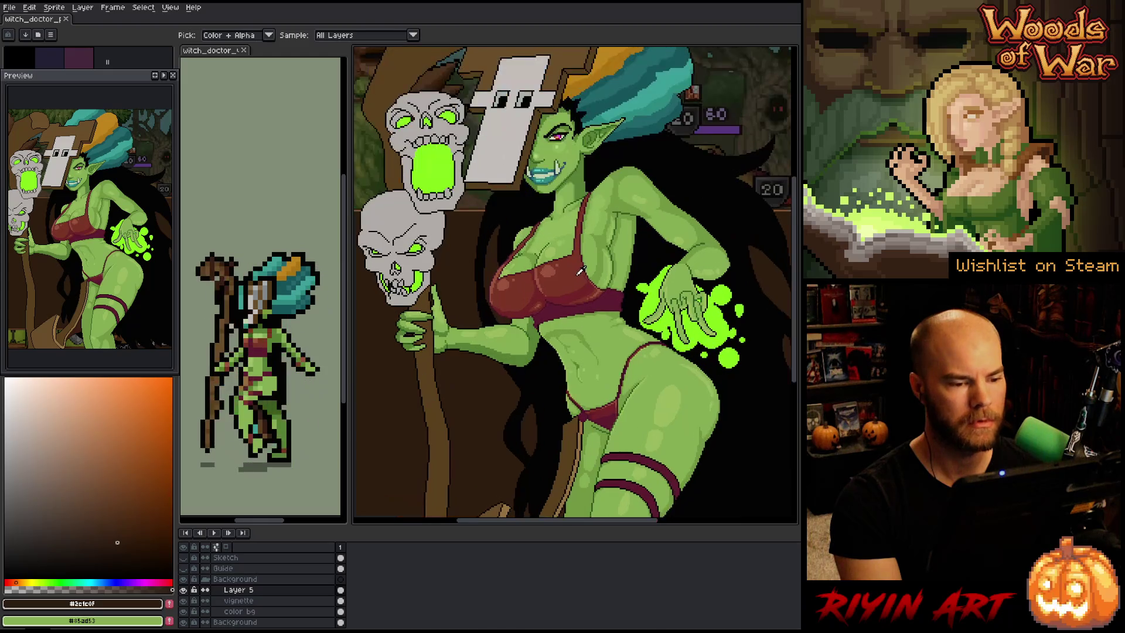
scroll(240, 566, up, 3)
Select the Sketch 3 layer and hide the timeline so the canvas fills the window
click(239, 568)
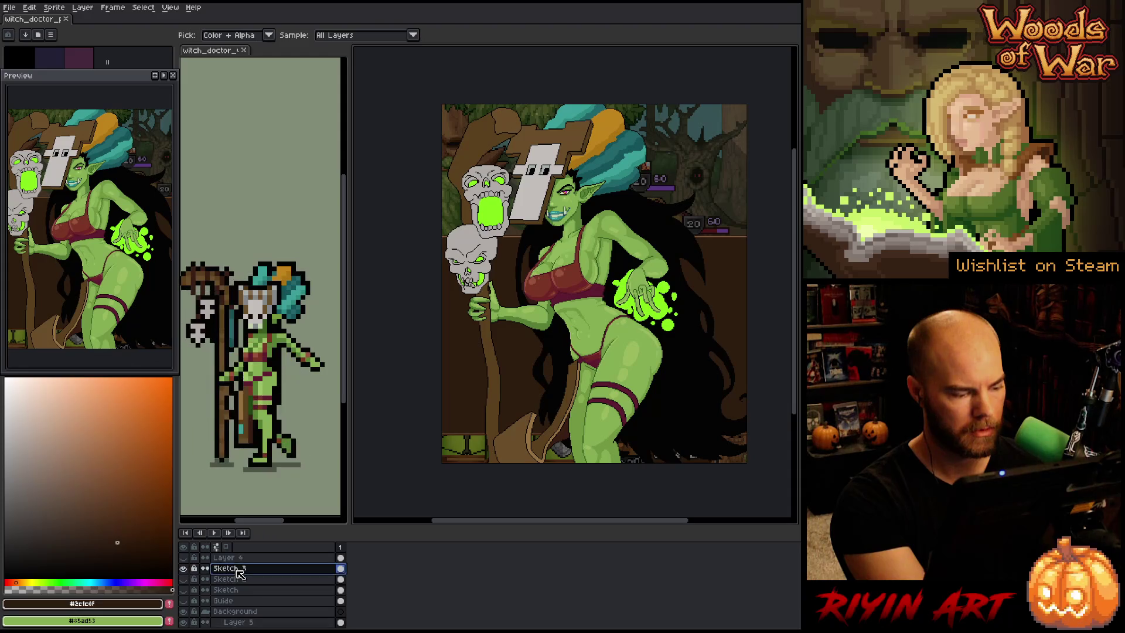
key(Tab)
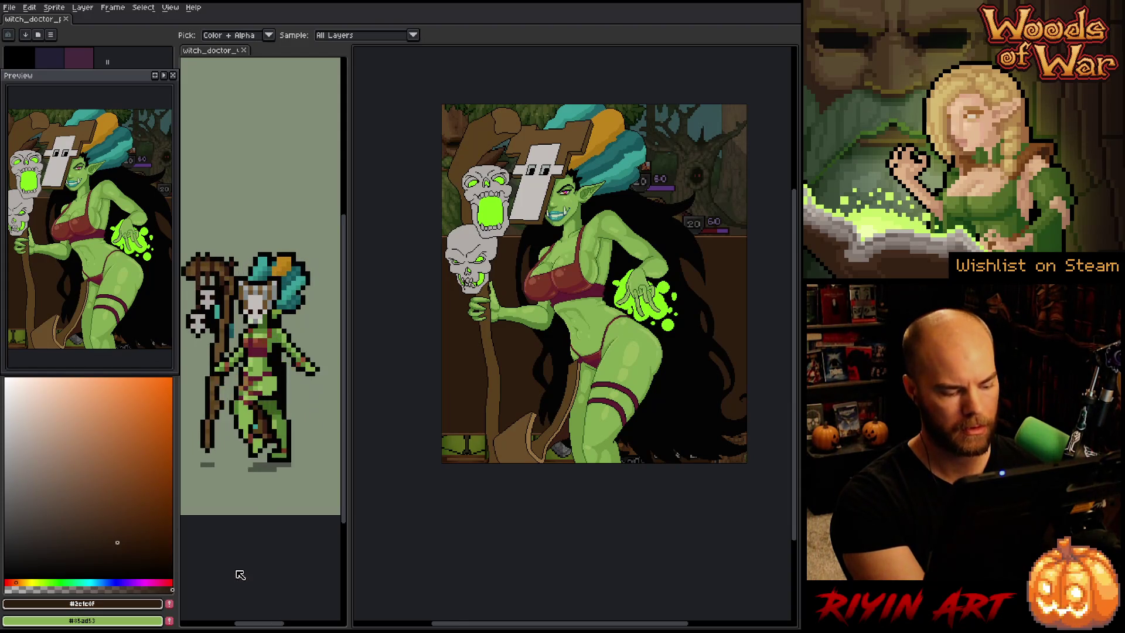
scroll(561, 293, up, 1)
mouse_move(568, 301)
mouse_down()
mouse_move(539, 368)
mouse_move(538, 338)
mouse_up()
key(i)
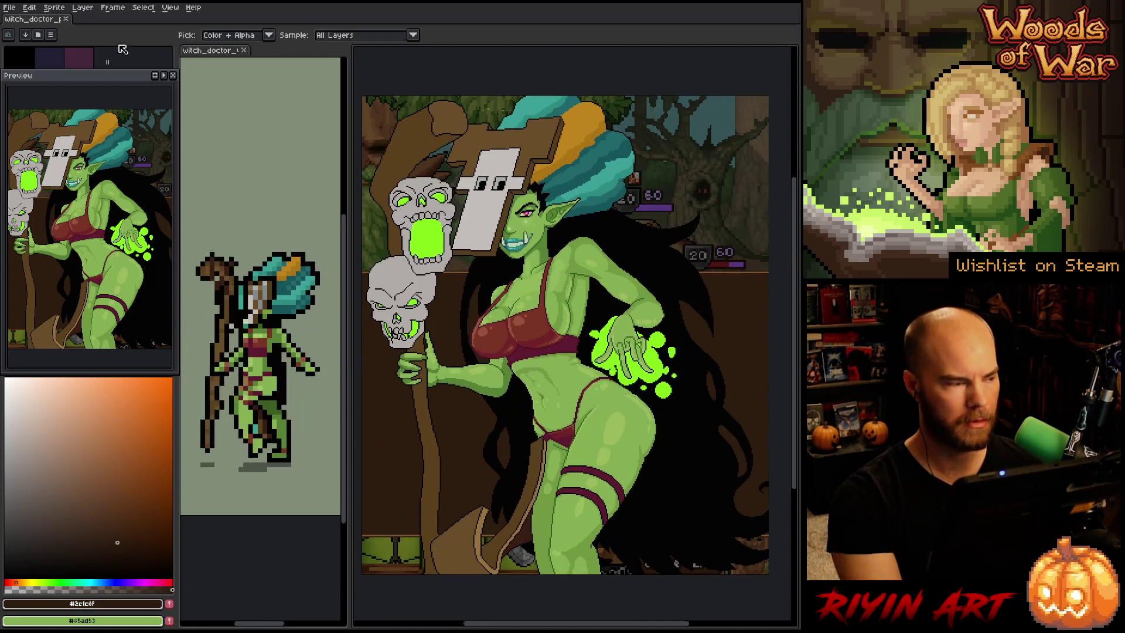
click(115, 11)
Flip the whole canvas horizontally and save the version 4 file
mouse_move(54, 8)
mouse_move(82, 76)
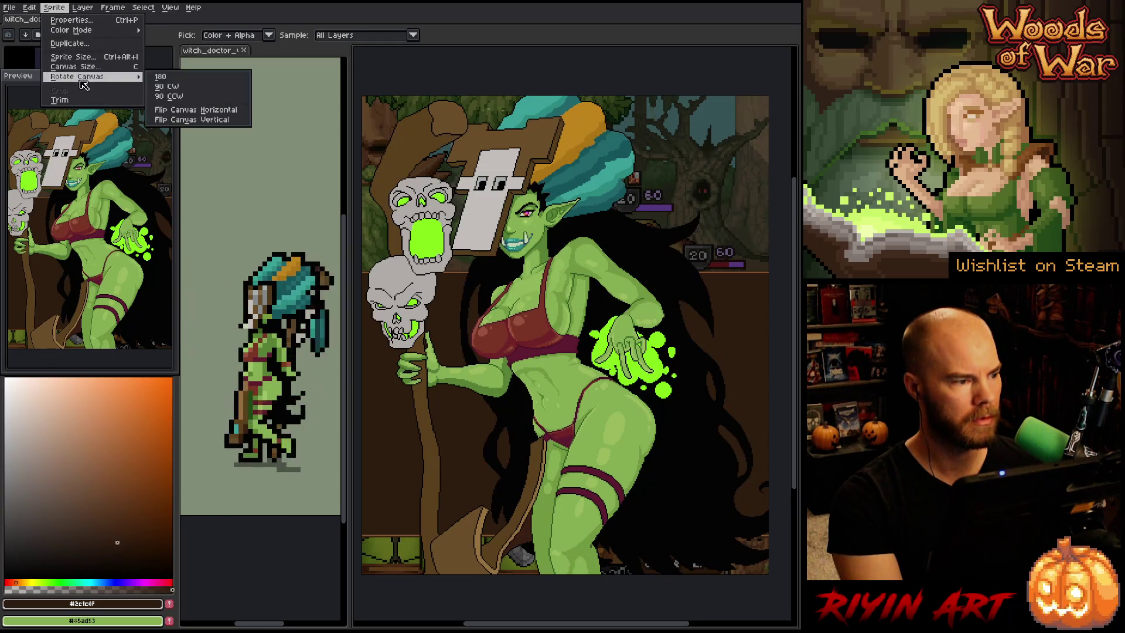
click(195, 111)
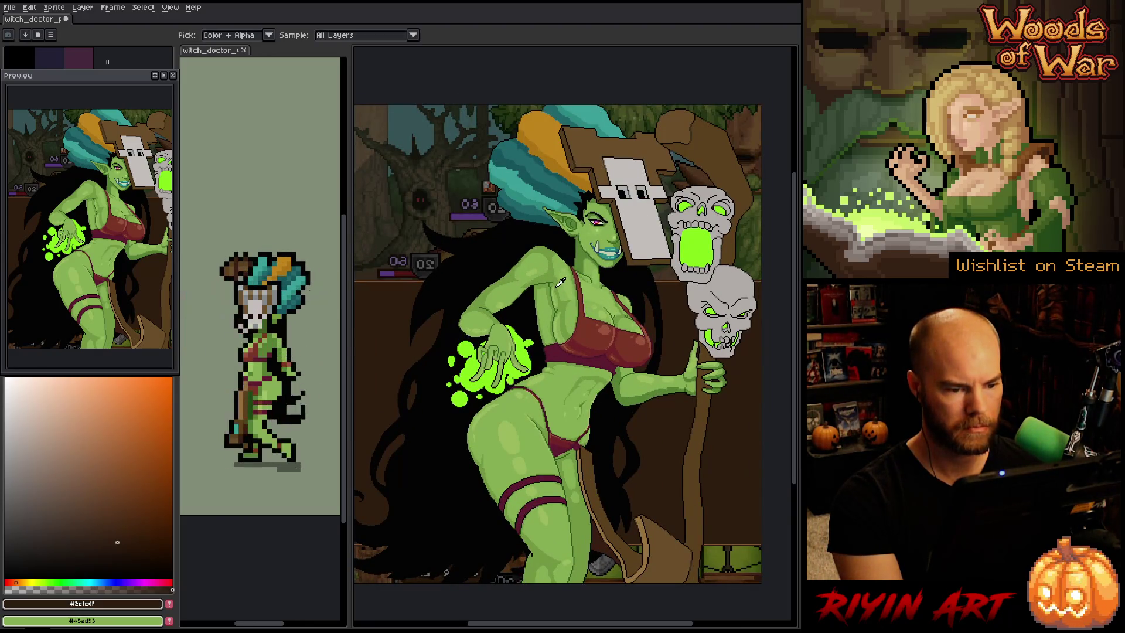
key(ctrl+s)
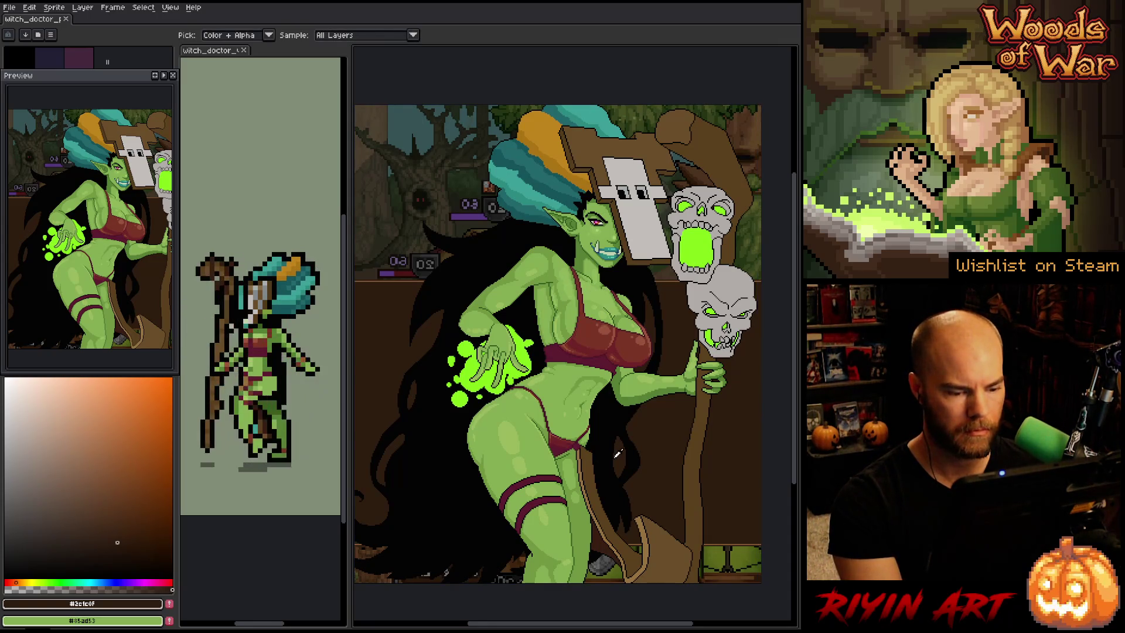
drag(617, 453, 592, 441)
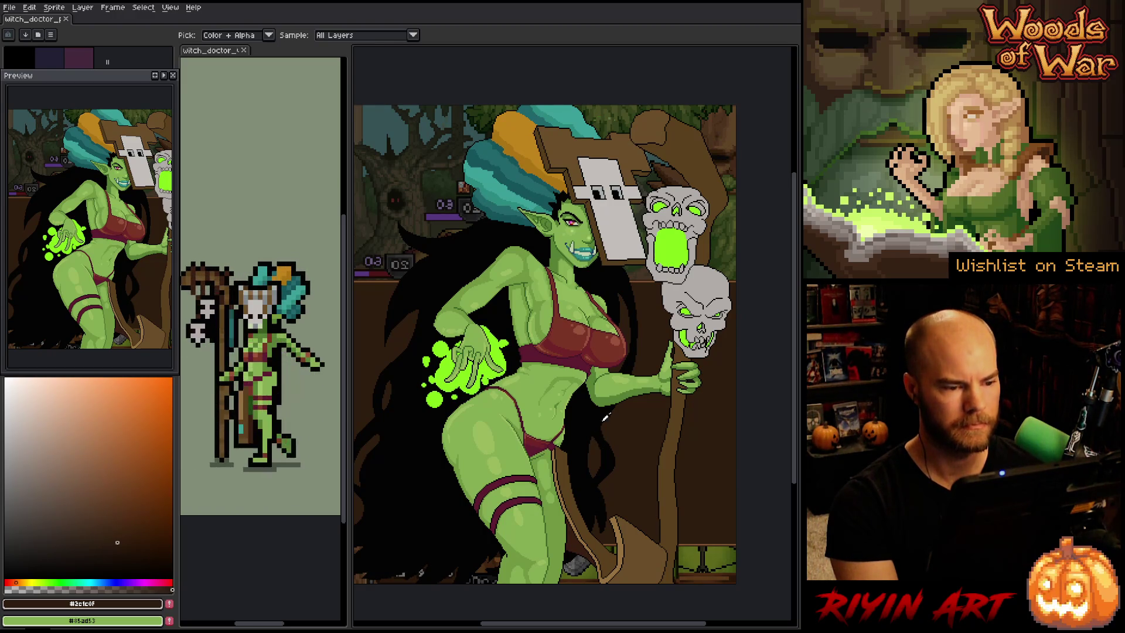
scroll(612, 218, up, 1)
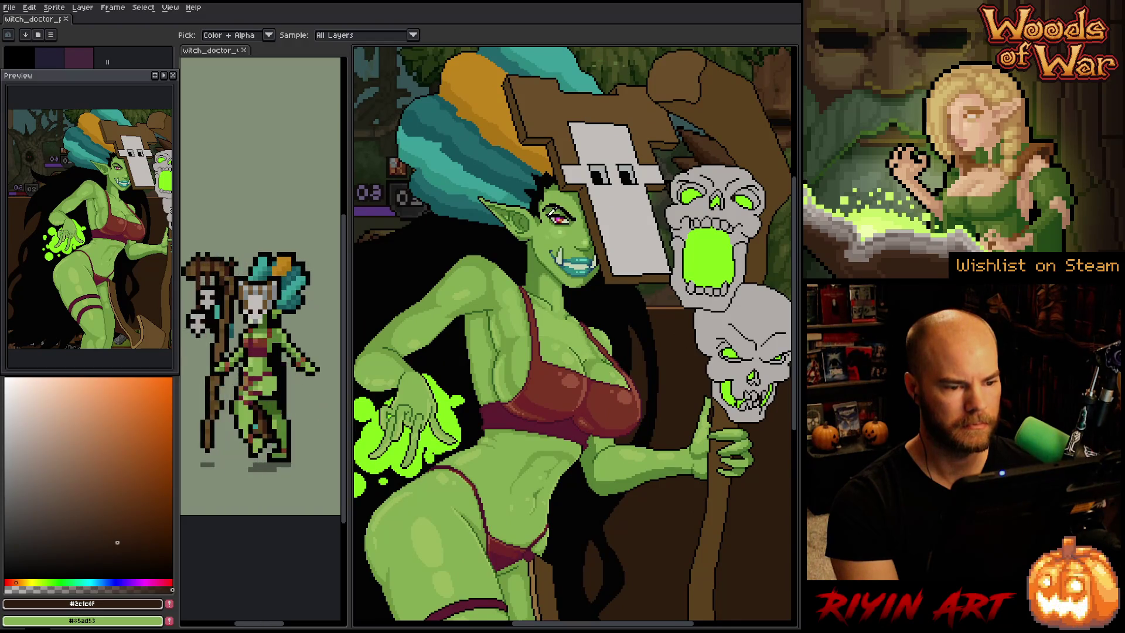
Zoom in on the witch's eye and marquee-select its pixels
scroll(552, 211, up, 2)
scroll(581, 209, down, 3)
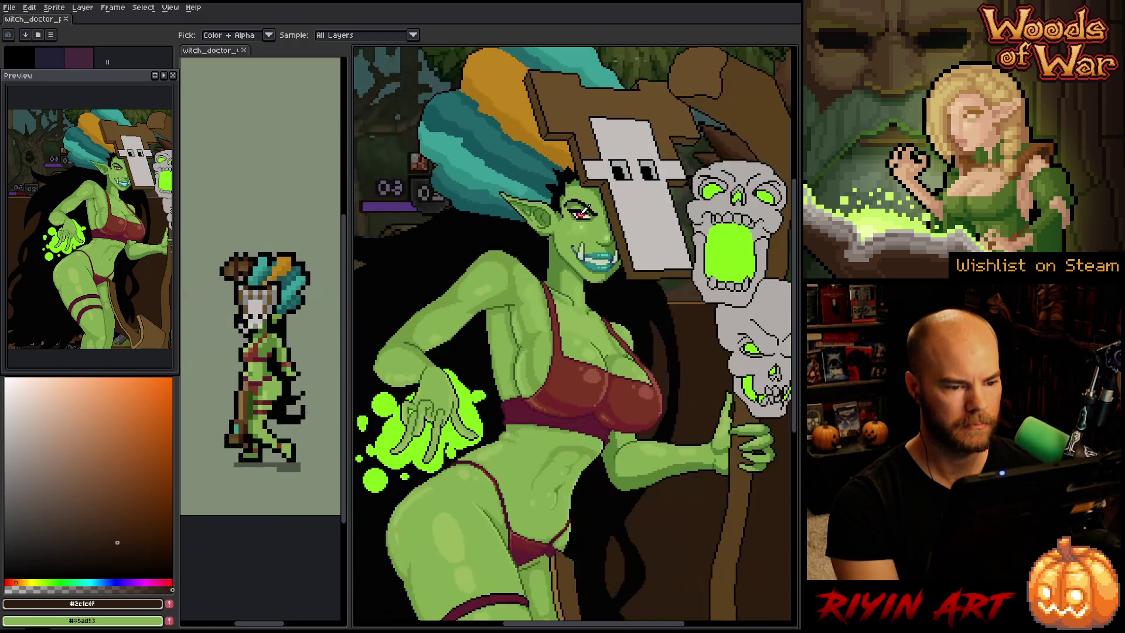
scroll(585, 207, up, 1)
scroll(589, 206, up, 3)
scroll(588, 206, up, 3)
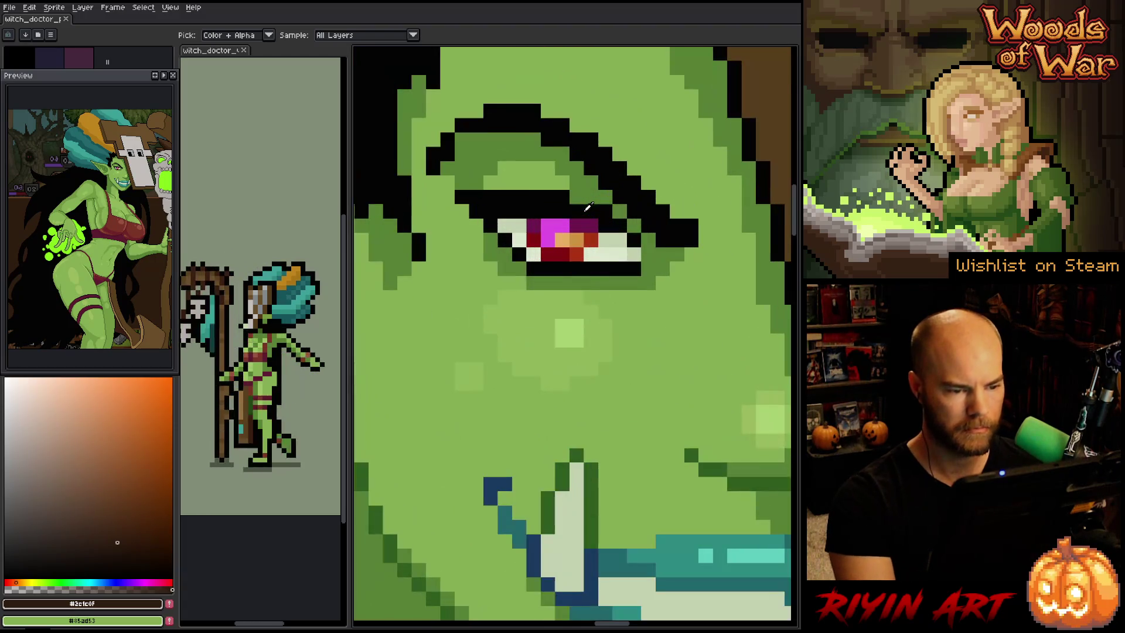
key(m)
drag(505, 220, 604, 260)
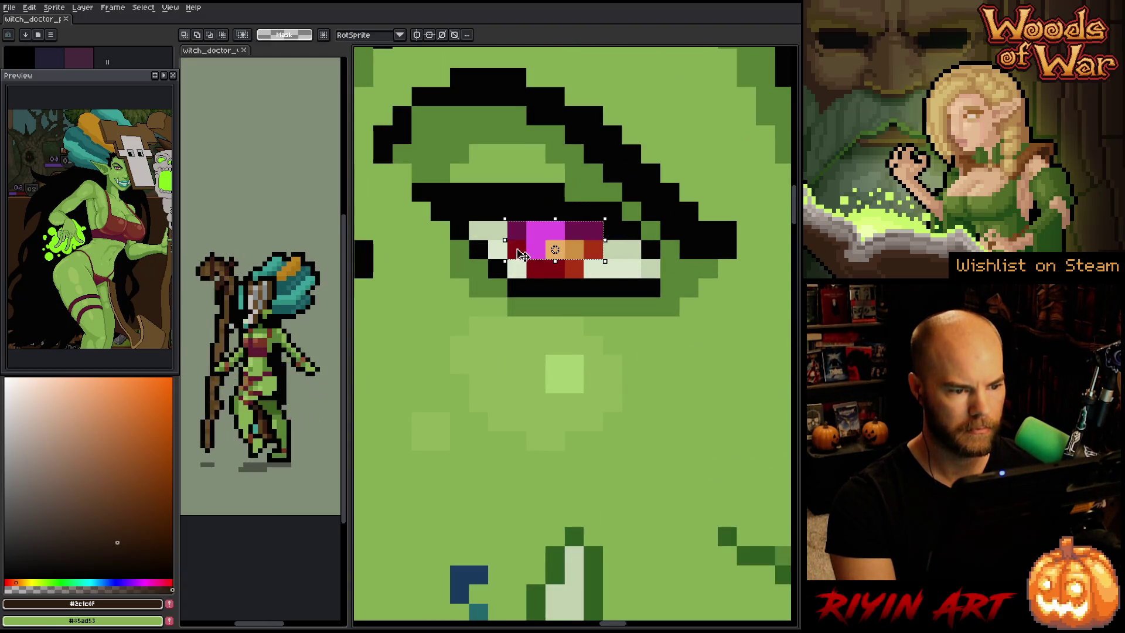
Look over the selected eye and bring up the Hue/Saturation adjustment
scroll(555, 250, down, 4)
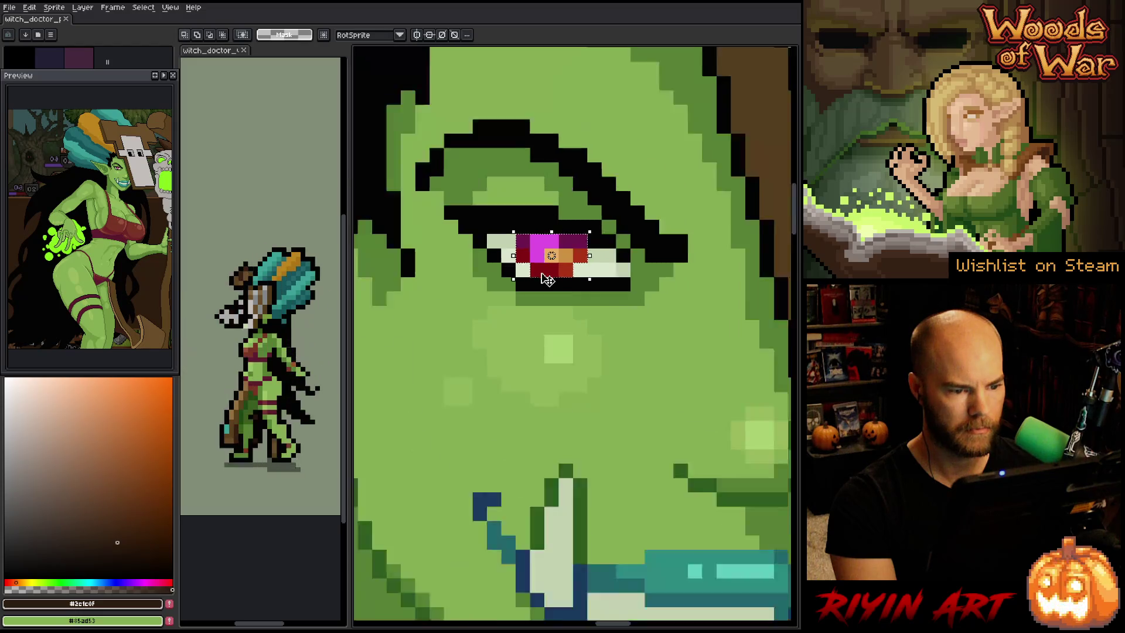
scroll(536, 312, down, 3)
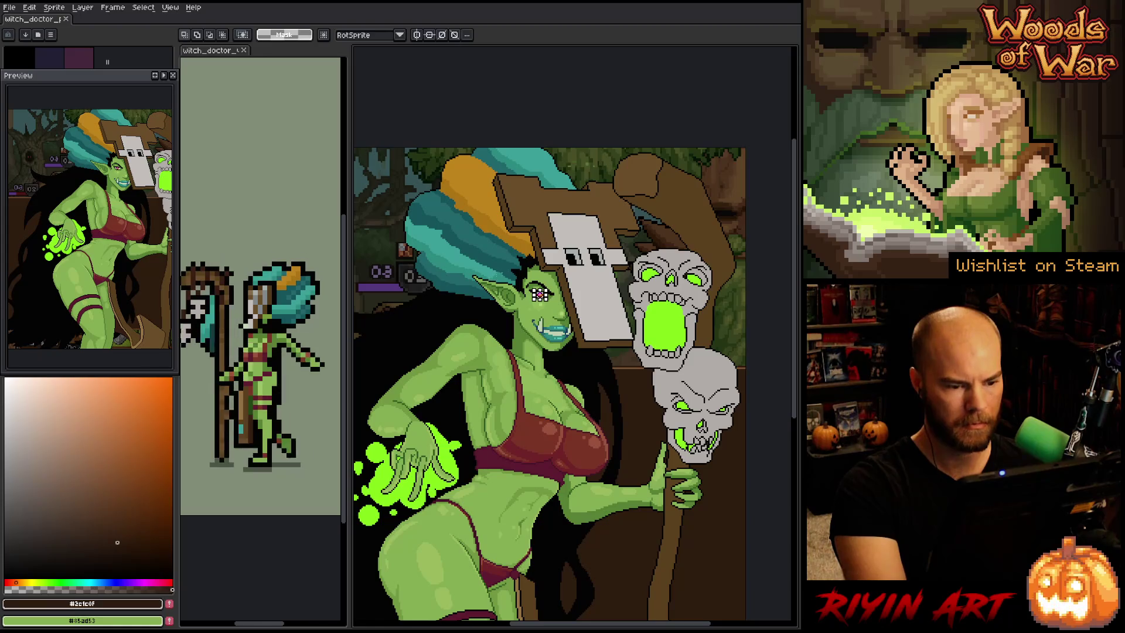
scroll(504, 257, up, 3)
scroll(504, 258, right, 5)
scroll(523, 332, down, 1)
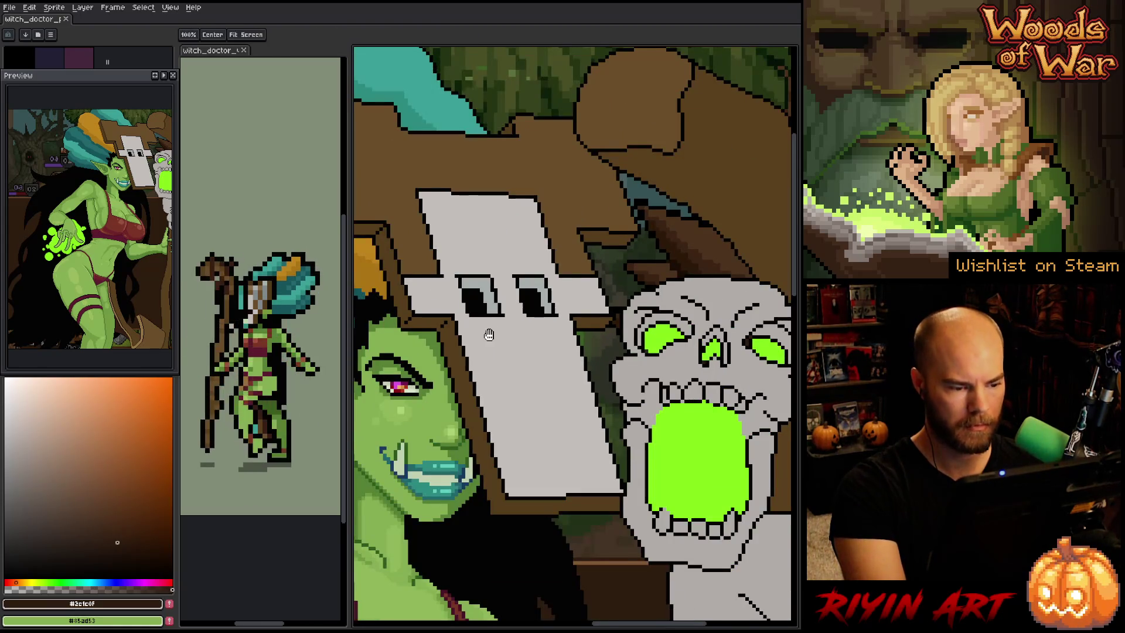
scroll(523, 332, left, 1)
key(ctrl+u)
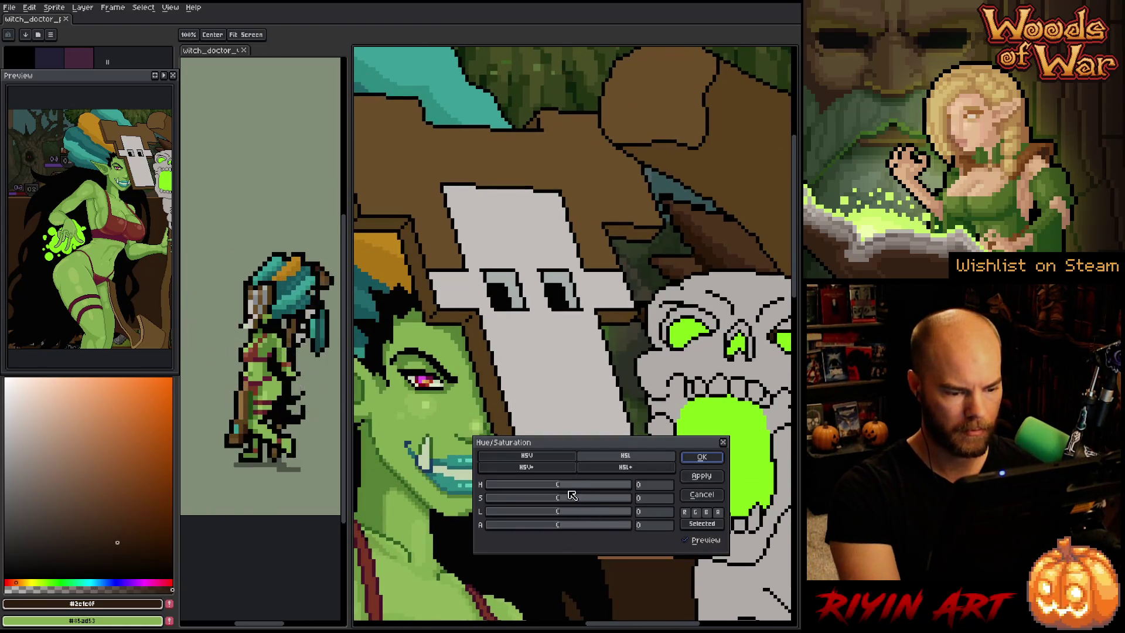
Shift the eye's hue from pink to green, tune its lightness, and apply
mouse_move(561, 488)
mouse_down()
mouse_move(482, 485)
mouse_move(644, 489)
mouse_move(607, 490)
mouse_move(571, 514)
mouse_move(609, 498)
mouse_move(591, 498)
mouse_up()
mouse_move(610, 489)
mouse_down()
mouse_move(587, 488)
mouse_move(613, 480)
mouse_up()
drag(569, 512, 558, 506)
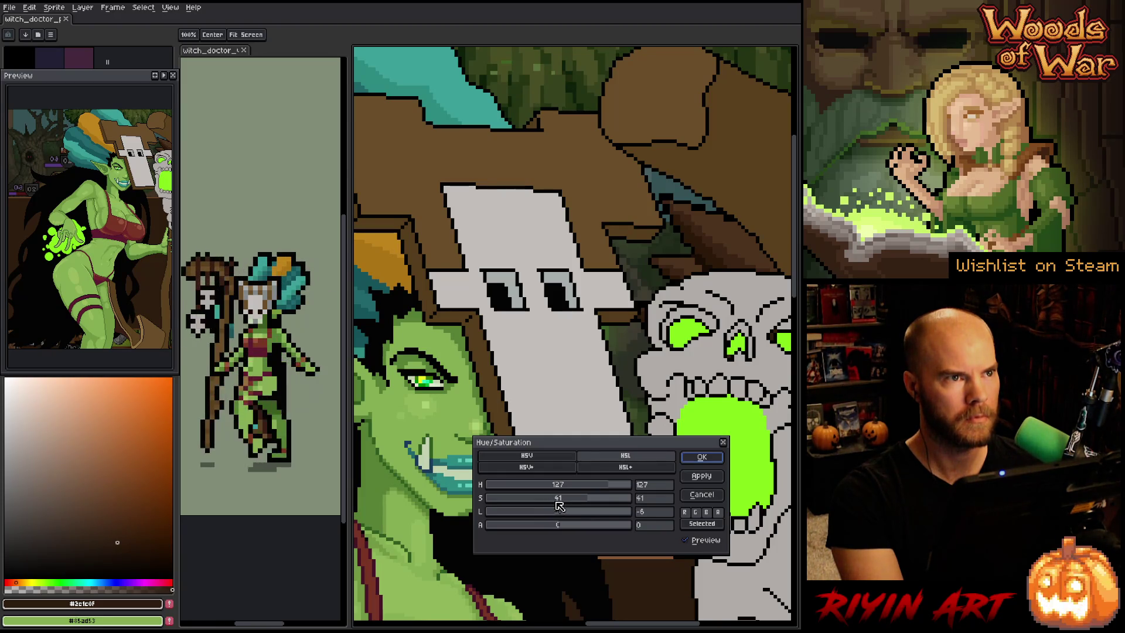
mouse_move(558, 506)
mouse_down()
mouse_move(619, 510)
mouse_move(592, 508)
mouse_up()
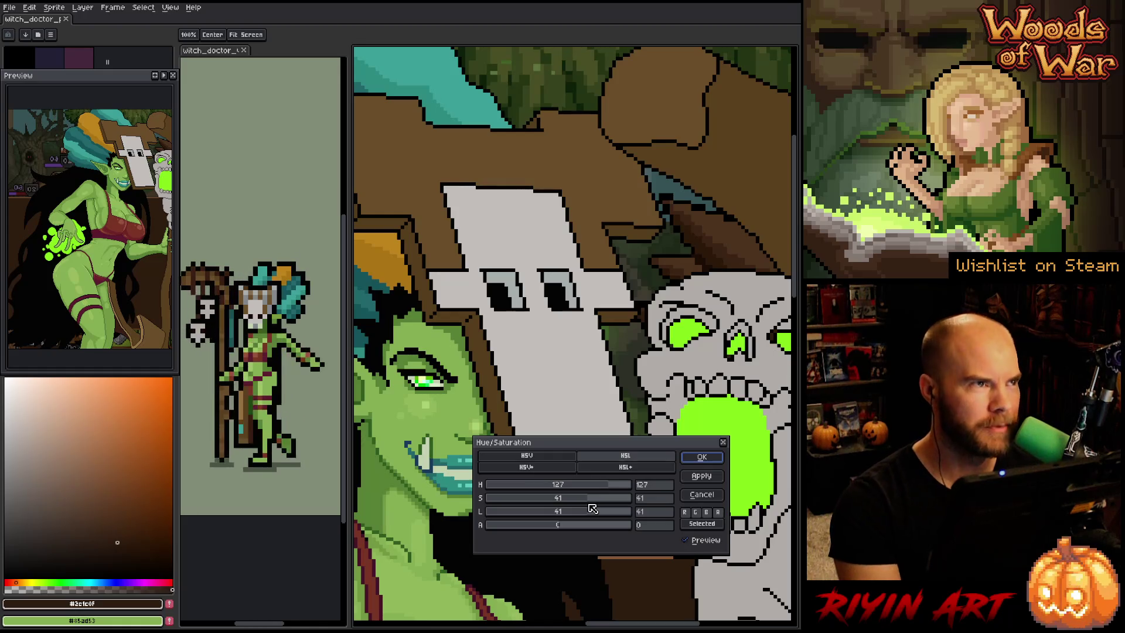
mouse_move(597, 512)
mouse_down()
mouse_move(528, 519)
mouse_move(626, 499)
mouse_move(620, 489)
mouse_move(630, 488)
mouse_move(618, 489)
mouse_up()
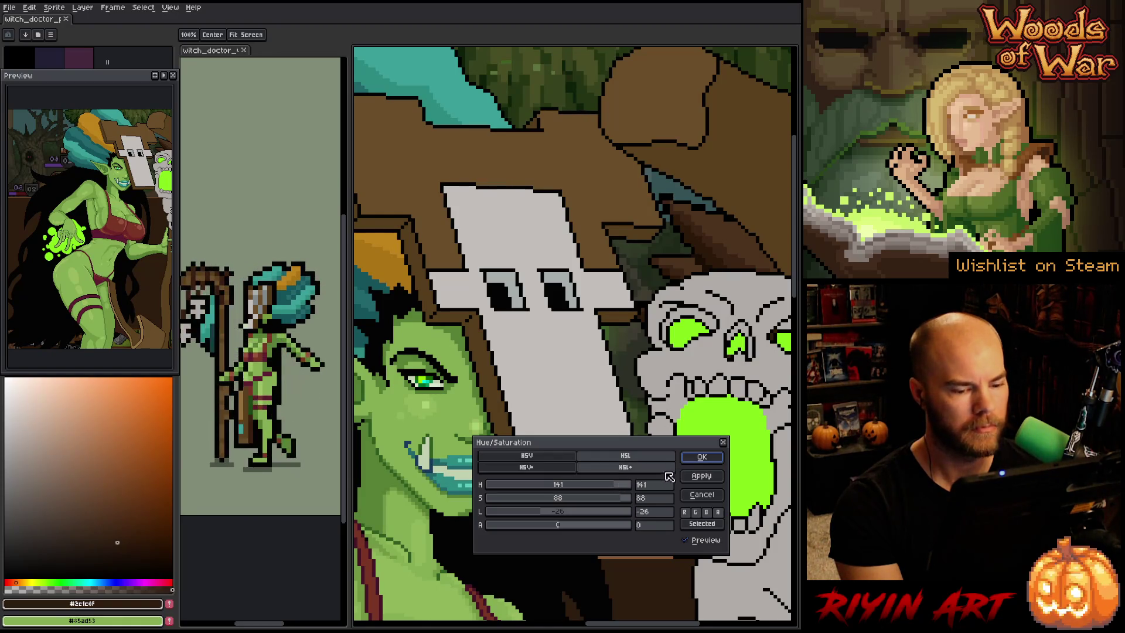
key(Return)
Sample the new green from the canvas as the fill colour
key(i)
click(727, 441)
key(g)
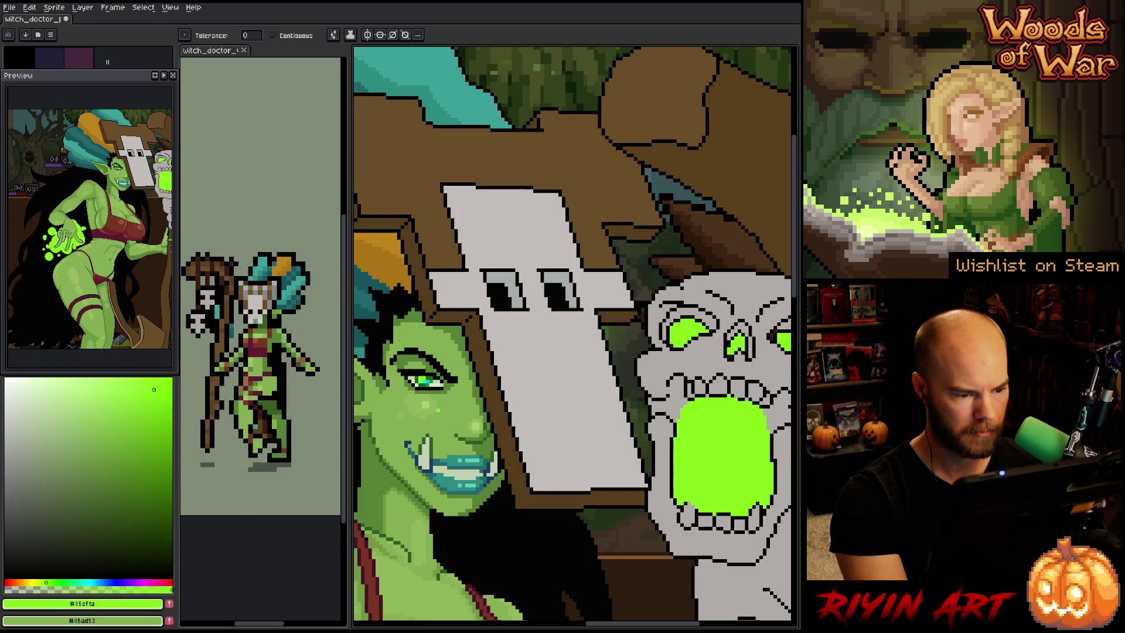
Sample the lighter eye-white tone and add a light pixel to the teeth
scroll(574, 334, down, 3)
scroll(574, 334, up, 3)
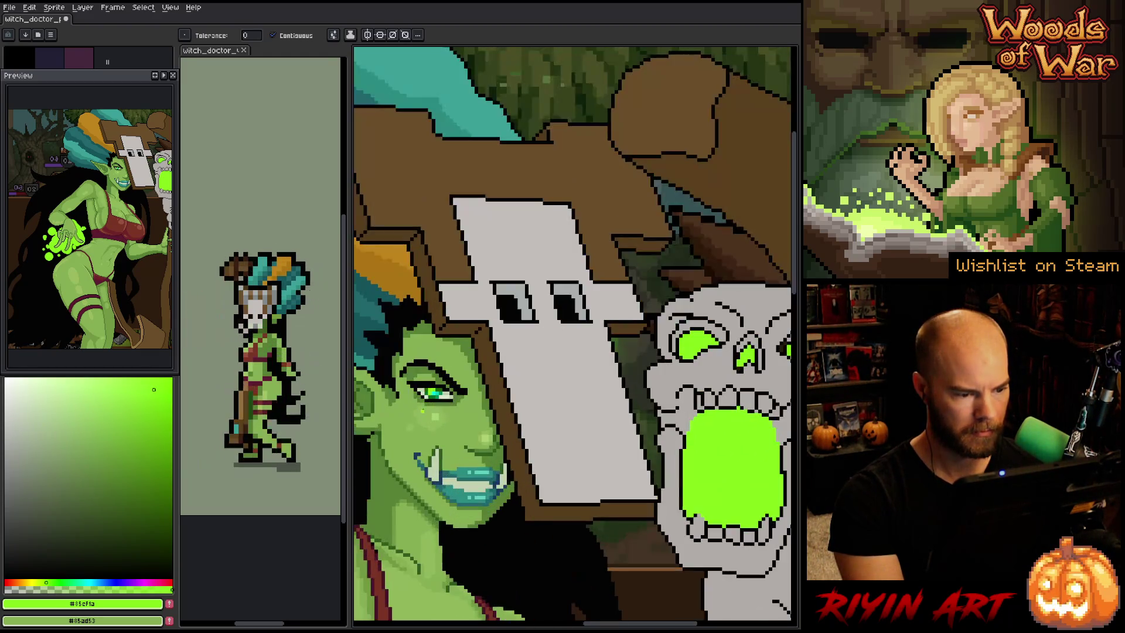
scroll(422, 411, up, 3)
key(b)
alt+click(426, 410)
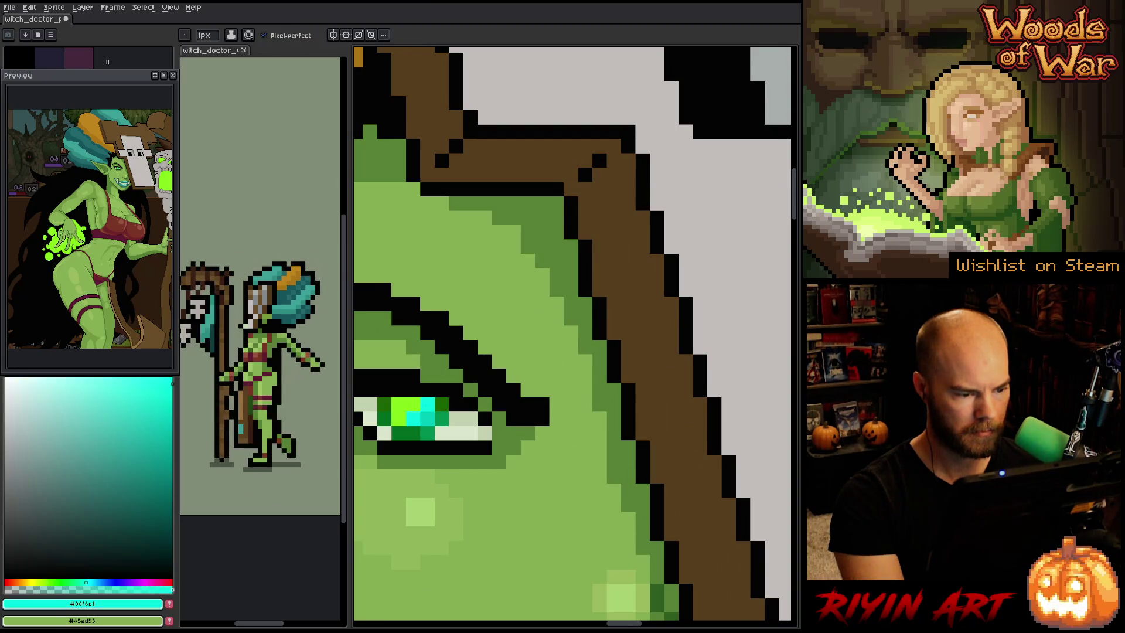
scroll(427, 419, down, 5)
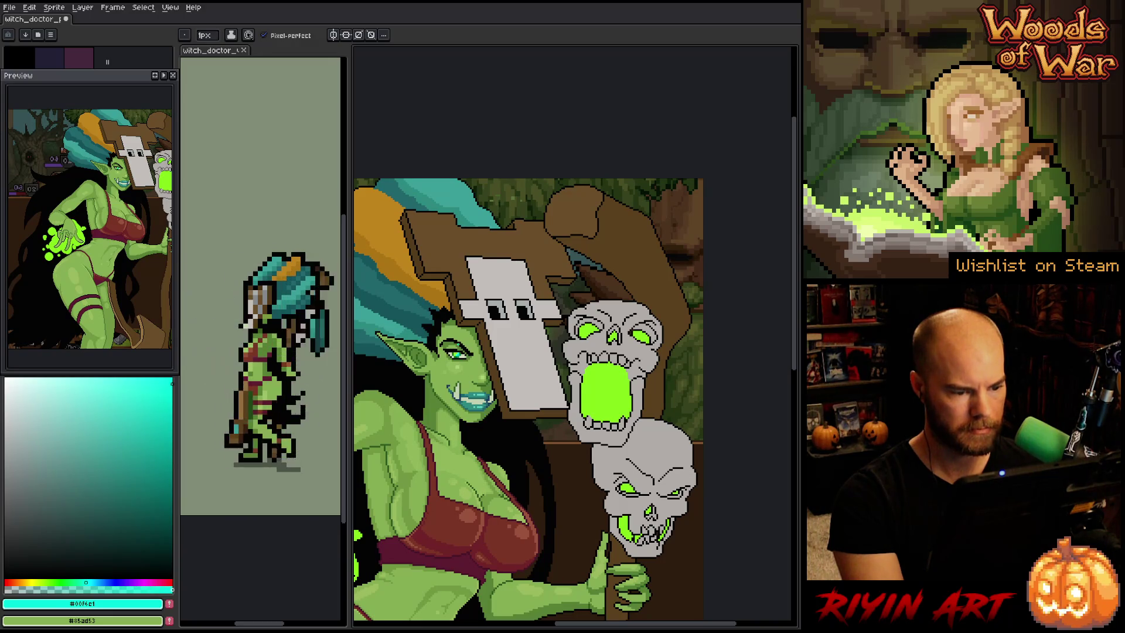
scroll(466, 400, up, 4)
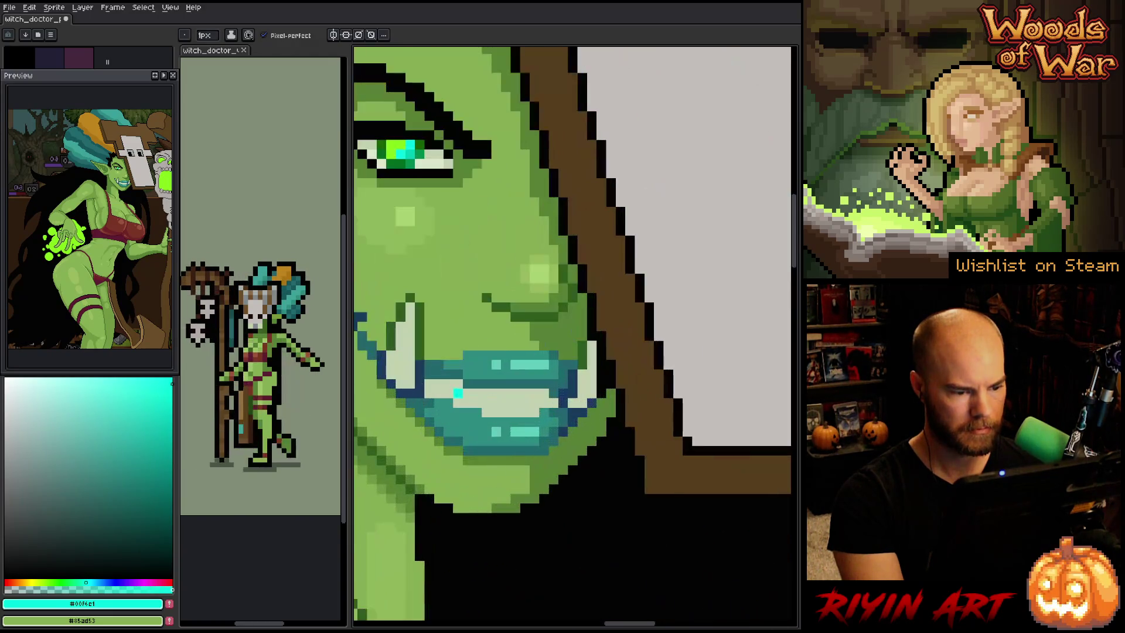
alt+click(438, 164)
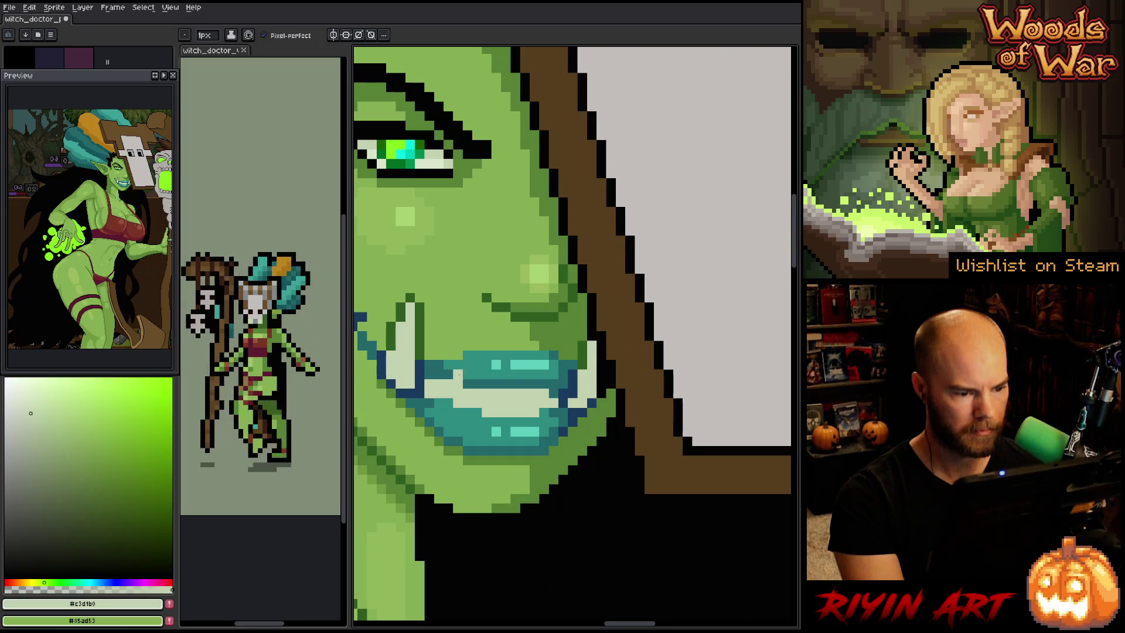
alt+click(433, 161)
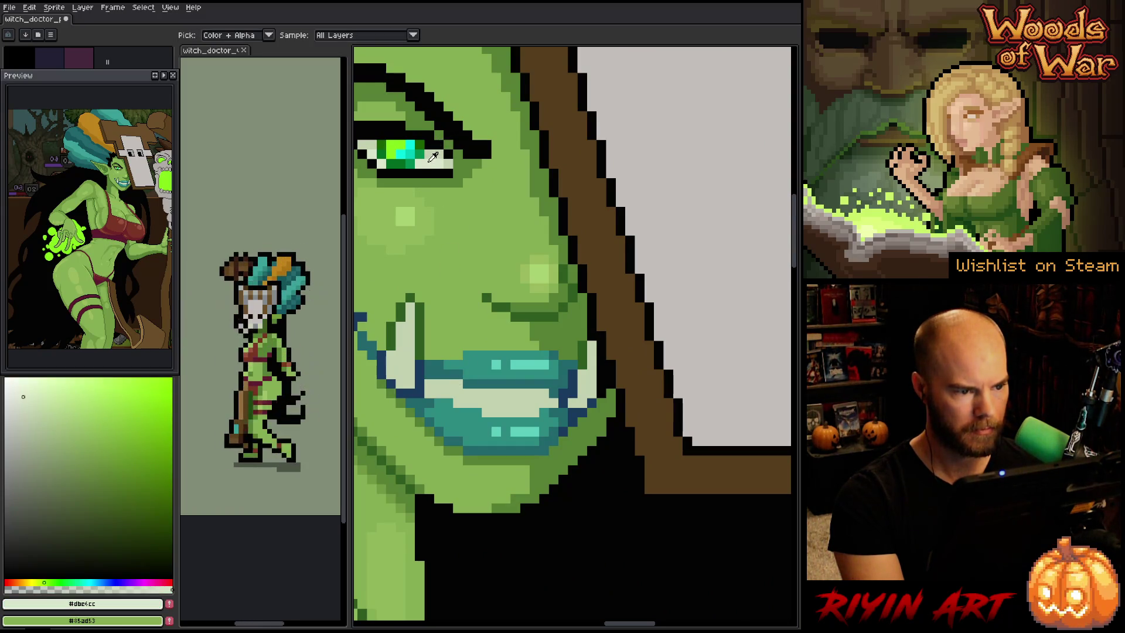
click(506, 393)
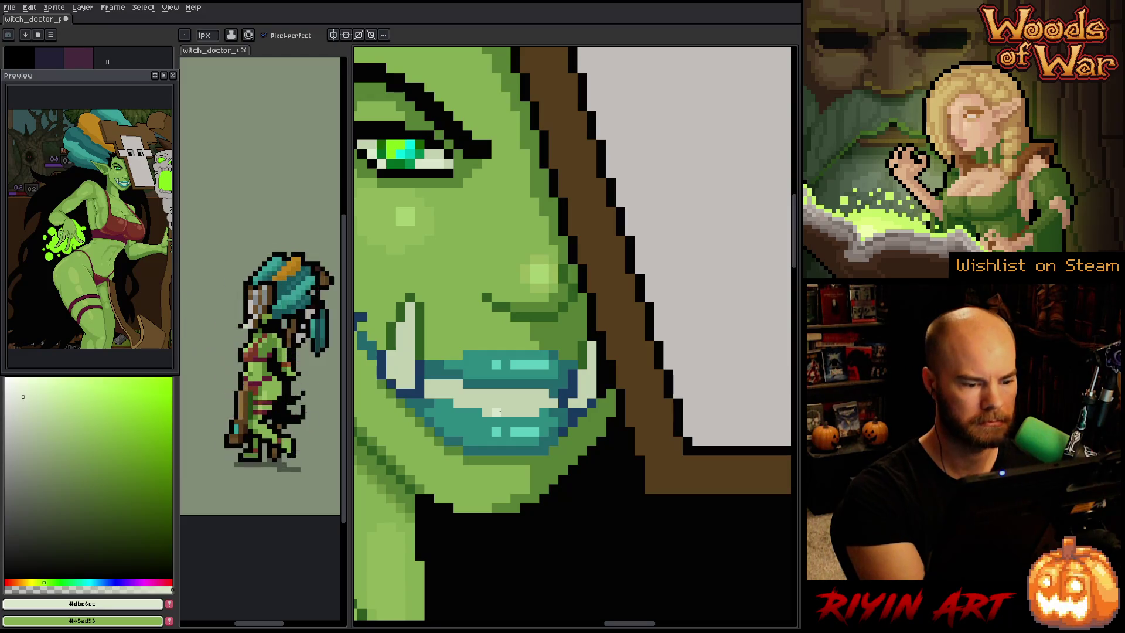
Paint a light pale strip along the lower teeth
drag(496, 411, 539, 412)
click(580, 413)
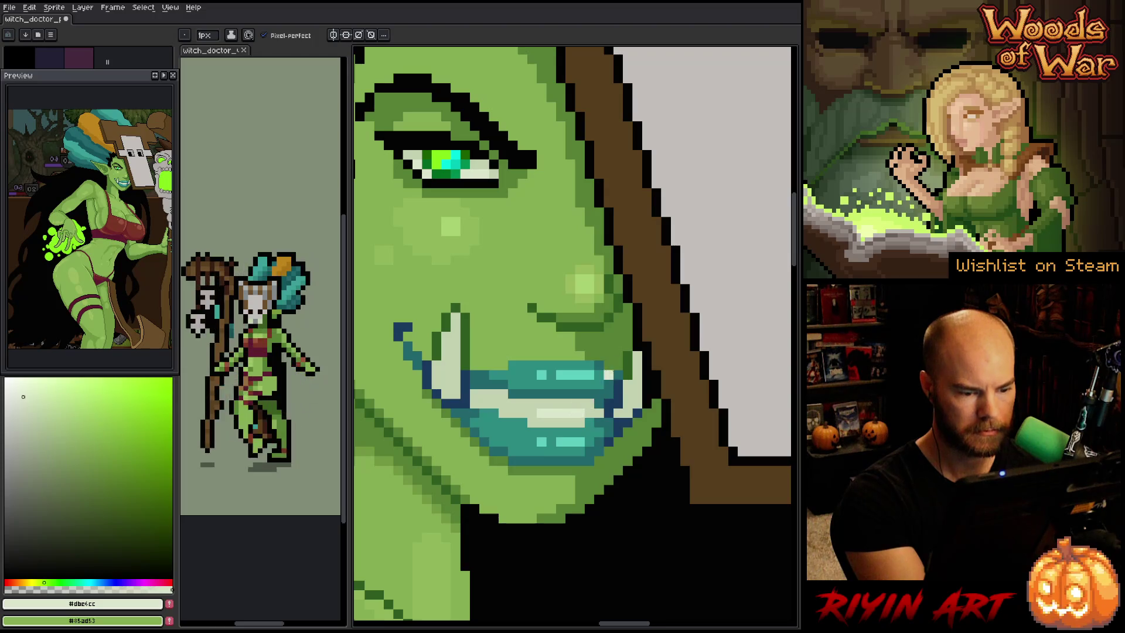
click(533, 413)
drag(523, 413, 503, 413)
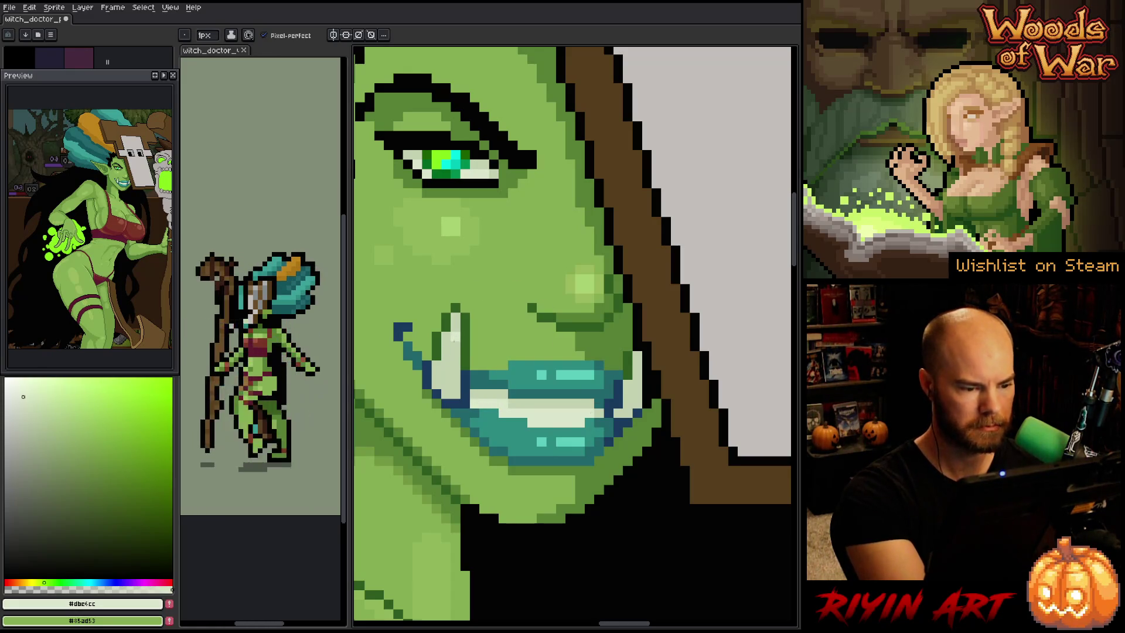
Reshape the tusk's left light edge, sampling its pale tones and the face's dark green
drag(455, 337, 455, 393)
key(ctrl+z)
click(445, 366)
alt+click(453, 371)
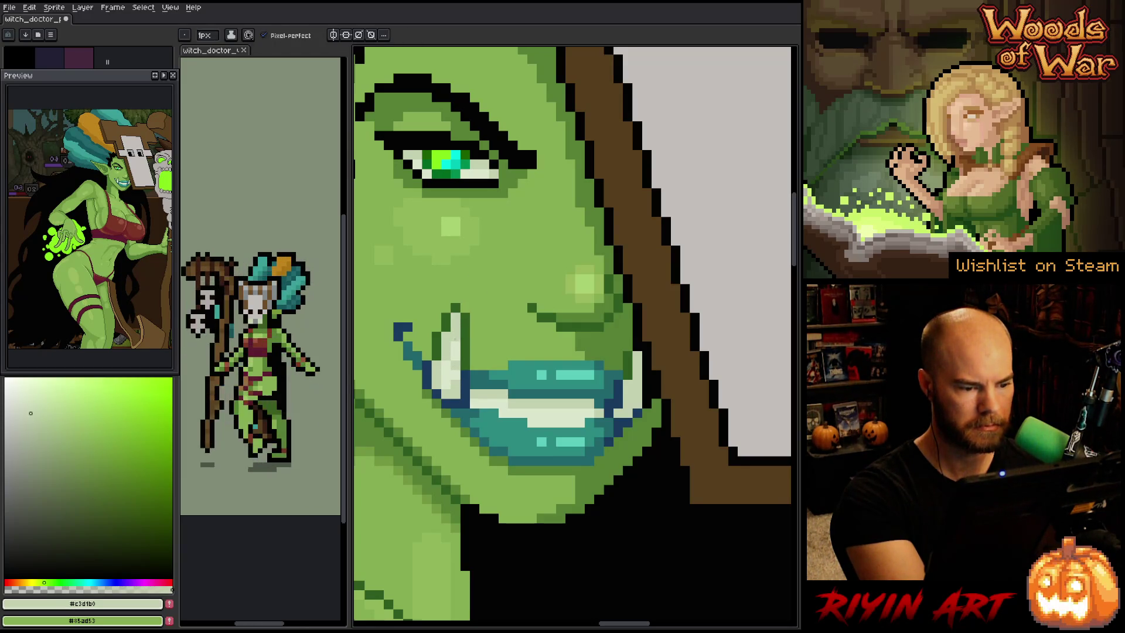
alt+click(455, 345)
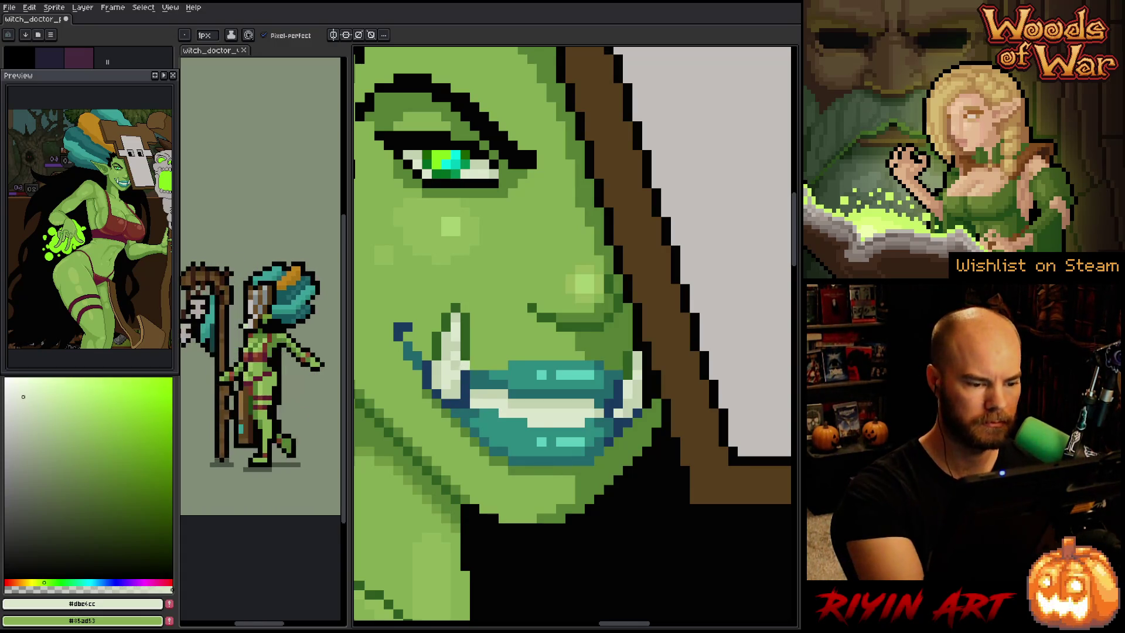
key(alt)
click(470, 353)
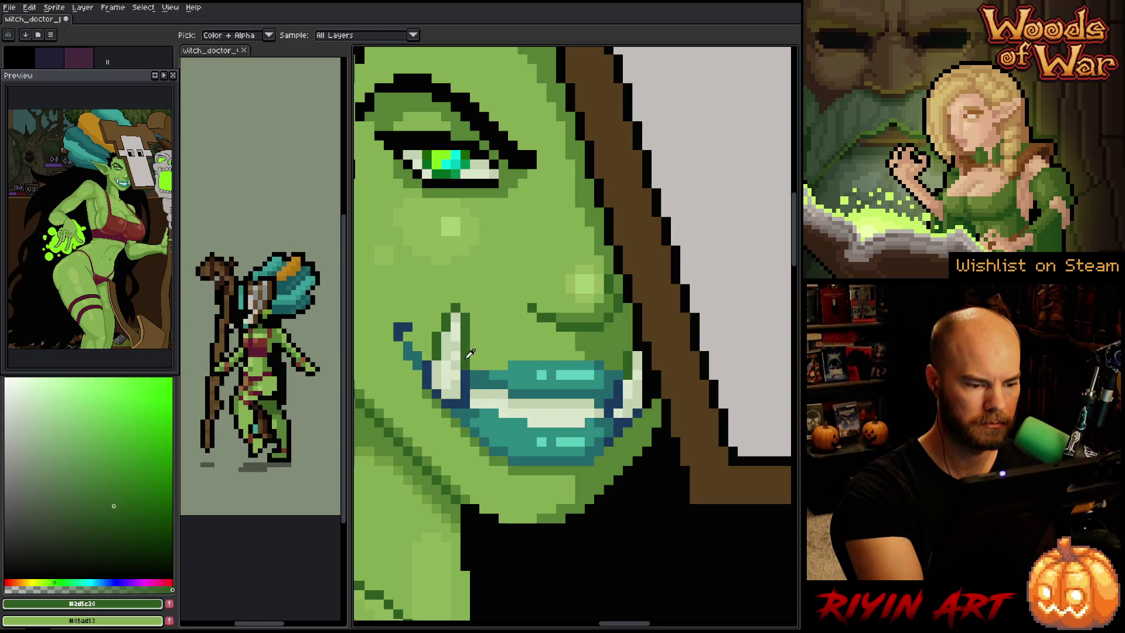
Sample mouth and face colours and place dark blue pixels beside the lower tusk
alt+click(465, 376)
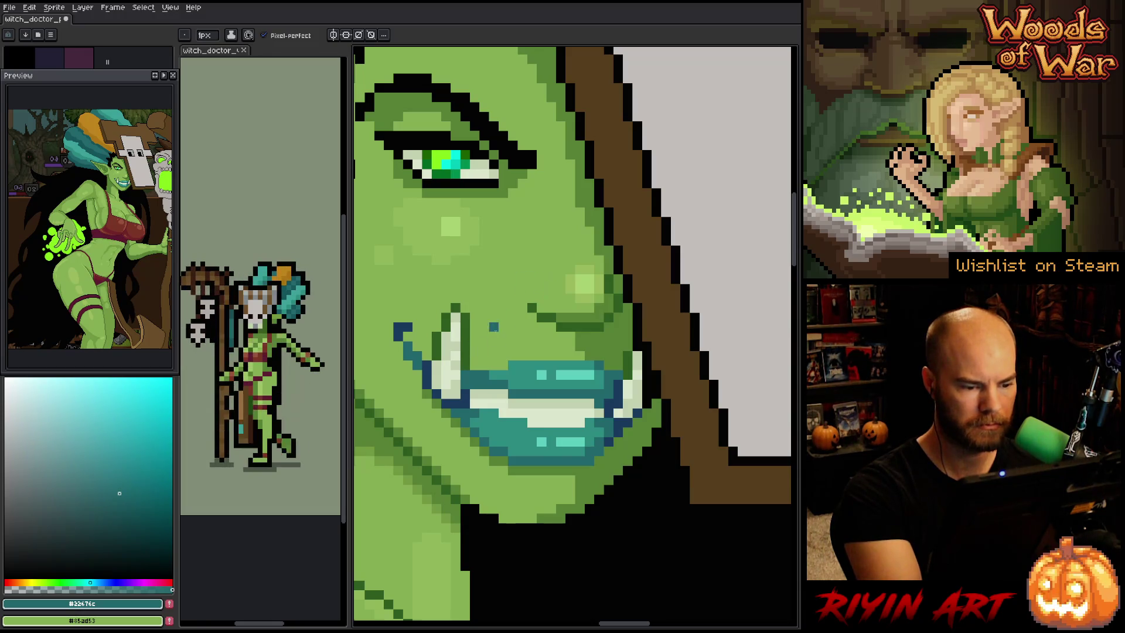
alt+click(454, 346)
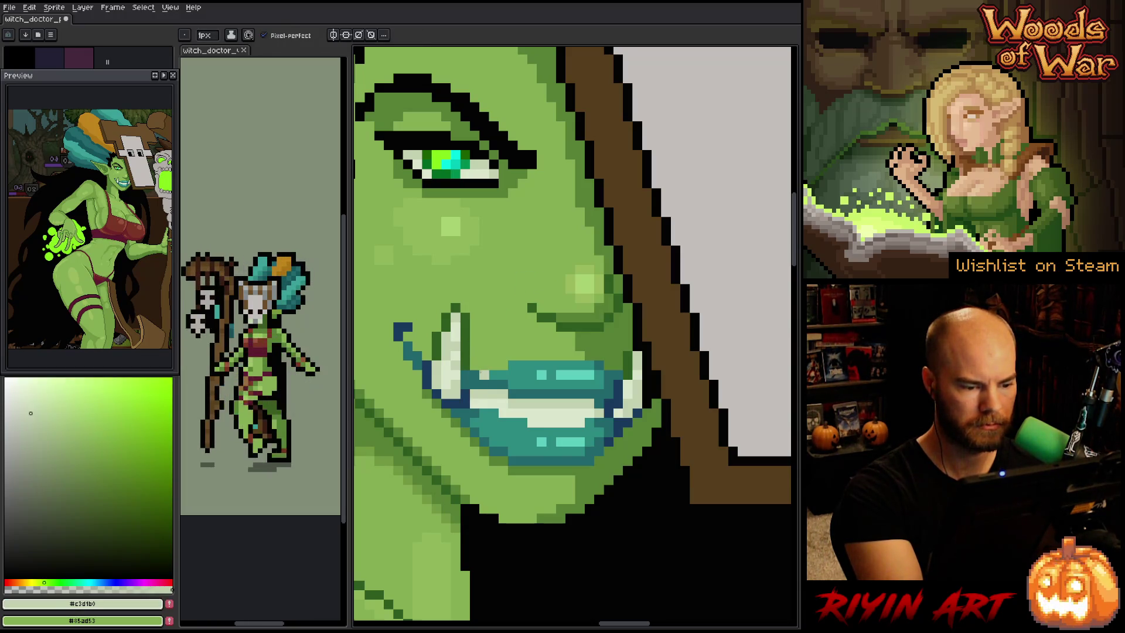
alt+click(466, 391)
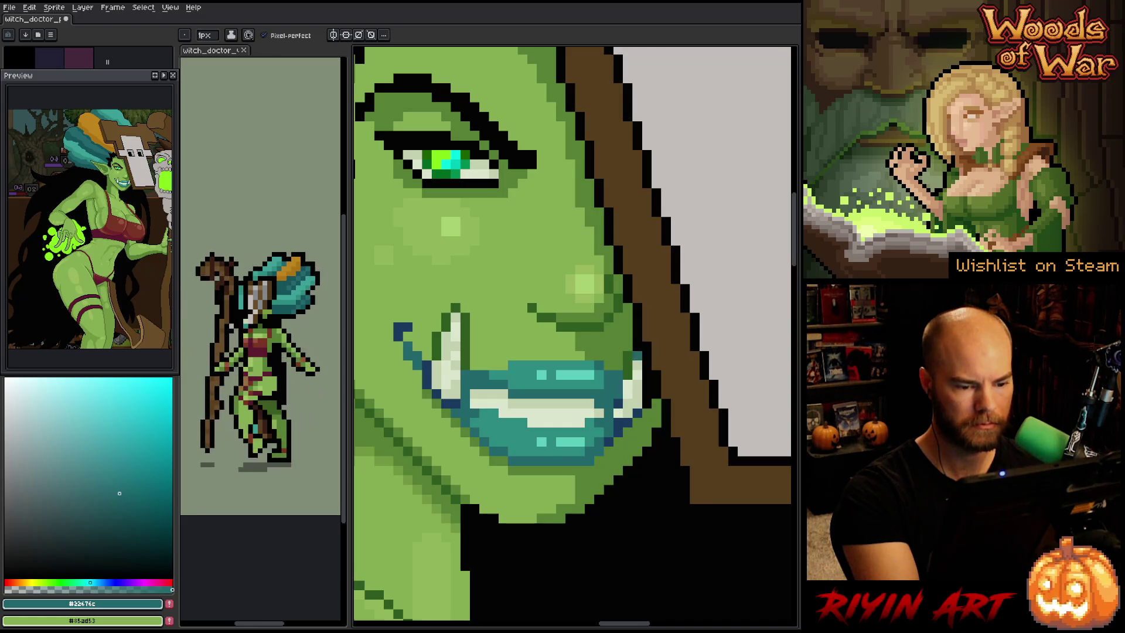
alt+click(627, 370)
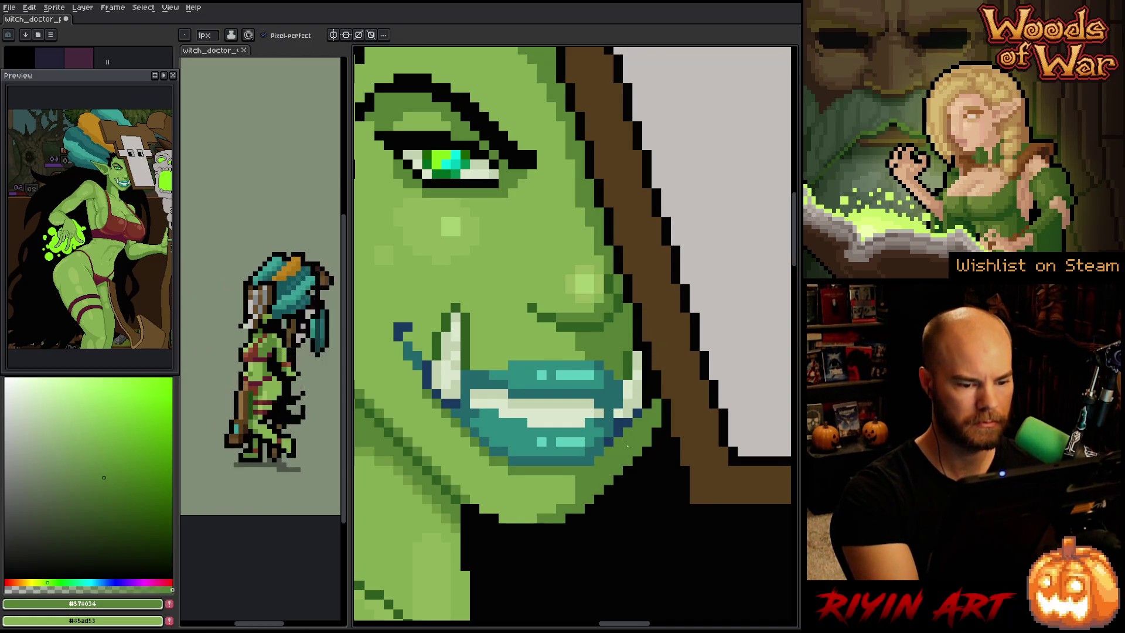
alt+click(647, 366)
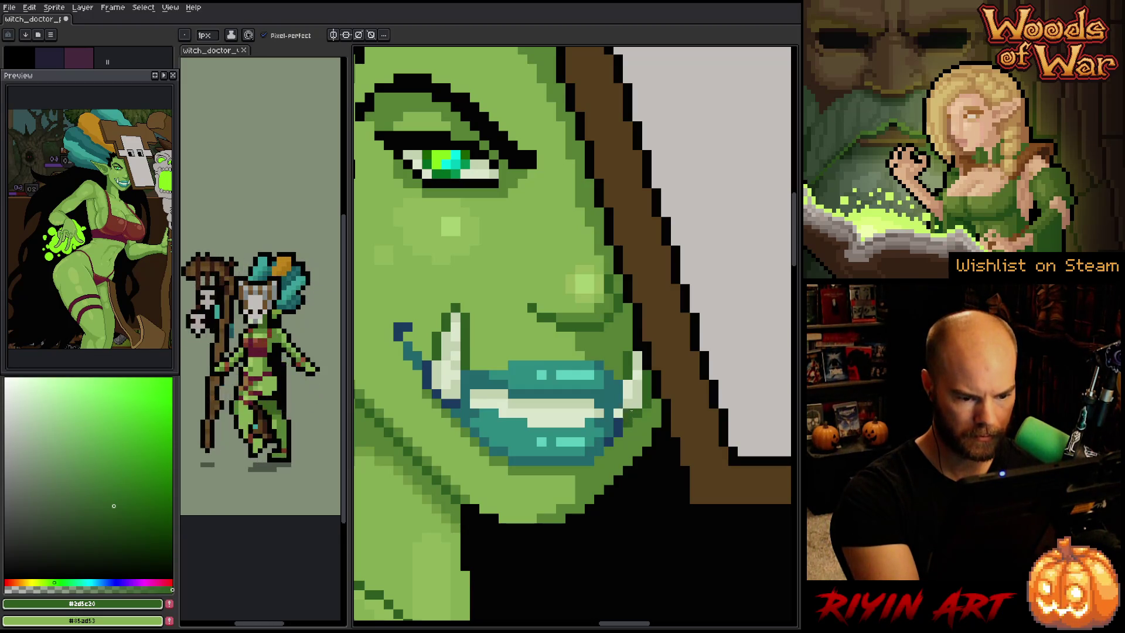
alt+click(613, 437)
click(655, 384)
click(637, 413)
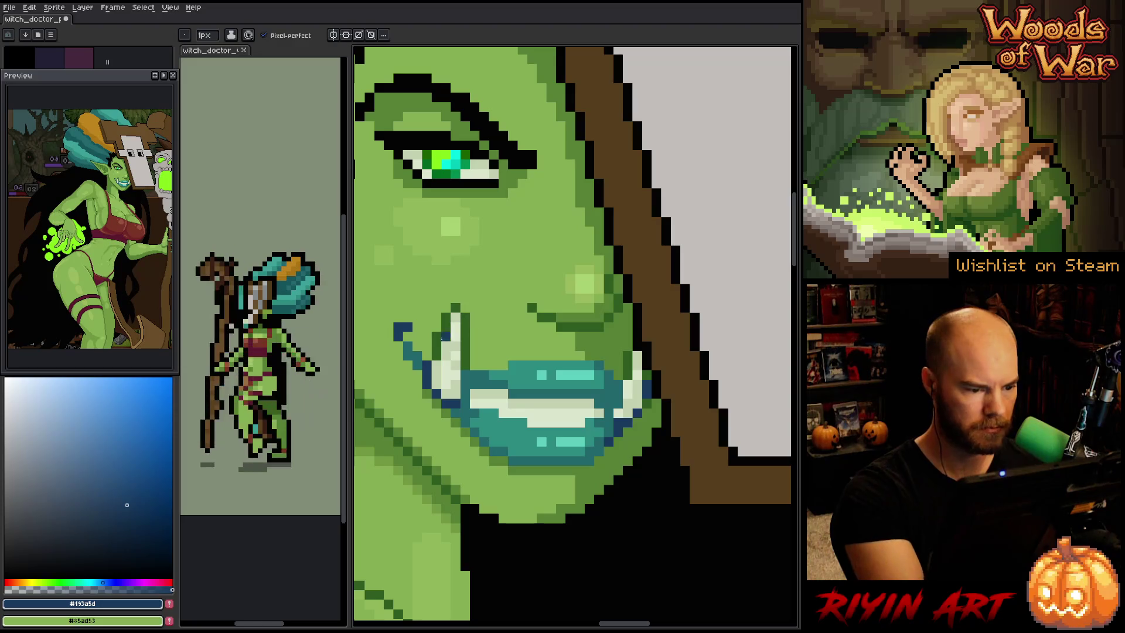
Resample the dark green, mouth teal, tooth colour and base face green for shading
alt+click(432, 355)
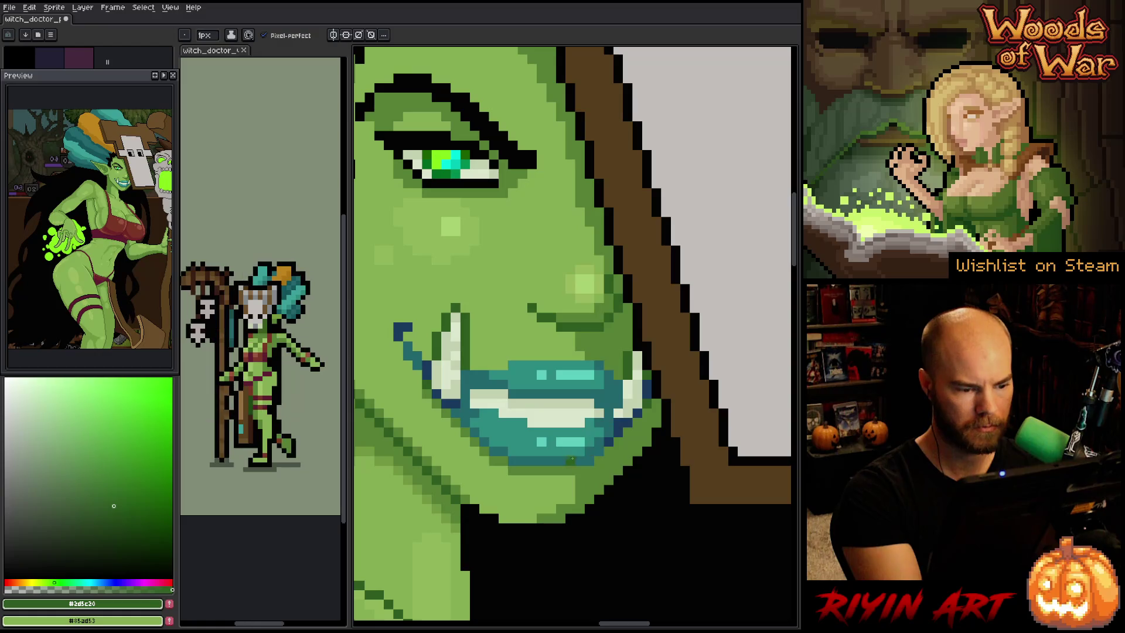
alt+click(452, 403)
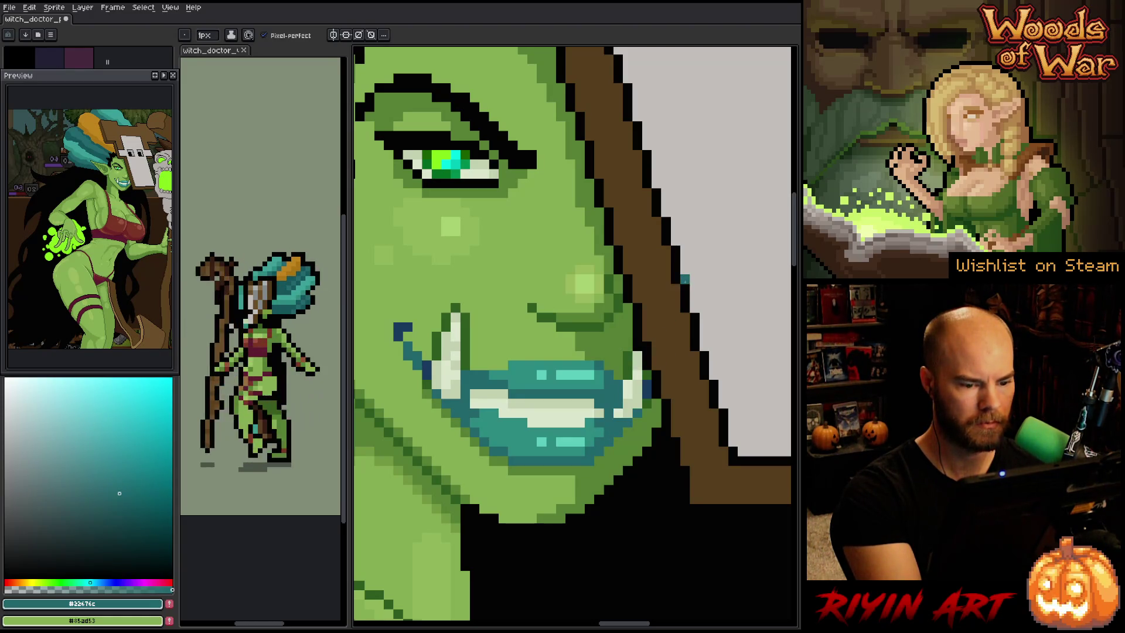
alt+click(618, 417)
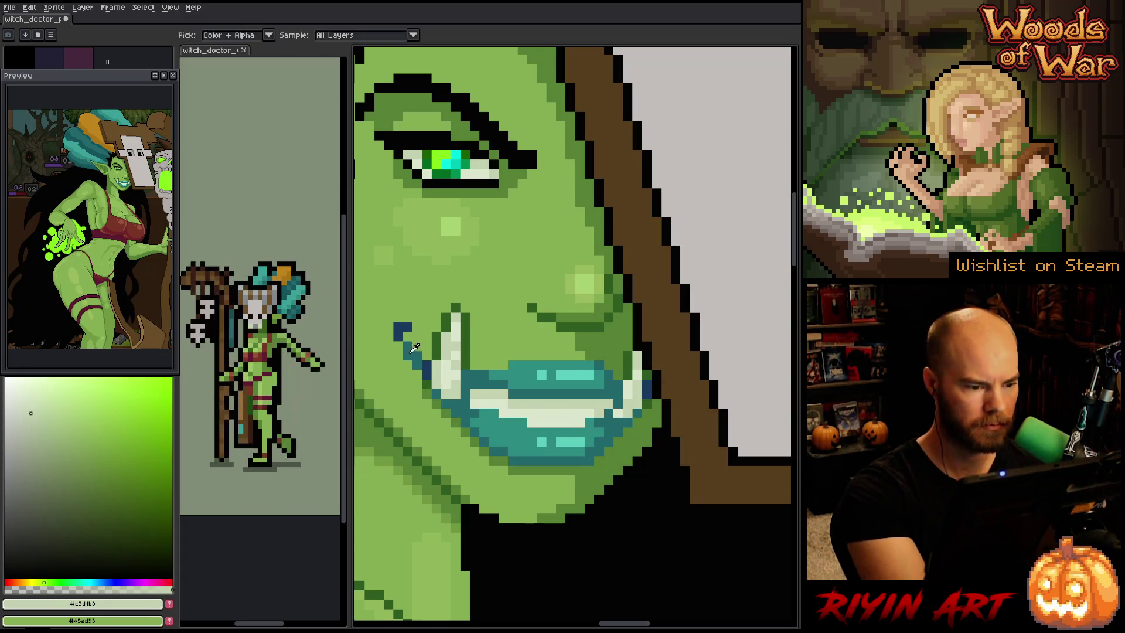
alt+click(400, 334)
alt+click(551, 260)
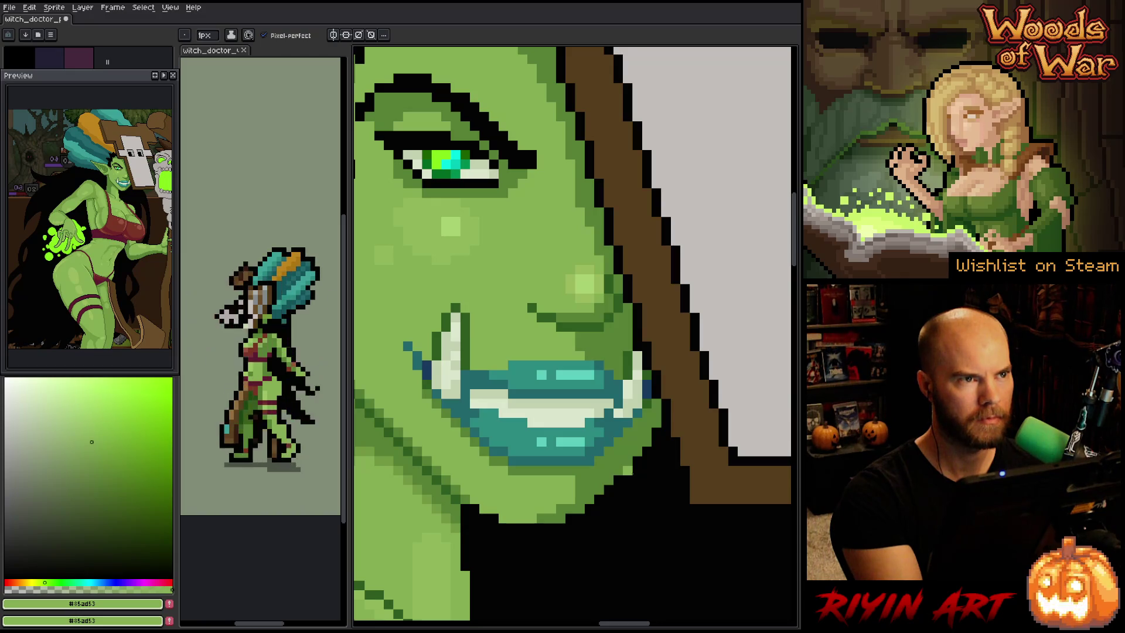
Pick a lighter cheek green and choose a light highlight green for freckles
key(i)
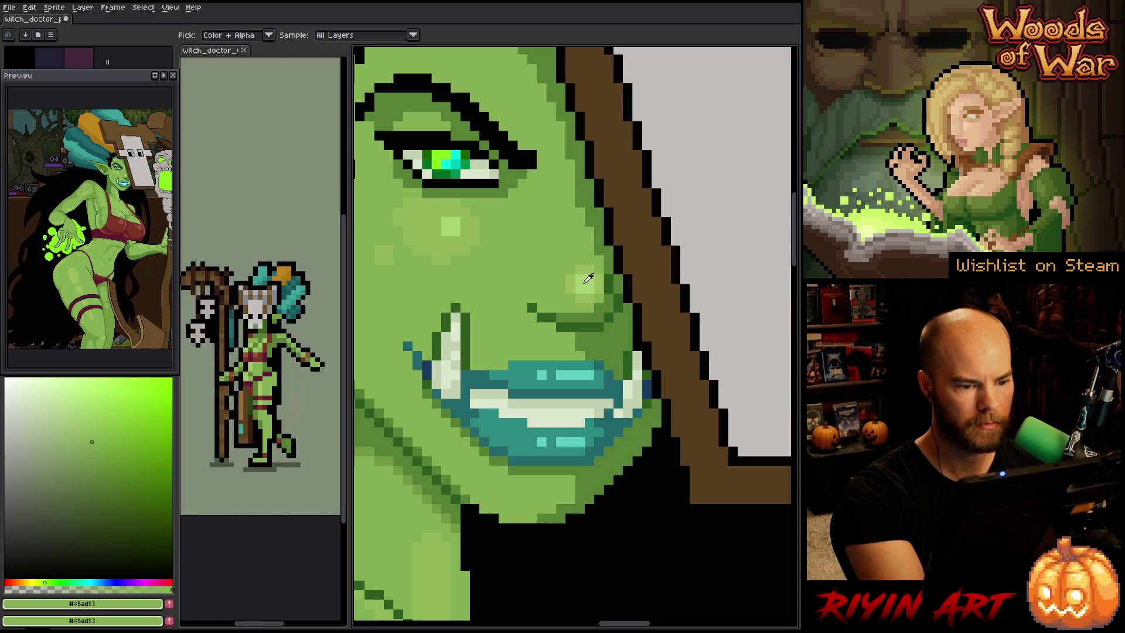
click(590, 281)
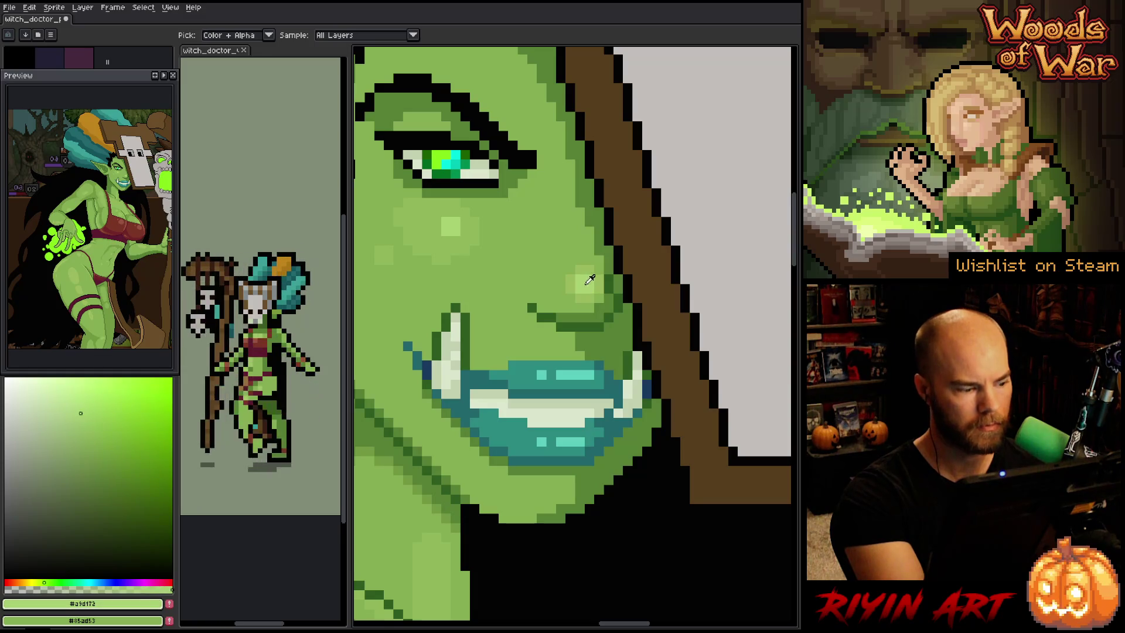
key(b)
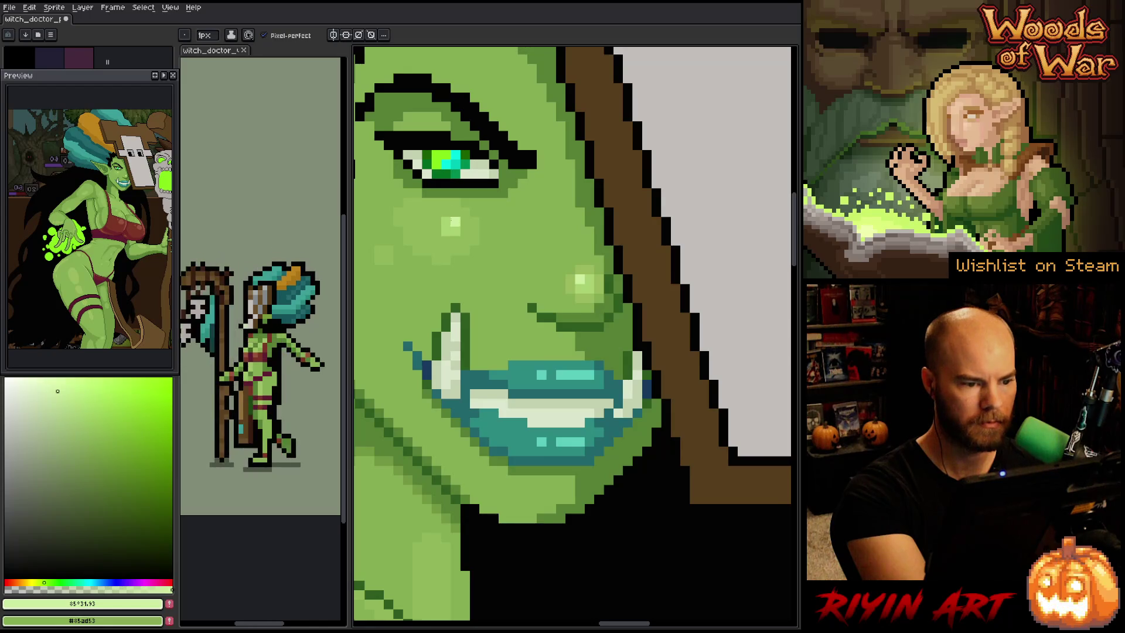
alt+click(451, 229)
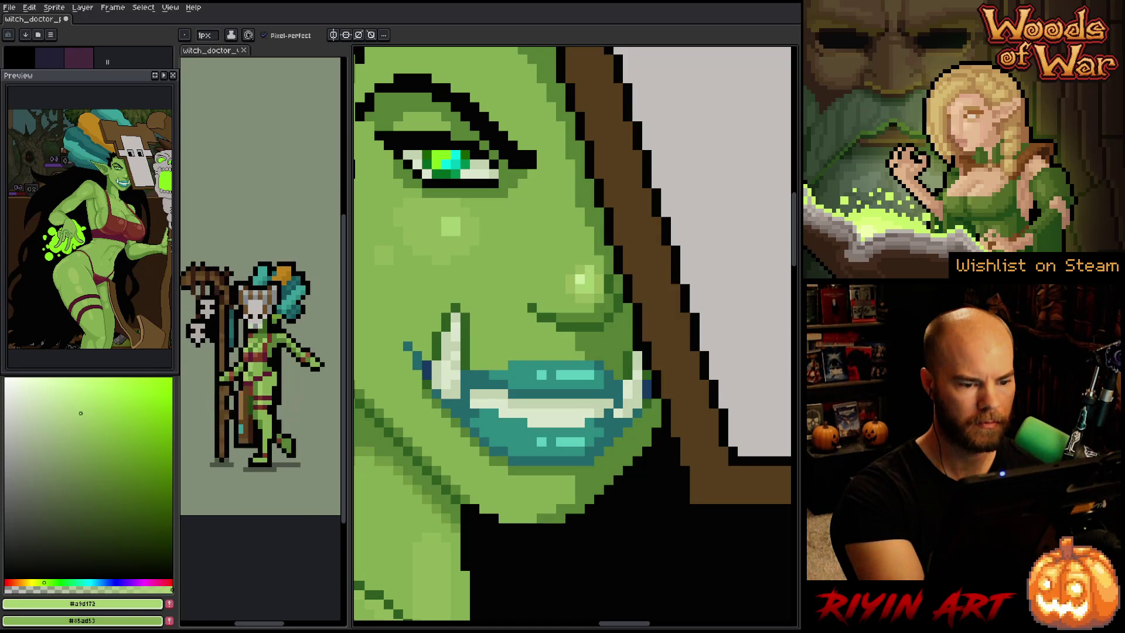
Compare cheek highlight and mid greens, then nudge the highlight colour's hue slightly
key(i)
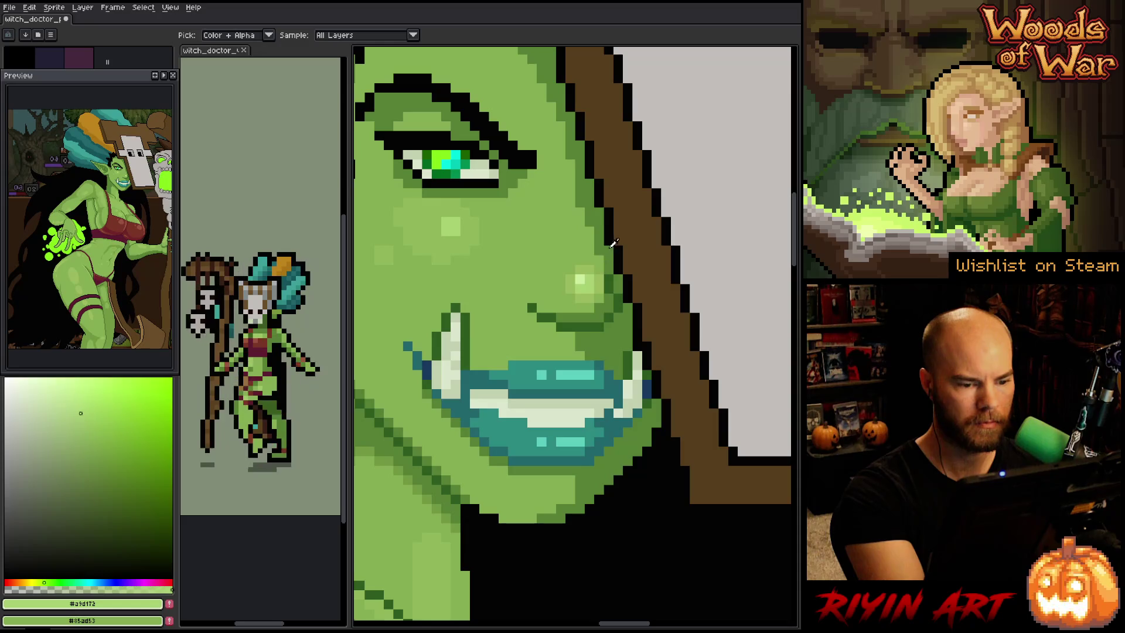
click(589, 297)
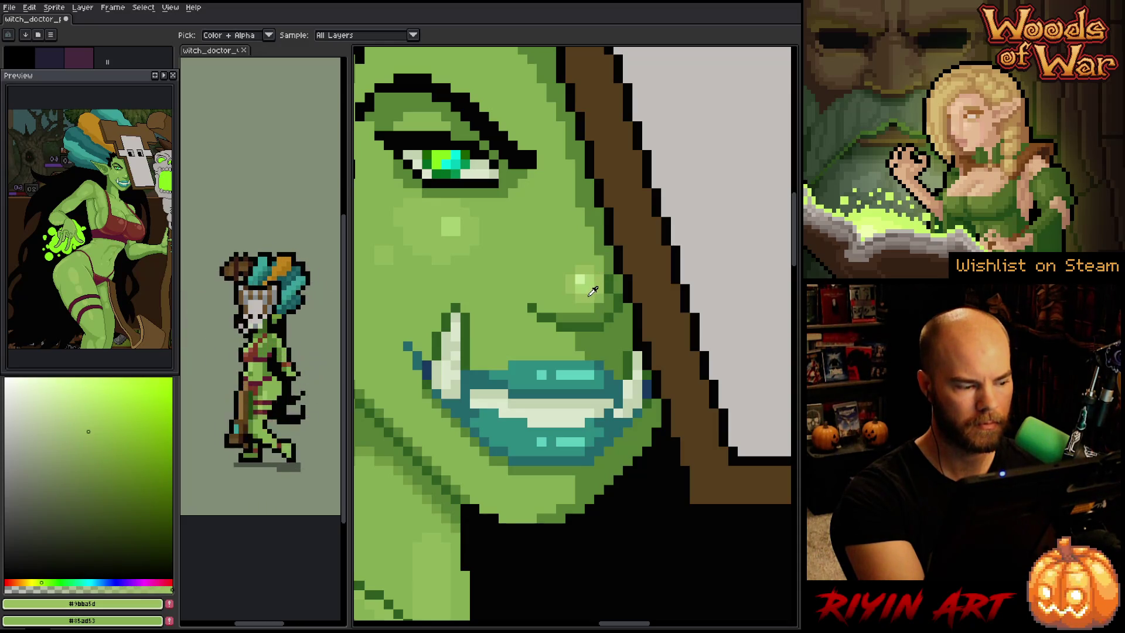
click(588, 283)
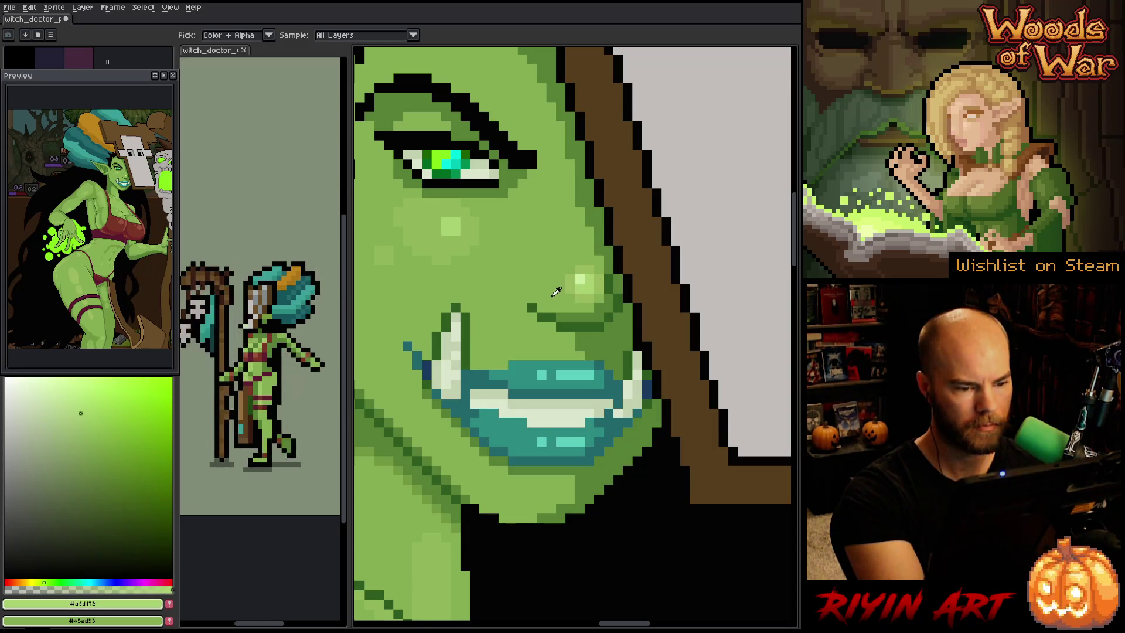
click(557, 293)
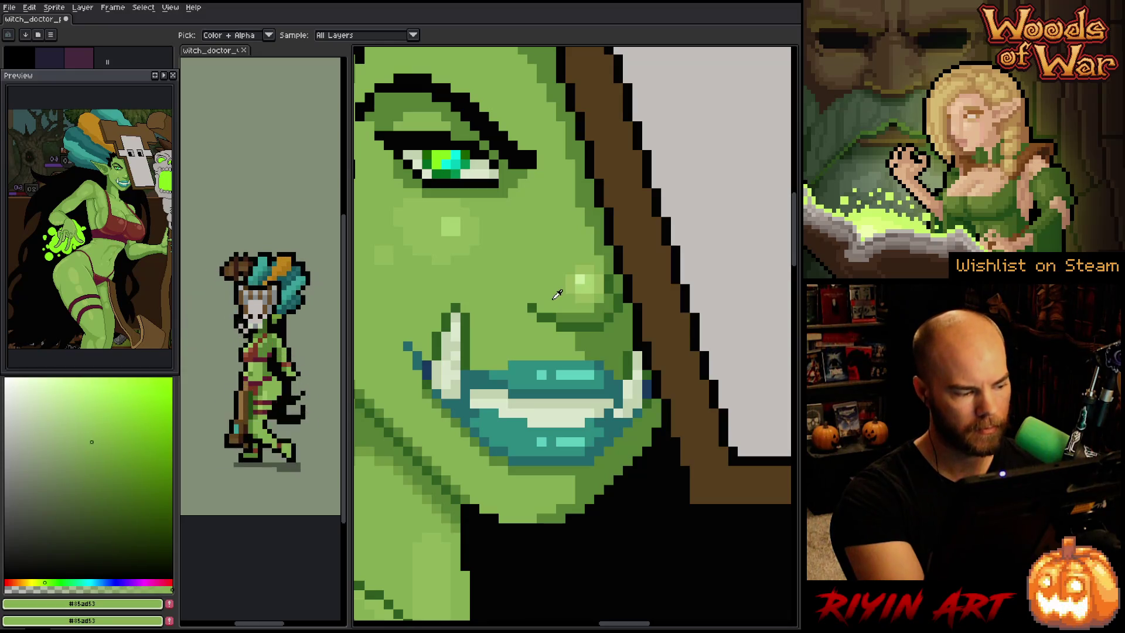
click(592, 287)
click(591, 292)
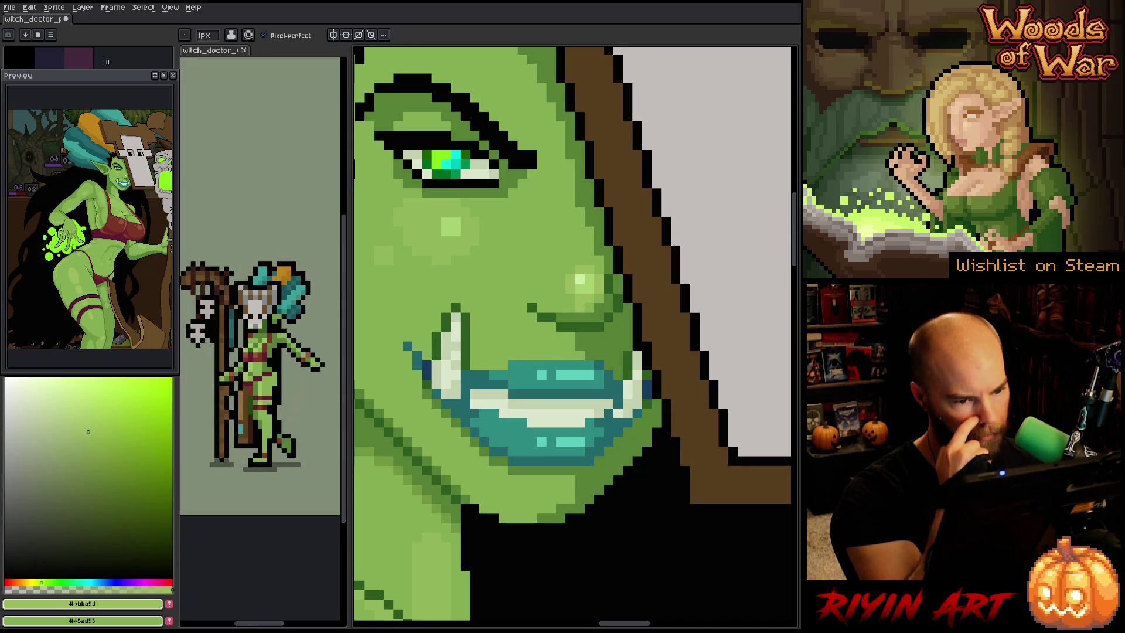
alt+click(580, 293)
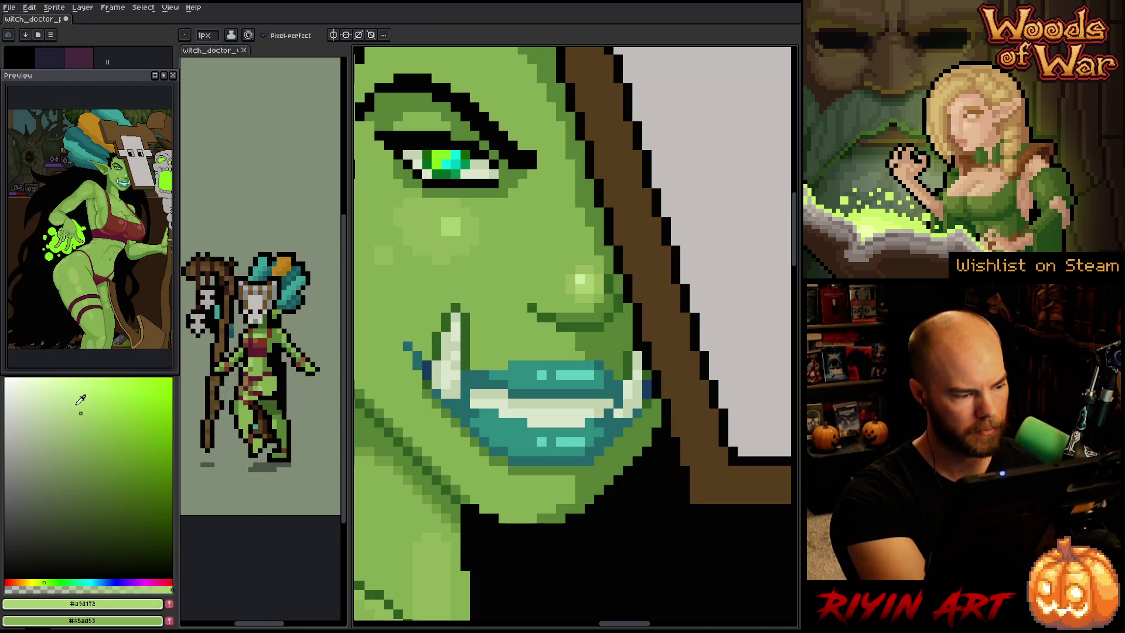
click(38, 582)
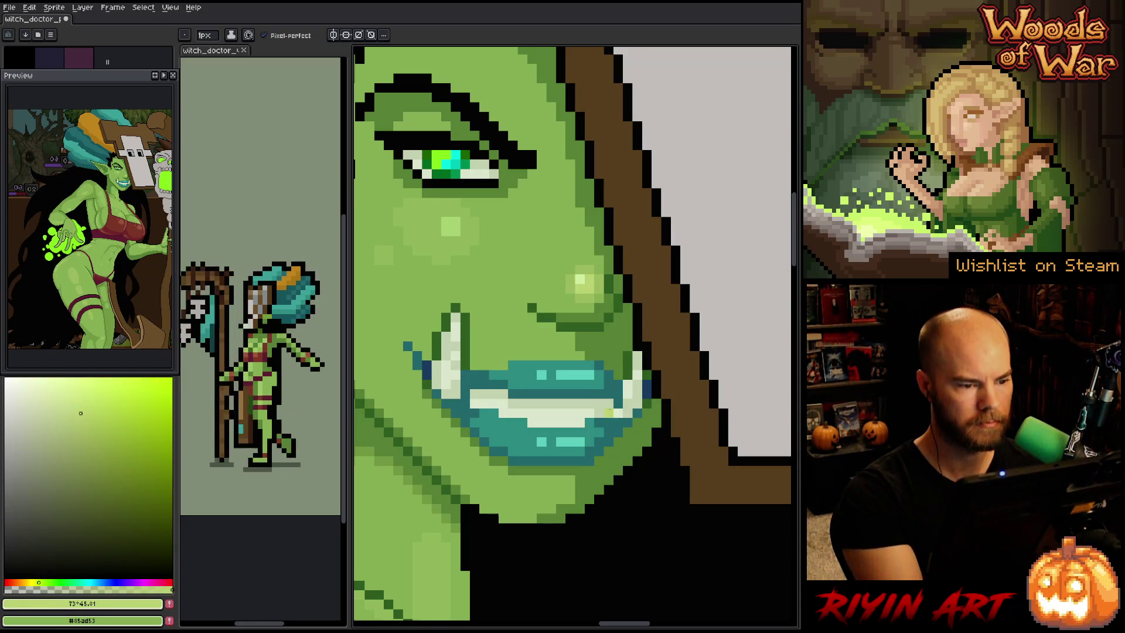
scroll(646, 355, down, 5)
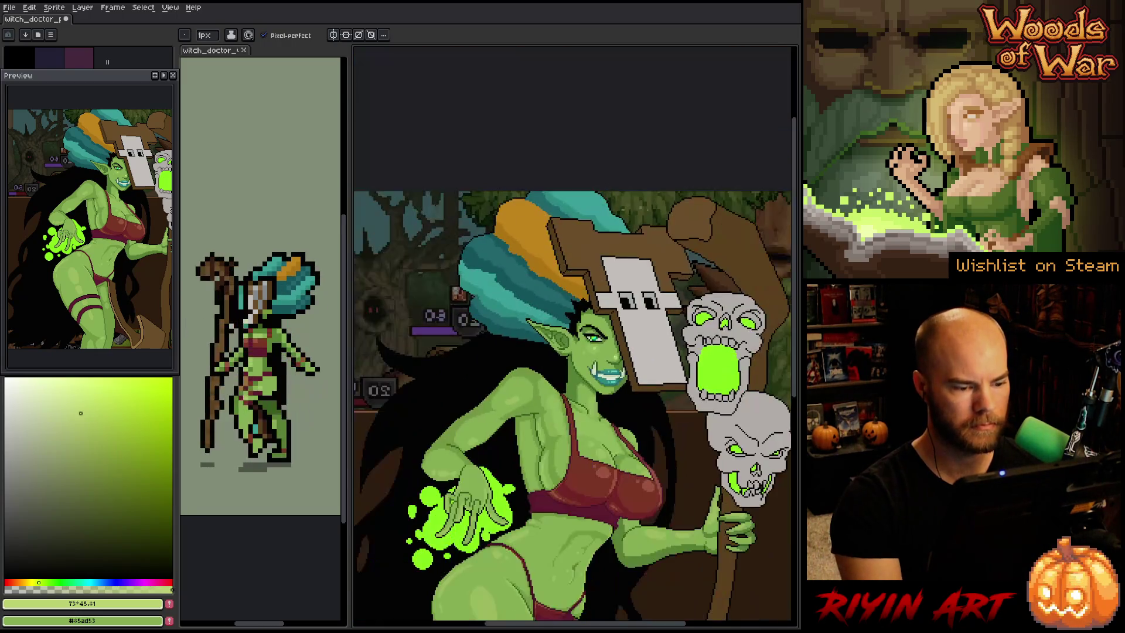
Bring the witch's face into view, then show the layer timeline scrolled to the top
drag(626, 417, 508, 328)
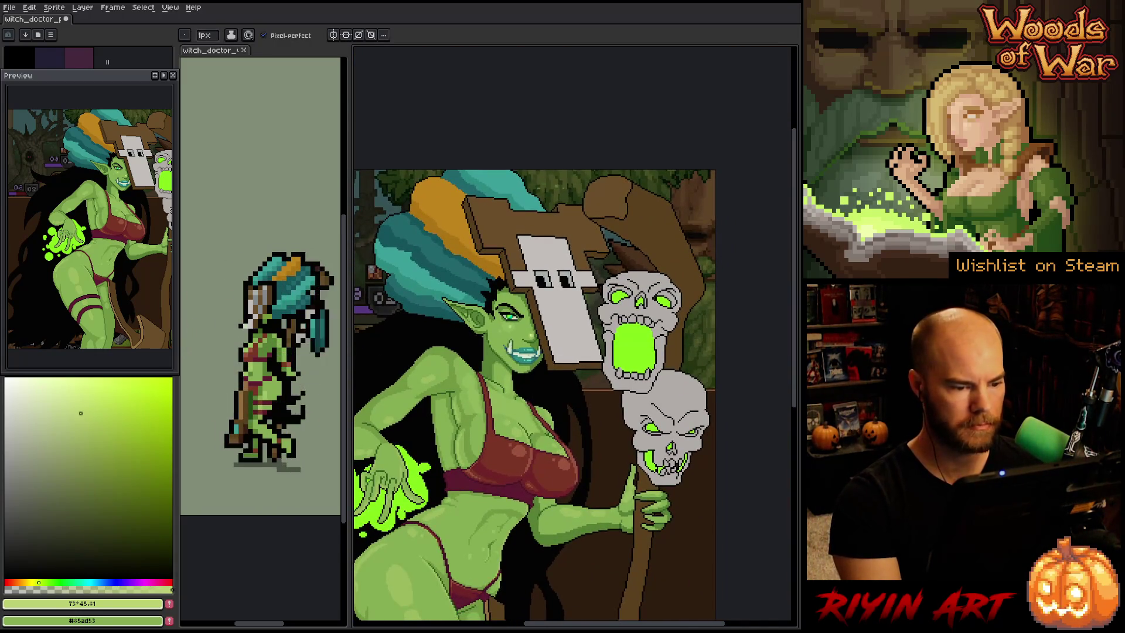
scroll(508, 315, up, 5)
scroll(509, 314, down, 5)
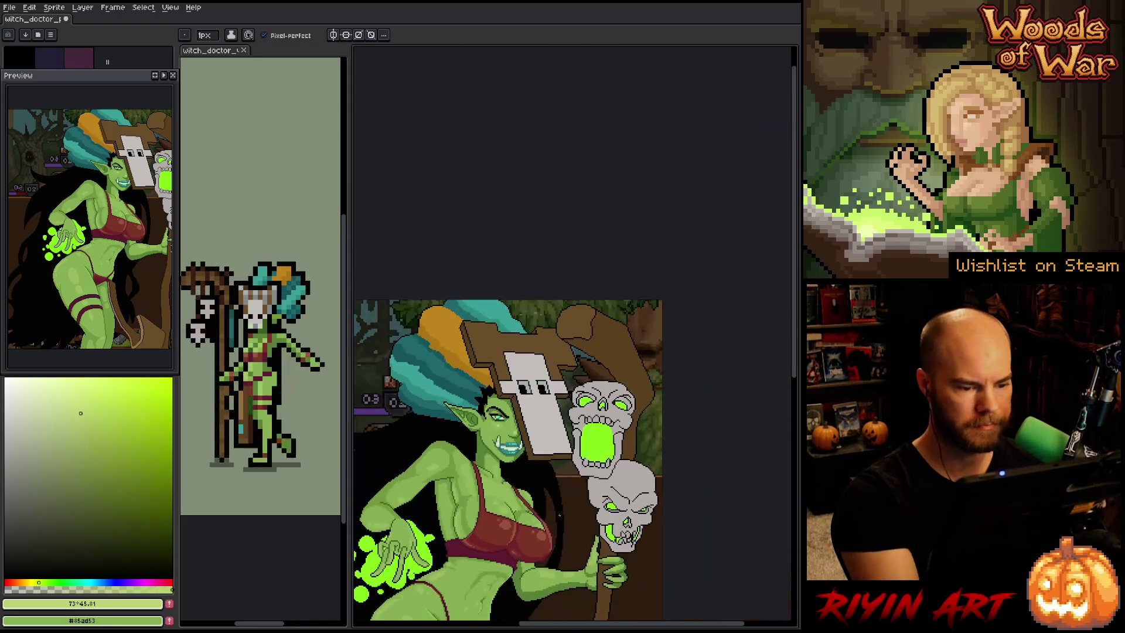
scroll(549, 538, up, 2)
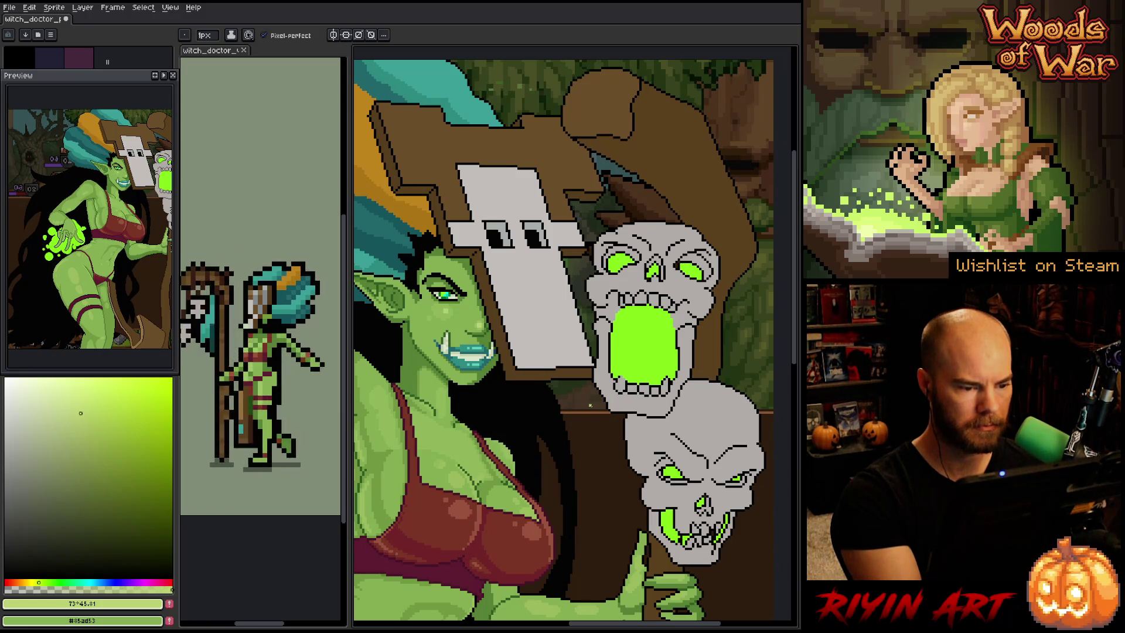
key(Tab)
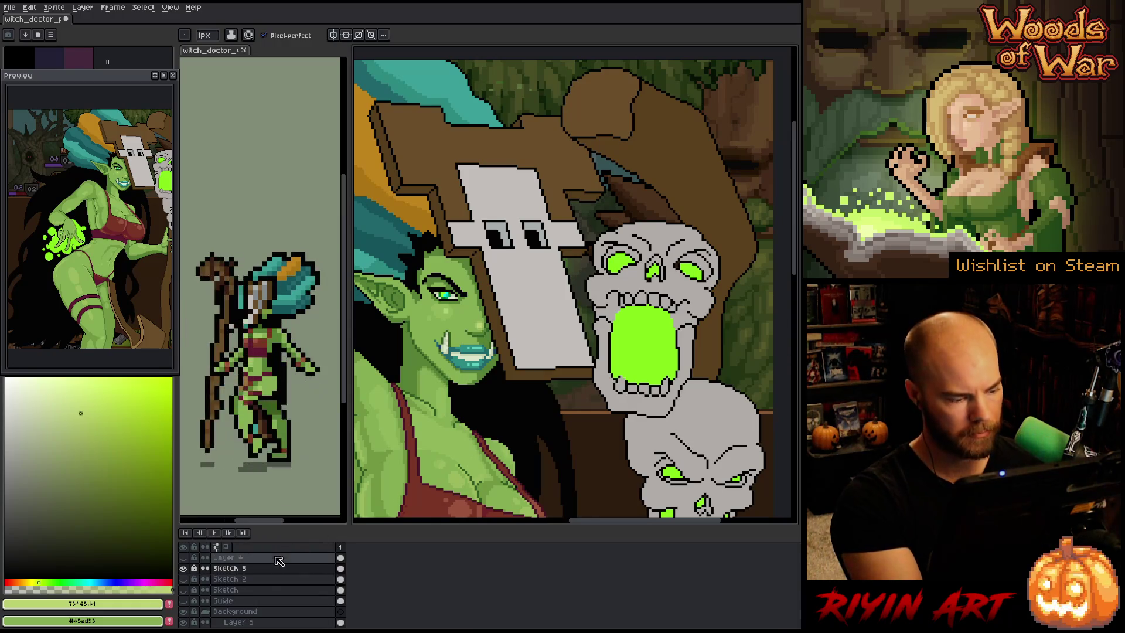
scroll(261, 593, up, 2)
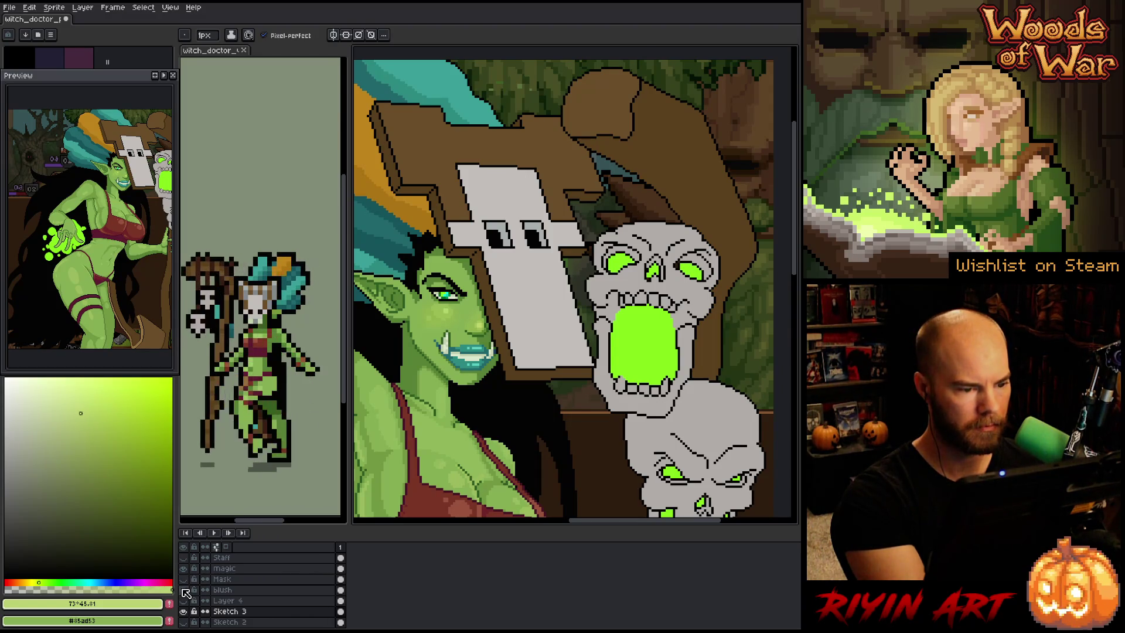
Change the blush layer's opacity in Layer Properties, then bring up Hue/Saturation
double_click(258, 589)
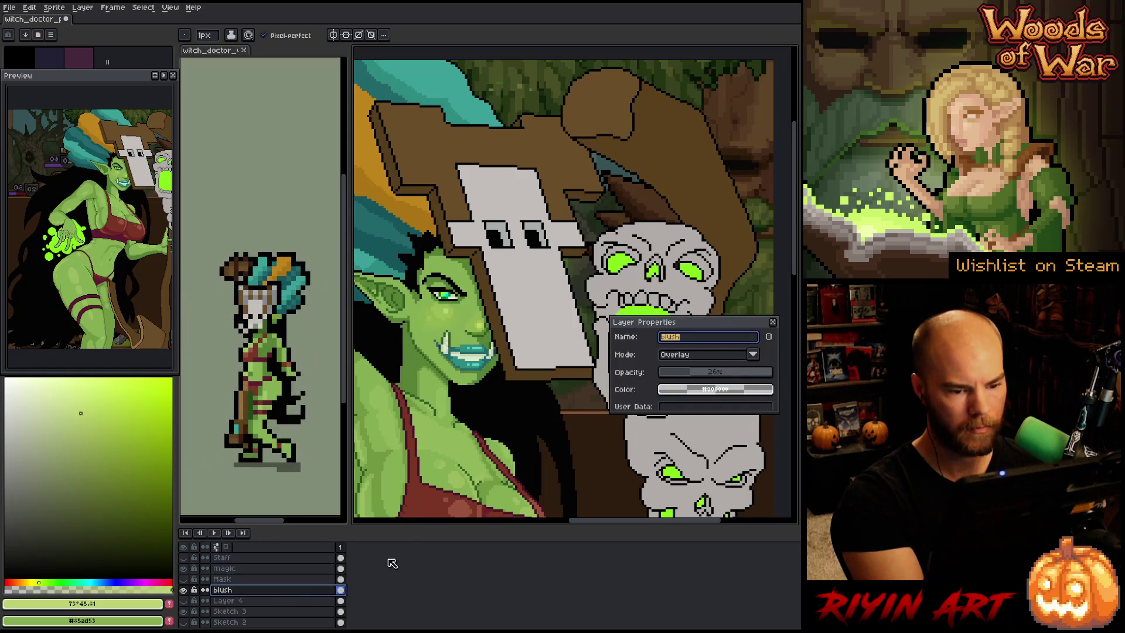
click(715, 374)
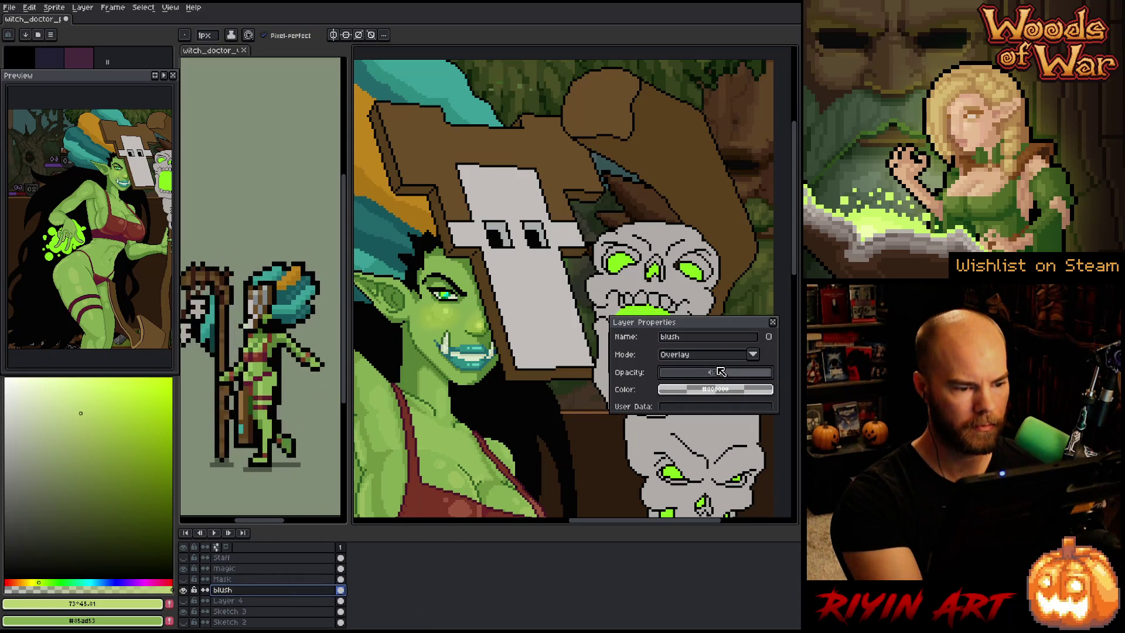
drag(718, 371, 710, 372)
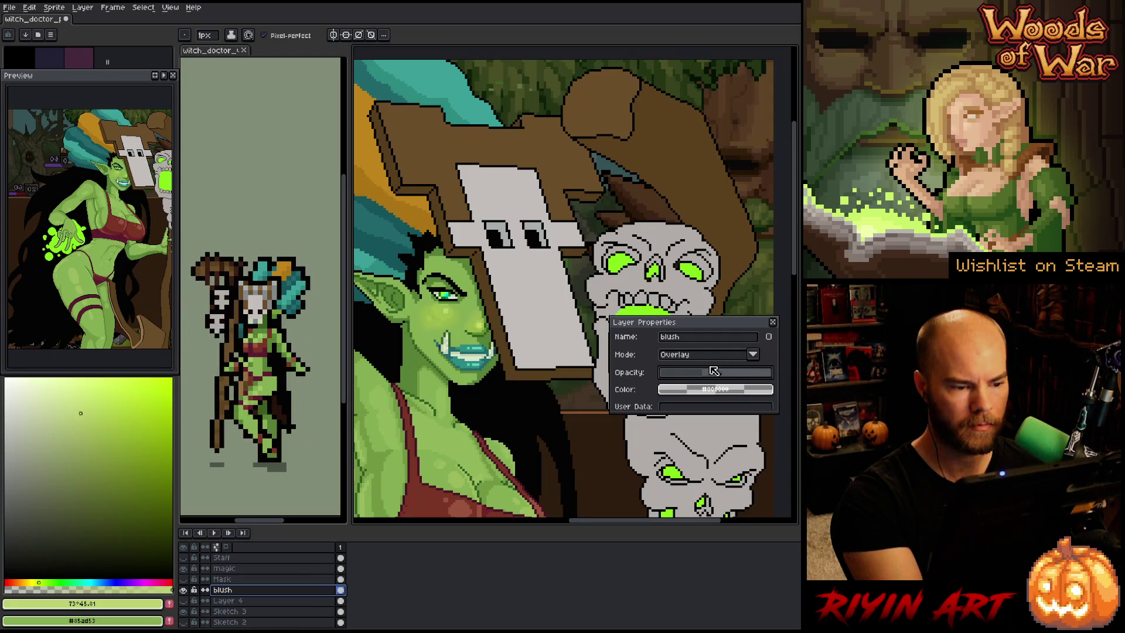
click(773, 323)
key(ctrl+u)
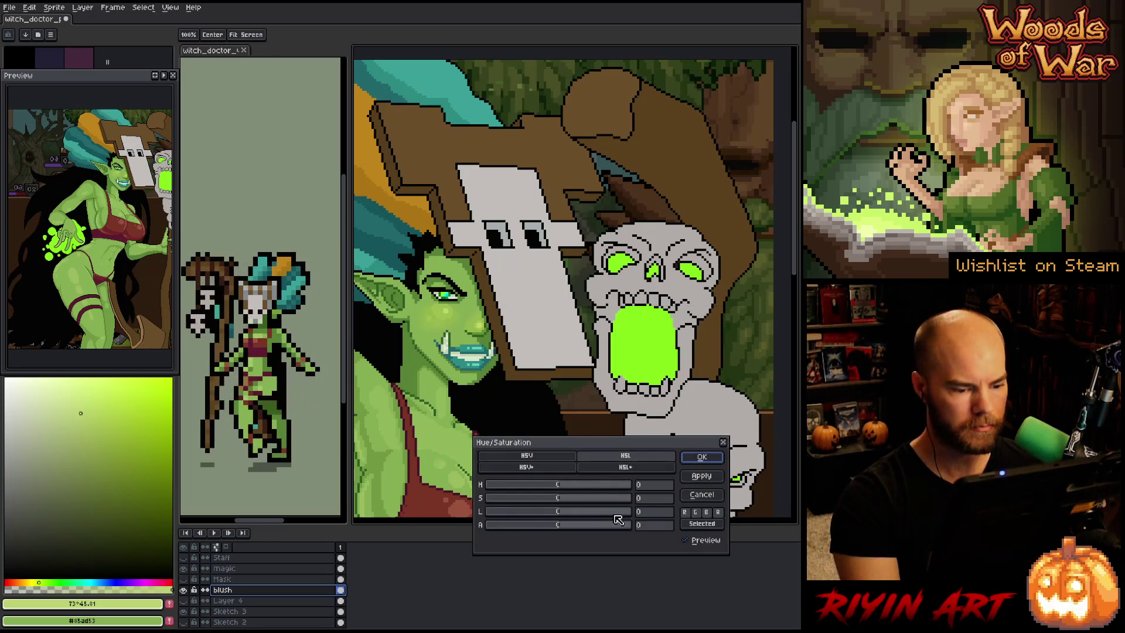
Set the blush layer's Hue to 44 and Lightness to about -45, then apply
click(580, 486)
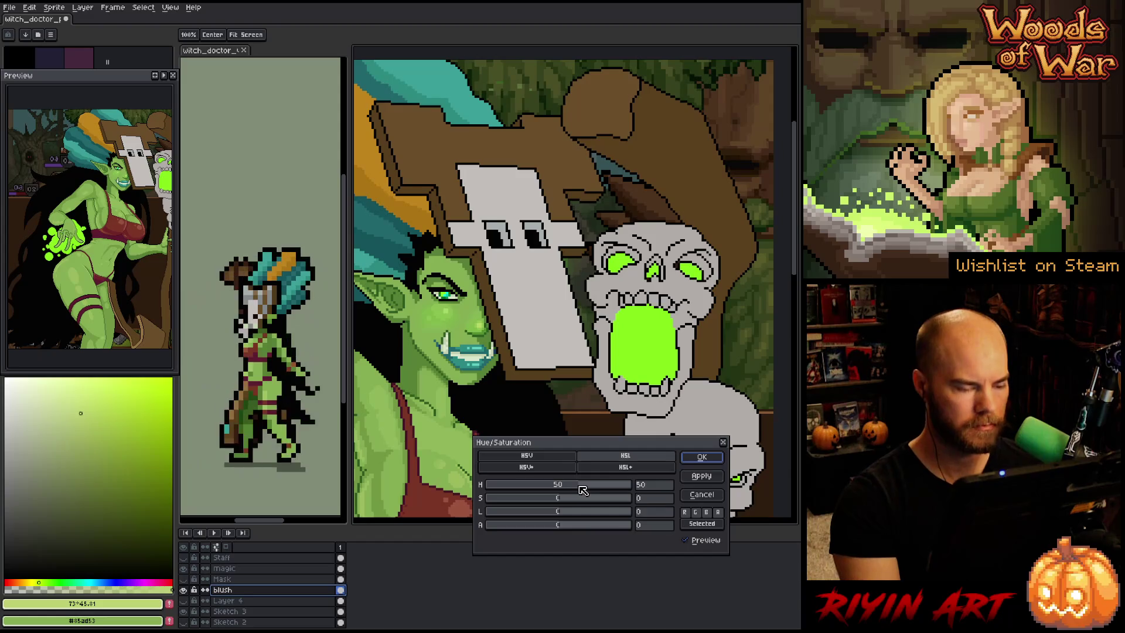
mouse_move(583, 490)
mouse_down()
mouse_move(639, 480)
mouse_move(580, 477)
mouse_move(533, 511)
mouse_up()
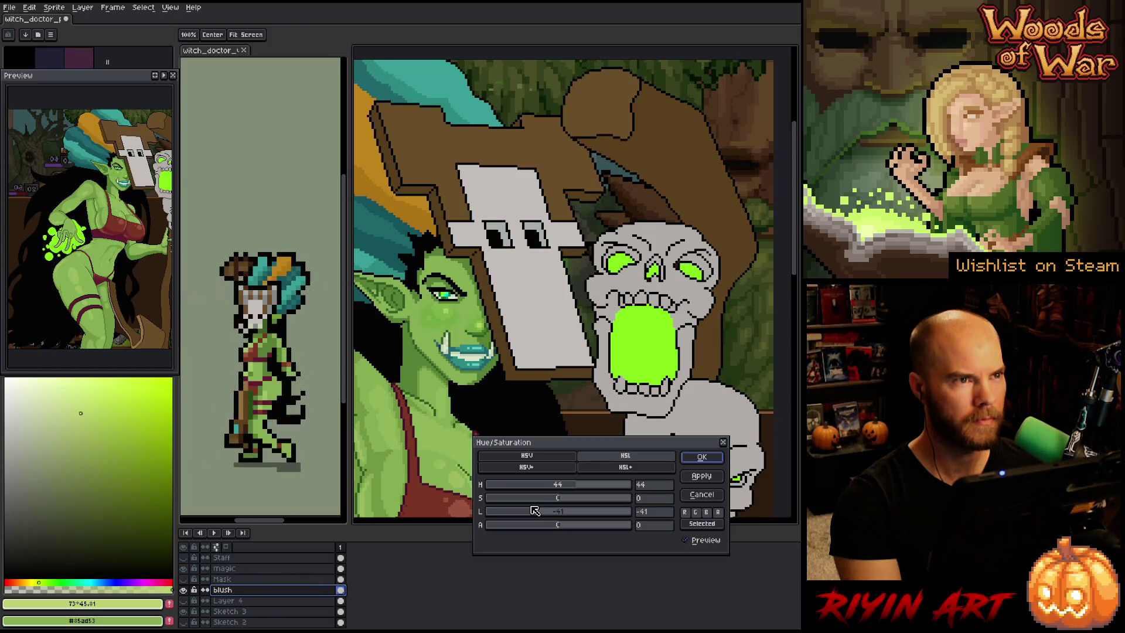
drag(535, 511, 529, 508)
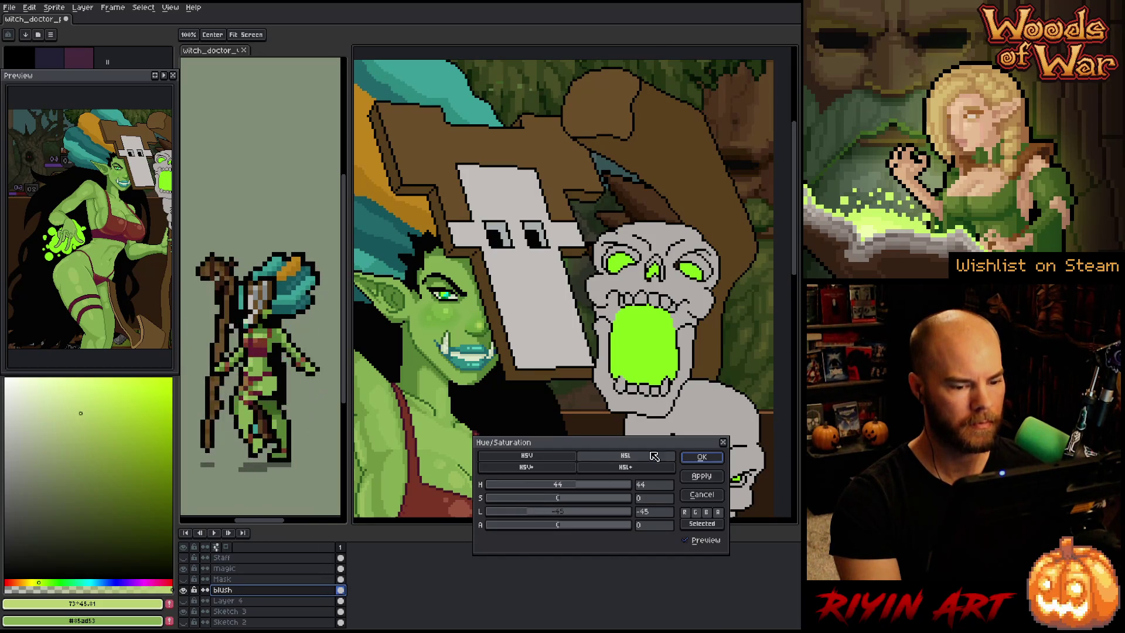
click(701, 456)
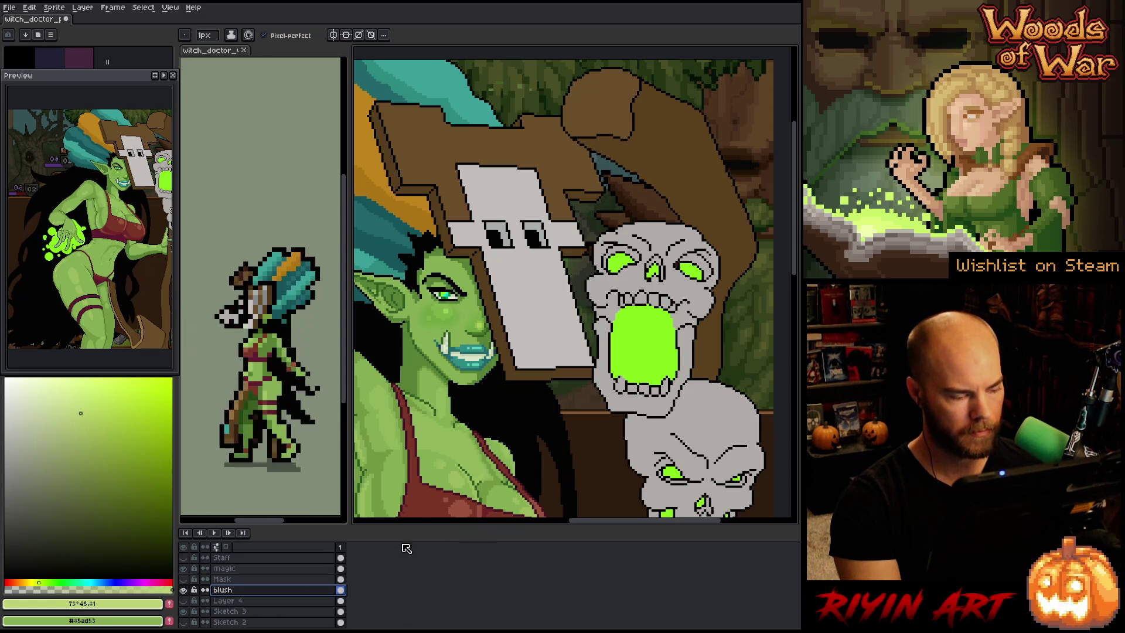
scroll(581, 352, up, 4)
drag(582, 351, 583, 359)
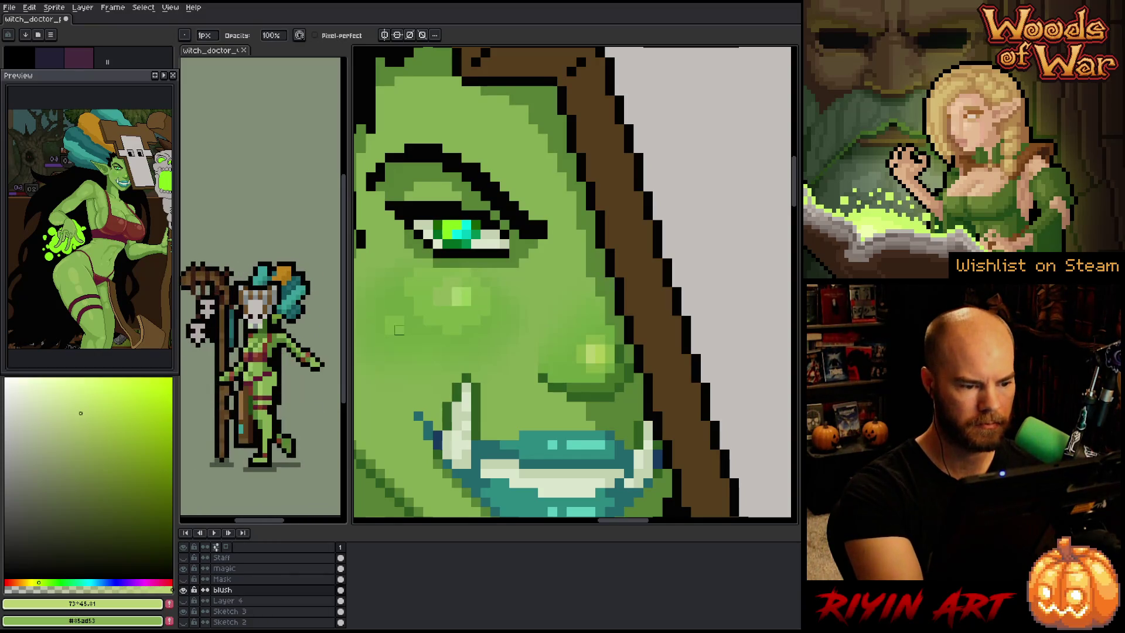
key(ctrl+Tab)
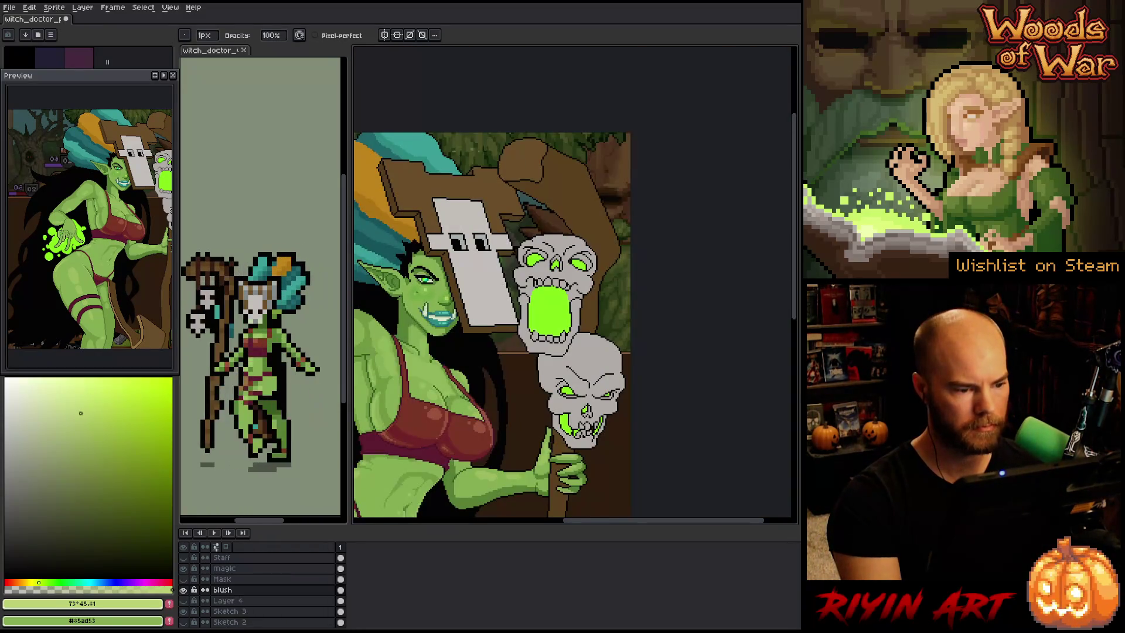
key(v)
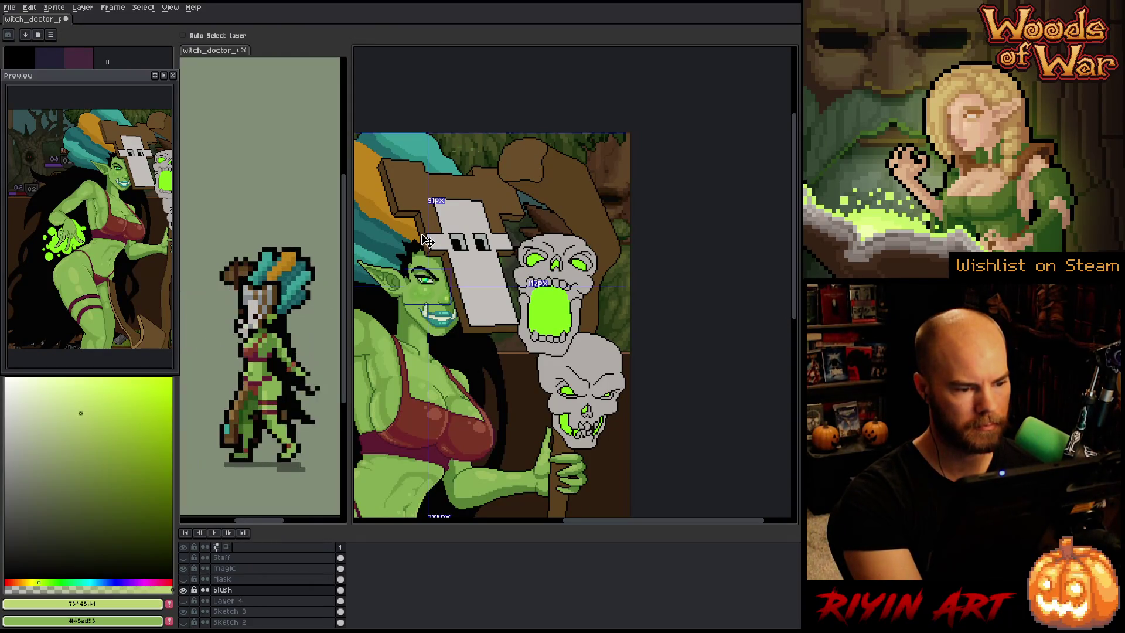
key(ctrl+Tab)
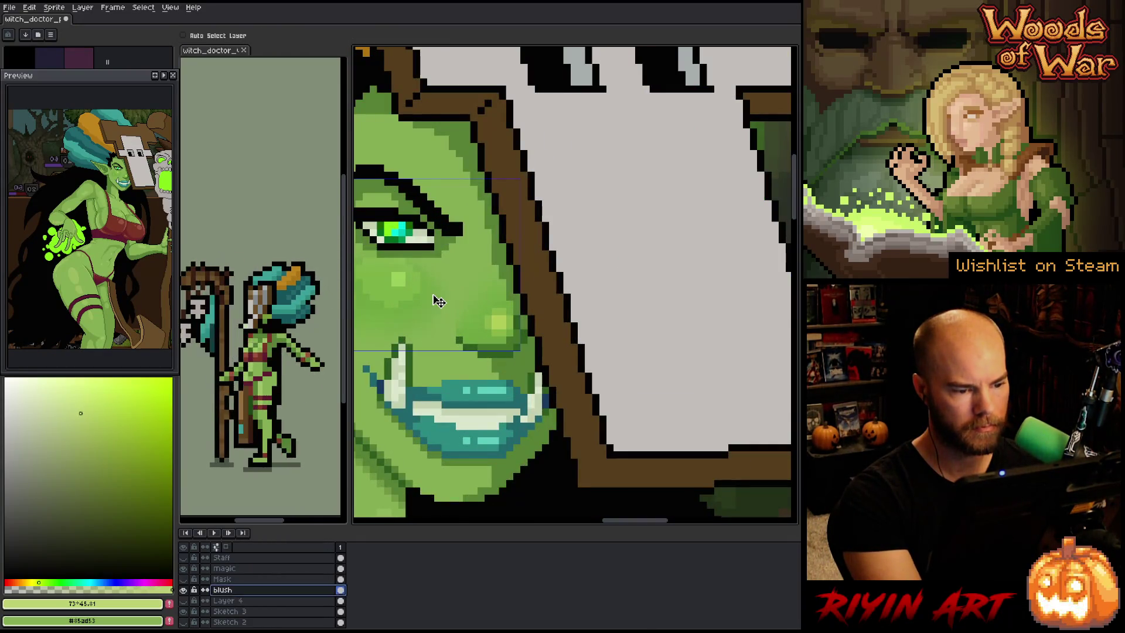
key(b)
key(ctrl+Tab)
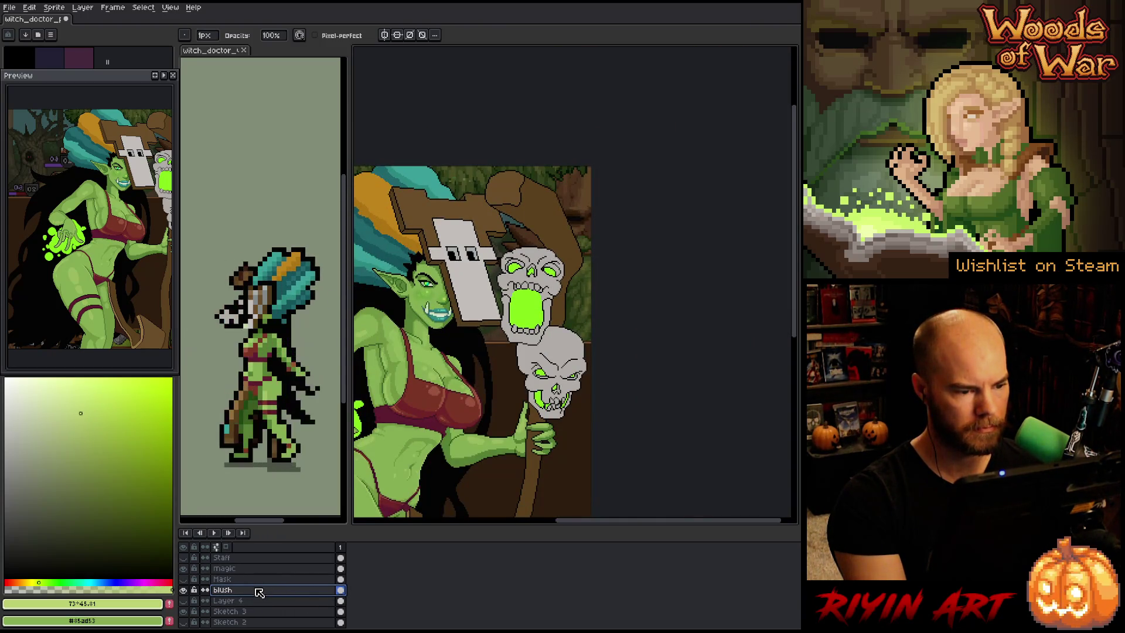
double_click(259, 590)
Raise the blush layer's opacity to 22%, close its properties and zoom in on the face
click(684, 375)
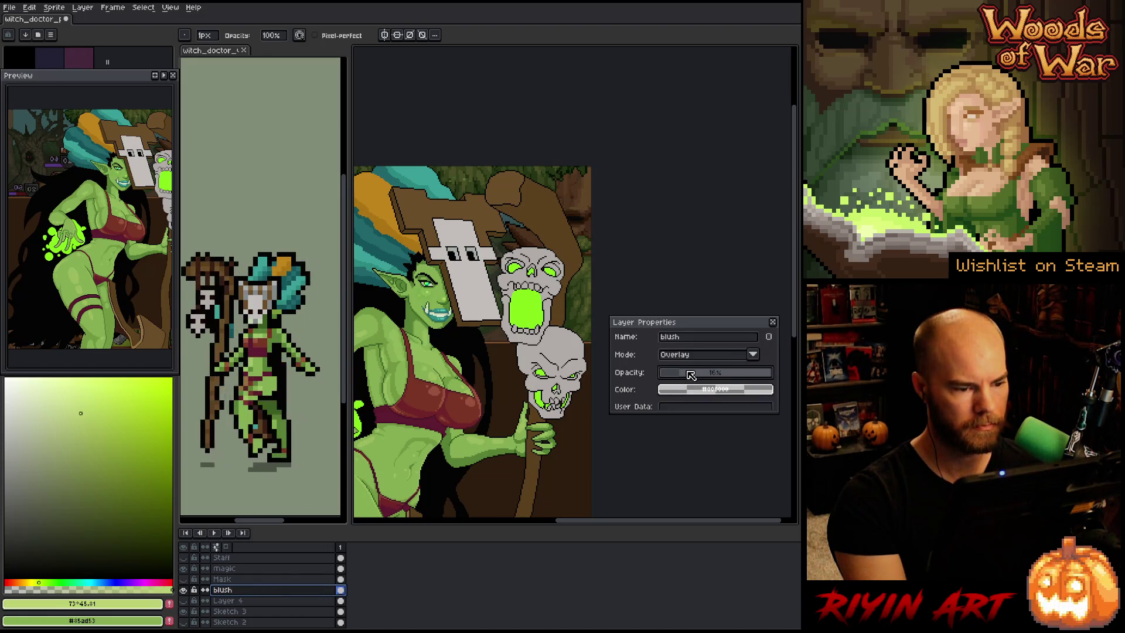
click(689, 373)
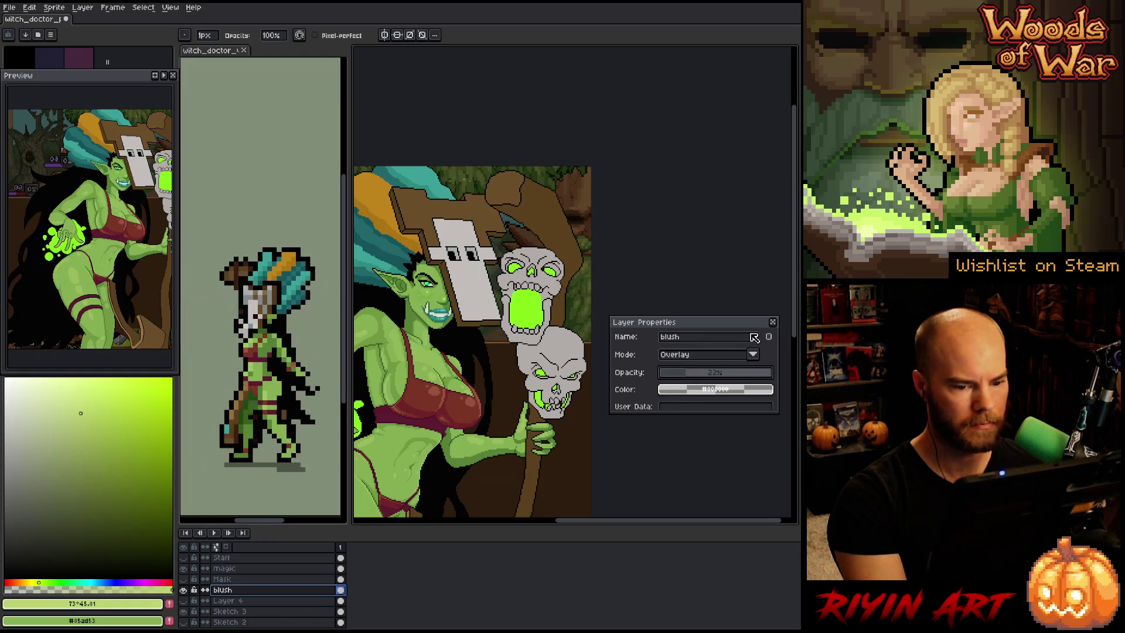
click(773, 321)
scroll(679, 313, up, 3)
scroll(562, 325, up, 2)
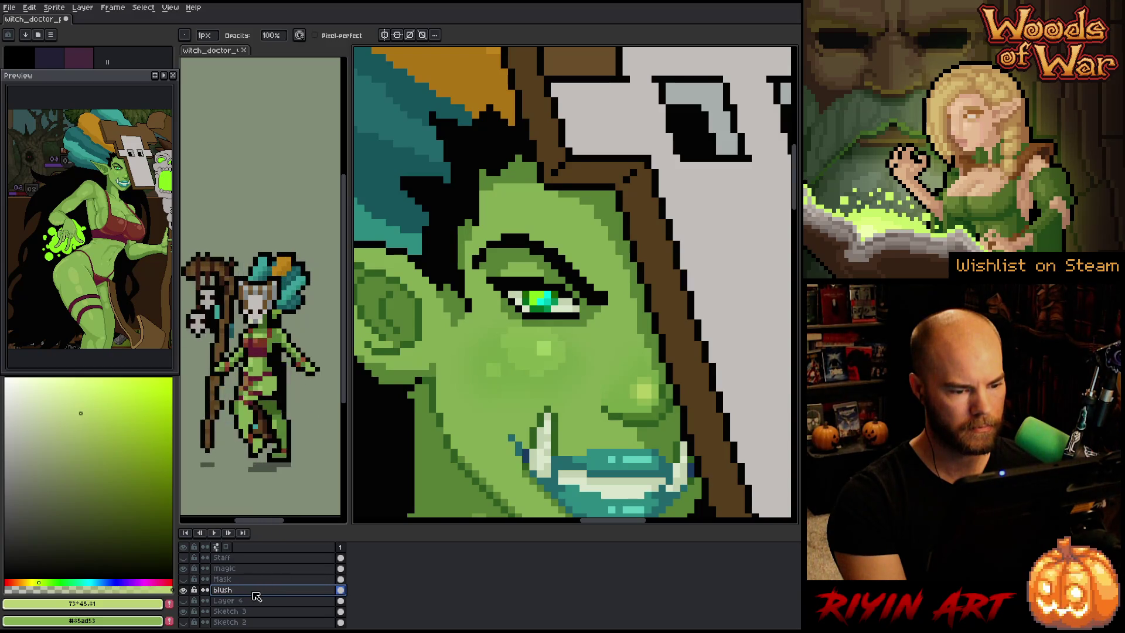
On the Sketch 3 layer, eyedrop the skin green #85ad53 from the orc's cheek
click(250, 612)
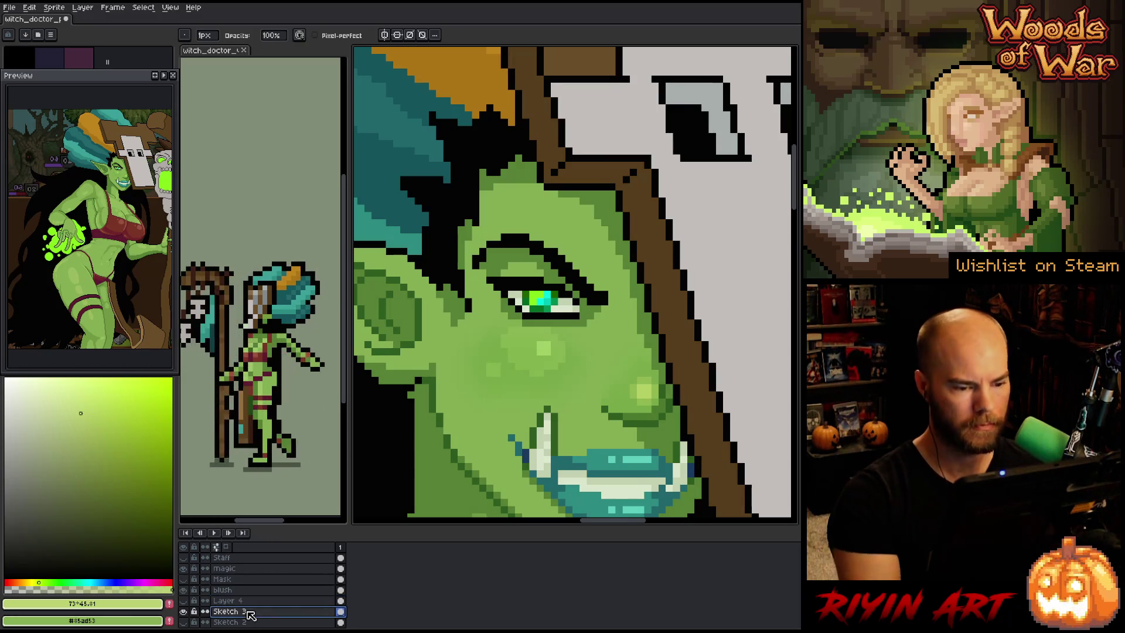
alt+click(583, 236)
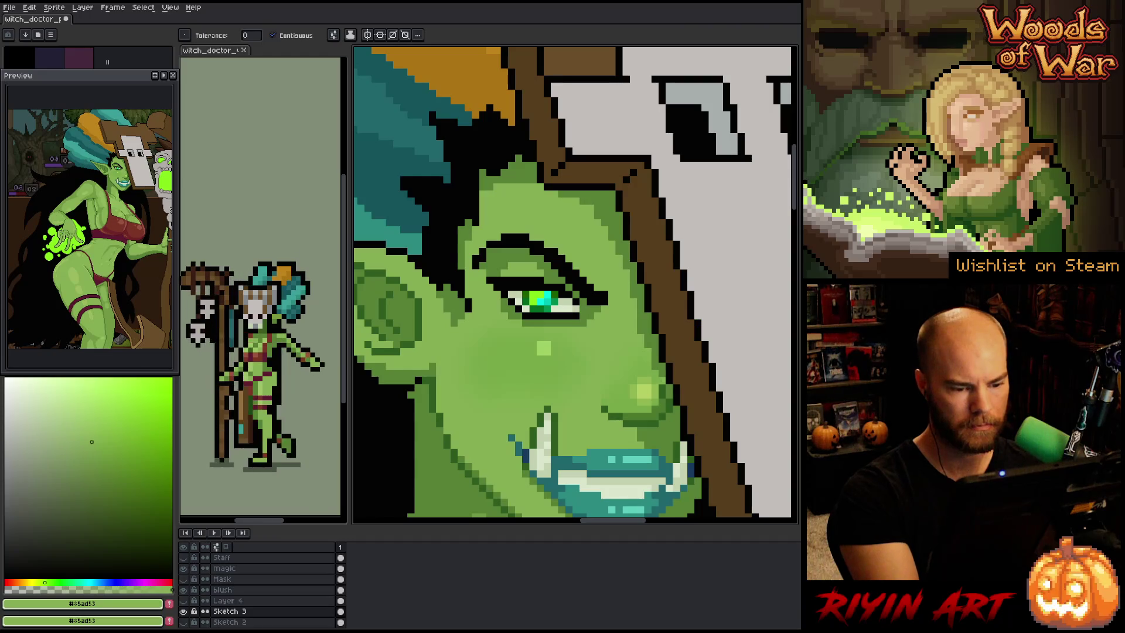
scroll(533, 348, down, 3)
scroll(533, 348, up, 3)
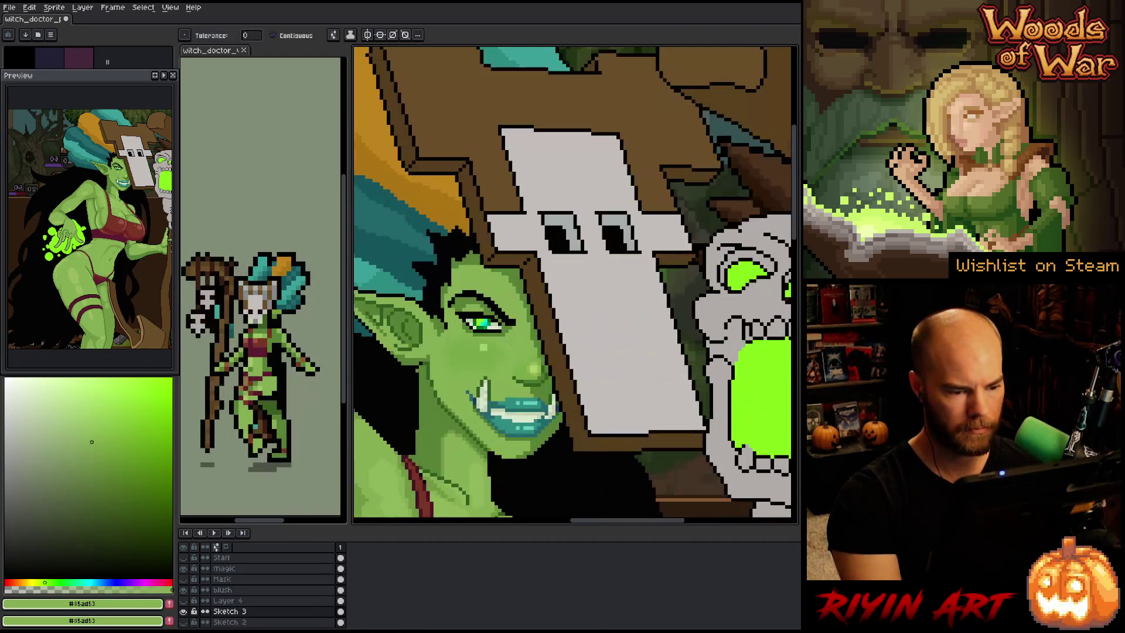
scroll(532, 348, down, 3)
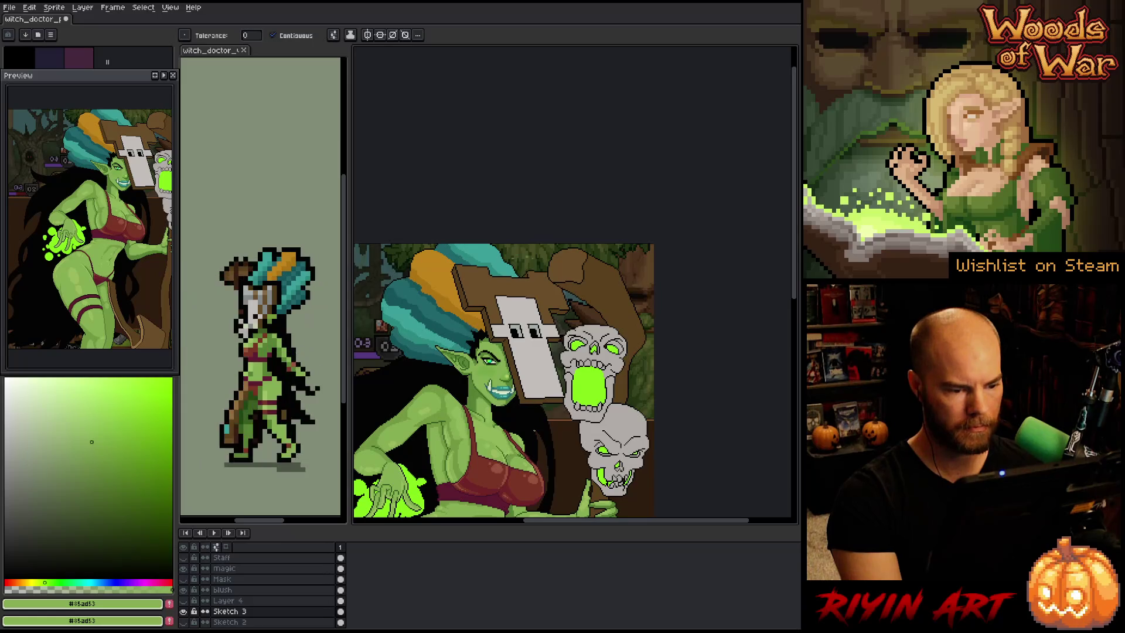
scroll(509, 375, up, 3)
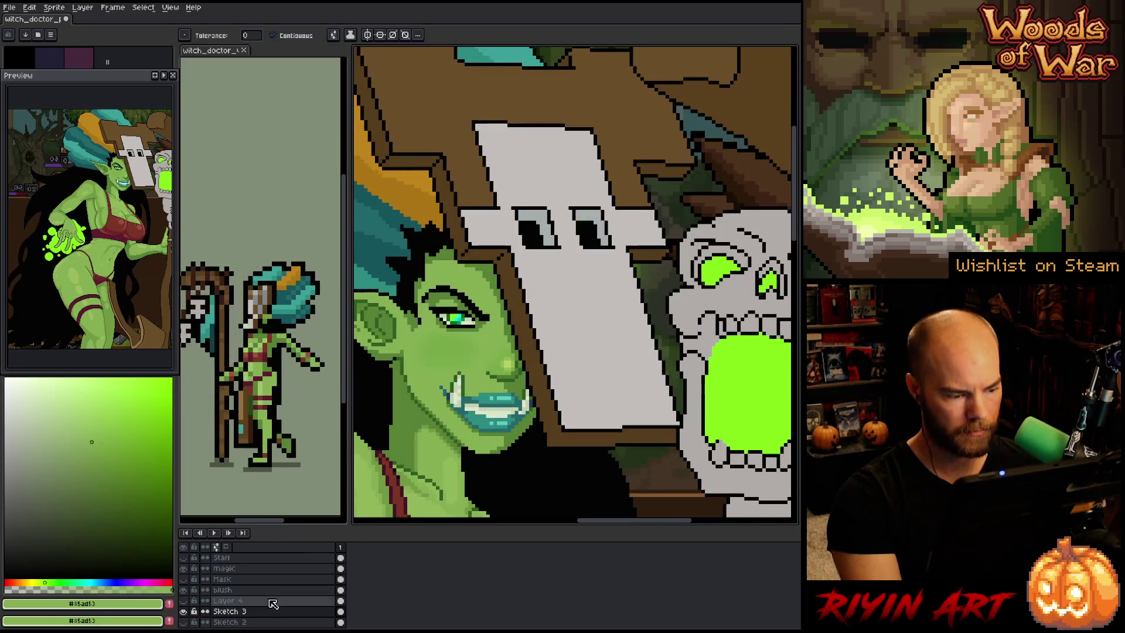
click(251, 613)
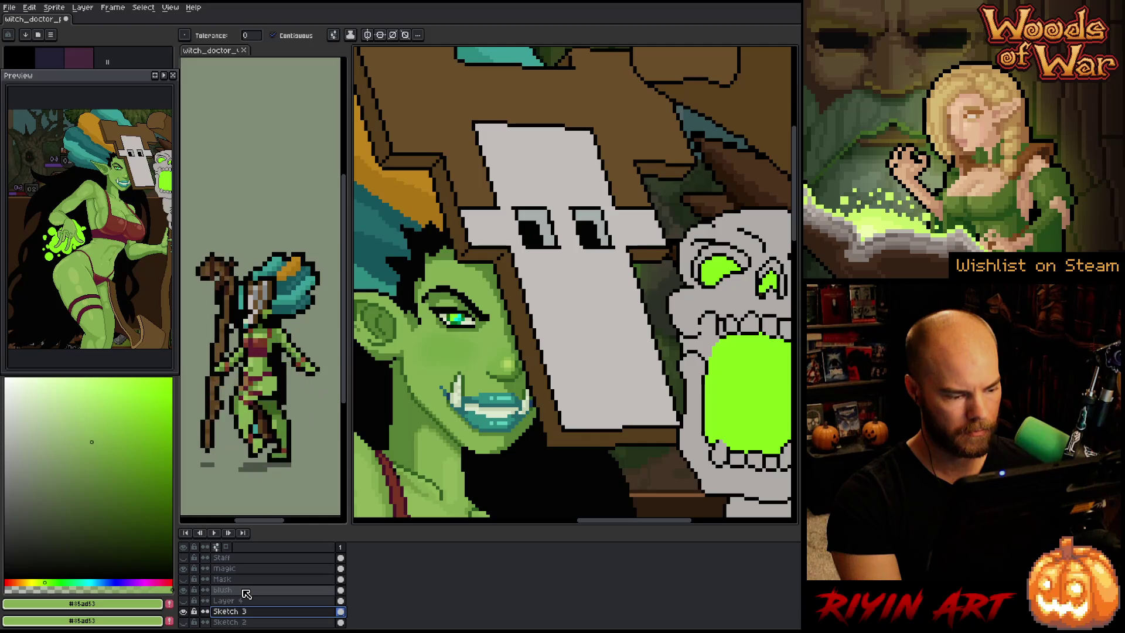
Lower the blush layer's opacity slightly in its Layer Properties
double_click(246, 591)
click(706, 373)
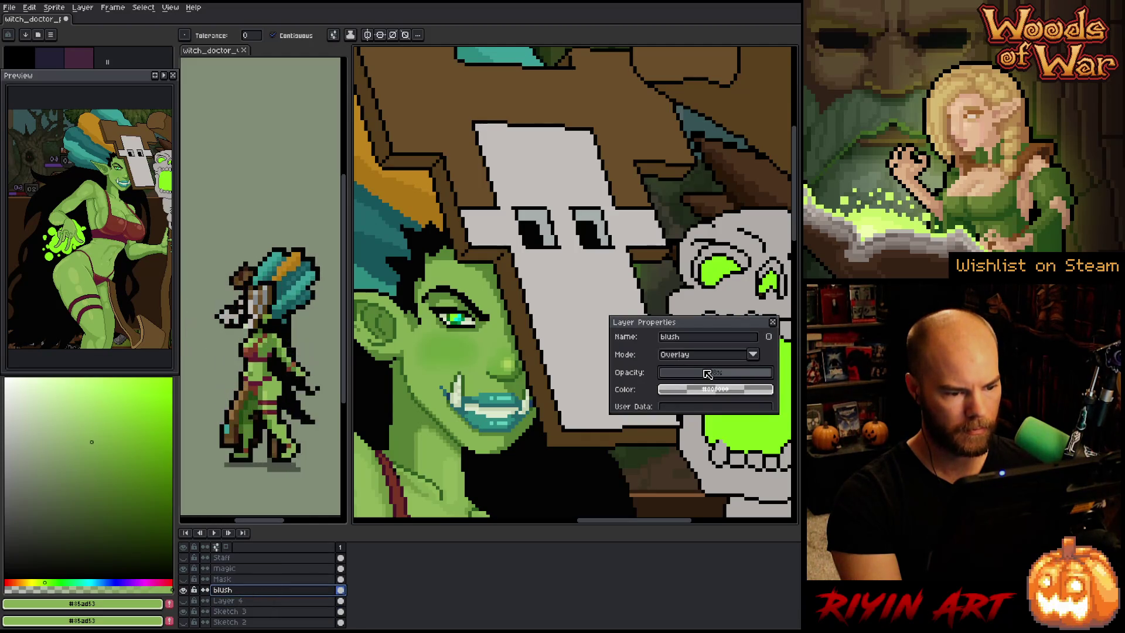
mouse_move(706, 373)
mouse_down()
mouse_move(693, 375)
mouse_move(706, 375)
mouse_up()
scroll(454, 317, down, 2)
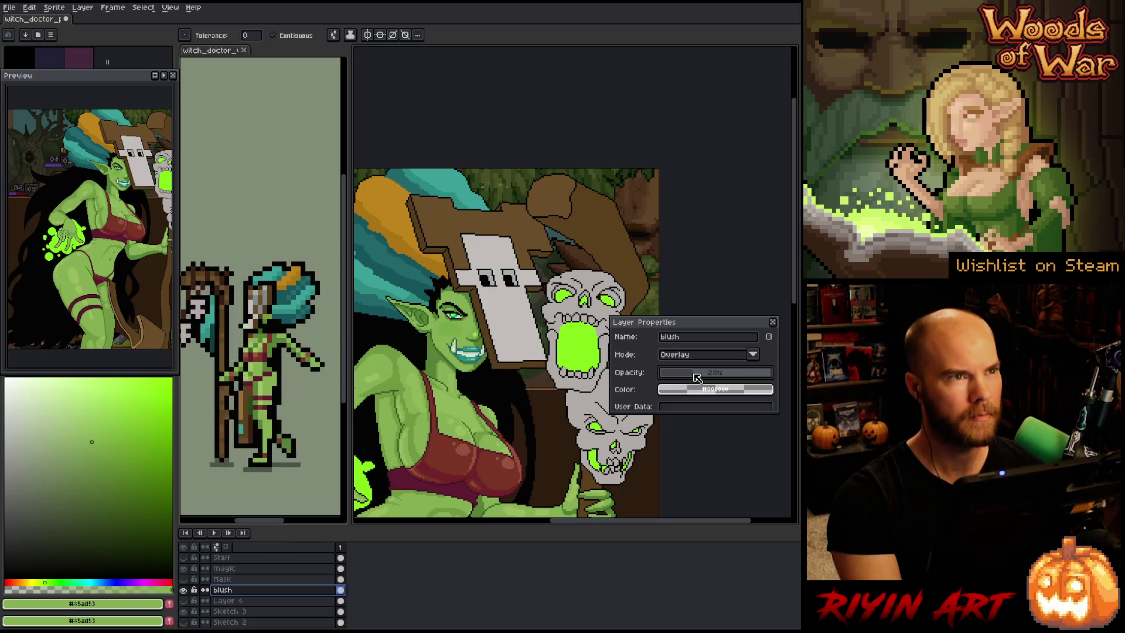
click(773, 323)
Add a new layer above the blush layer and switch to the pencil
scroll(448, 327, up, 3)
scroll(437, 349, up, 1)
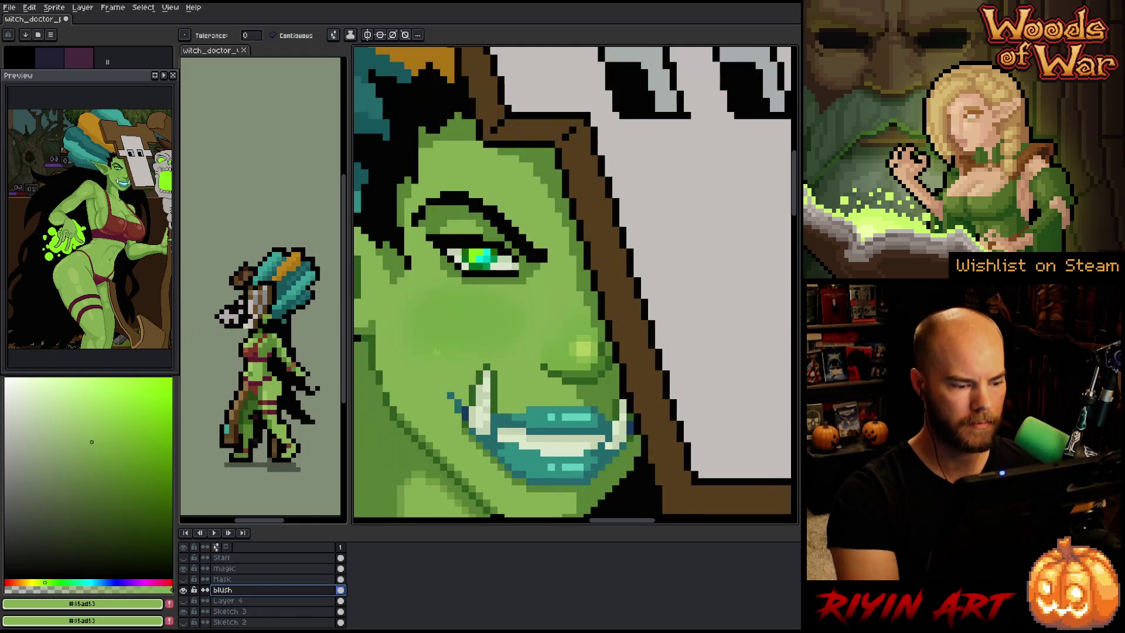
key(shift+n)
key(b)
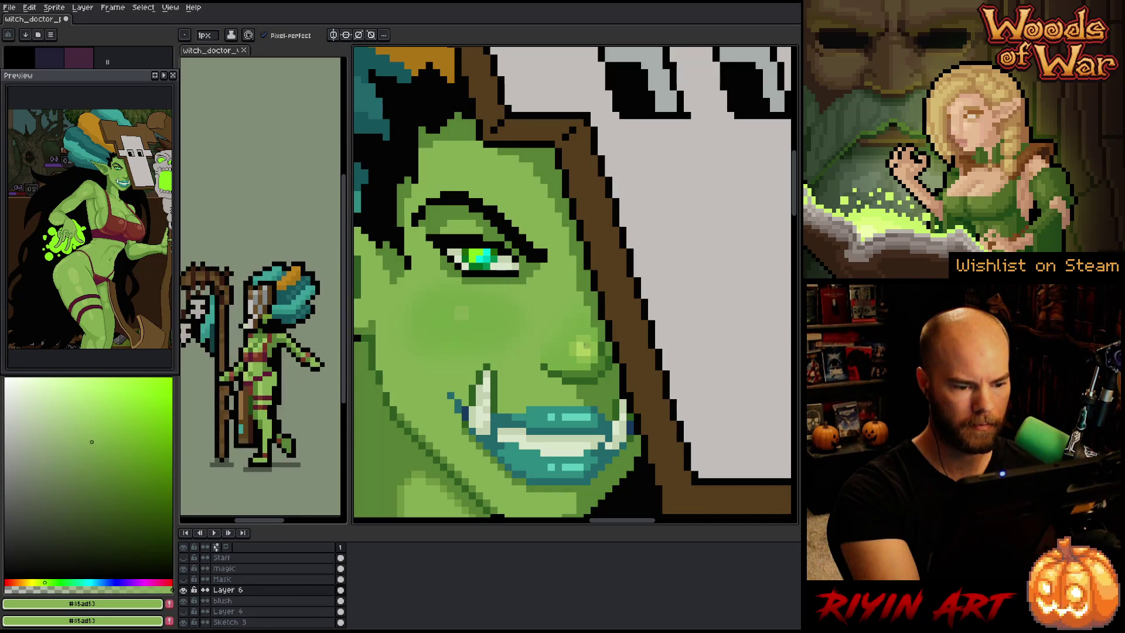
Sample a lighter green from the face, then choose mid and deeper greens for the freckles
key(i)
click(584, 349)
key(b)
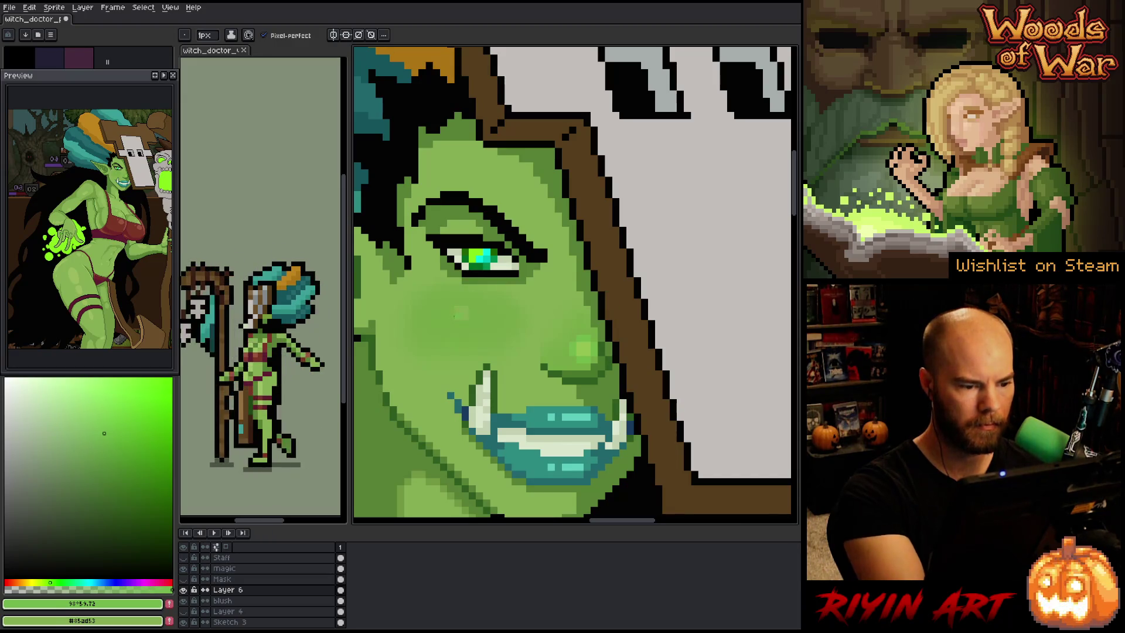
alt+click(457, 309)
alt+click(593, 316)
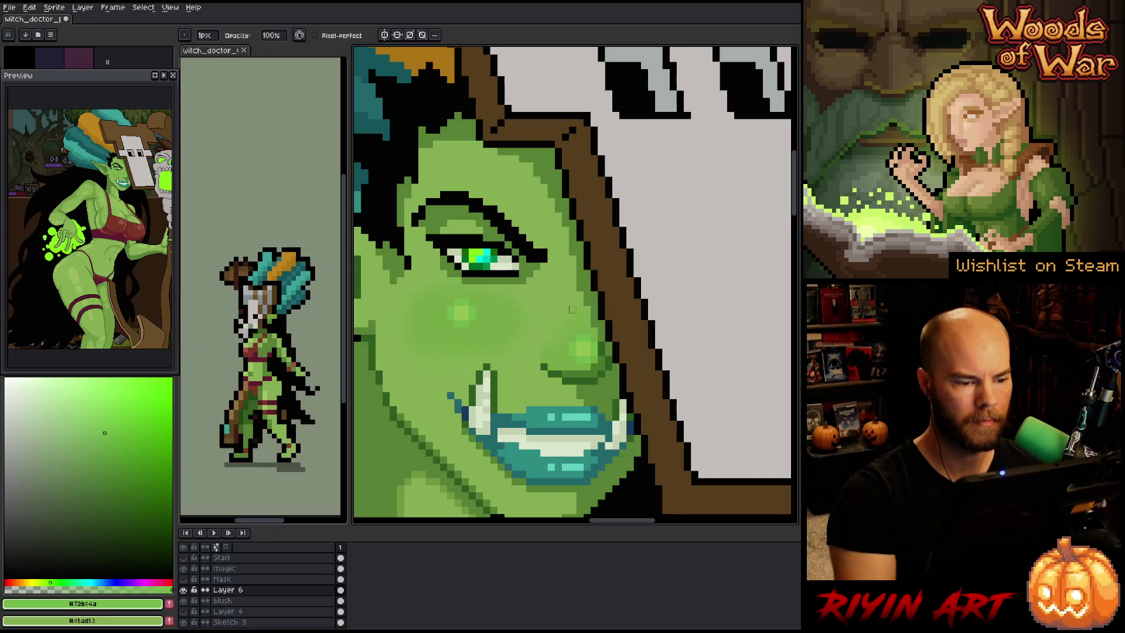
key(minus)
key(minus)
mouse_move(602, 352)
mouse_down()
mouse_move(520, 376)
mouse_move(507, 409)
mouse_up()
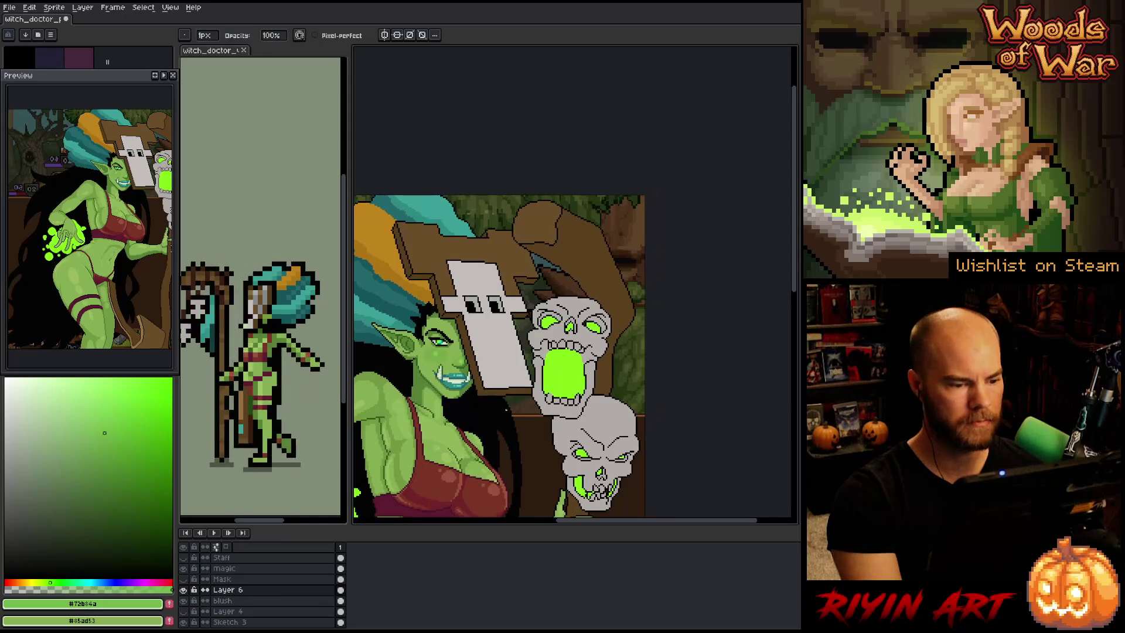
double_click(243, 590)
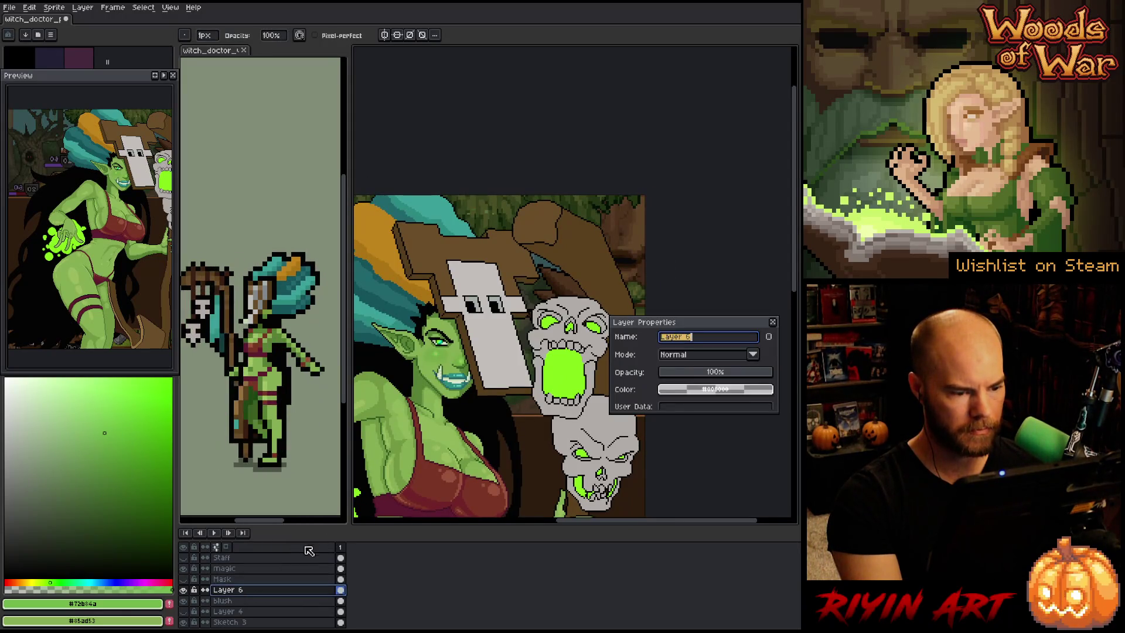
click(771, 322)
drag(483, 421, 533, 342)
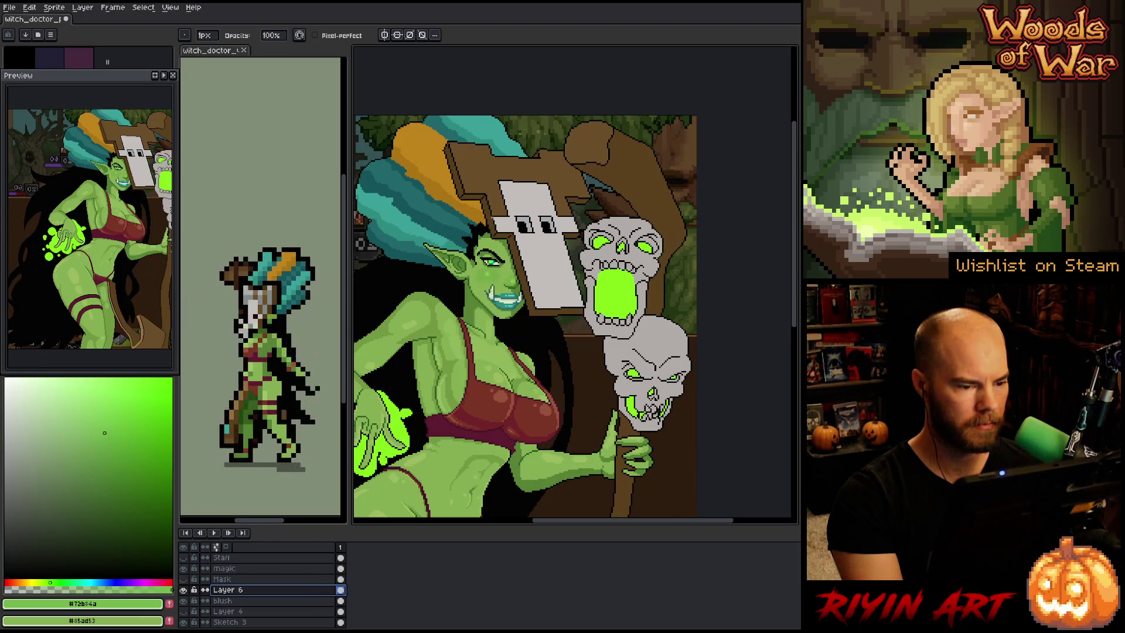
scroll(482, 249, up, 2)
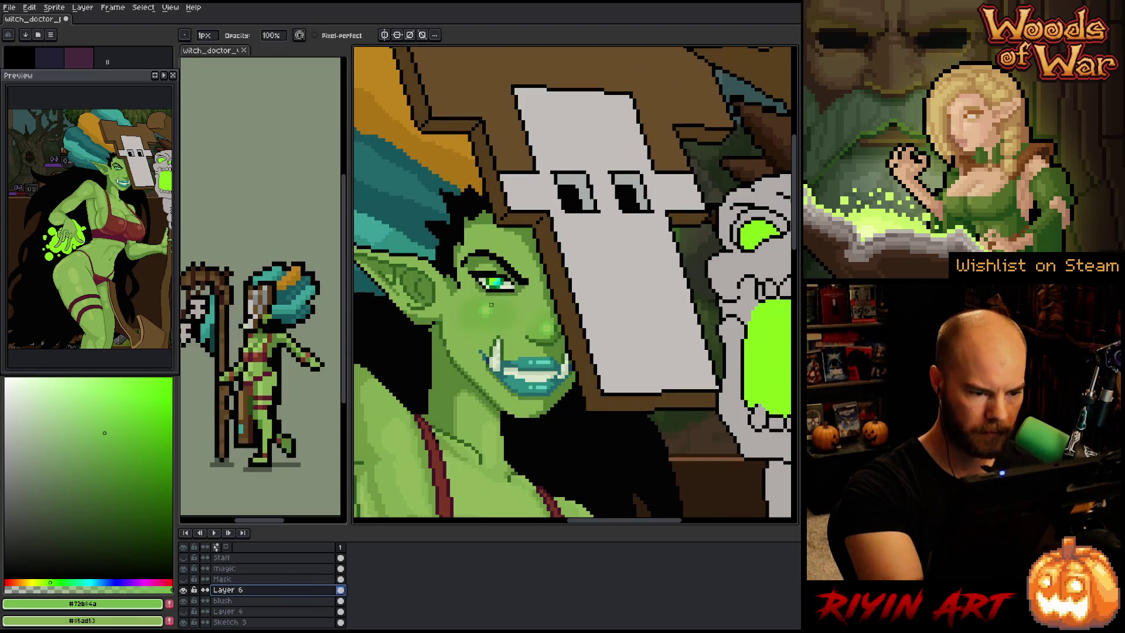
Eyedrop the green from the orc's cheek and shift it to a new shade in the colour box
key(e)
key(b)
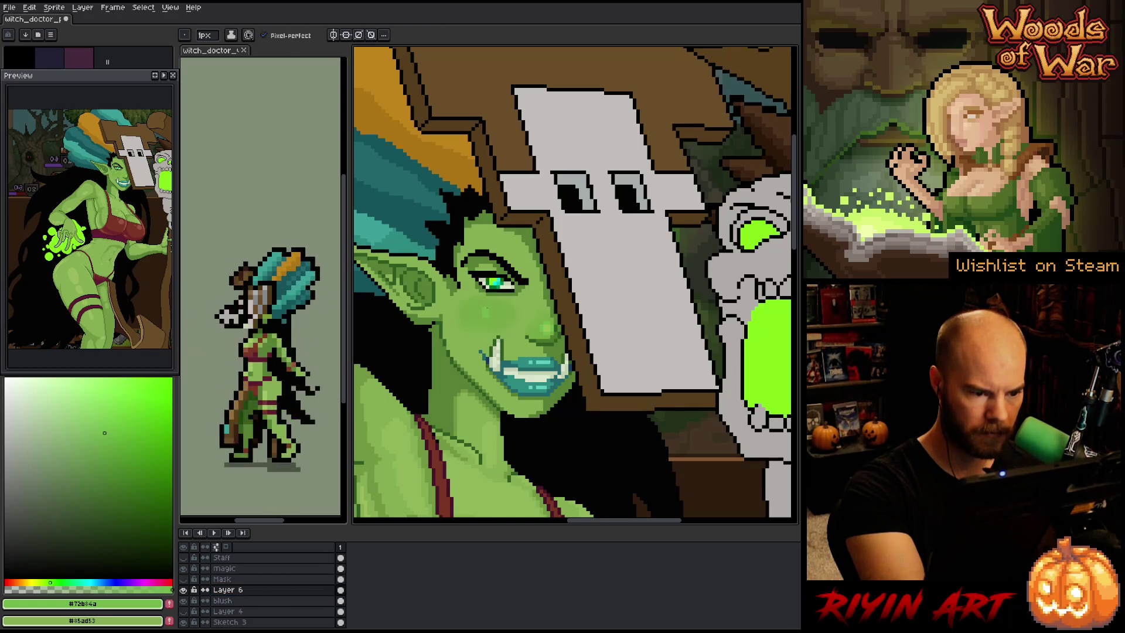
drag(652, 394, 585, 378)
key(i)
click(482, 309)
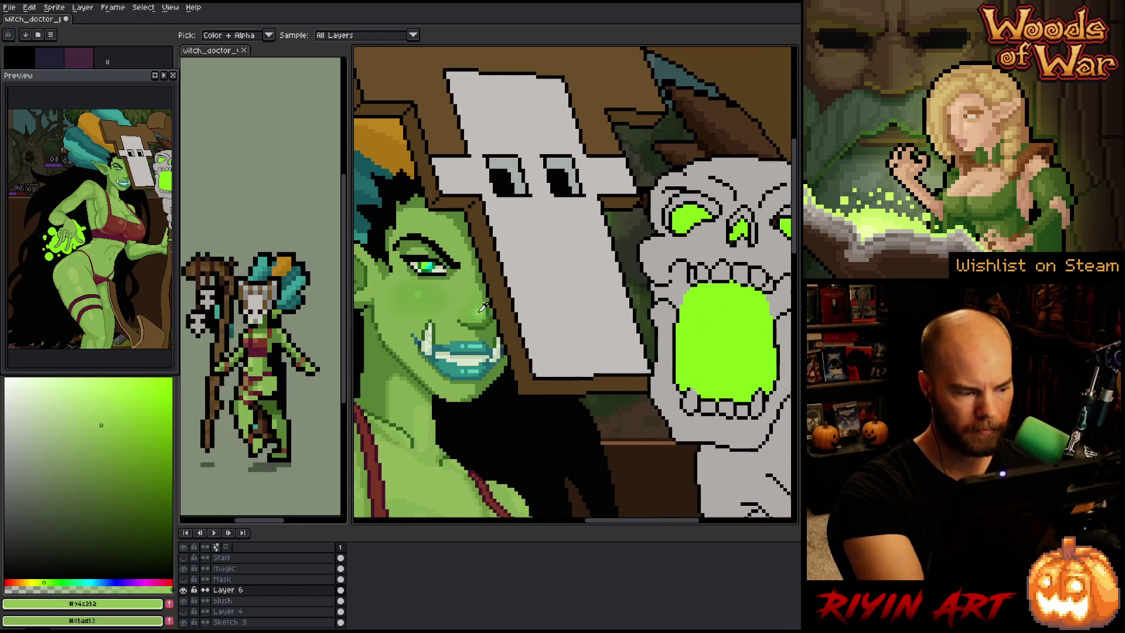
key(b)
click(107, 407)
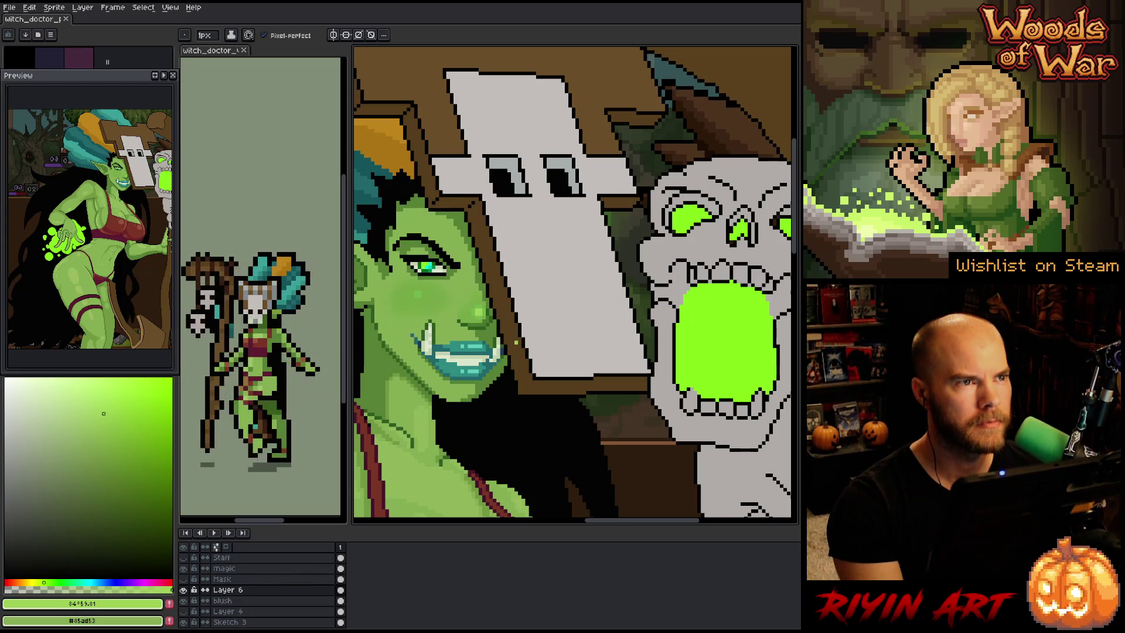
scroll(509, 310, down, 1)
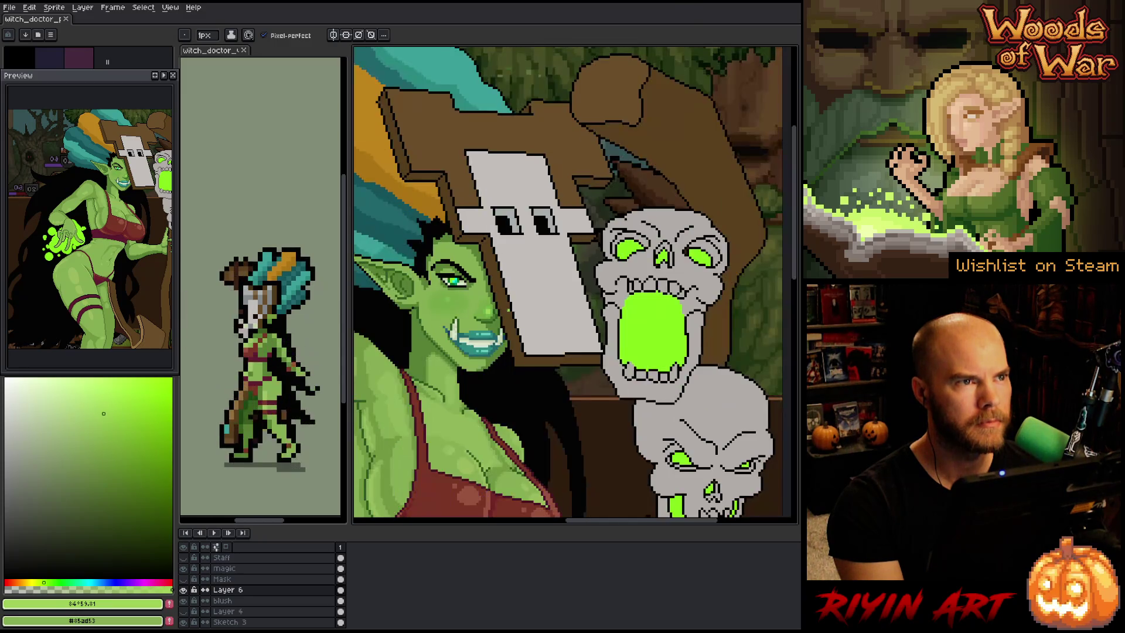
scroll(448, 272, up, 2)
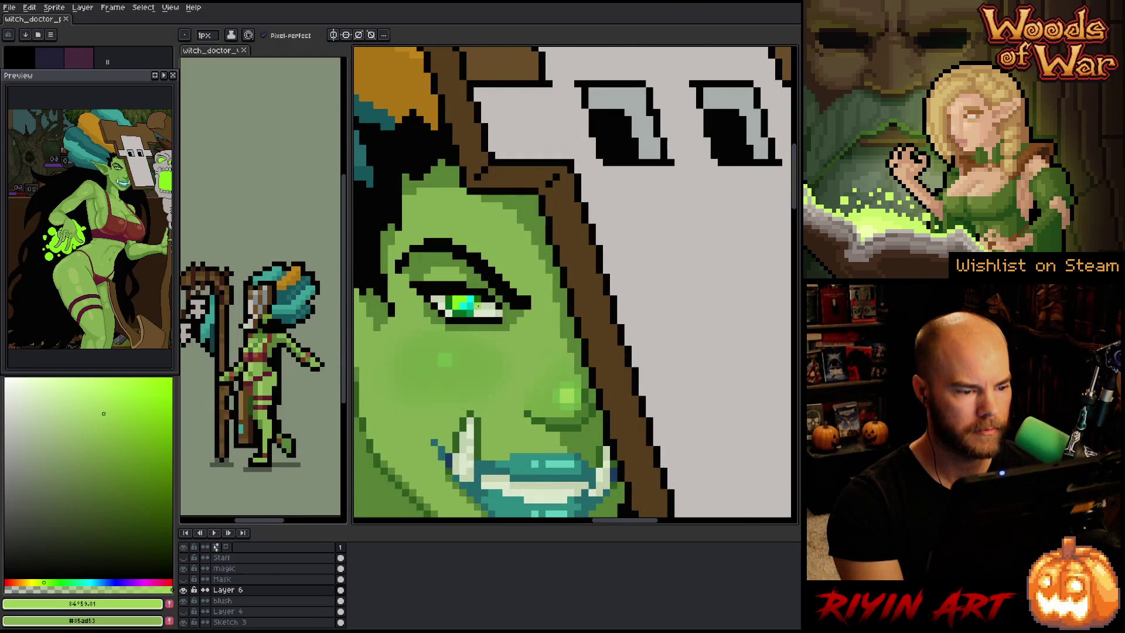
Paint the eye's lower row light green, undoing a stray pixel placed above the eye
scroll(445, 359, down, 1)
scroll(471, 331, up, 1)
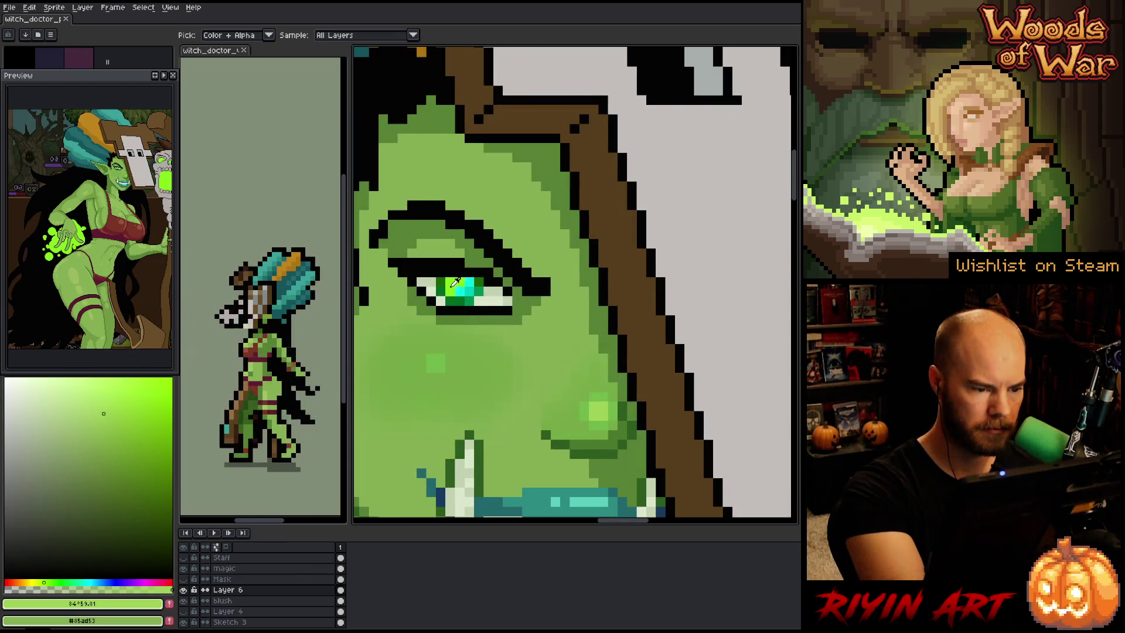
alt+click(455, 283)
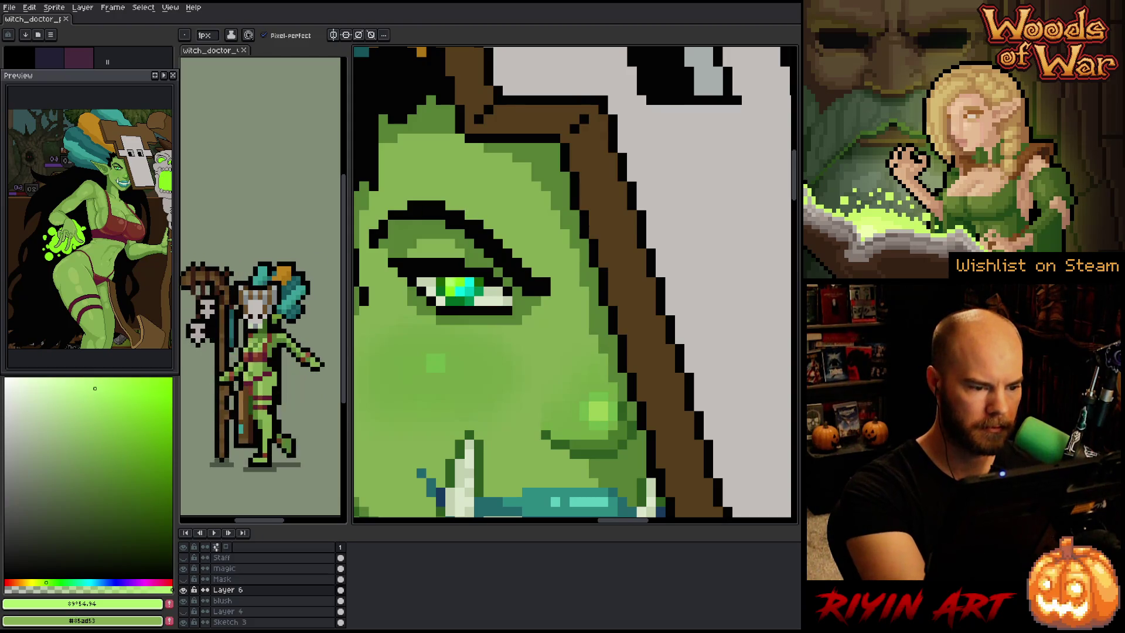
click(460, 225)
key(ctrl+z)
click(118, 423)
click(488, 300)
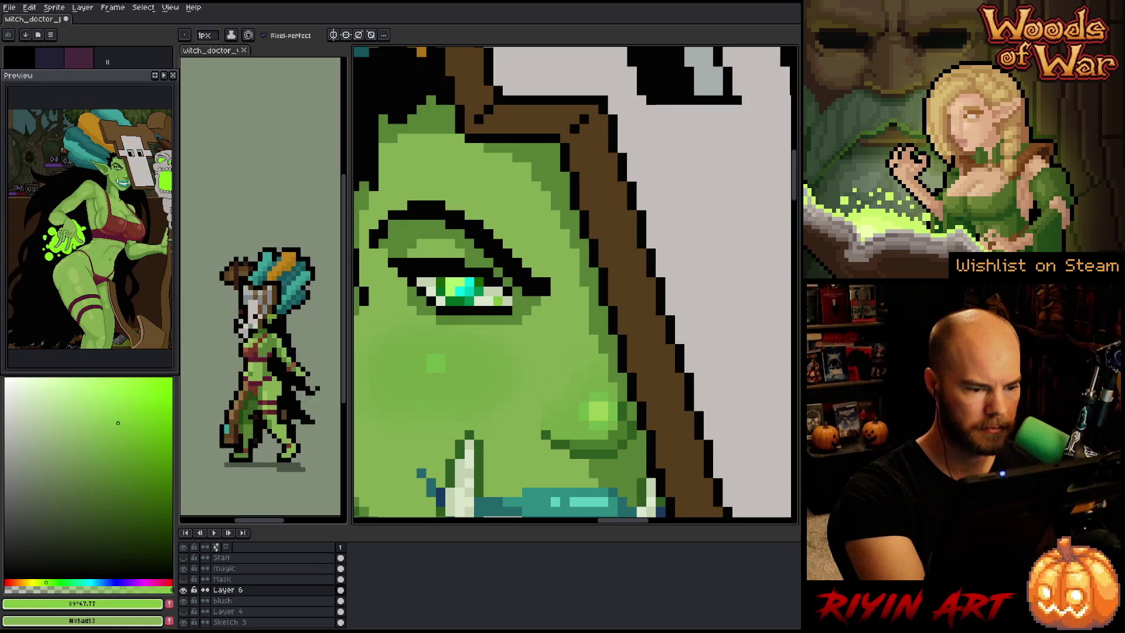
drag(508, 300, 475, 300)
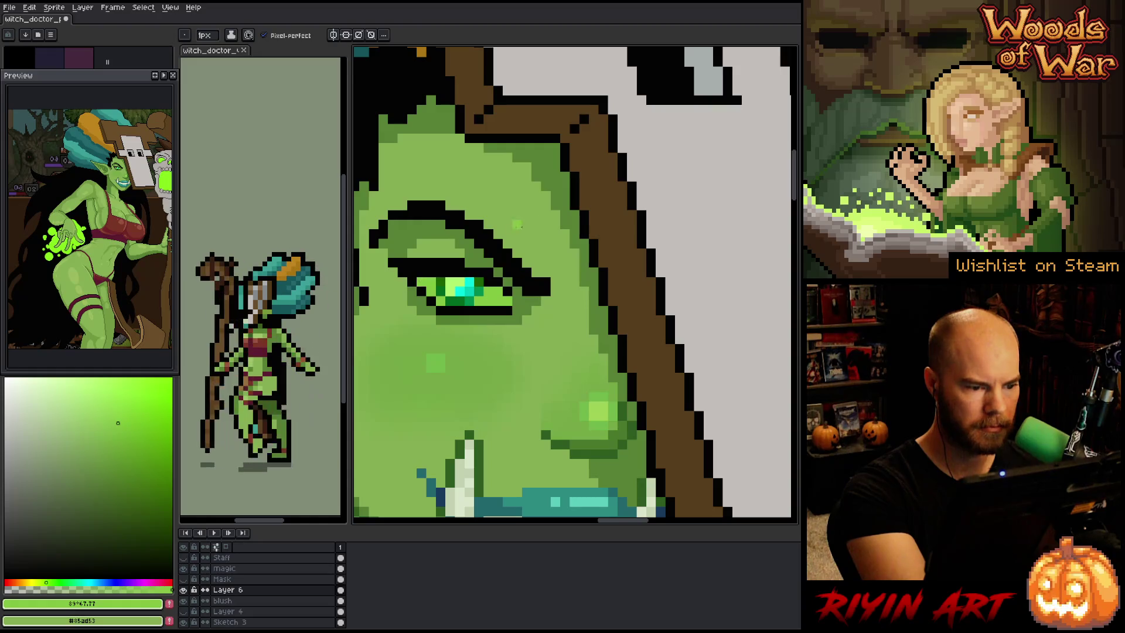
Brighten the green, darken it slightly and shift its hue cooler
alt+click(498, 348)
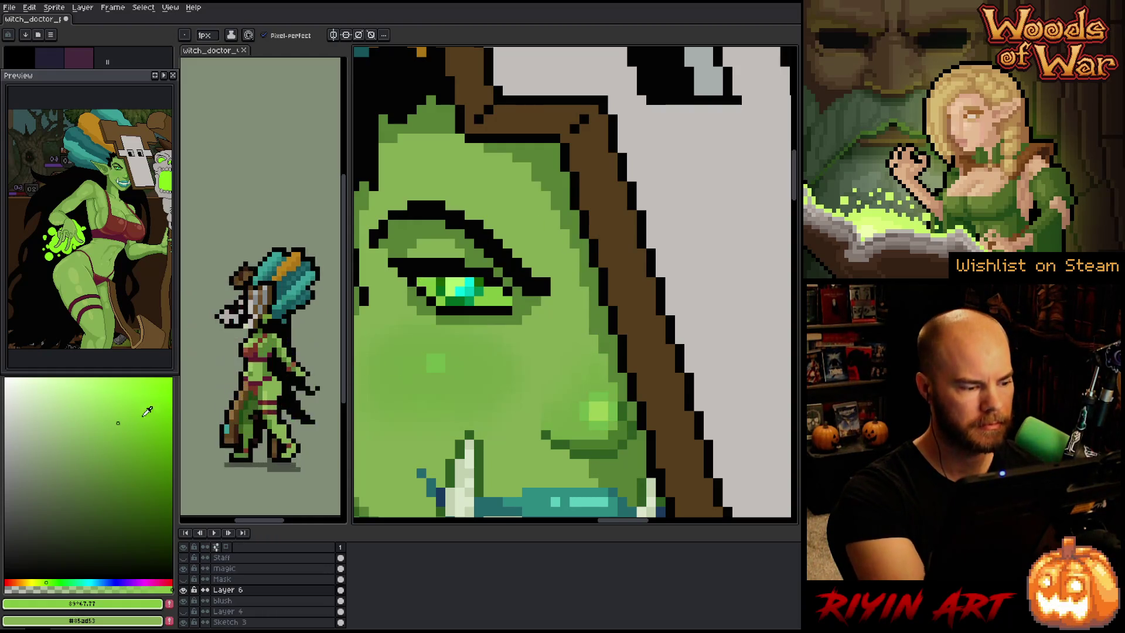
alt+click(497, 291)
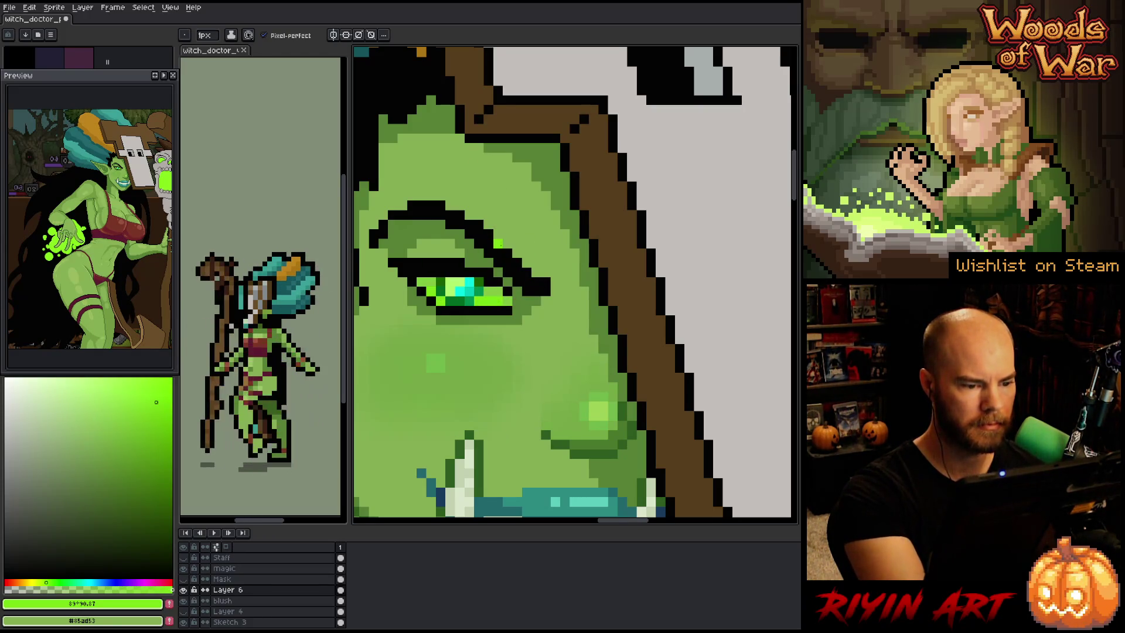
click(149, 434)
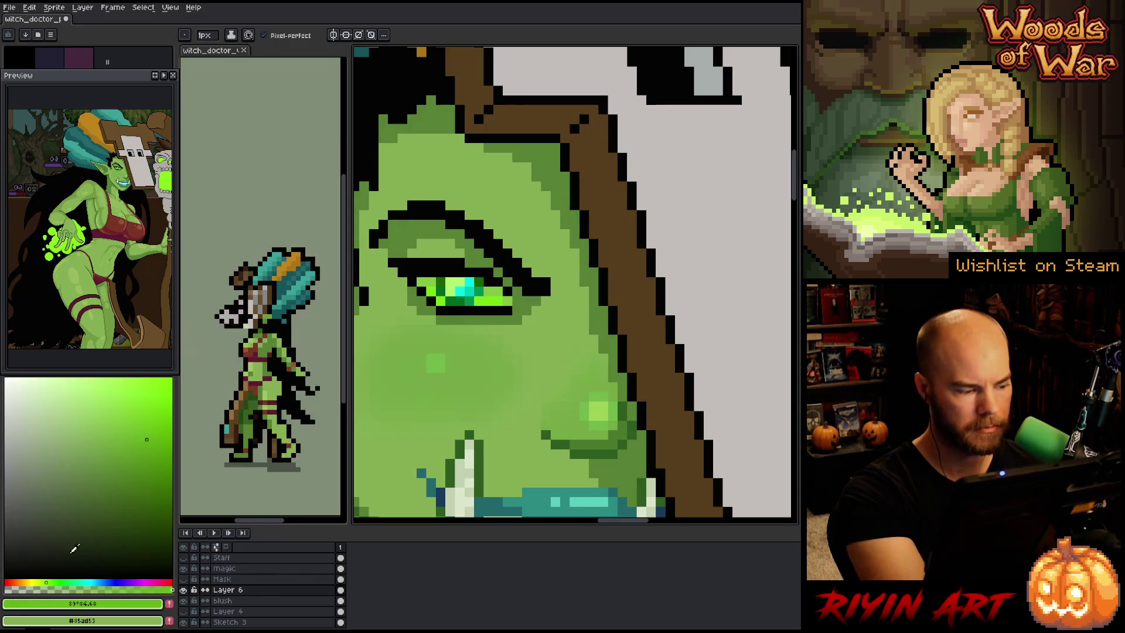
click(55, 582)
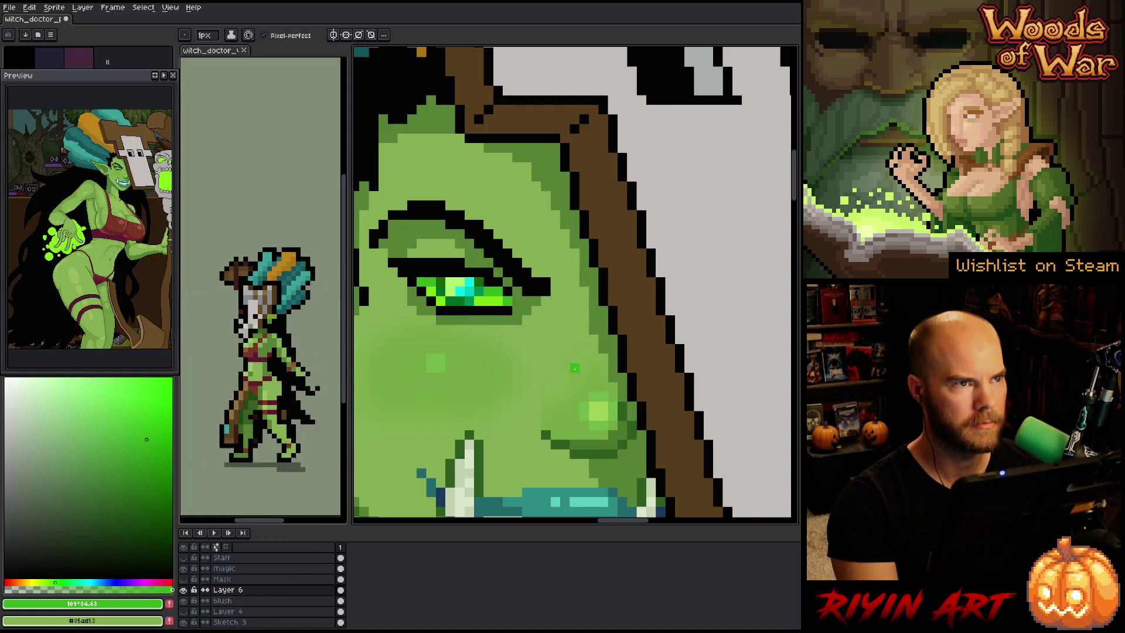
scroll(574, 368, down, 4)
drag(633, 365, 561, 292)
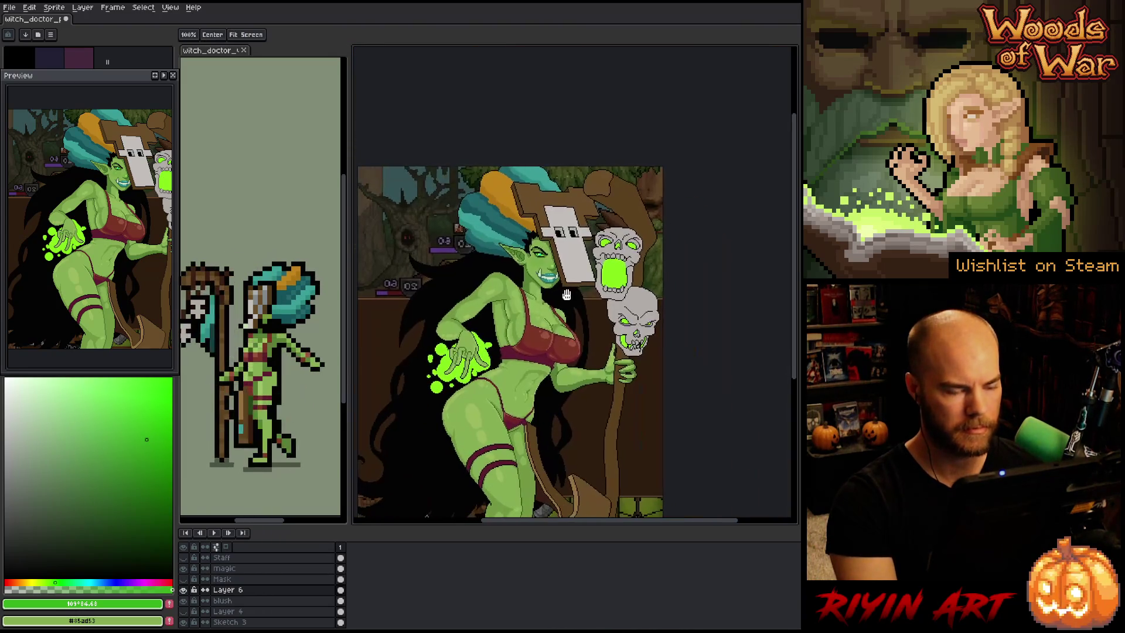
scroll(533, 240, up, 2)
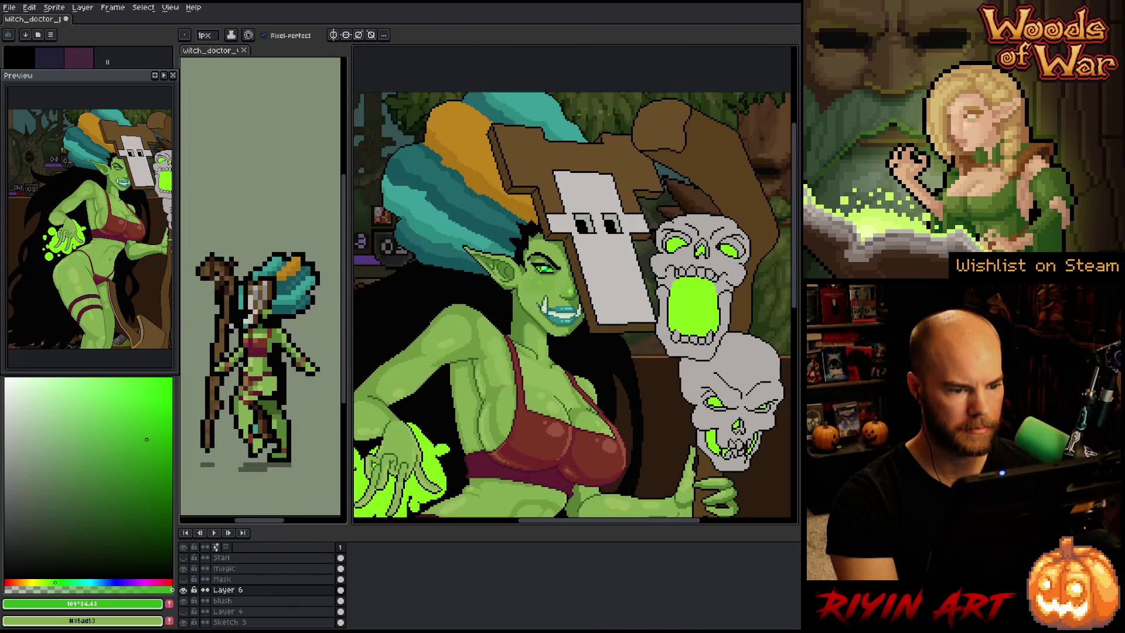
scroll(578, 387, down, 1)
drag(578, 387, 566, 310)
scroll(562, 321, down, 1)
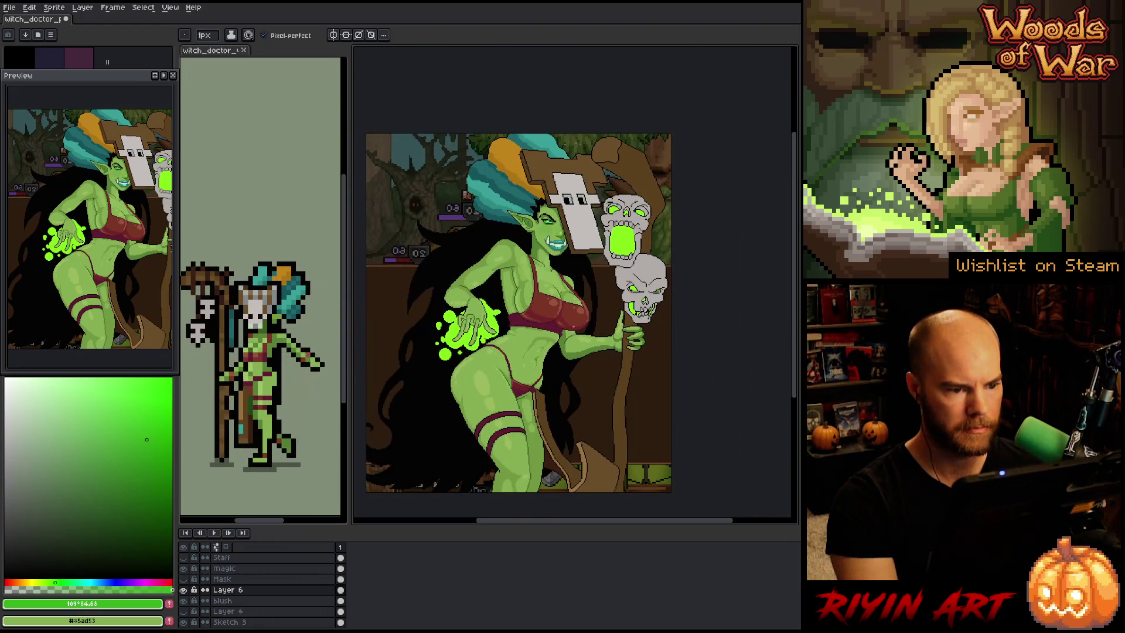
scroll(518, 313, up, 2)
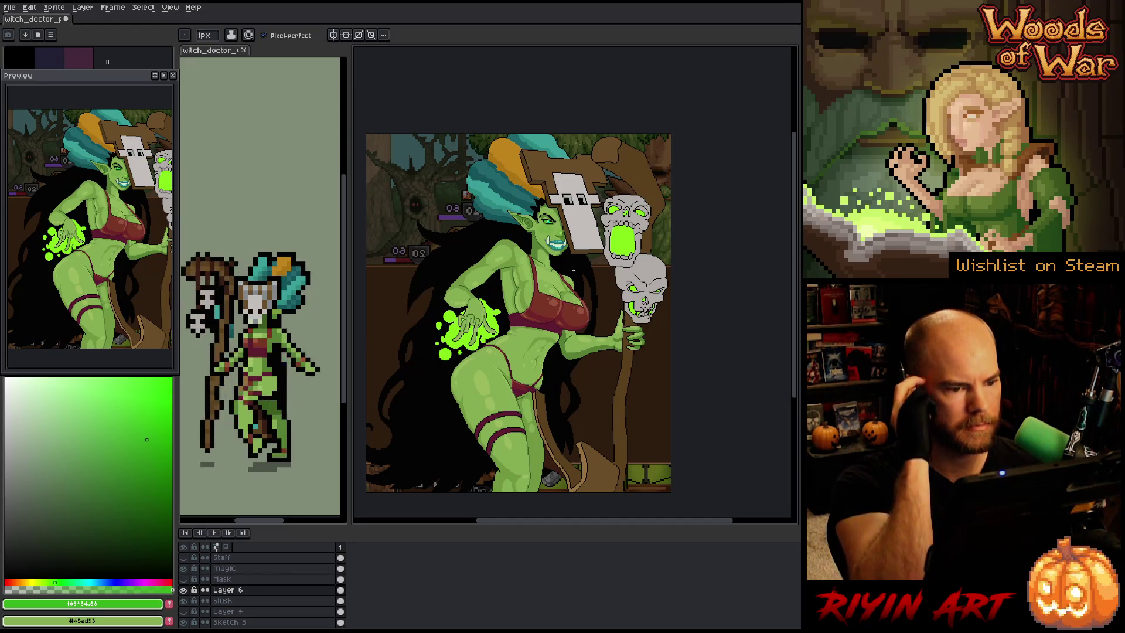
scroll(519, 313, down, 2)
scroll(547, 241, up, 4)
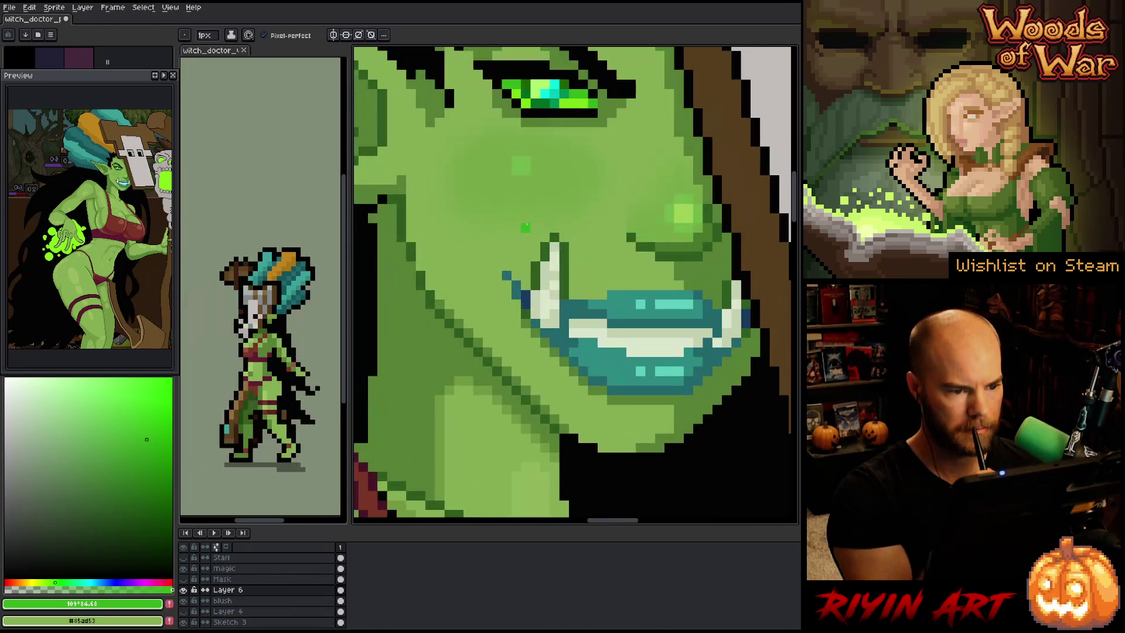
Eyedrop the pale colour of the witch's tusk as the drawing colour
drag(525, 227, 467, 274)
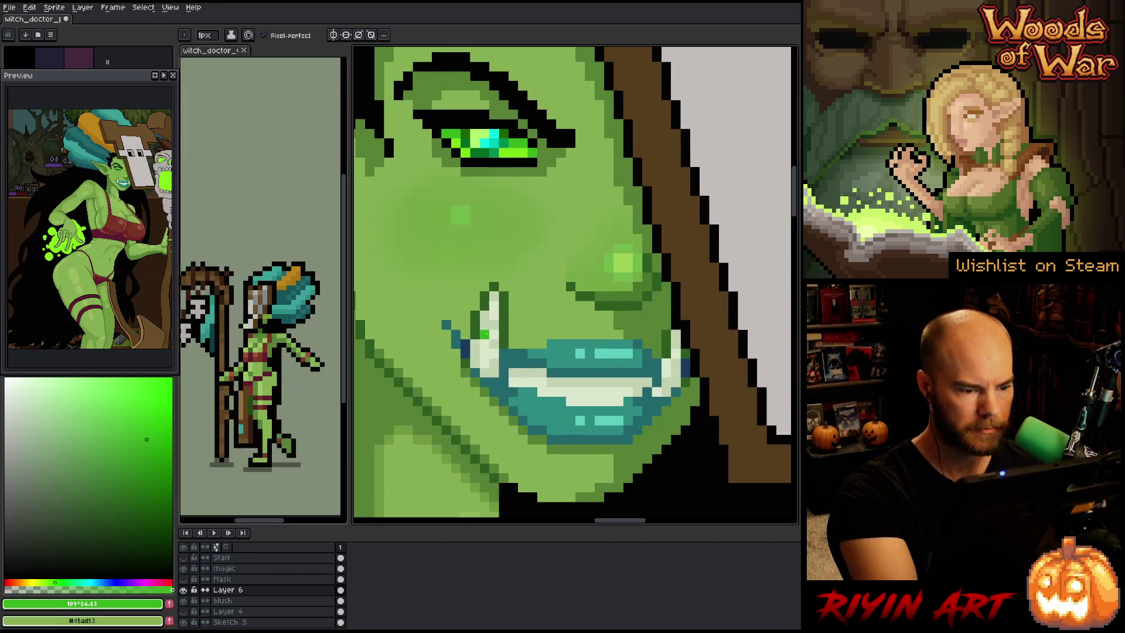
key(alt)
click(498, 332)
click(252, 623)
key(alt)
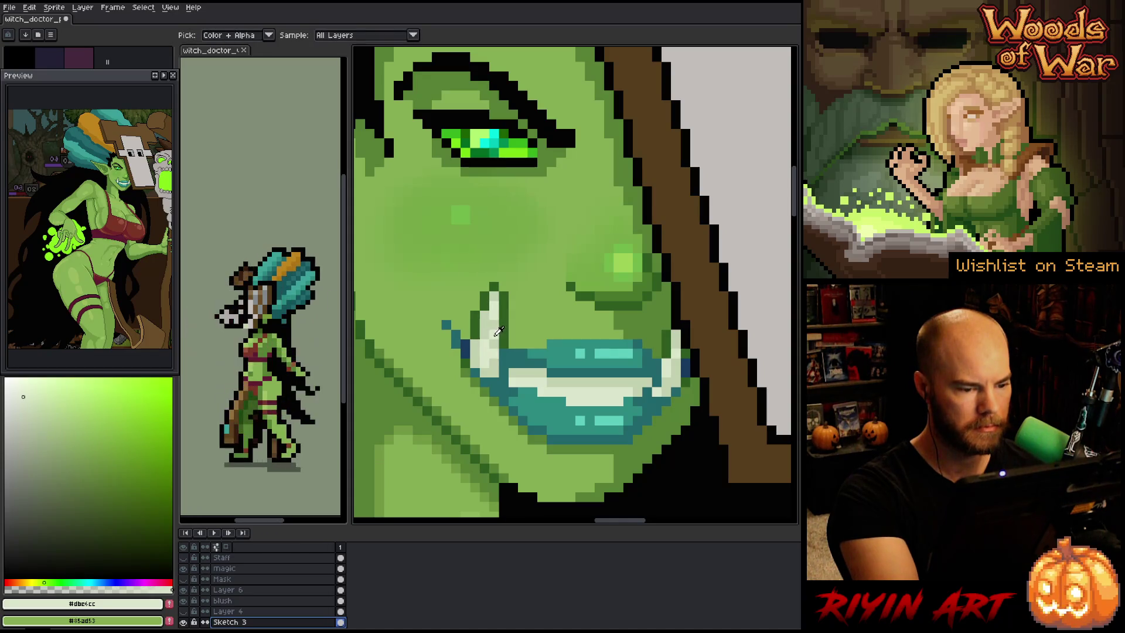
alt+click(494, 352)
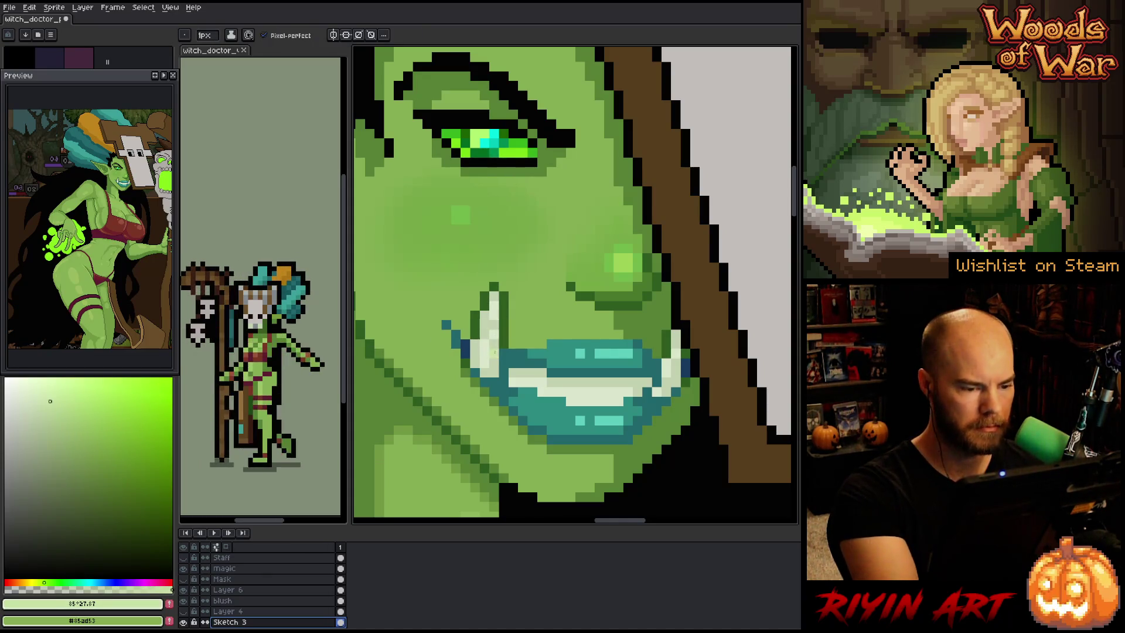
scroll(494, 325, down, 4)
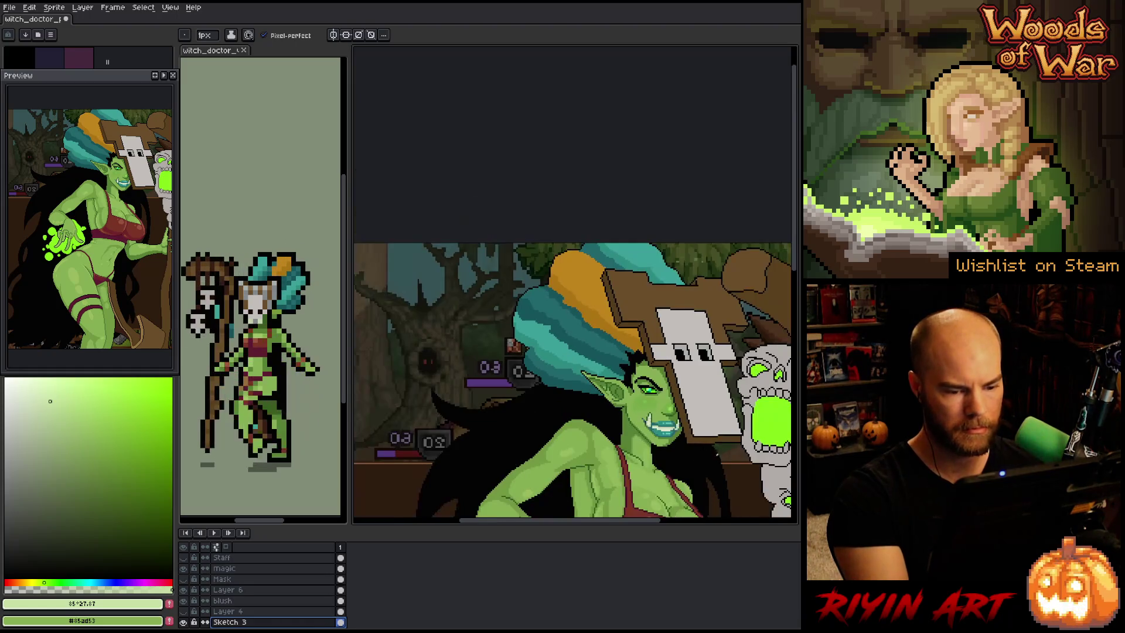
scroll(715, 448, up, 5)
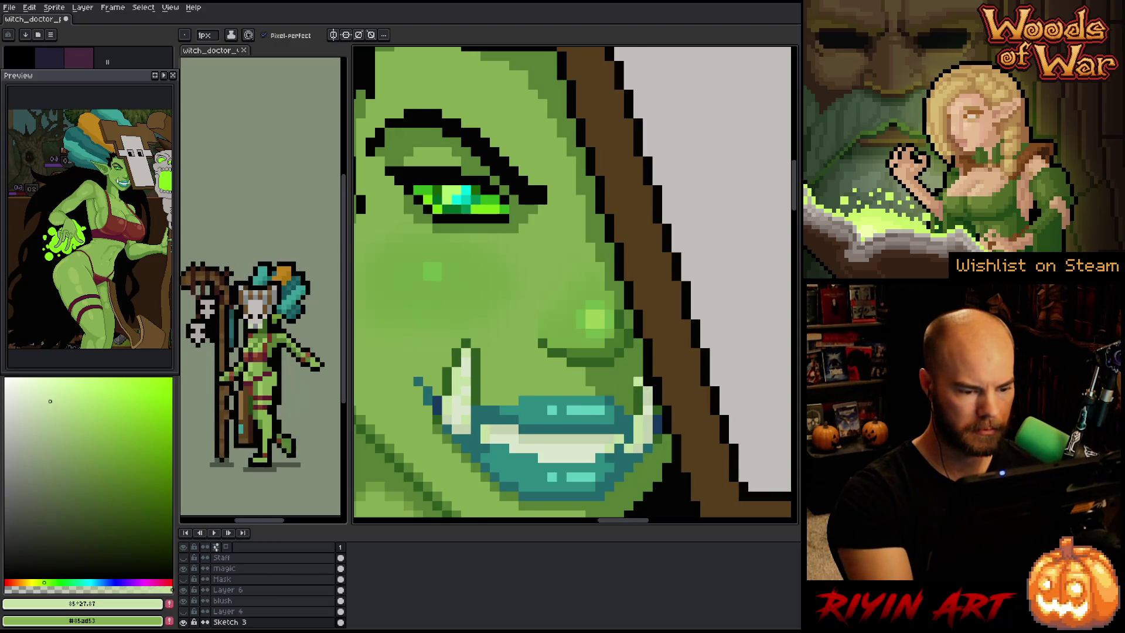
Zoom out and pan toward the skull staff, then return to the pencil
scroll(642, 386, down, 3)
scroll(668, 316, down, 2)
key(h)
mouse_move(610, 380)
mouse_down()
mouse_move(355, 304)
mouse_move(538, 219)
mouse_up()
key(b)
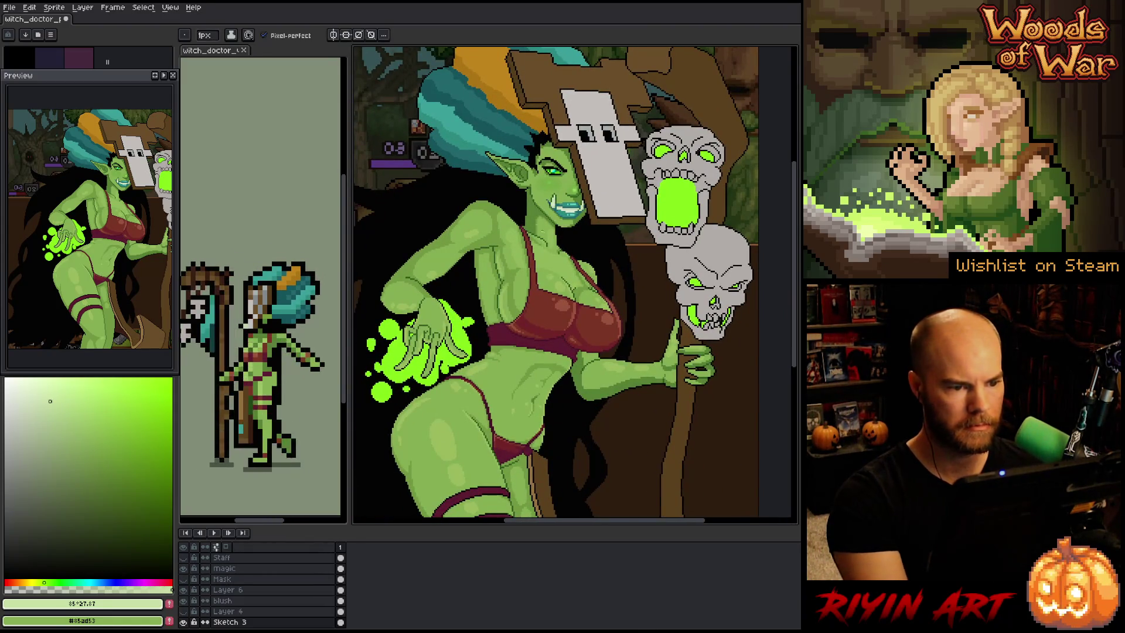
scroll(535, 250, down, 1)
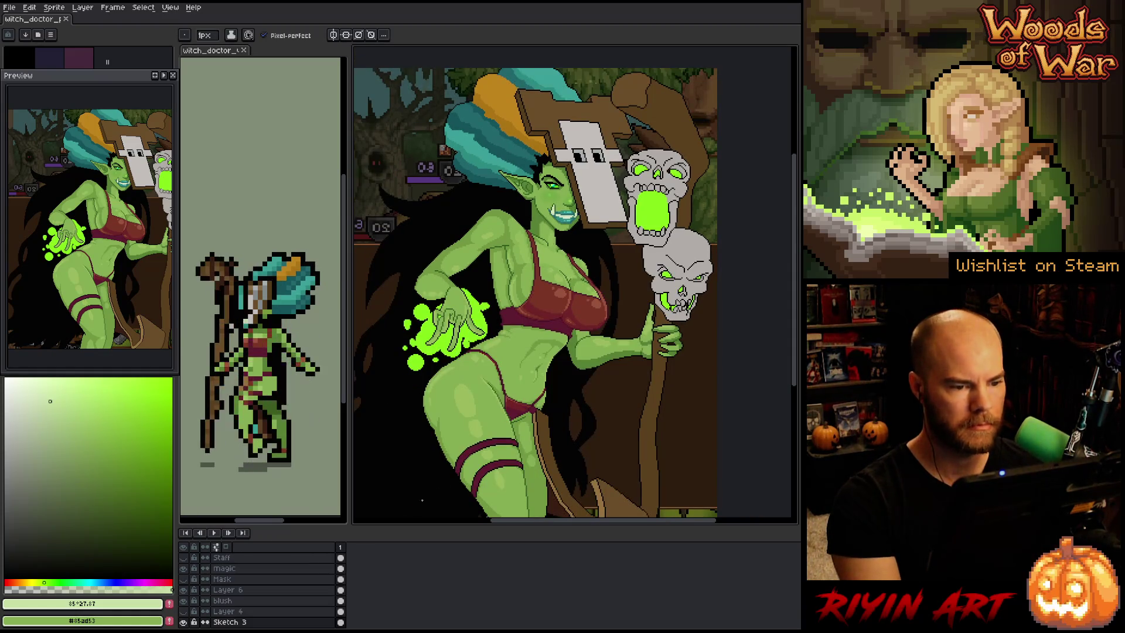
Set the blush layer's opacity to 20% and save the file
double_click(223, 600)
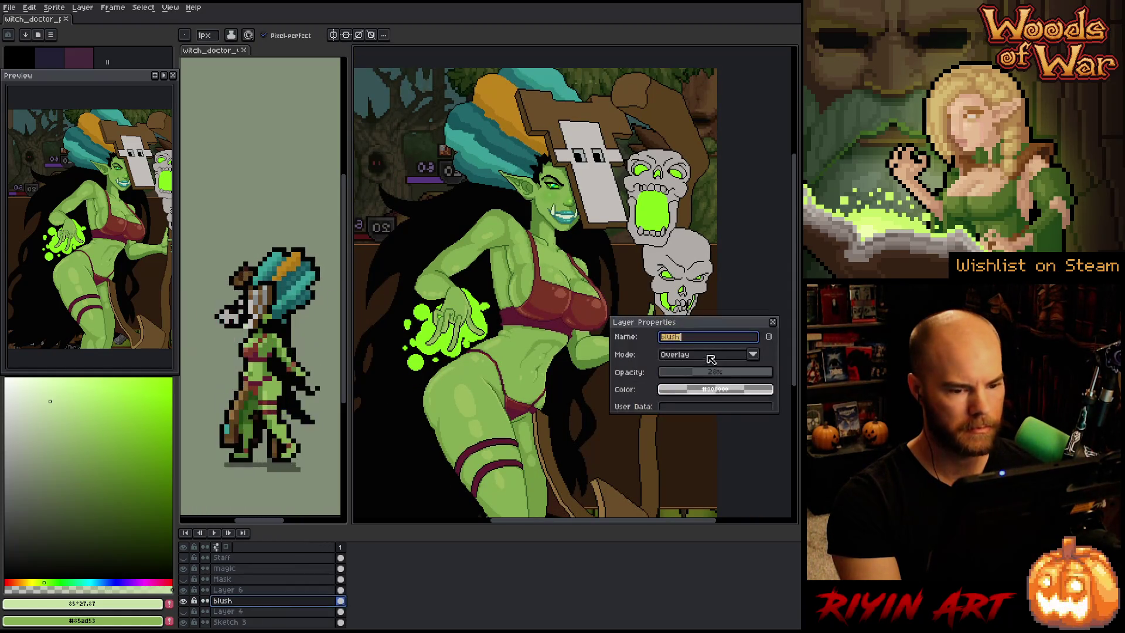
click(688, 374)
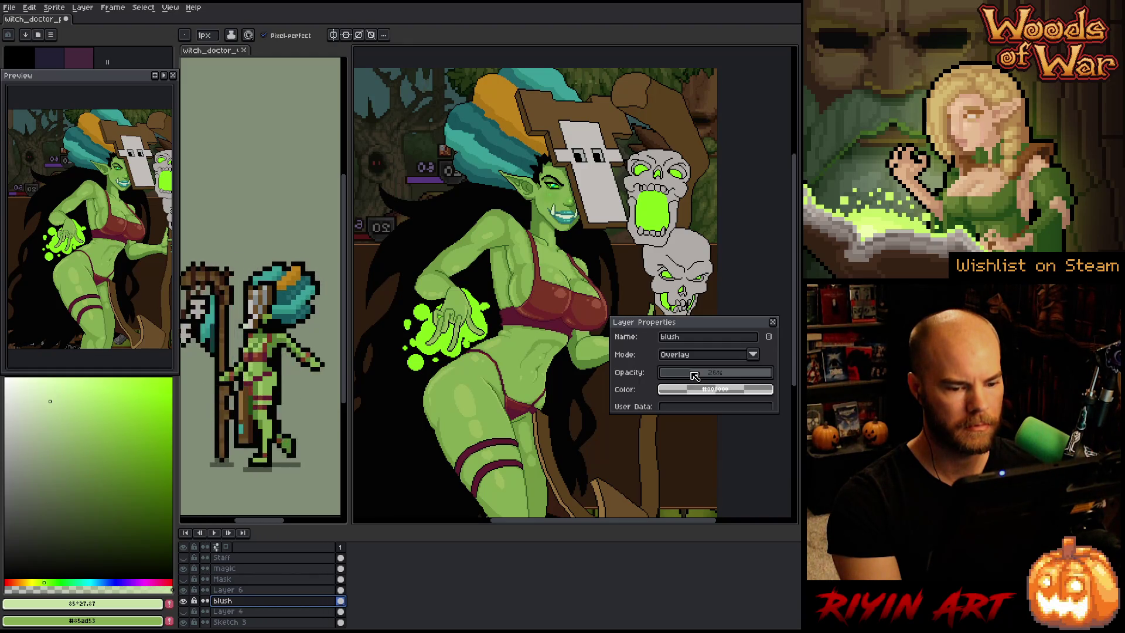
click(773, 322)
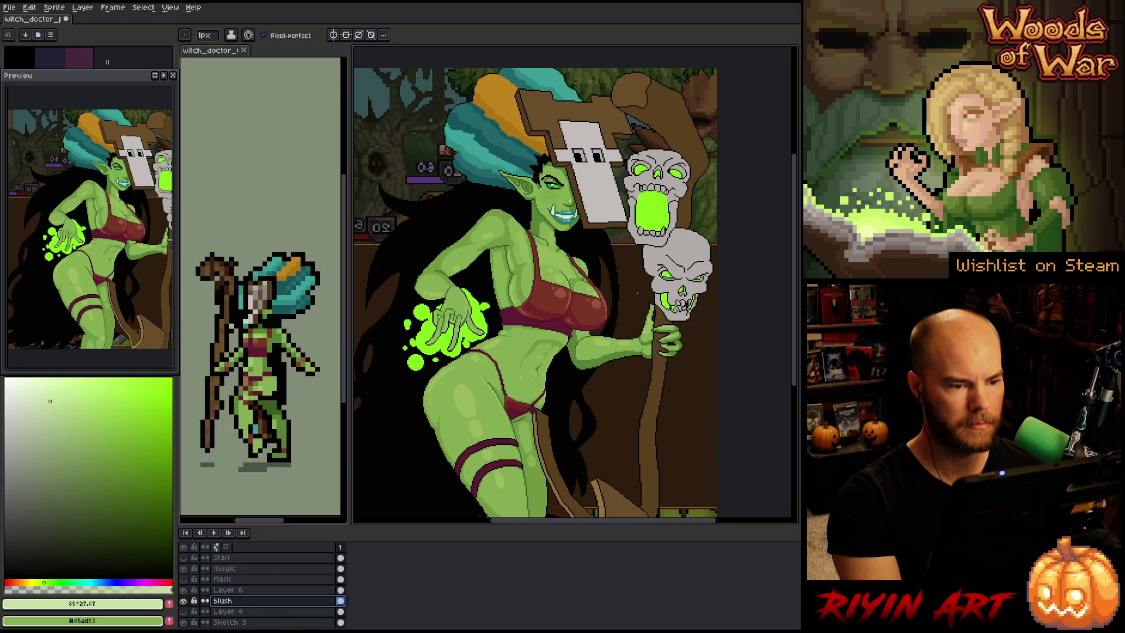
scroll(609, 293, down, 1)
key(ctrl+s)
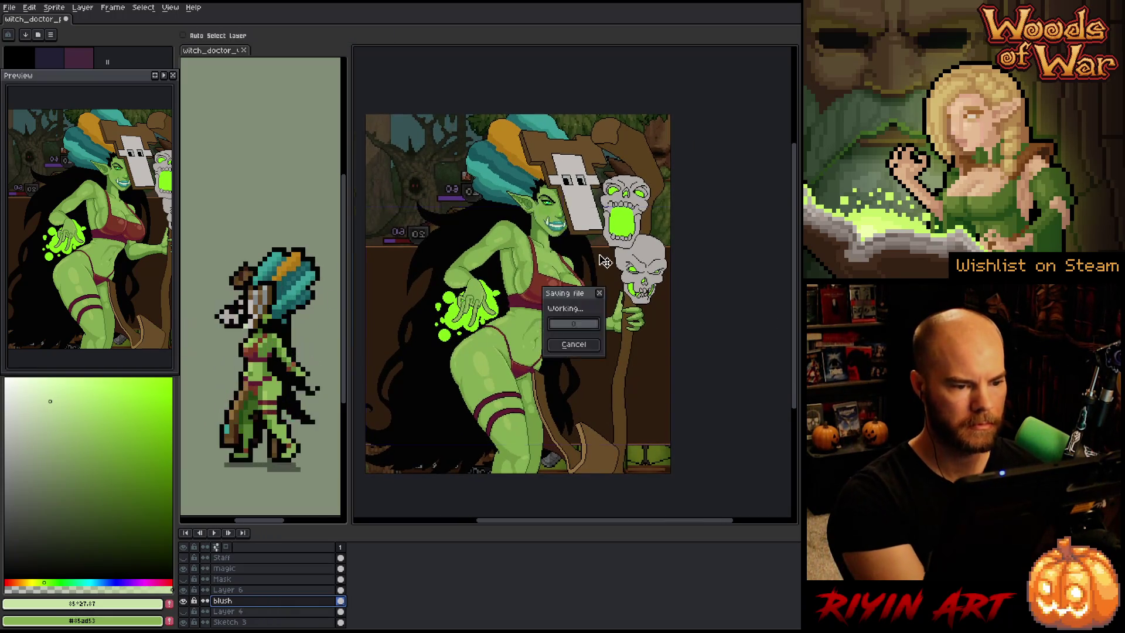
Eyedrop the eye's lime green and make Sketch 3 the active layer
scroll(605, 262, up, 2)
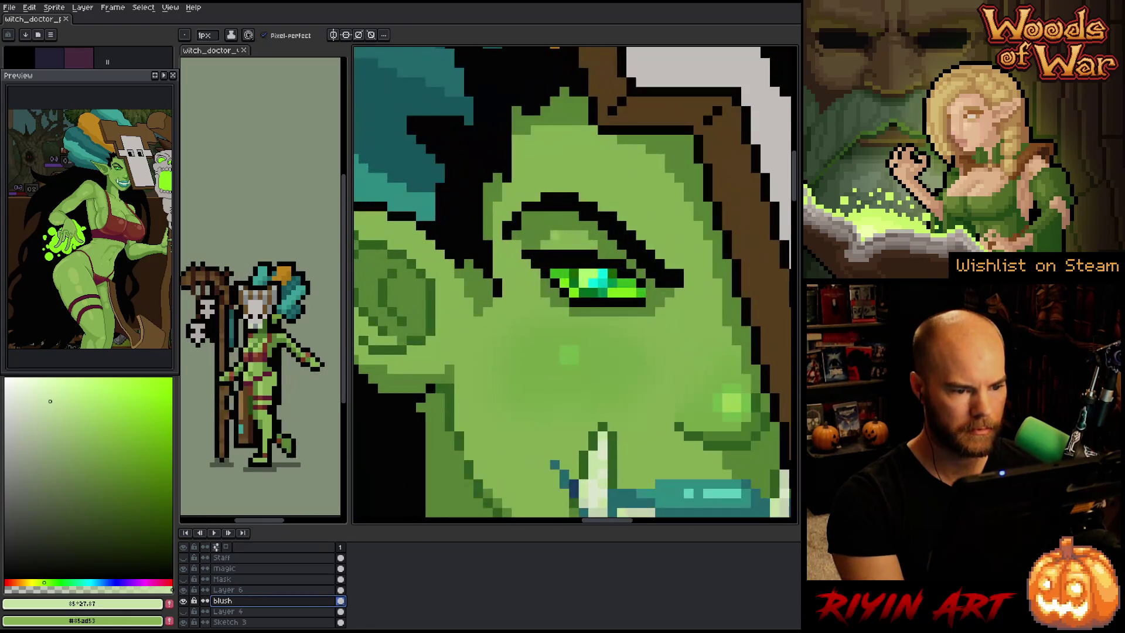
scroll(556, 236, up, 1)
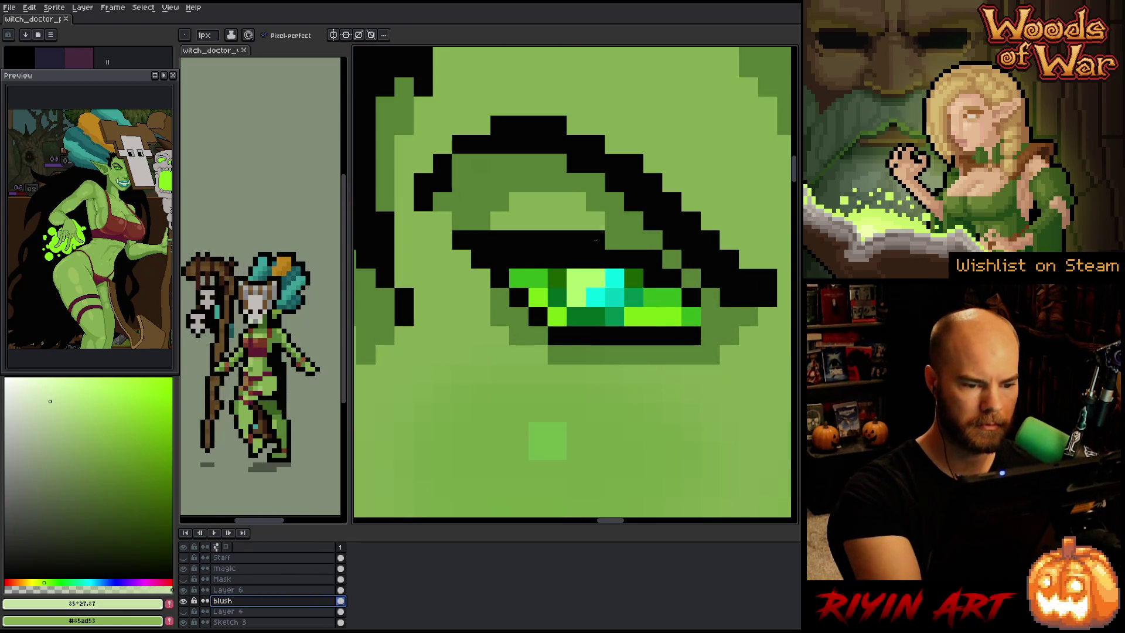
alt+click(644, 310)
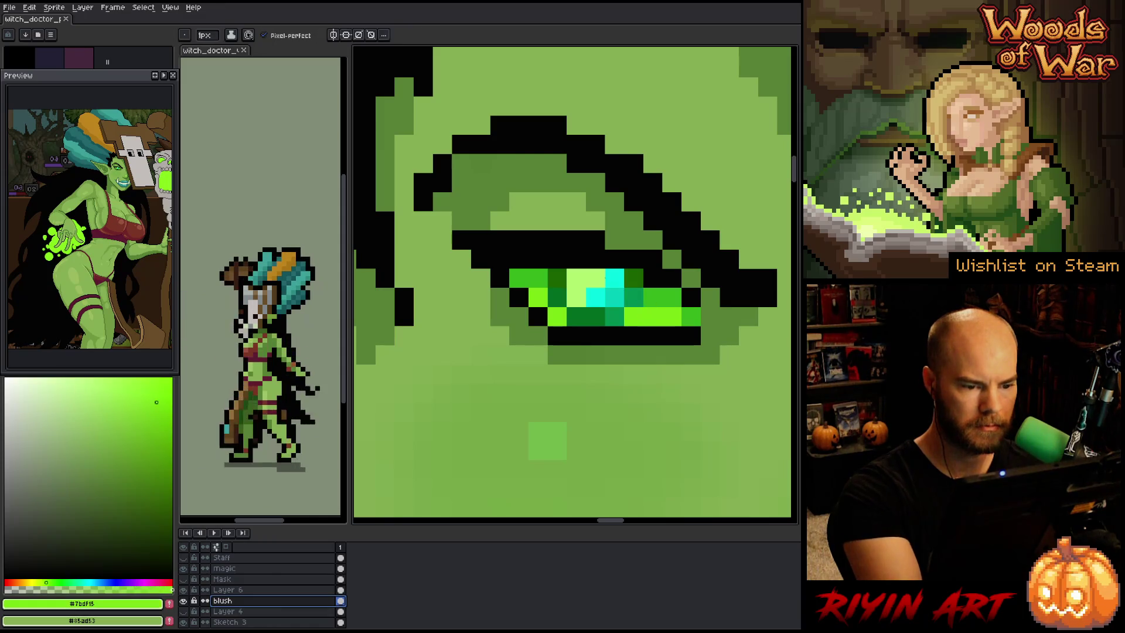
click(228, 621)
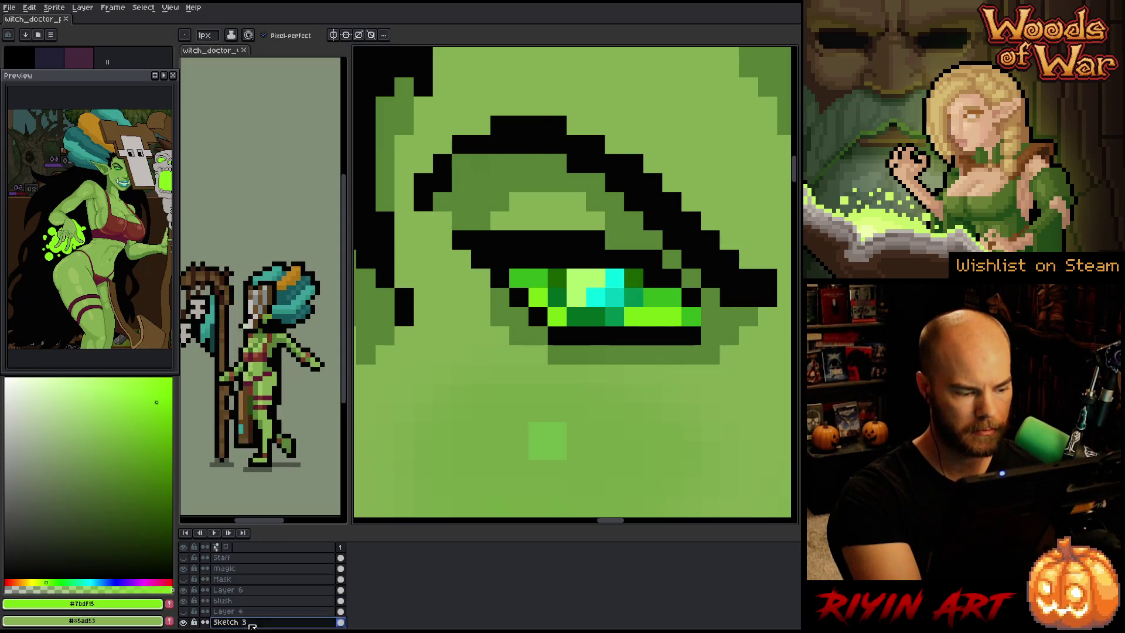
Try moving the eye whites with Auto Select Layer, then undo it and return to the pencil
key(v)
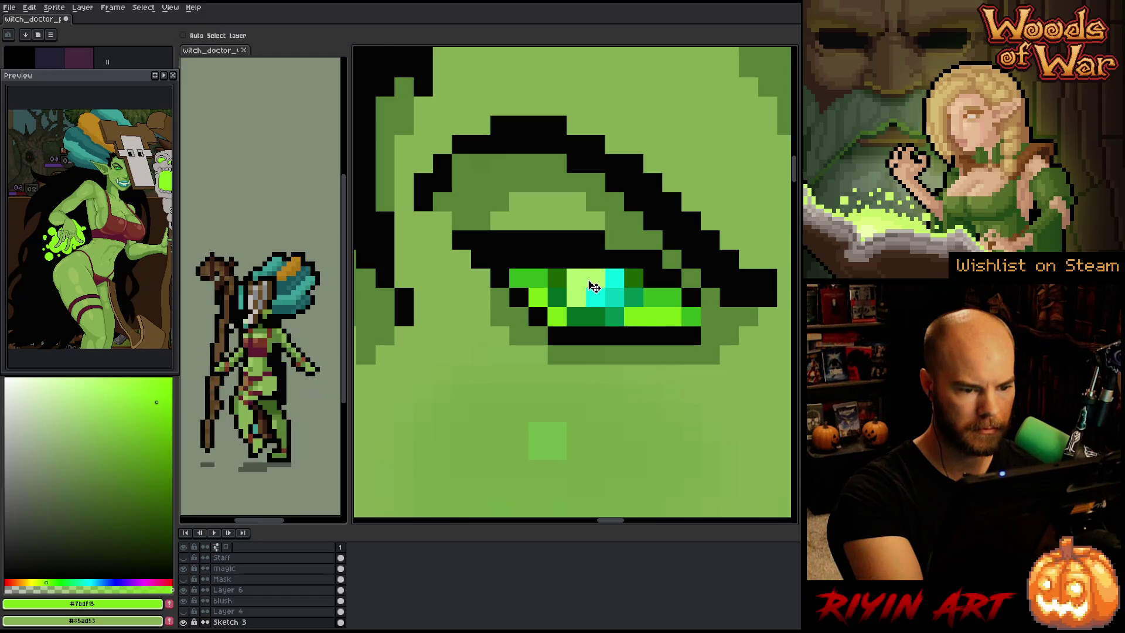
click(183, 35)
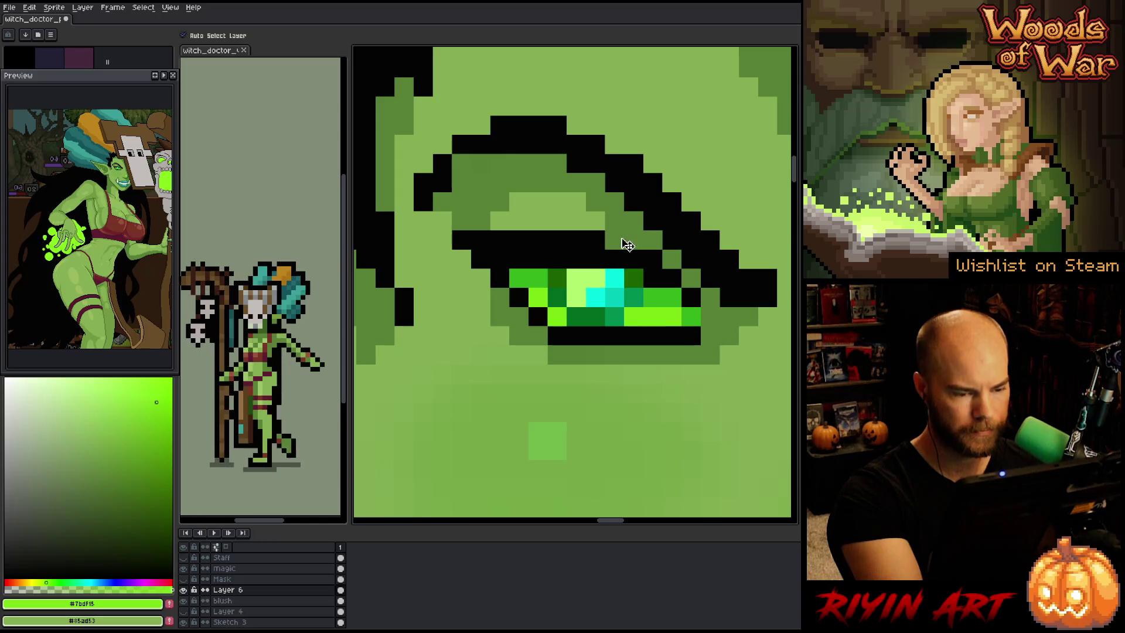
click(652, 259)
drag(652, 259, 729, 374)
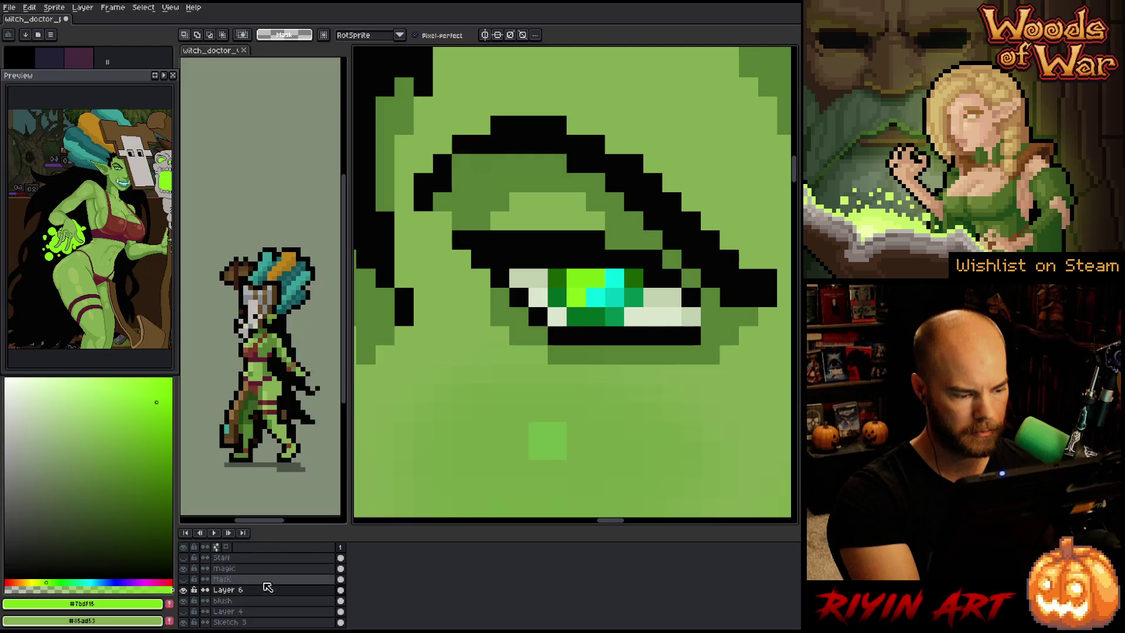
click(234, 622)
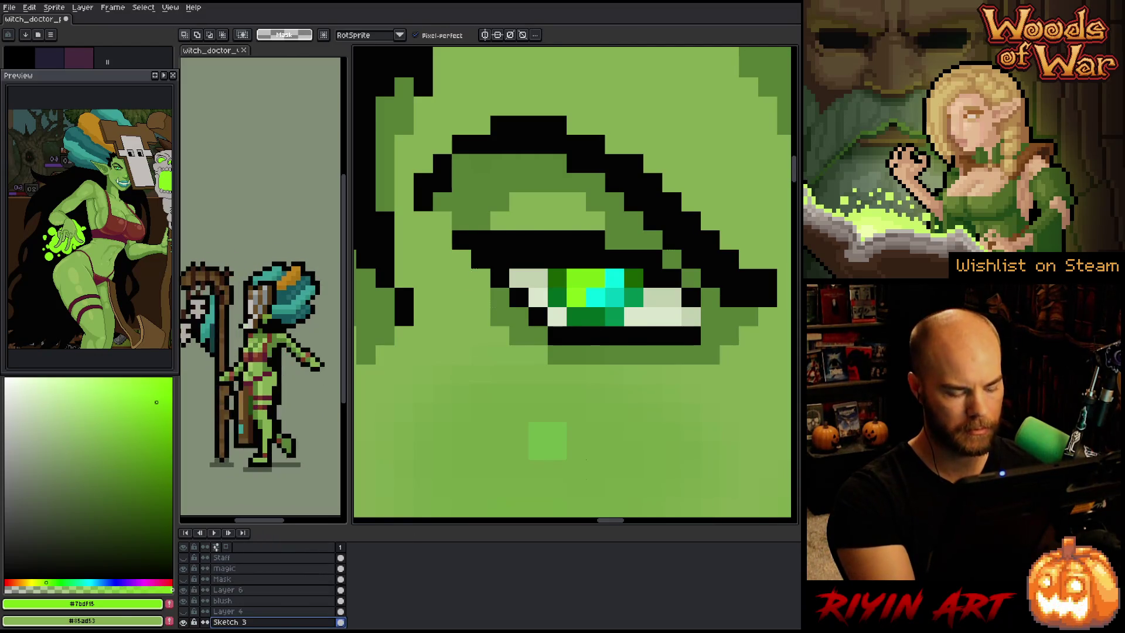
key(ctrl+z)
key(b)
scroll(665, 267, down, 2)
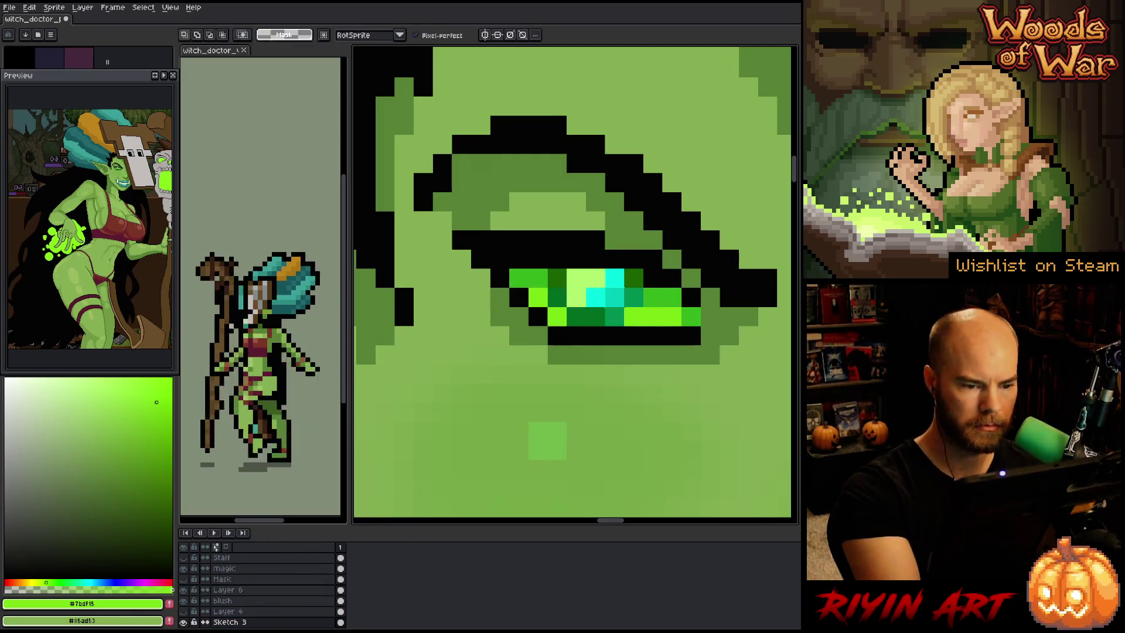
scroll(665, 267, down, 2)
scroll(443, 211, down, 3)
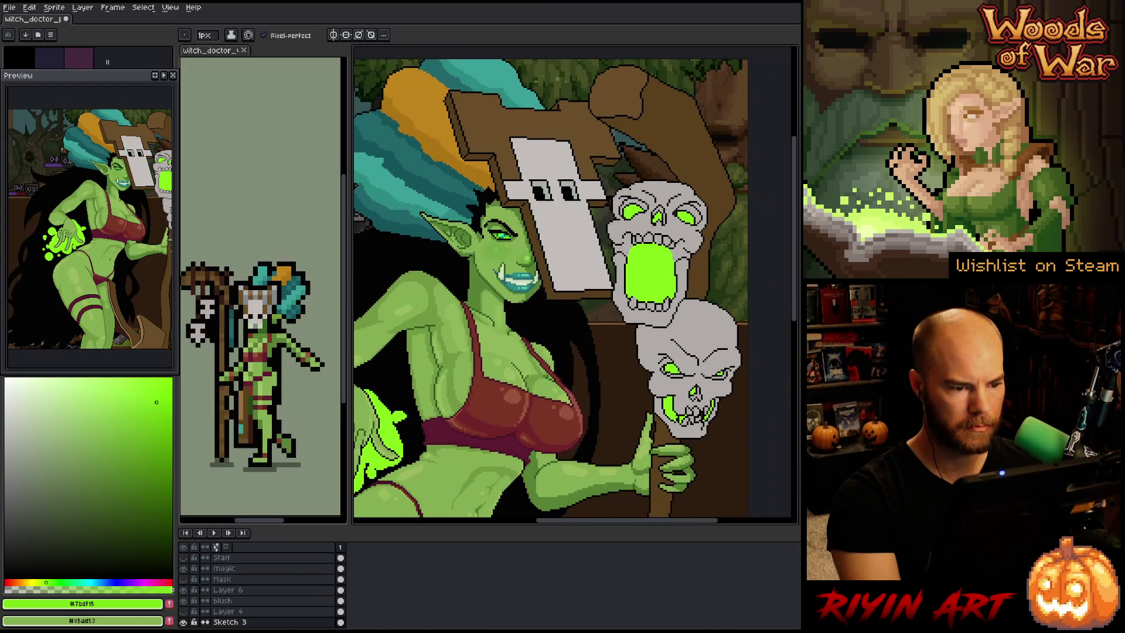
scroll(531, 310, down, 1)
drag(530, 311, 543, 263)
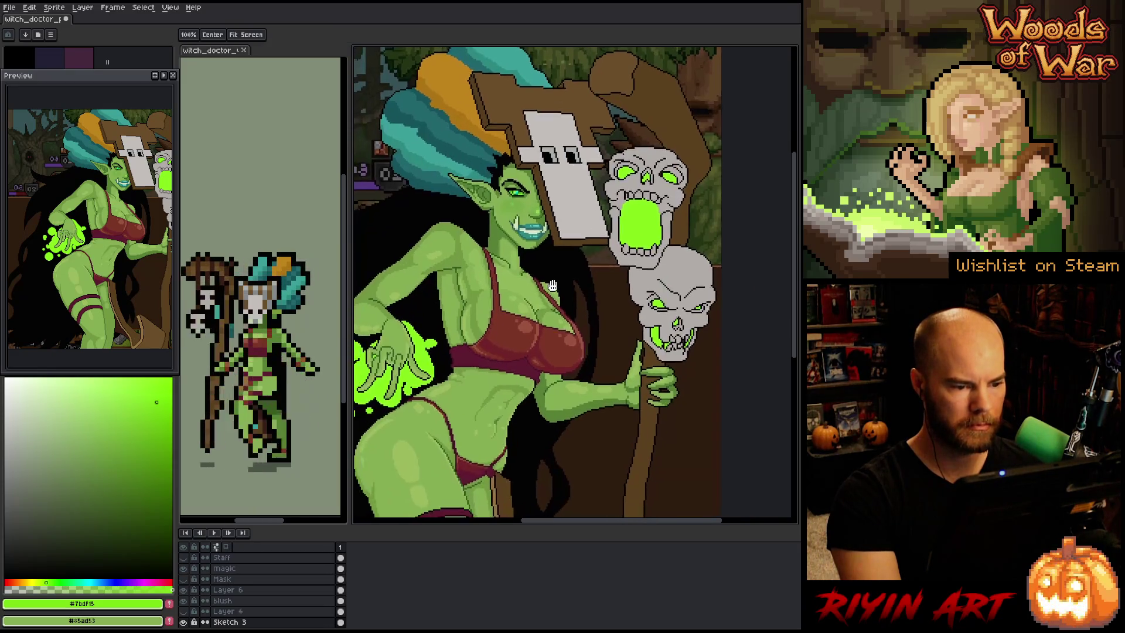
scroll(543, 263, down, 1)
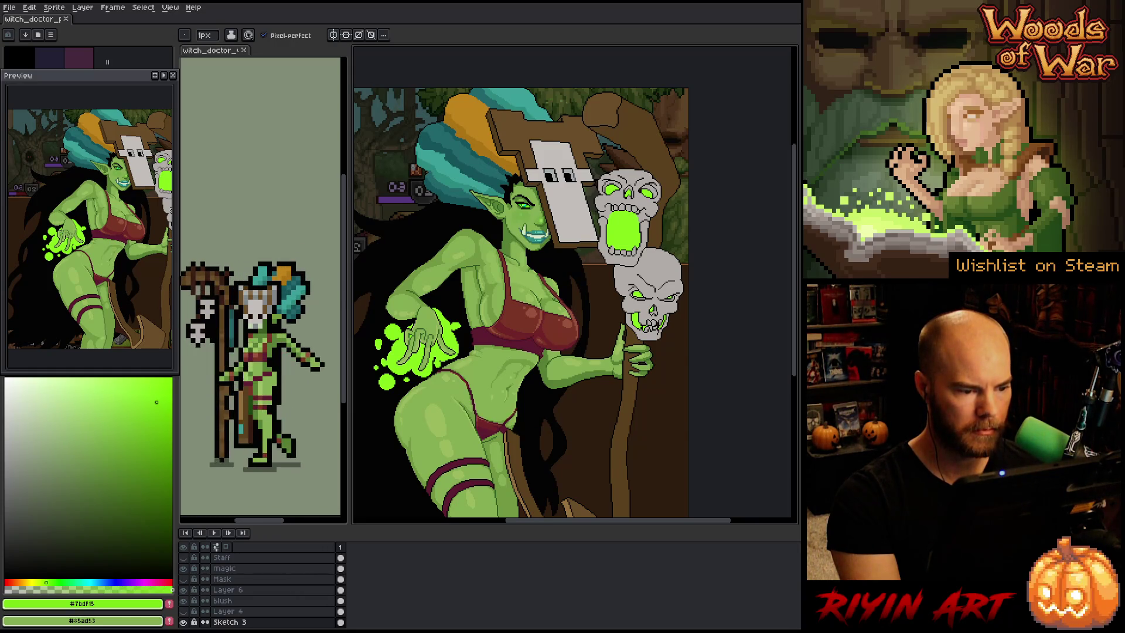
scroll(469, 304, up, 2)
mouse_move(445, 270)
mouse_down()
mouse_move(479, 323)
mouse_move(471, 360)
mouse_up()
scroll(642, 279, up, 3)
scroll(642, 279, down, 2)
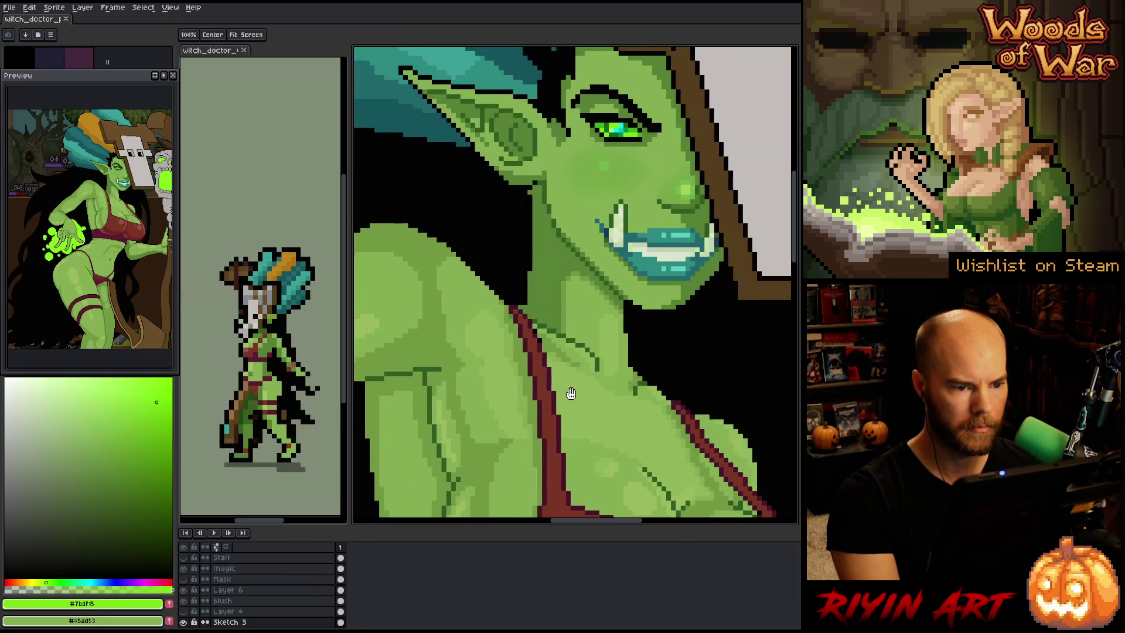
scroll(562, 328, up, 1)
drag(548, 392, 541, 337)
Sample the muted face green on Layer 6 and try a fill, undoing the accidental solid green fill
key(b)
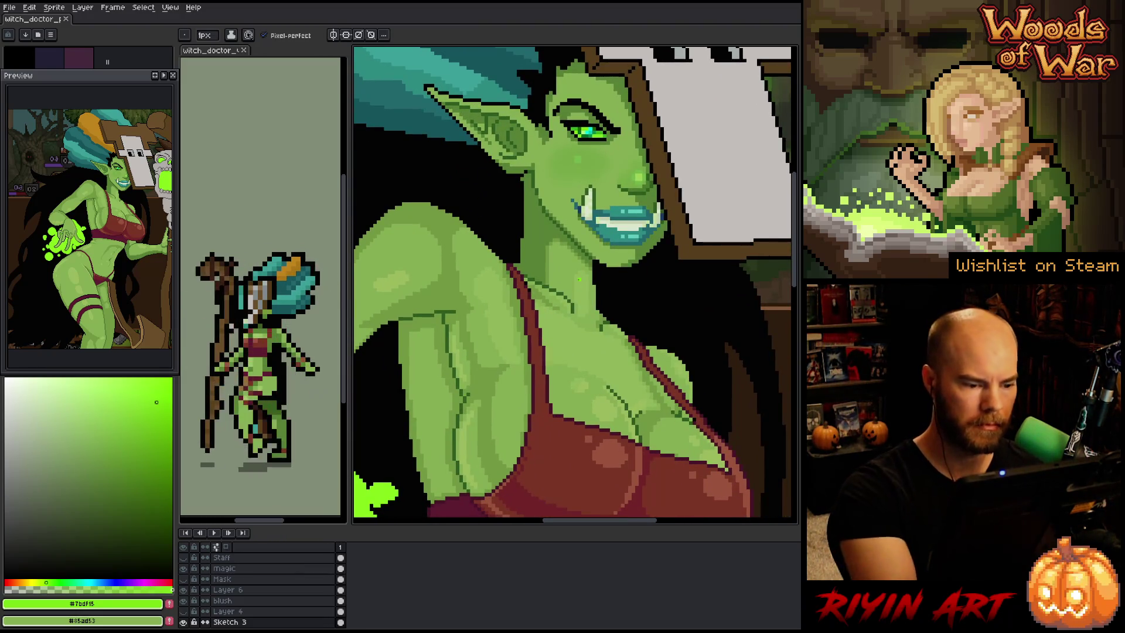
alt+click(578, 279)
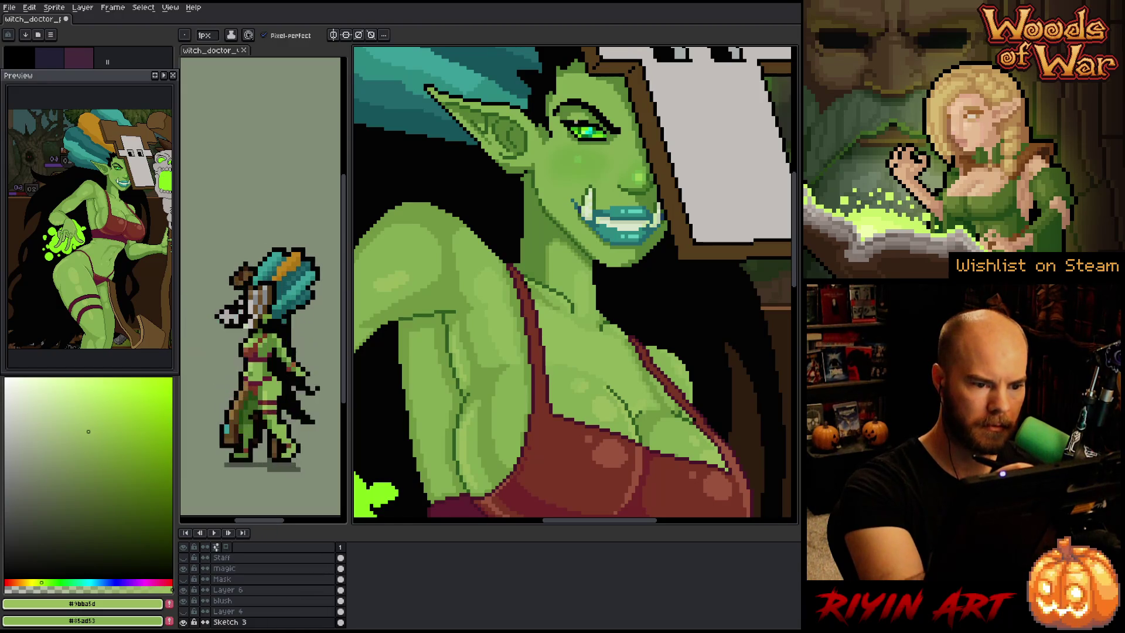
click(228, 589)
key(g)
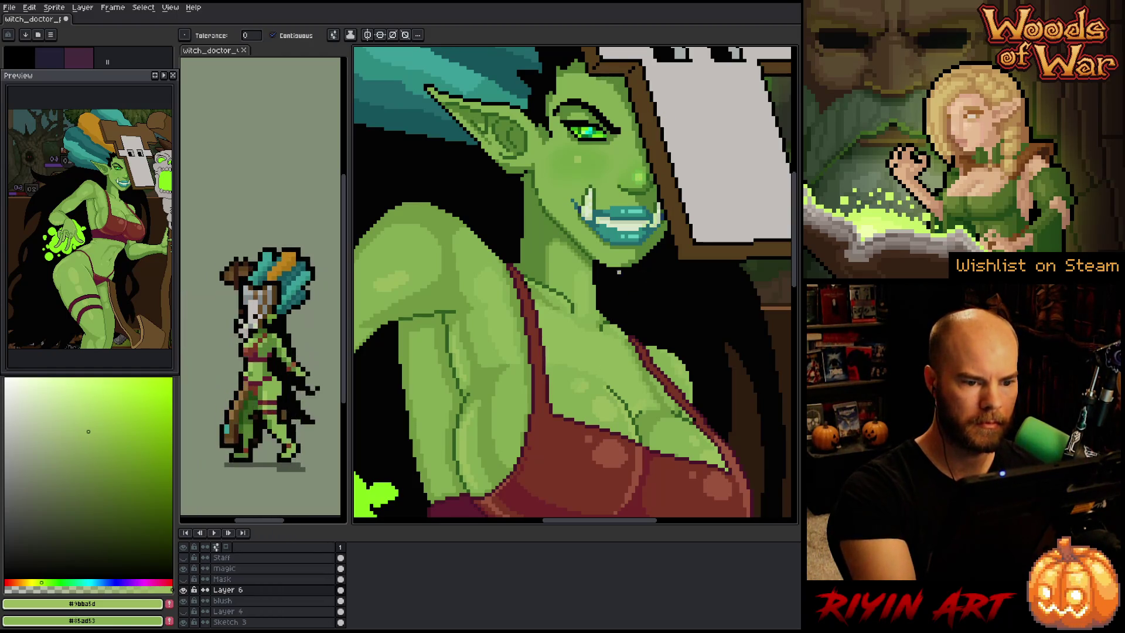
key(b)
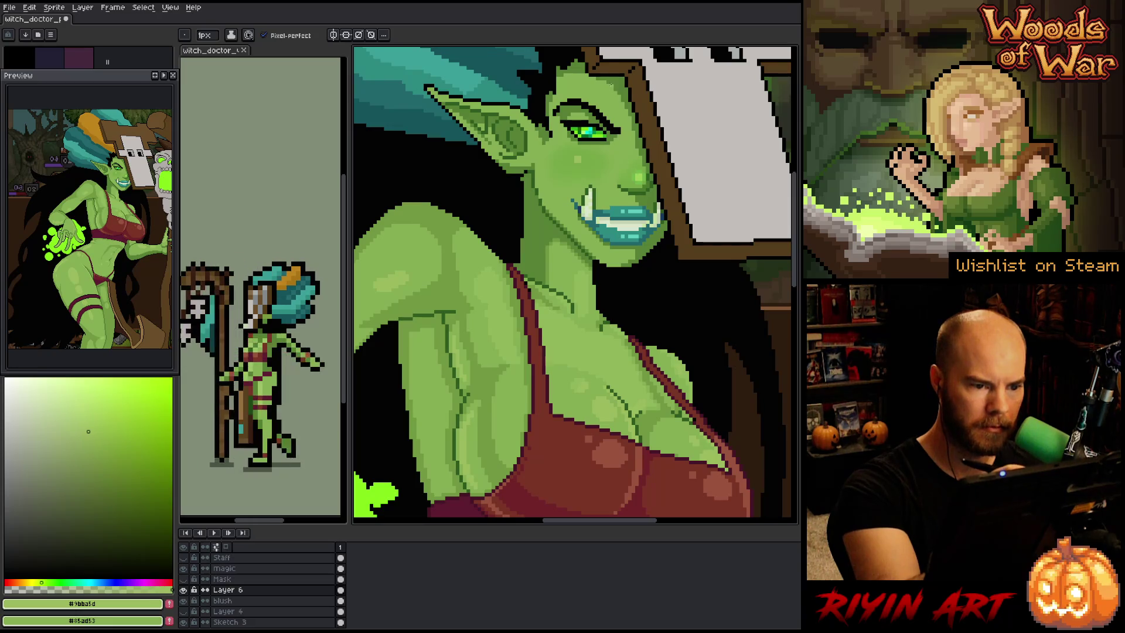
click(80, 413)
key(g)
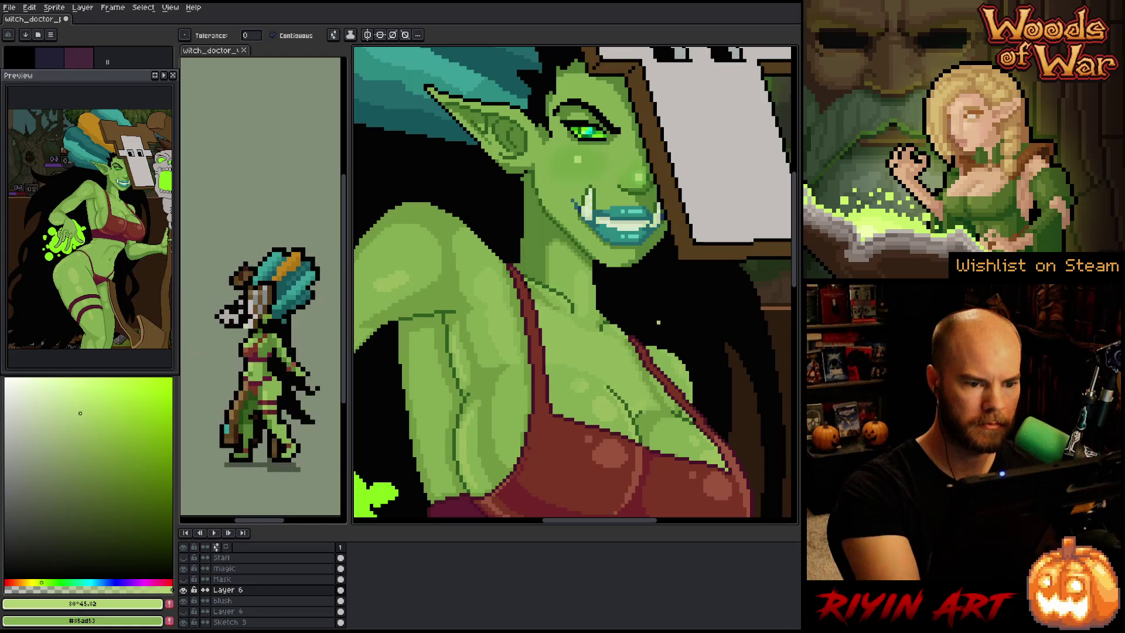
click(83, 420)
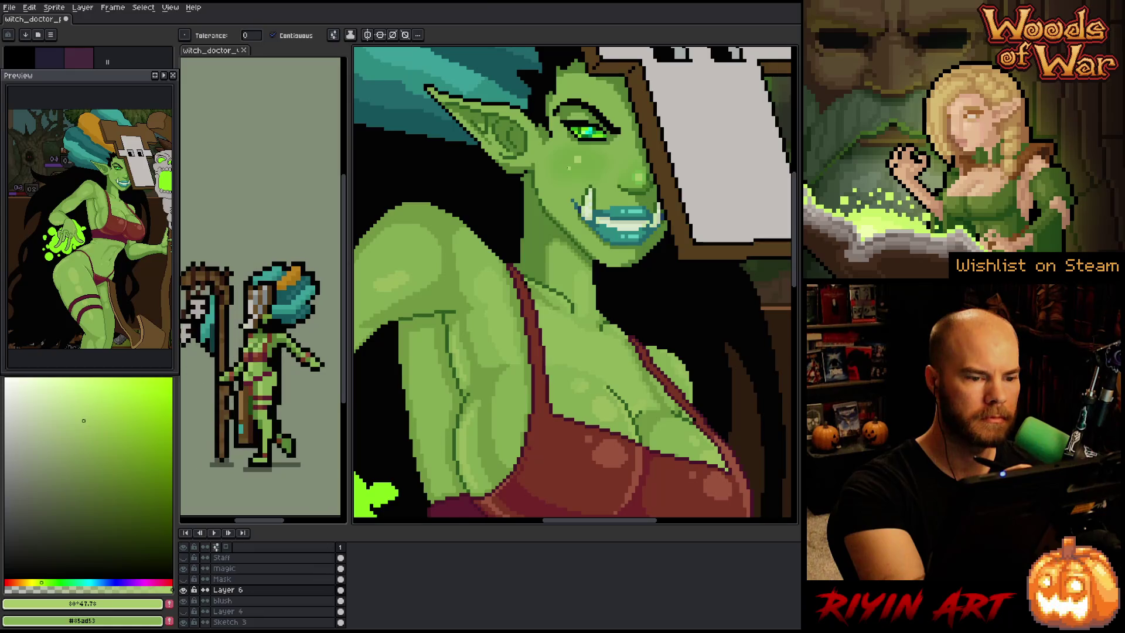
click(568, 168)
key(ctrl+z)
key(b)
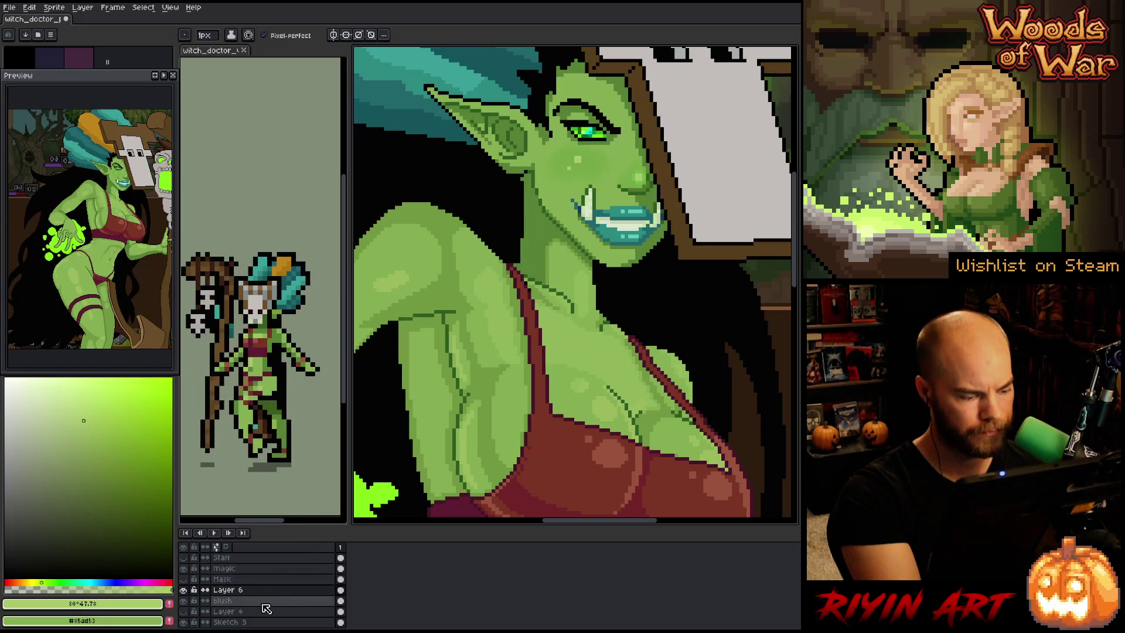
Select the Sketch 3 layer and choose a pale green for skin highlights
click(261, 622)
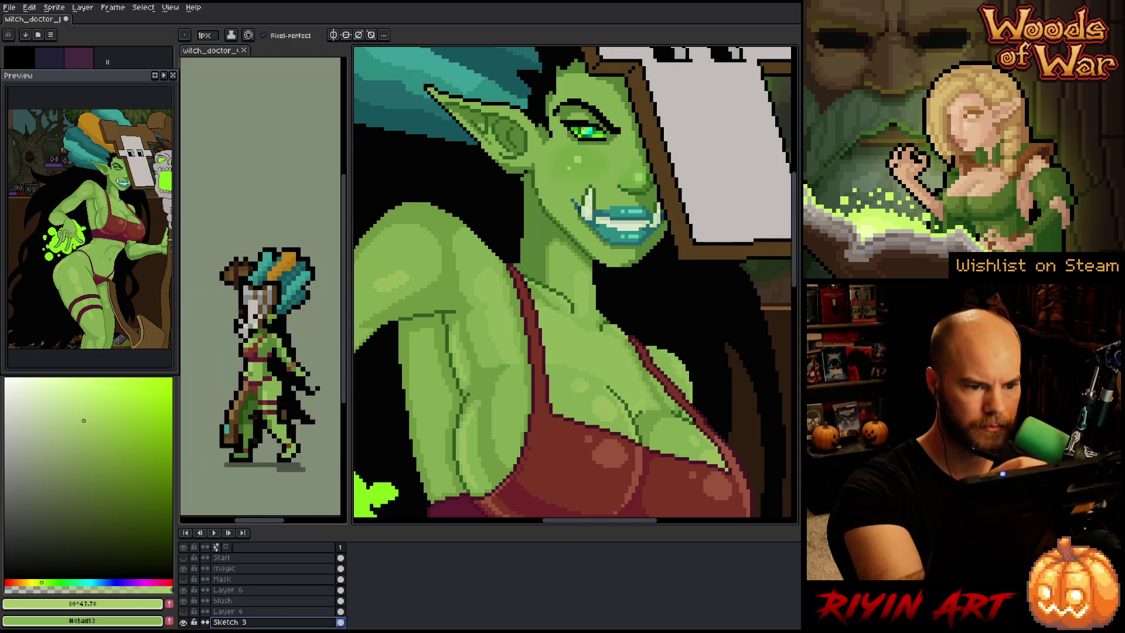
click(95, 388)
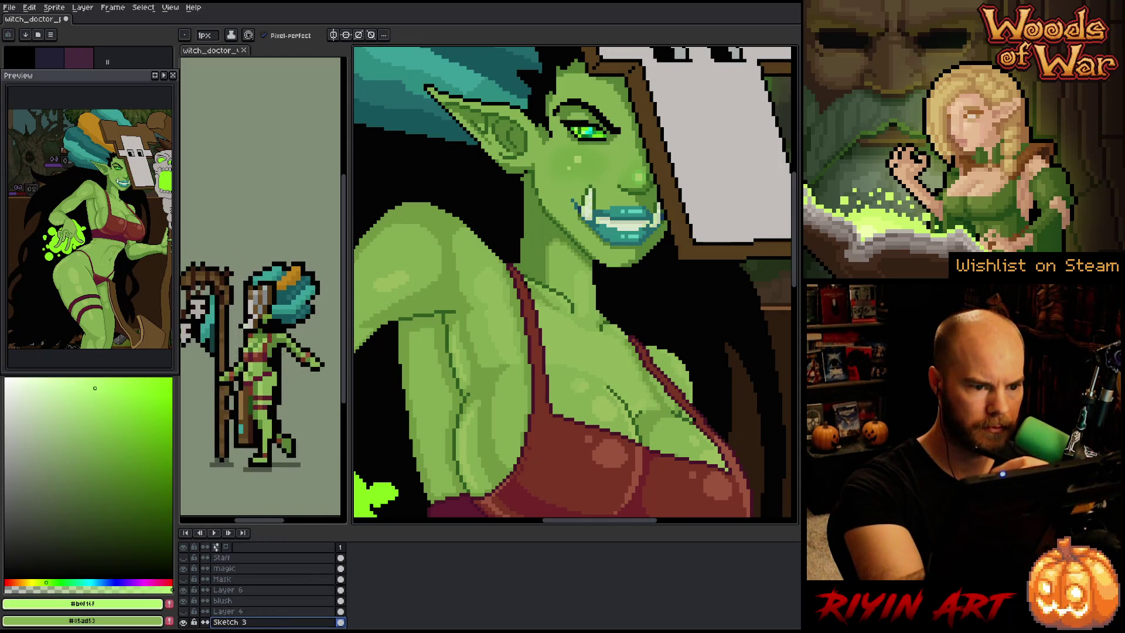
click(59, 383)
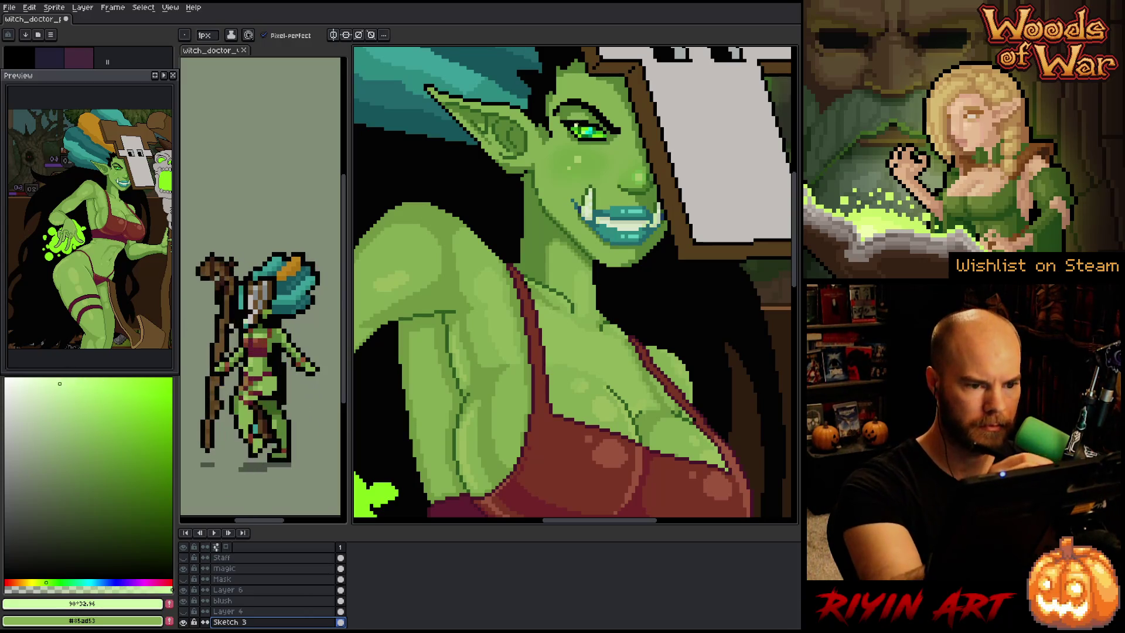
key(Escape)
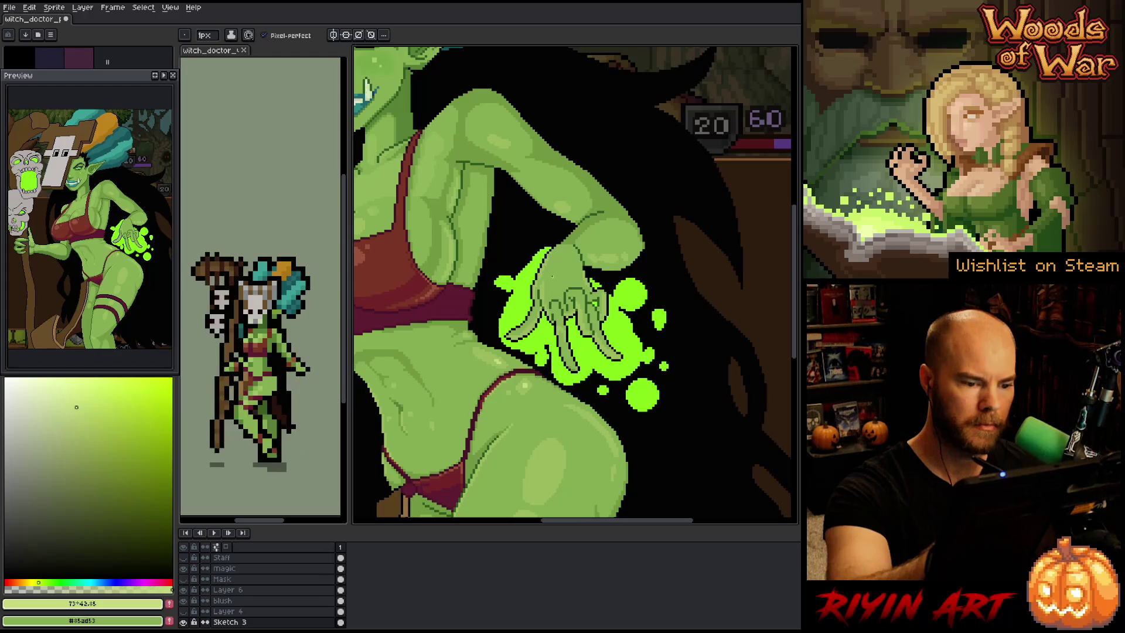
Add a row of light green highlight pixels along the hip's outer edge below the magic hand
scroll(591, 405, up, 3)
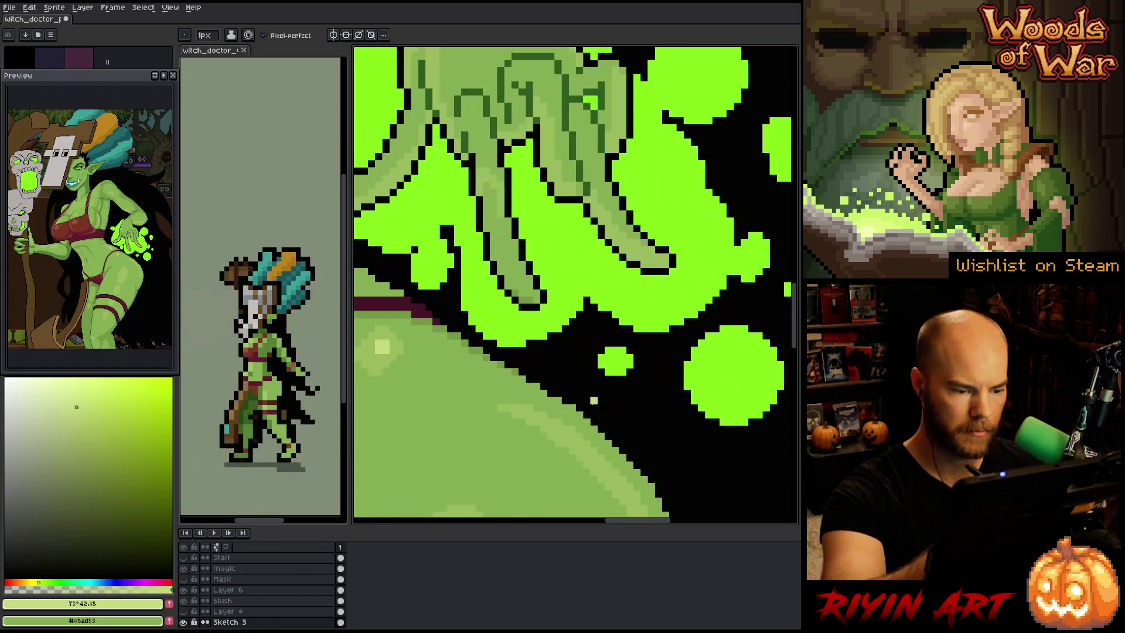
click(429, 322)
click(444, 329)
click(455, 335)
click(470, 349)
click(493, 356)
click(504, 365)
click(523, 379)
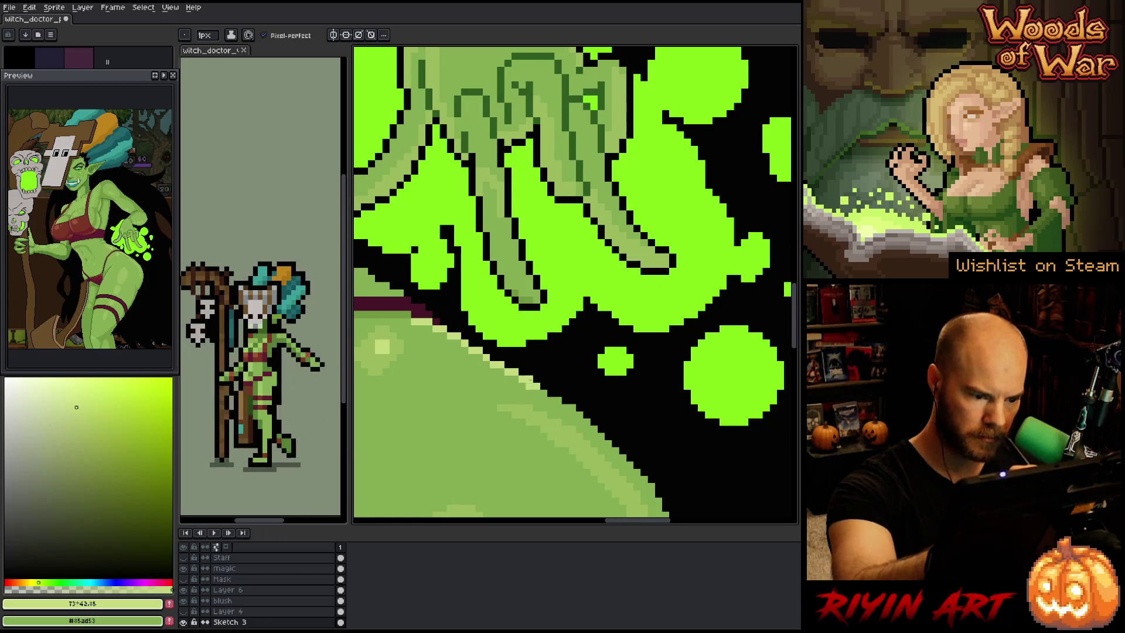
click(585, 415)
drag(647, 456, 615, 394)
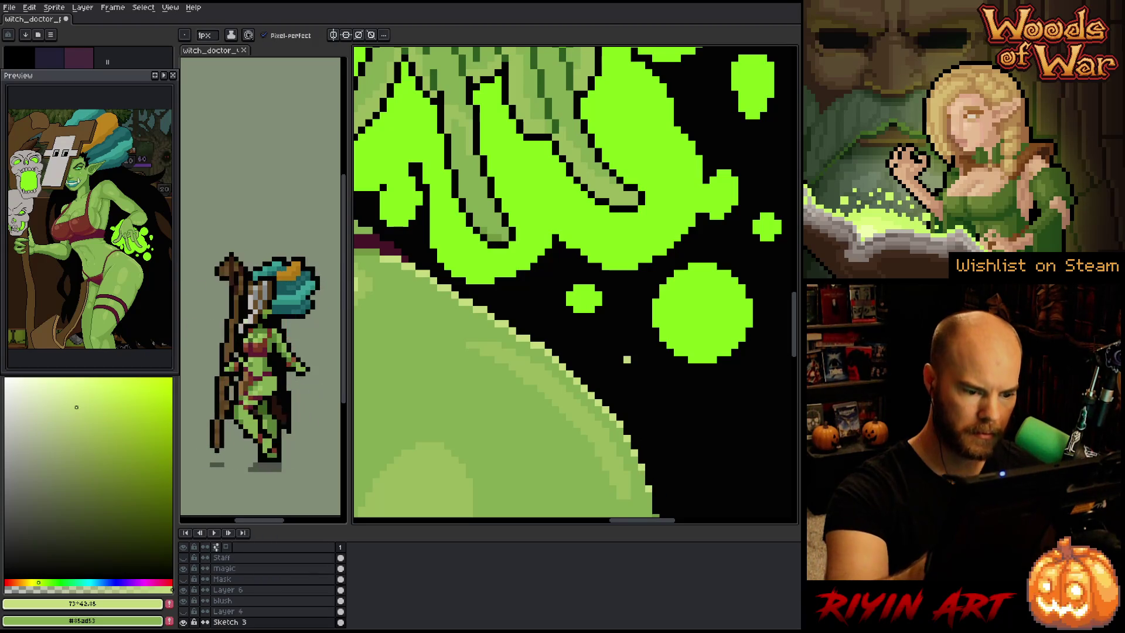
scroll(626, 359, down, 3)
scroll(528, 354, down, 1)
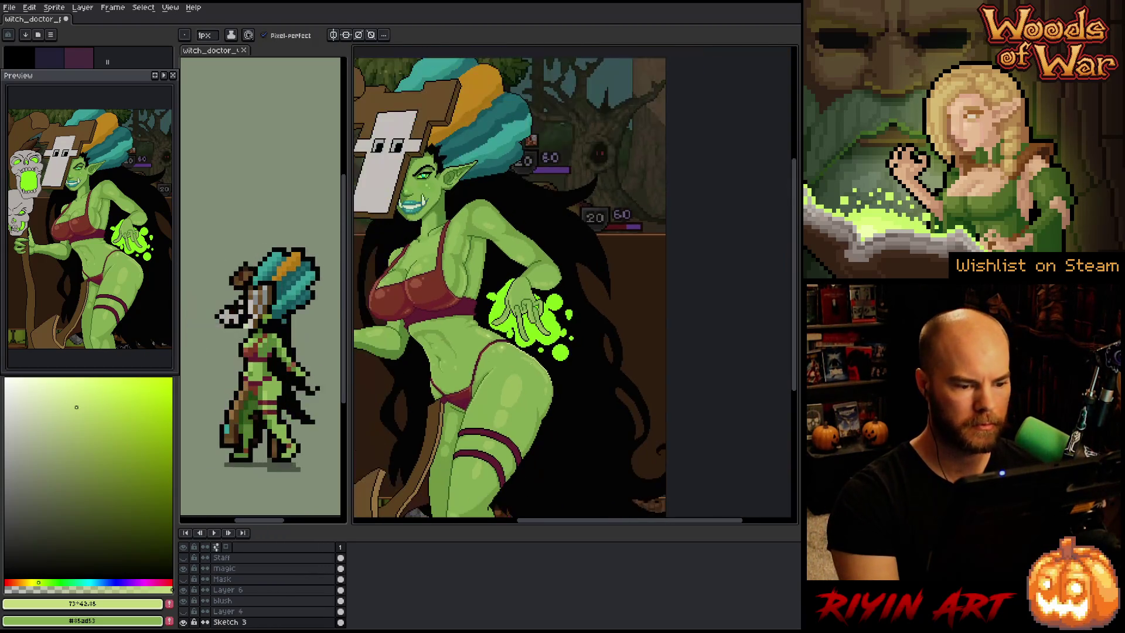
Sample the mid-green skin shade and paint a short lighter-green stroke on the hip
scroll(597, 349, down, 2)
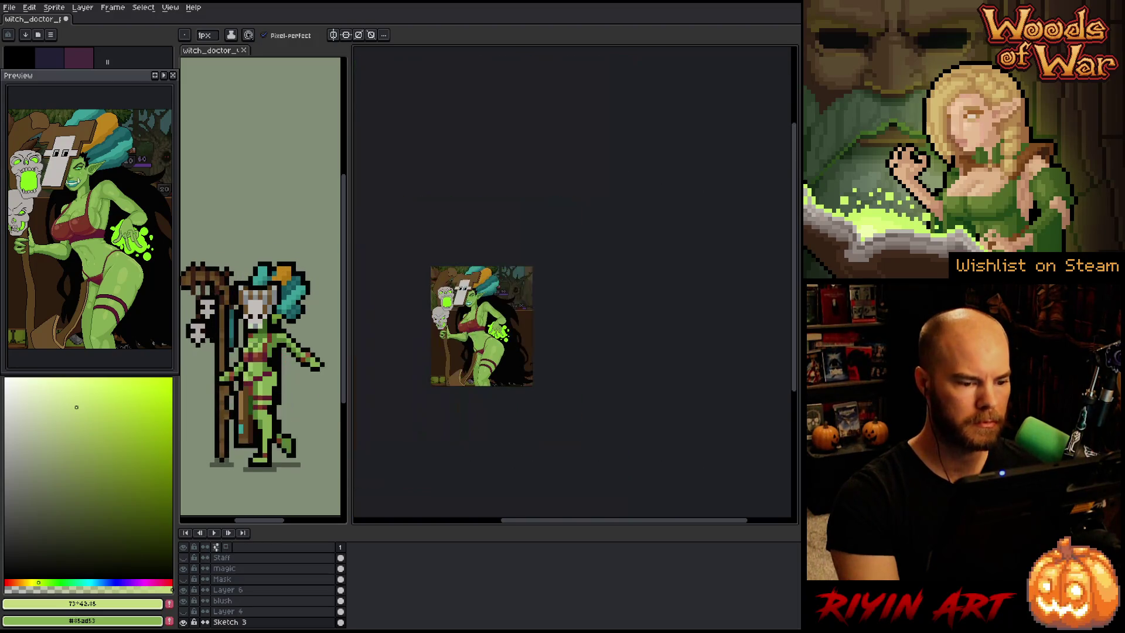
scroll(596, 350, up, 2)
key(space)
scroll(597, 350, up, 1)
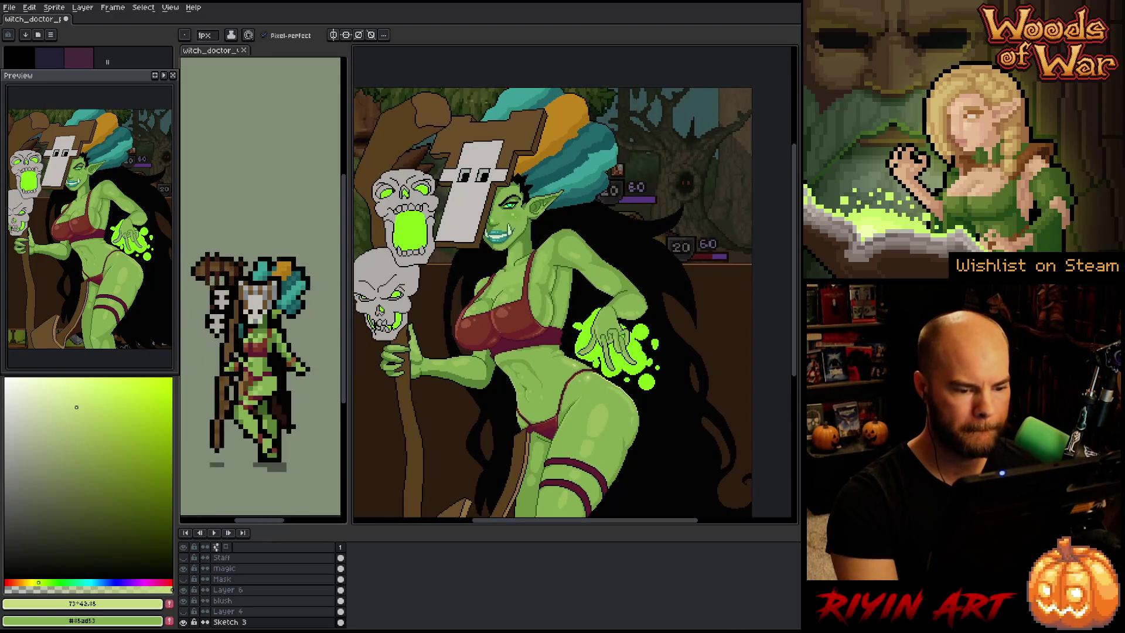
scroll(628, 389, up, 2)
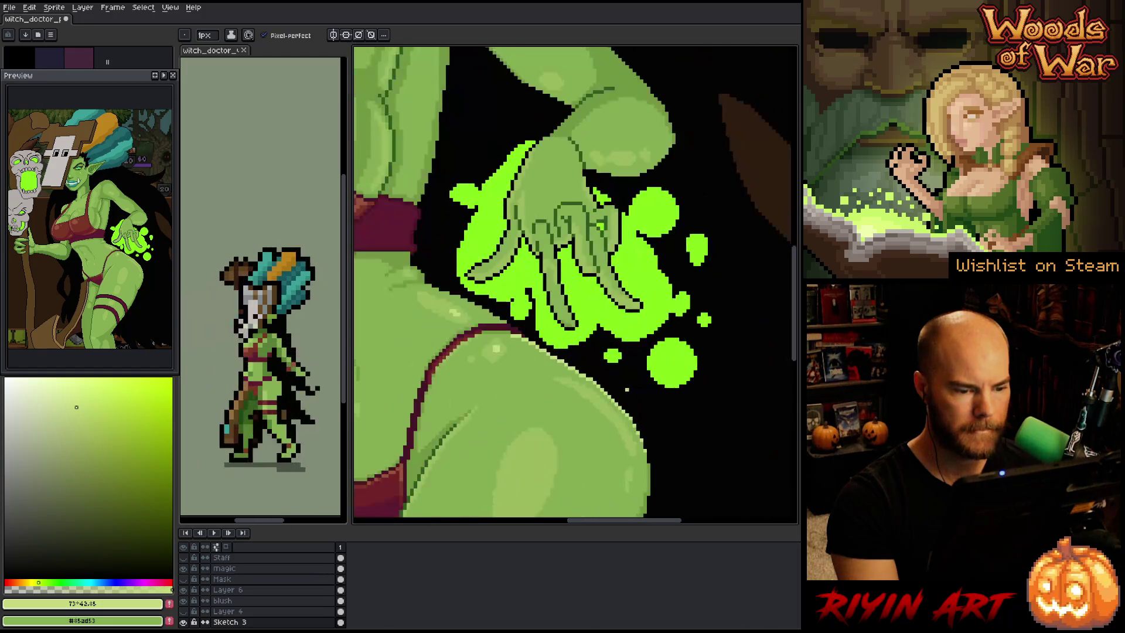
scroll(628, 390, up, 1)
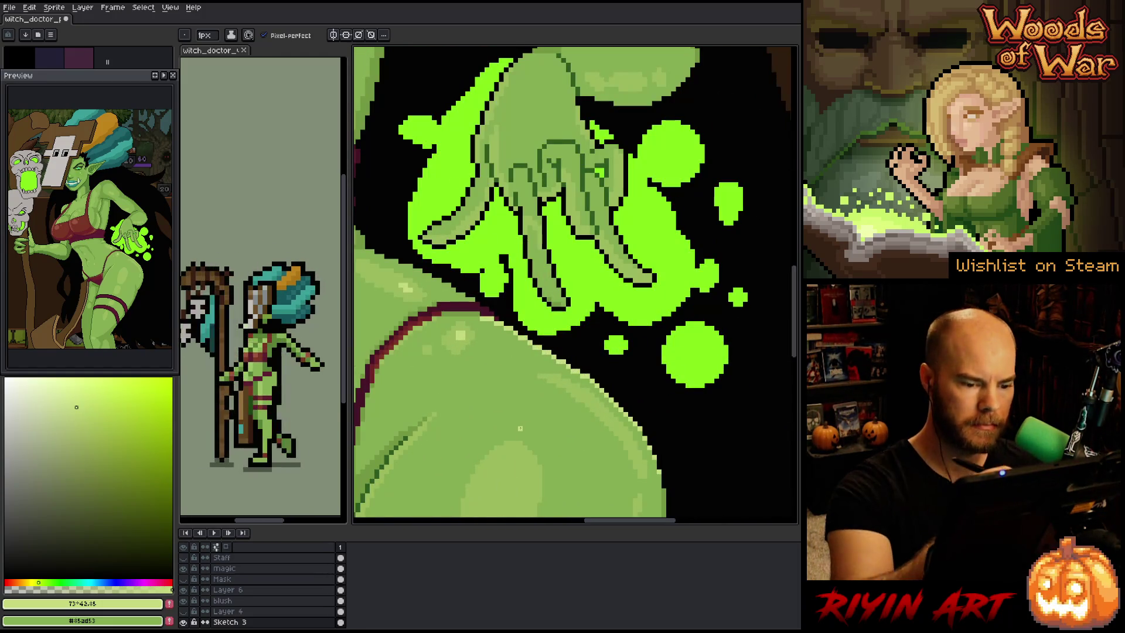
alt+click(526, 357)
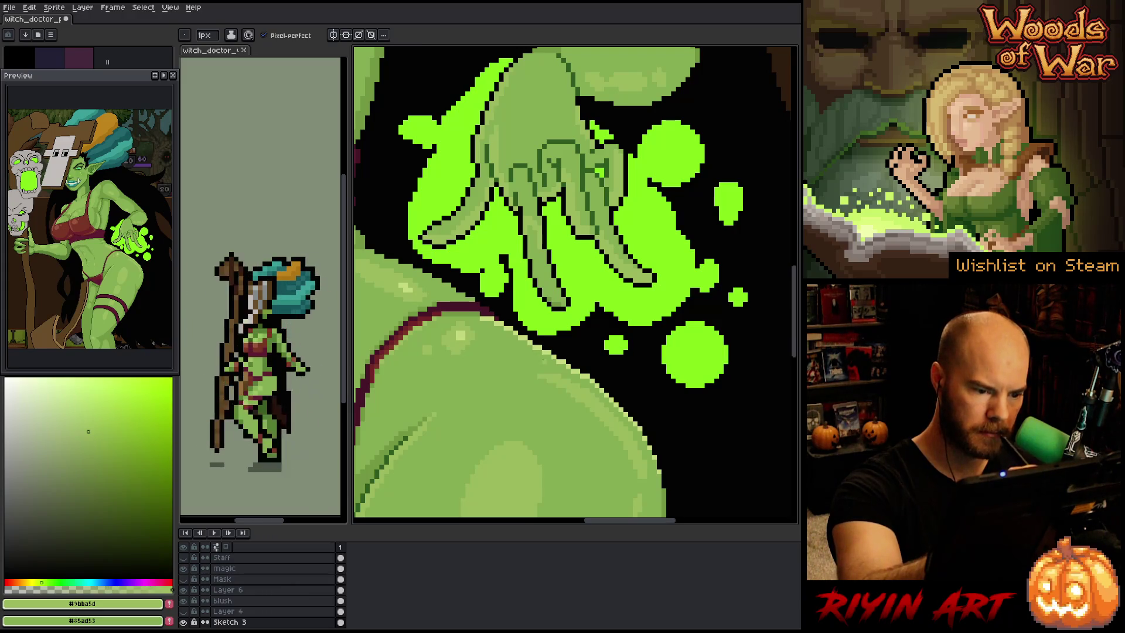
drag(501, 340, 501, 352)
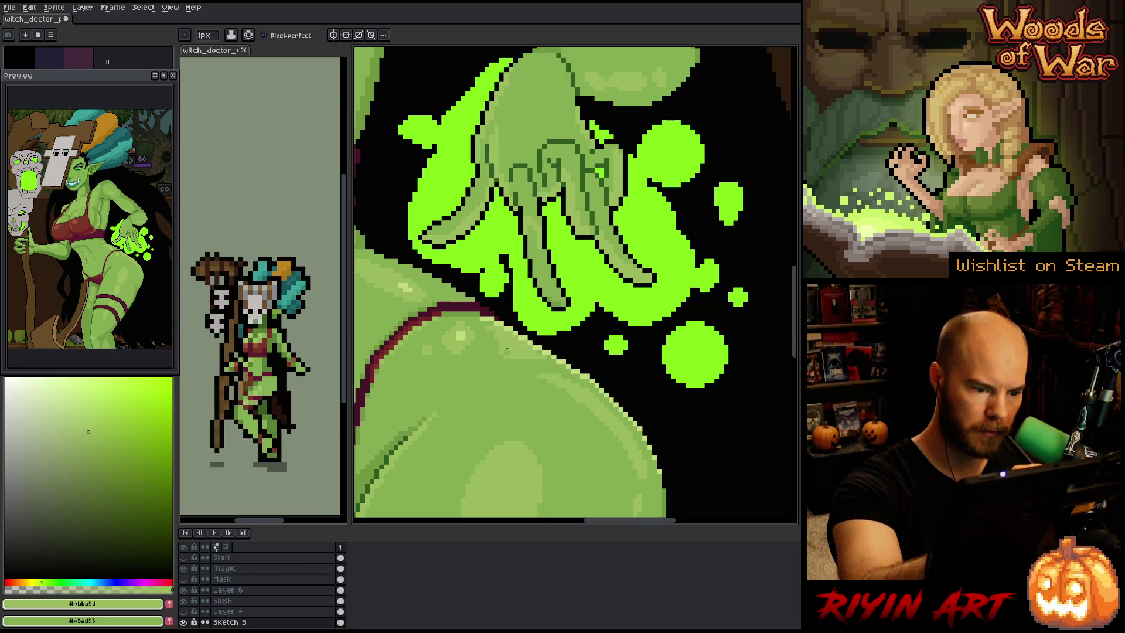
Eyedrop the darker and mid-green skin shades around the hip in turn
alt+click(537, 352)
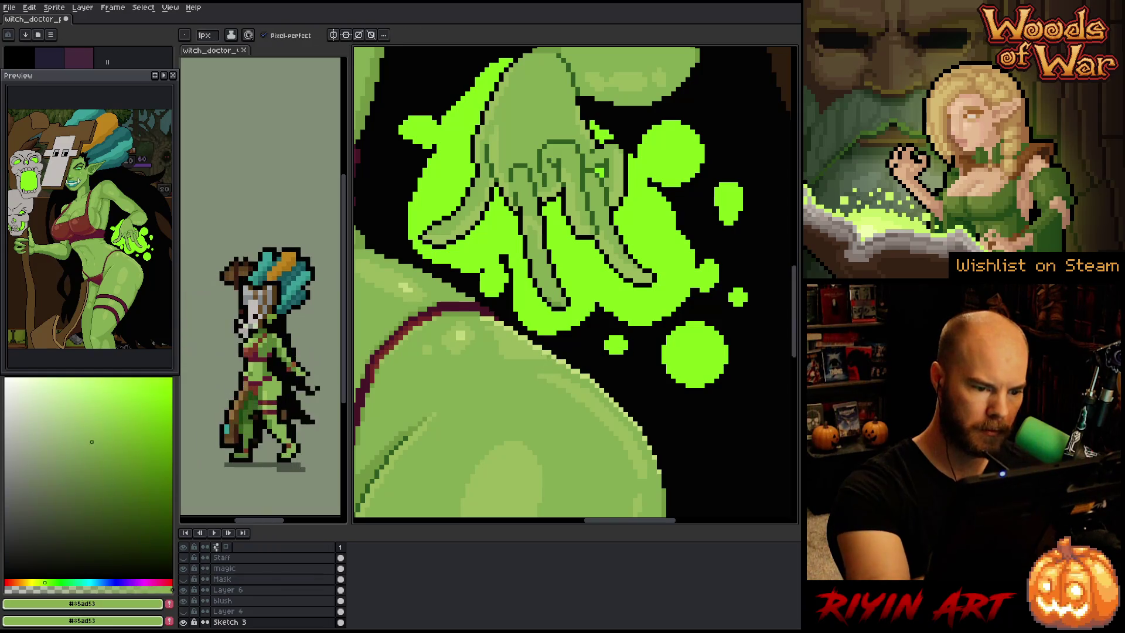
alt+click(508, 356)
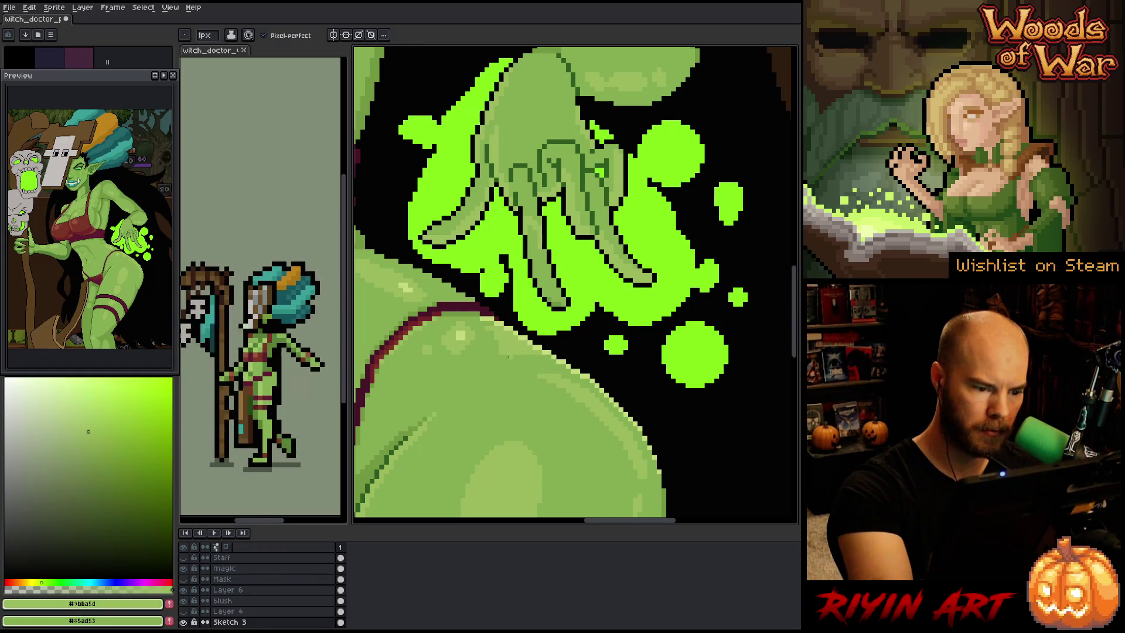
alt+click(477, 369)
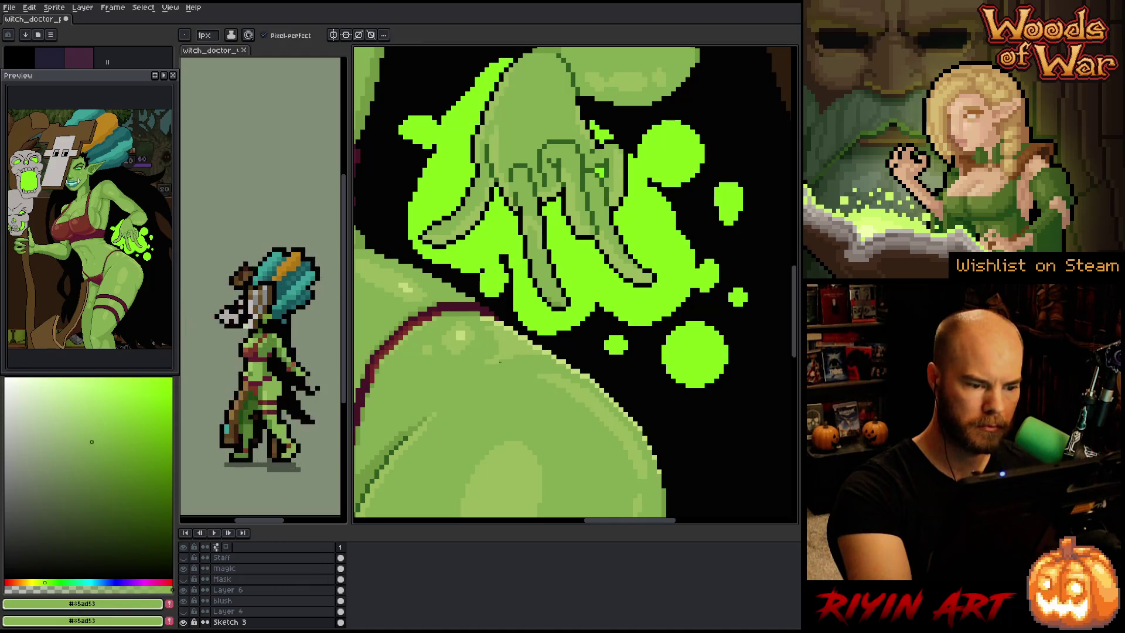
alt+click(480, 324)
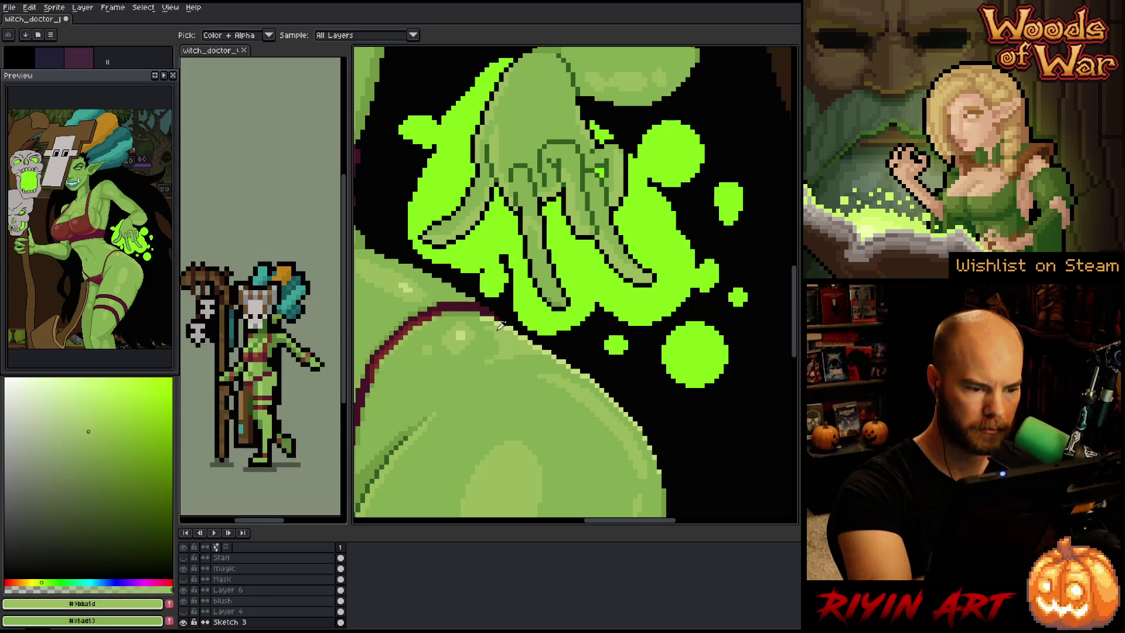
alt+click(485, 309)
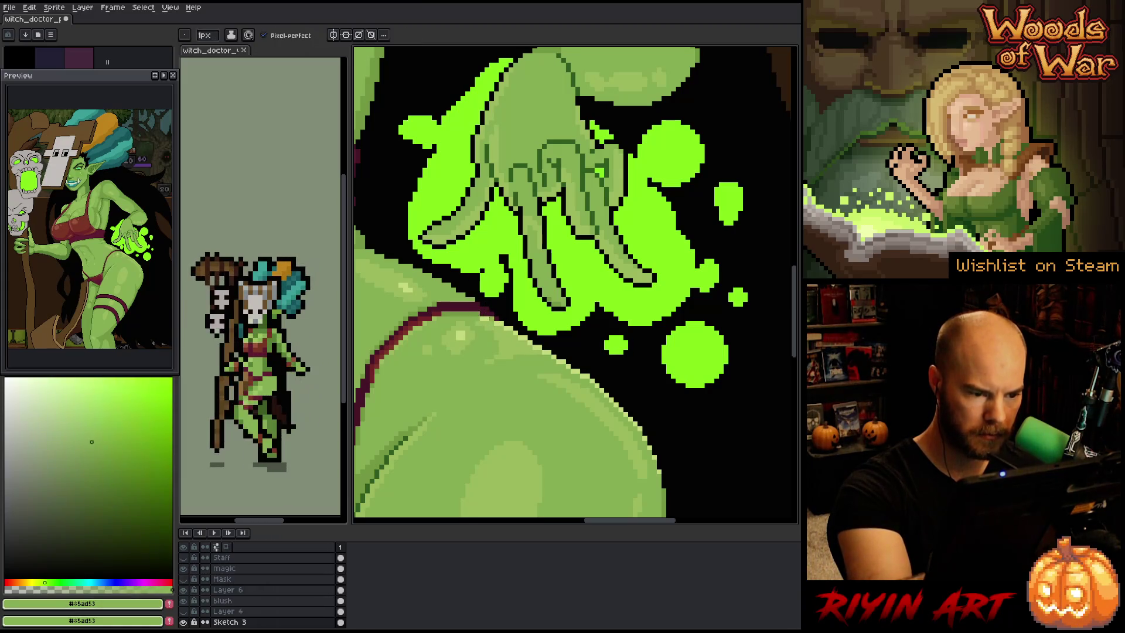
alt+click(480, 323)
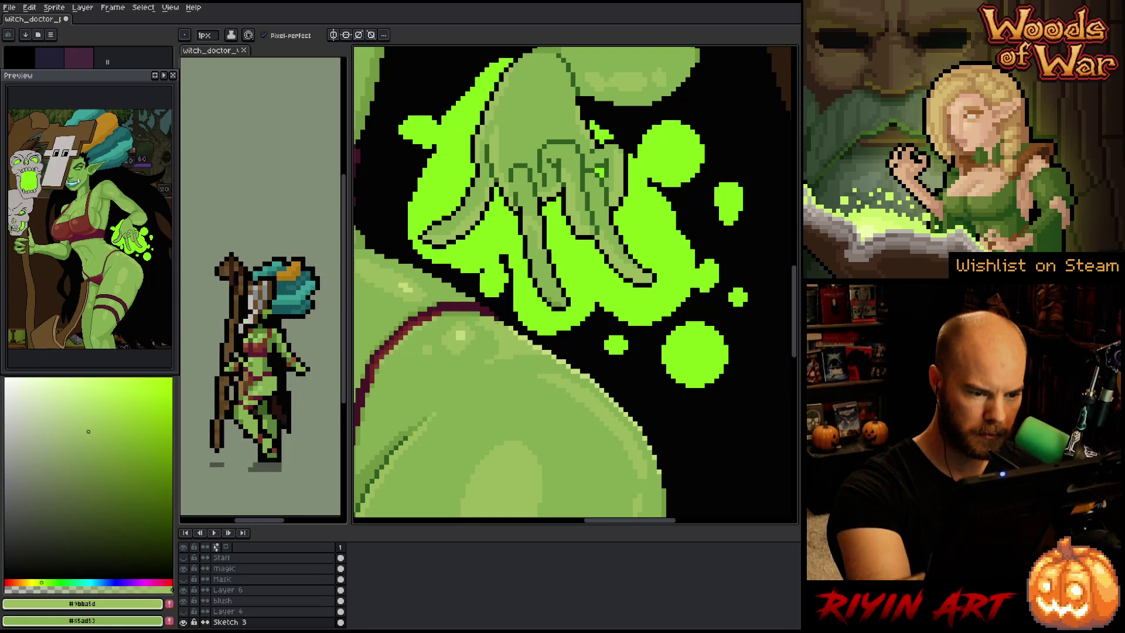
Pick the pale green highlight, black background and mid-green skin colours from the canvas
alt+click(460, 334)
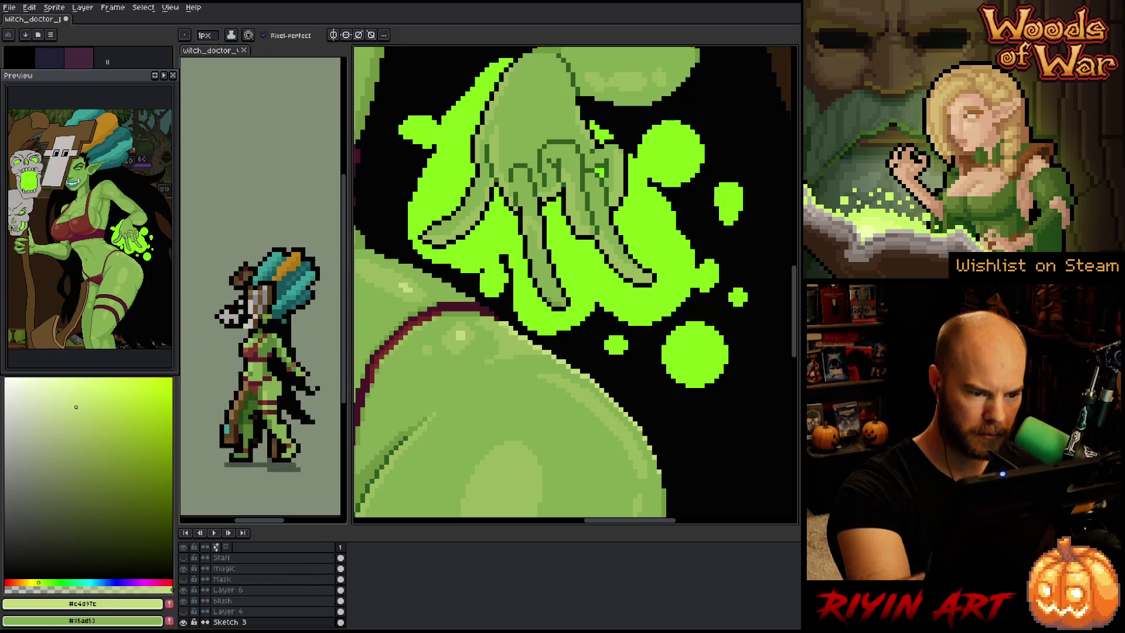
alt+click(480, 324)
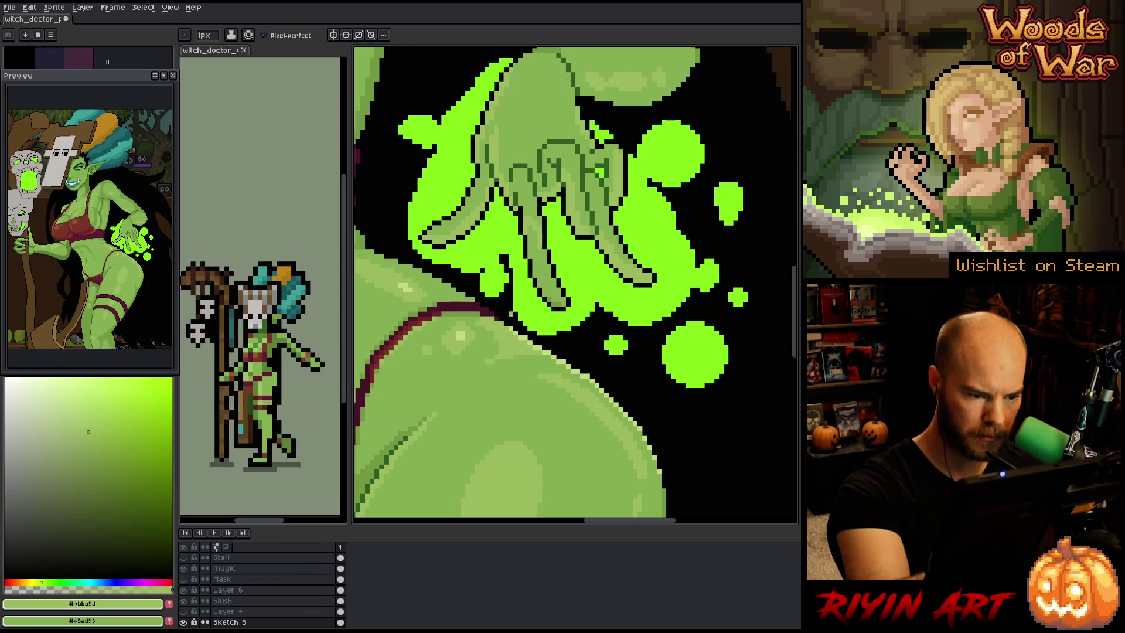
alt+click(506, 318)
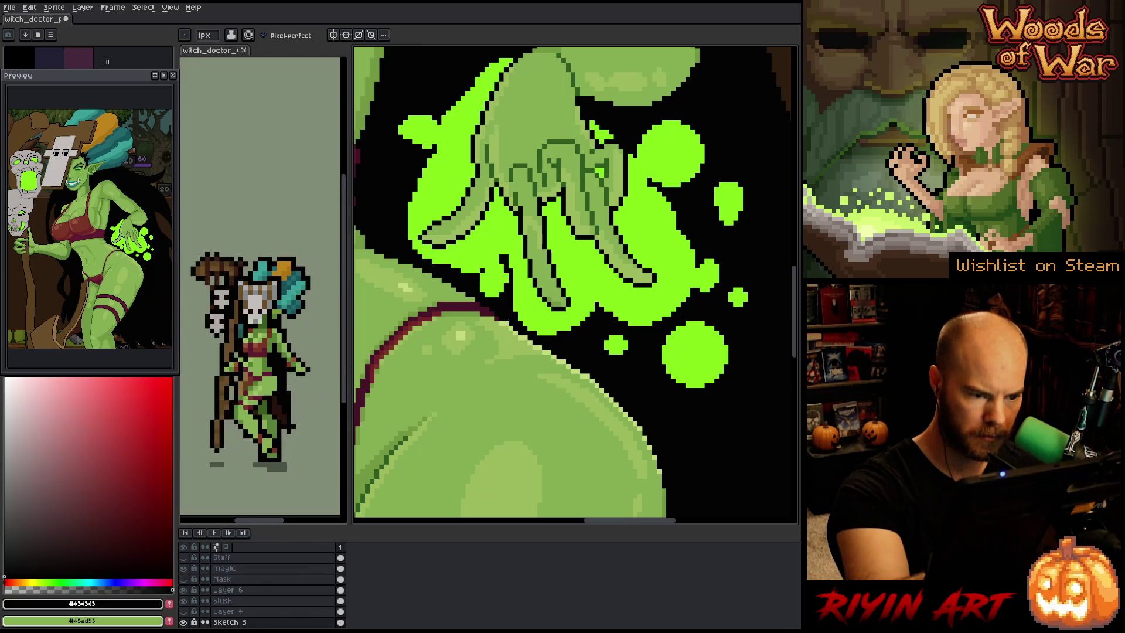
key(alt)
alt+click(517, 335)
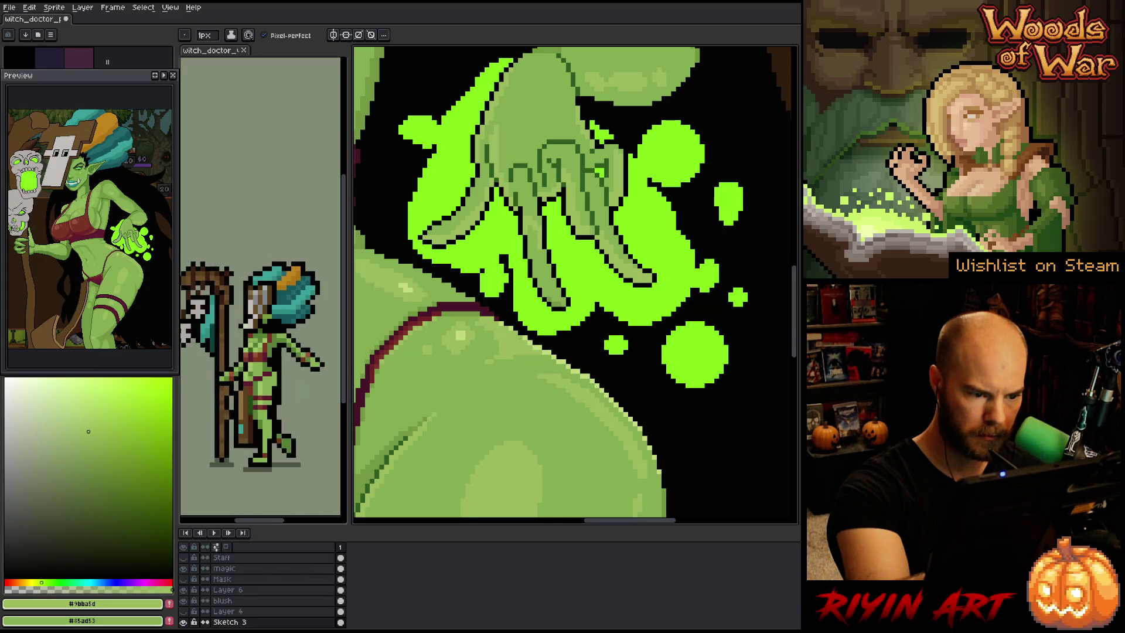
alt+click(460, 334)
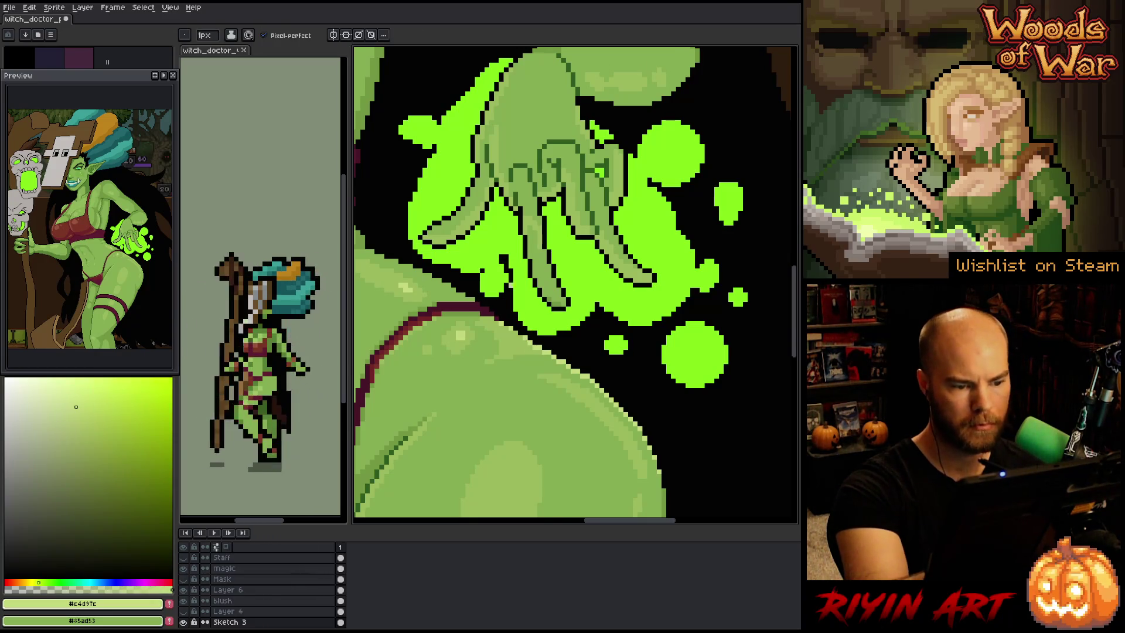
alt+click(533, 348)
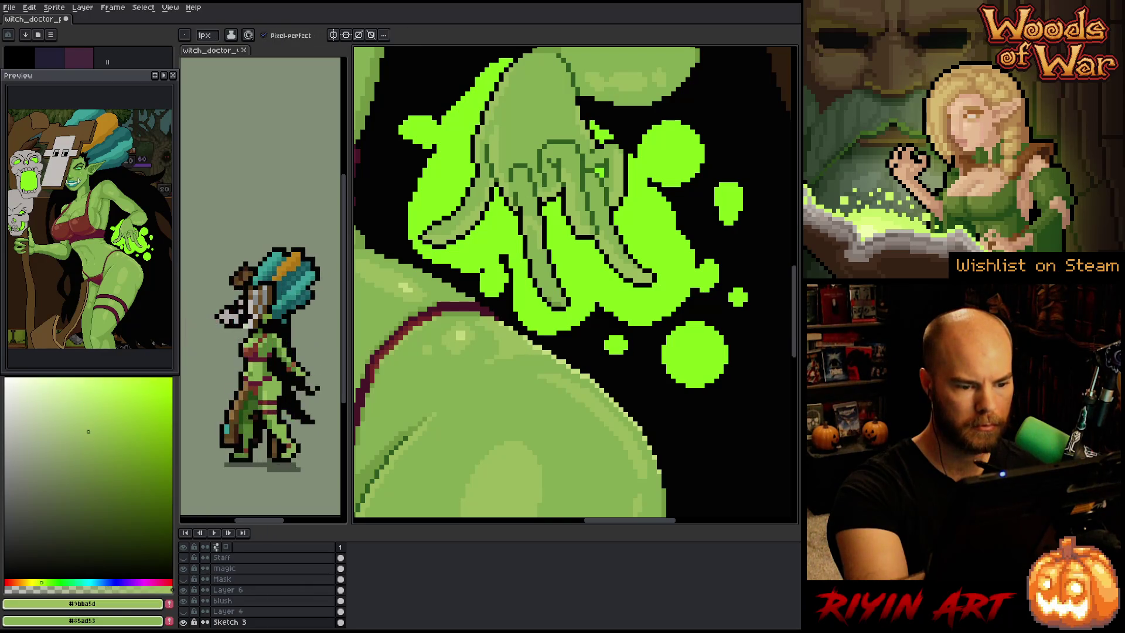
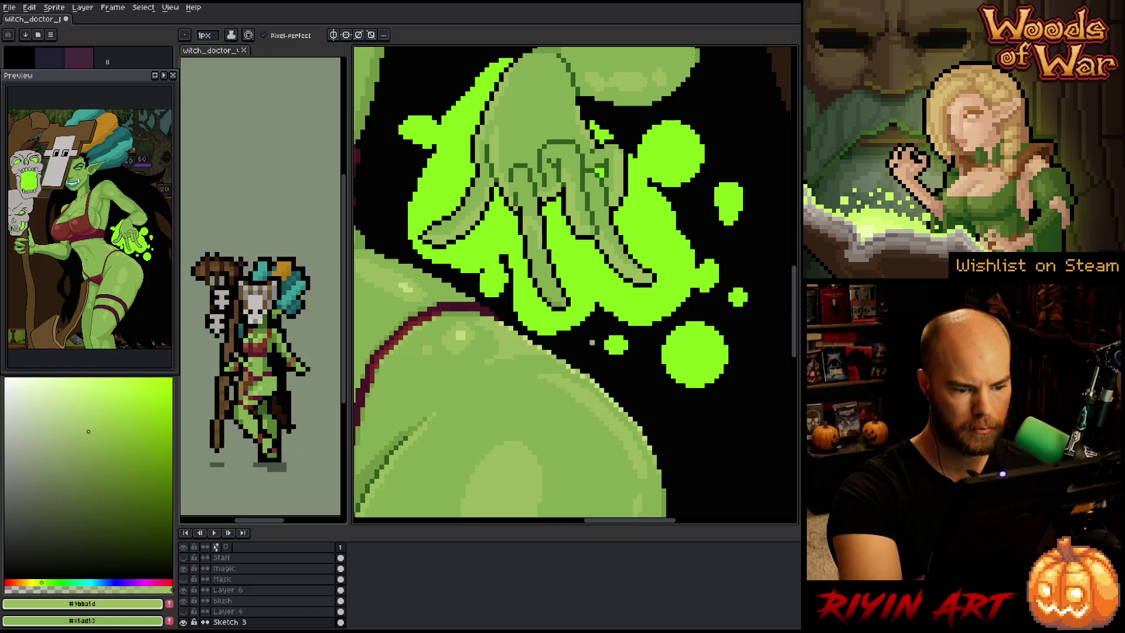
Sample the darker skin green and the pale #c4d97c highlight green, fitting the illustration in view
key(i)
key(b)
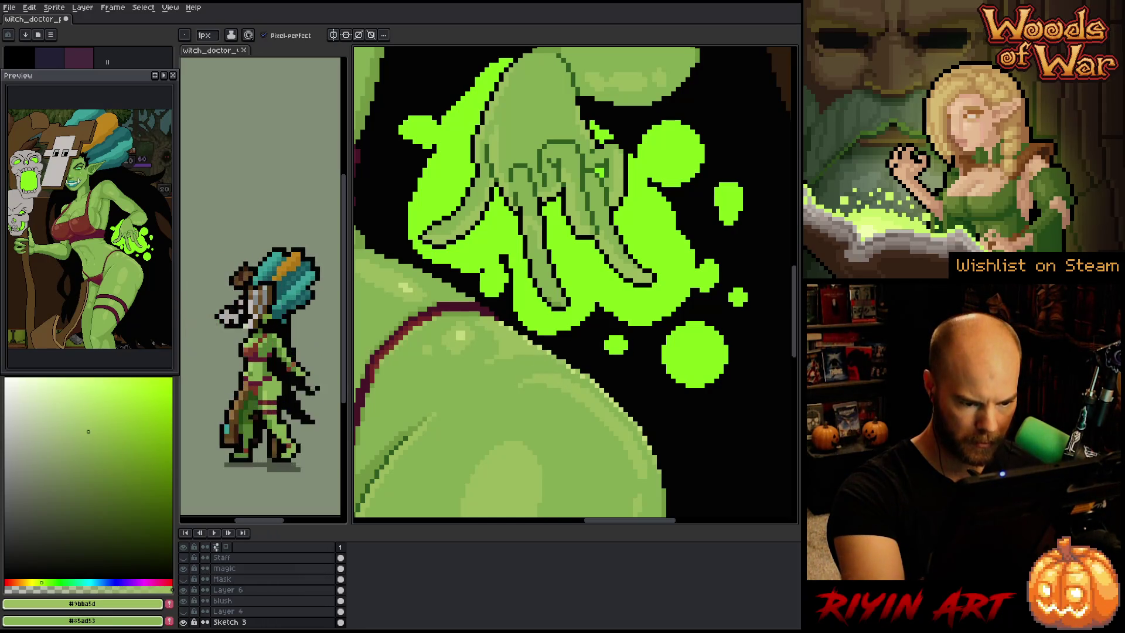
alt+click(574, 366)
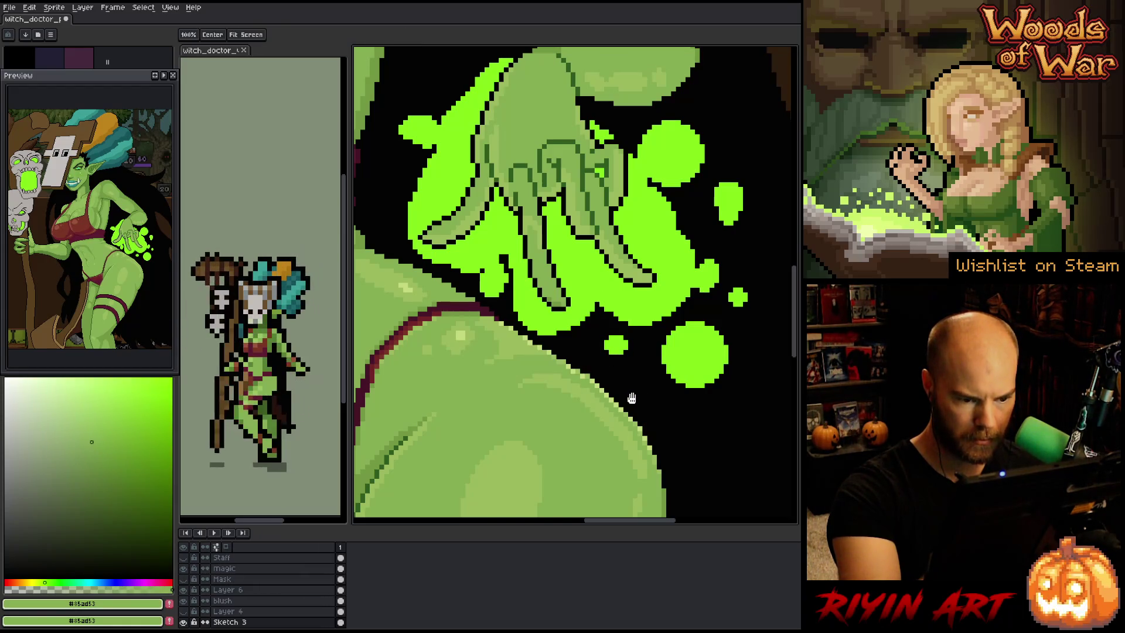
scroll(574, 281, down, 2)
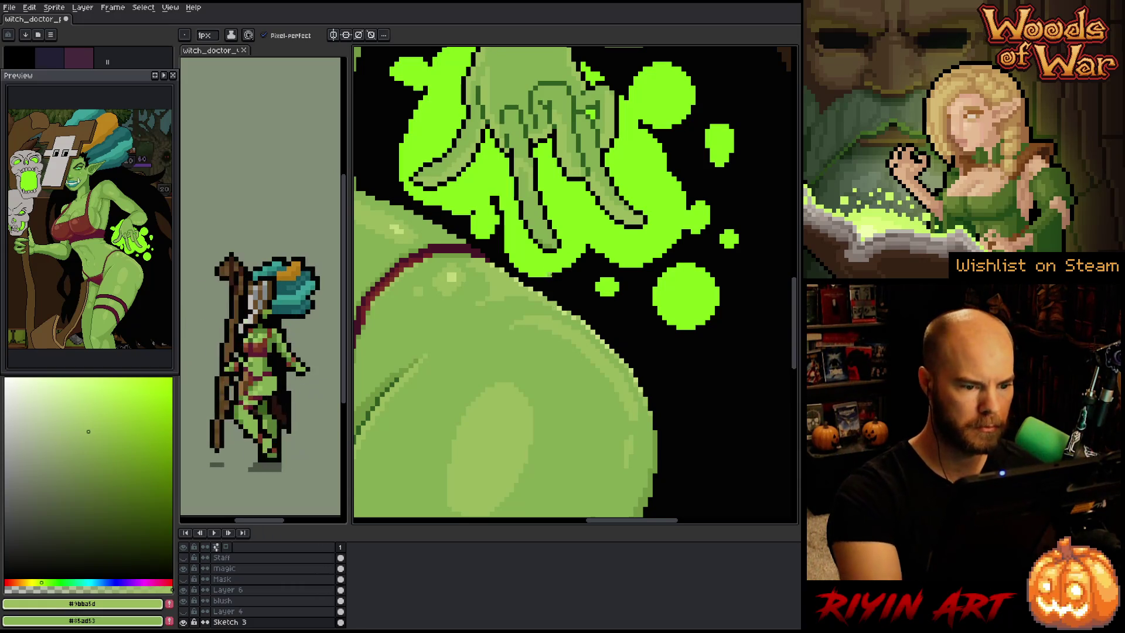
alt+click(549, 283)
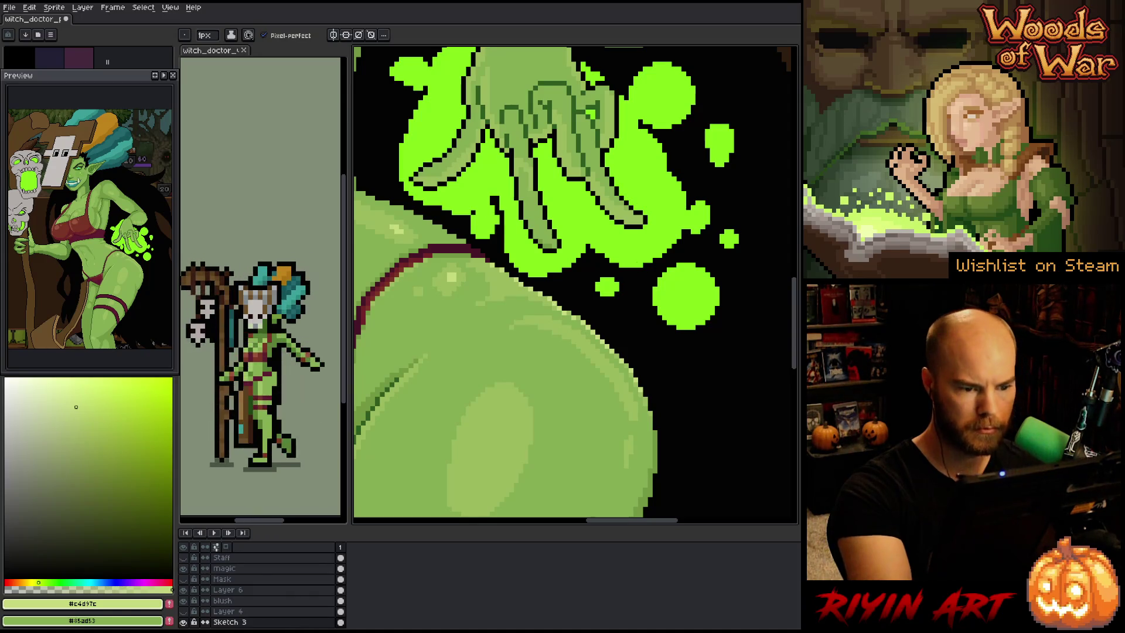
key(ctrl+0)
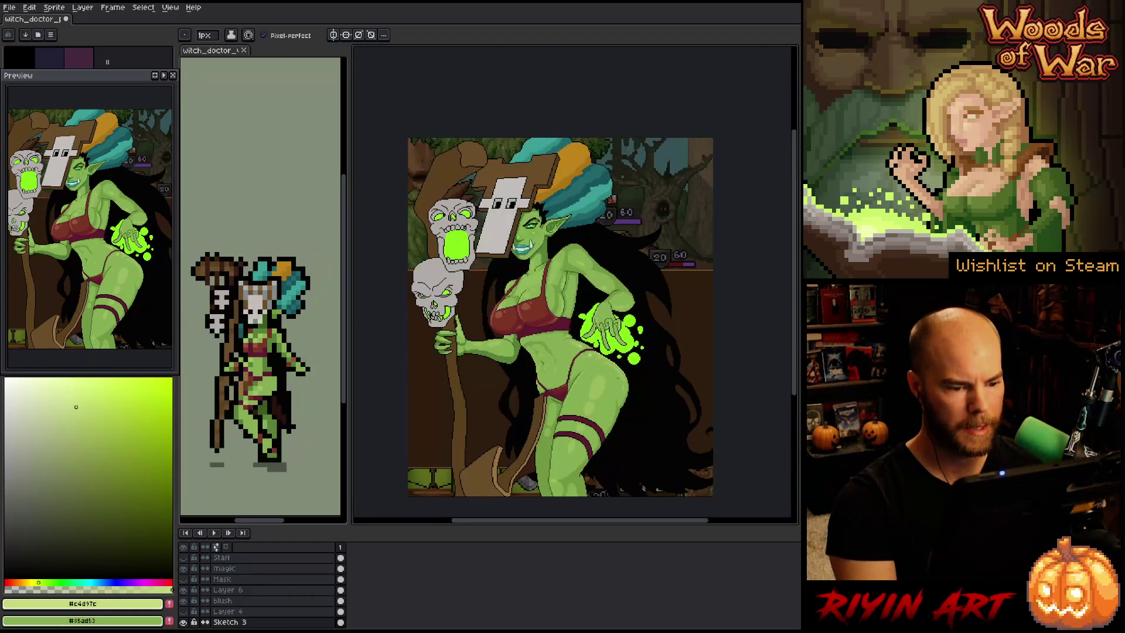
drag(636, 423, 603, 375)
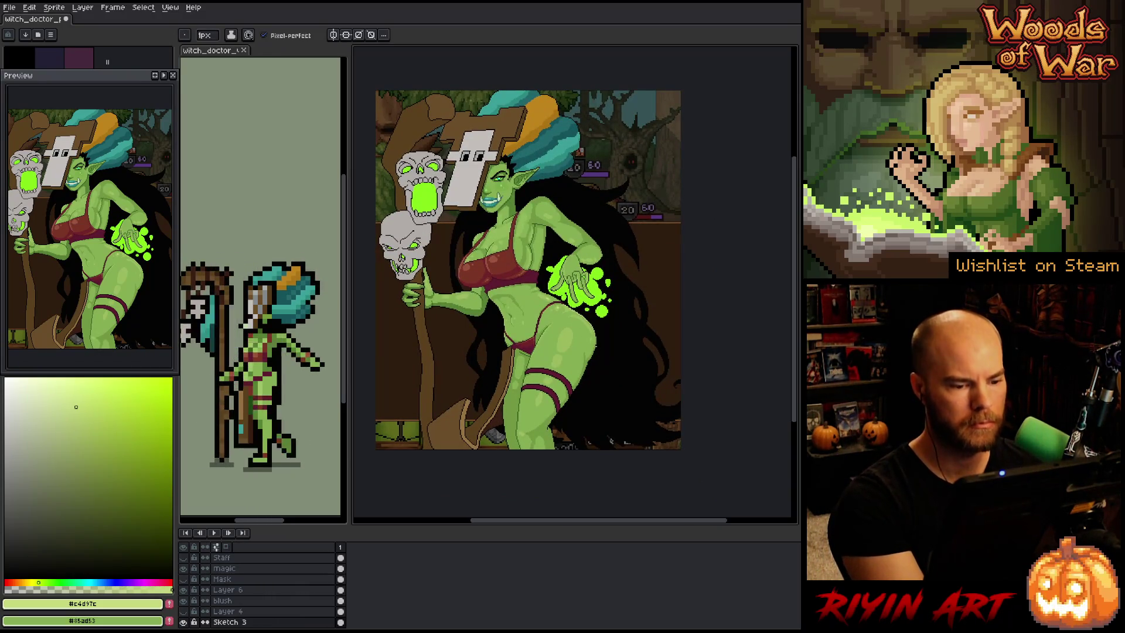
scroll(588, 321, up, 4)
Sample the darker and mid skin greens from the hip and belly
alt+click(588, 320)
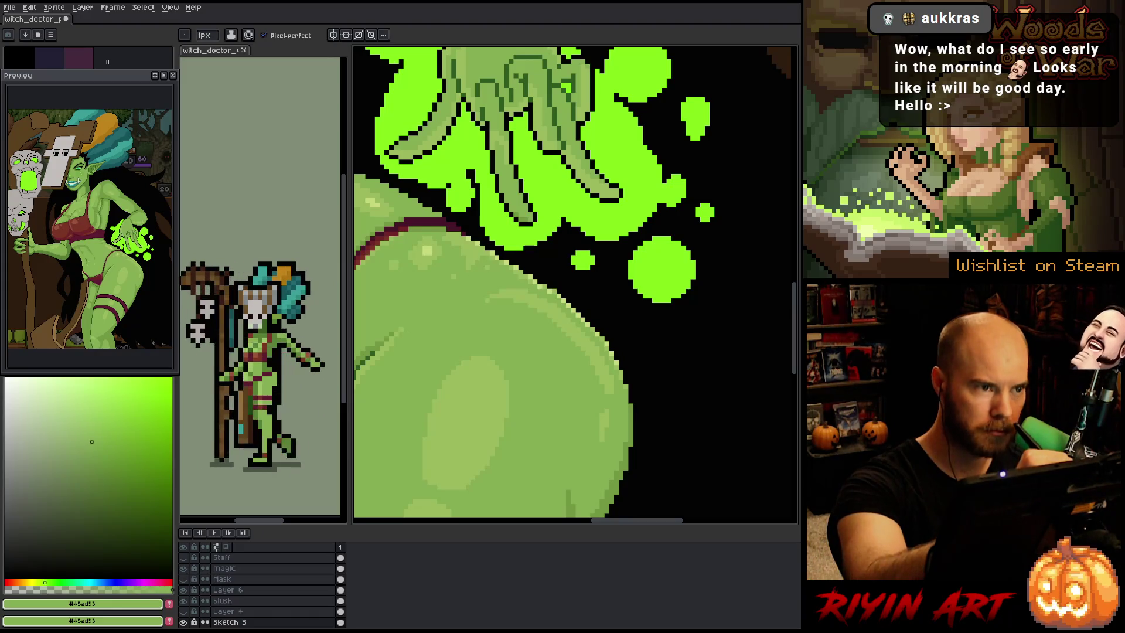
alt+click(463, 271)
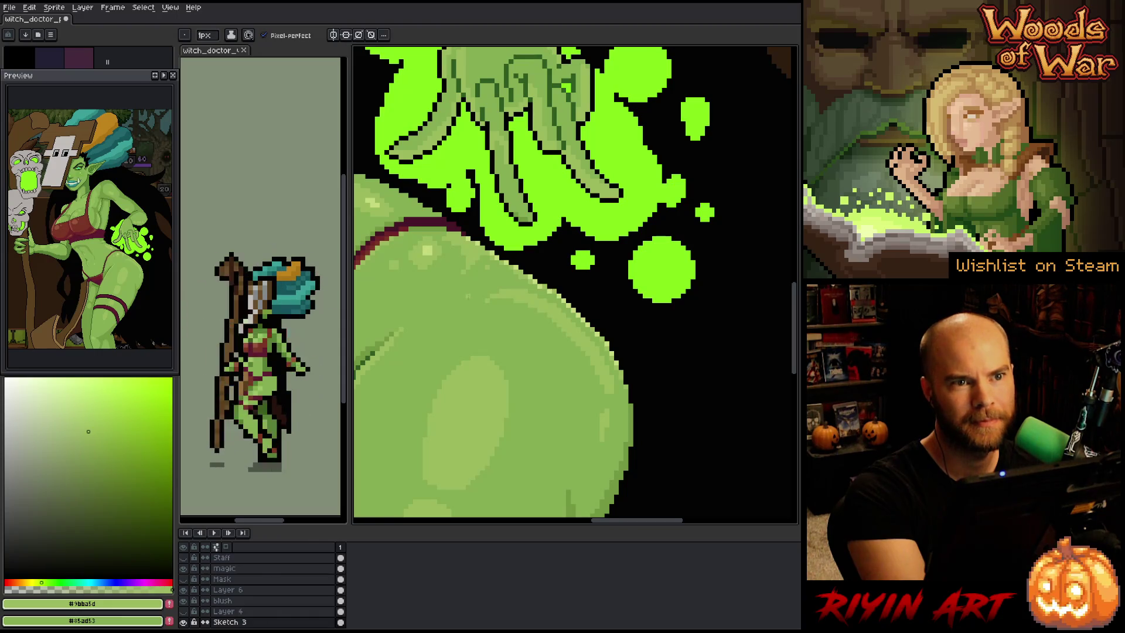
alt+click(472, 304)
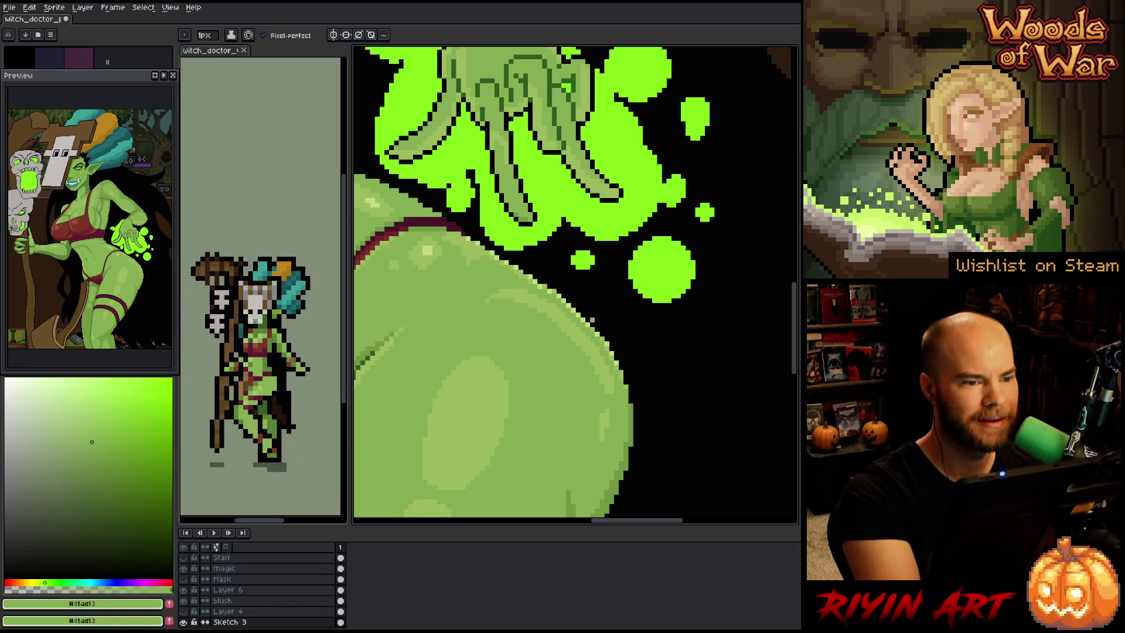
scroll(636, 371, down, 5)
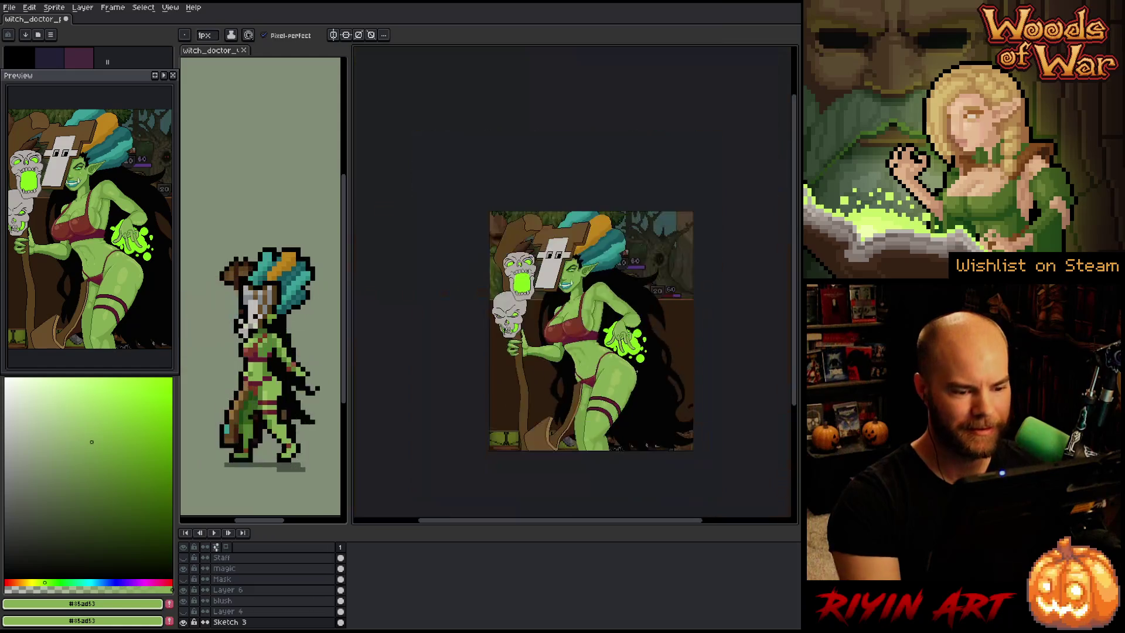
scroll(635, 352, up, 1)
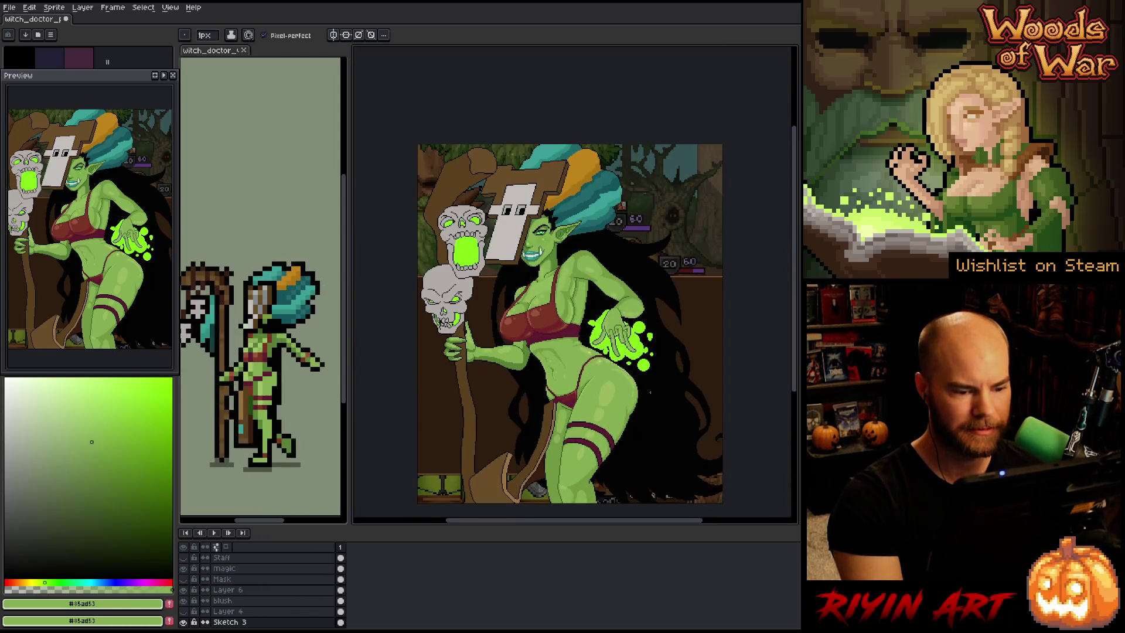
scroll(621, 372, up, 3)
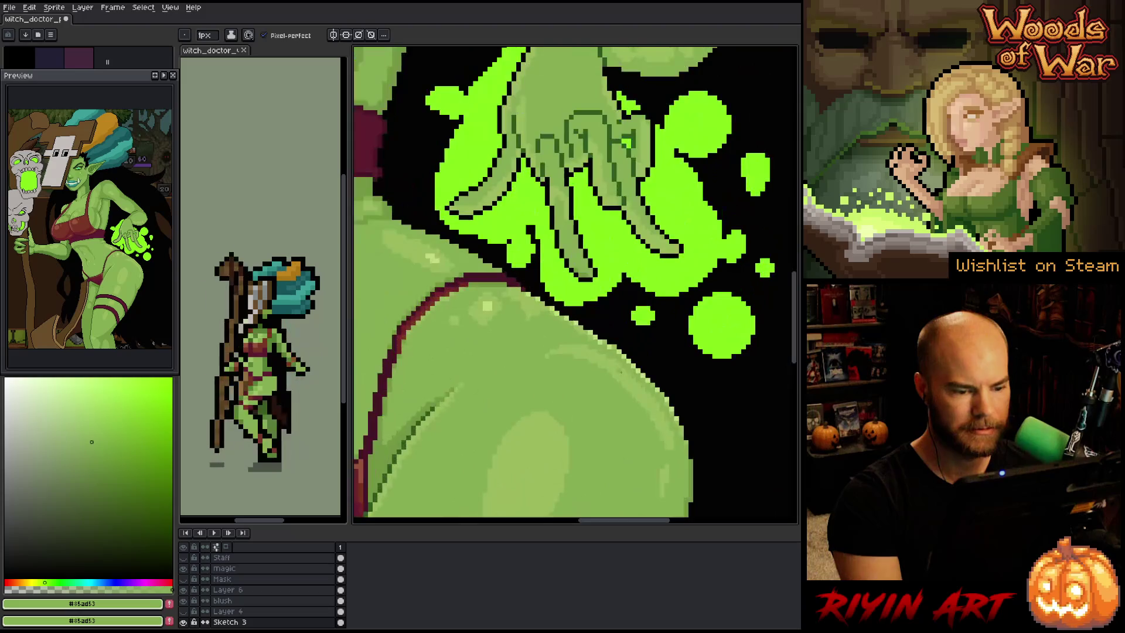
Paint lighter green pixels onto the belly, then pick the pale highlight green
key(m)
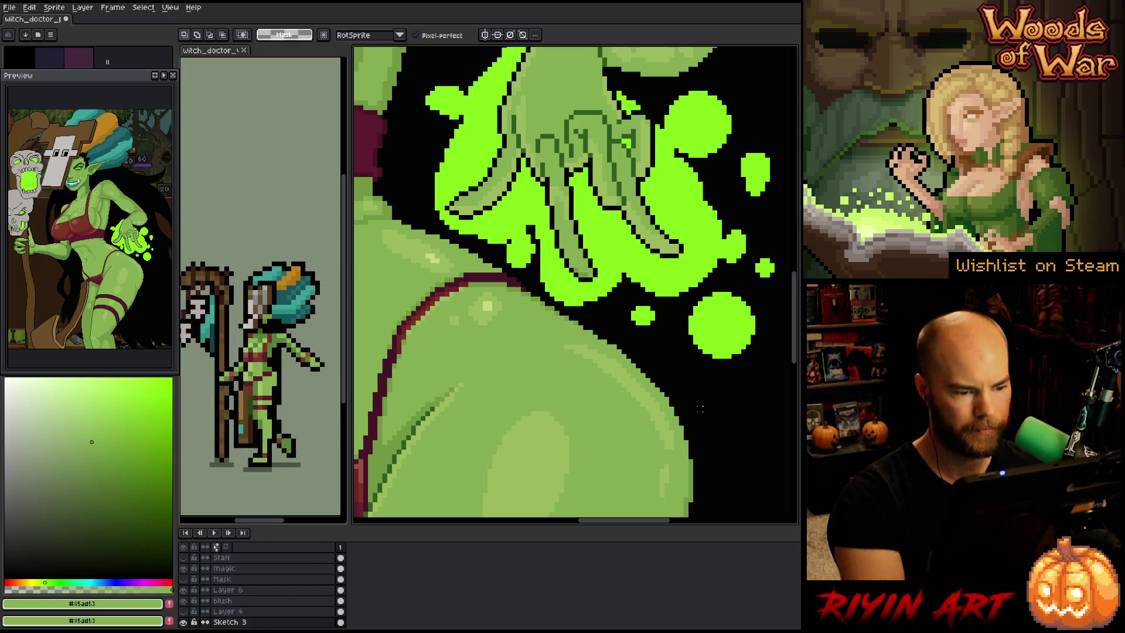
alt+click(608, 355)
alt+click(542, 327)
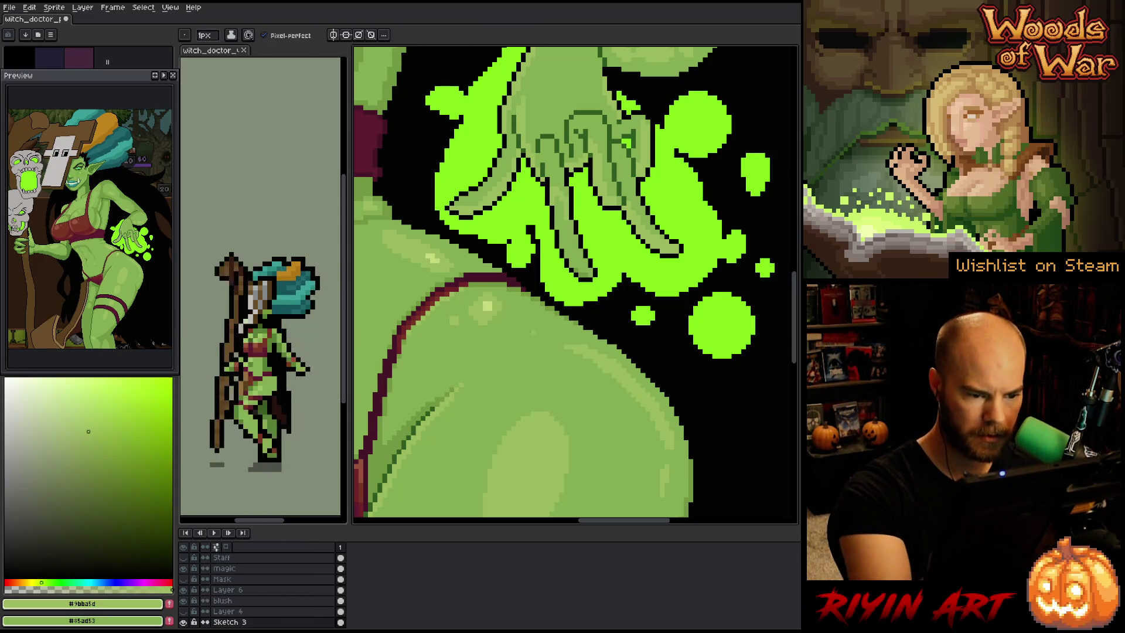
drag(515, 326, 518, 315)
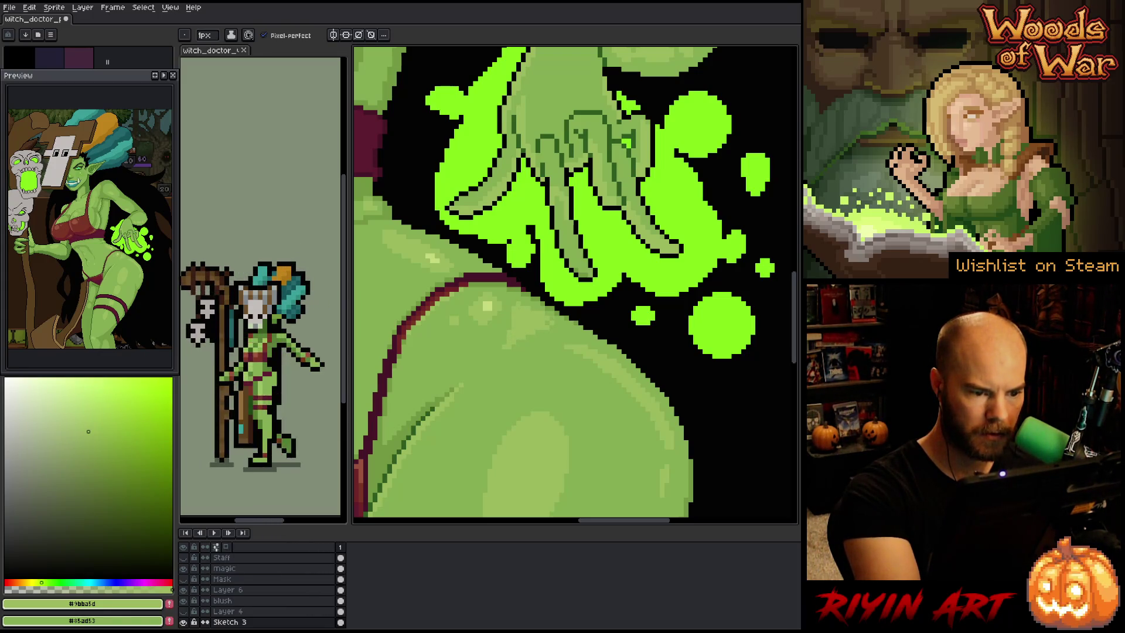
alt+click(547, 321)
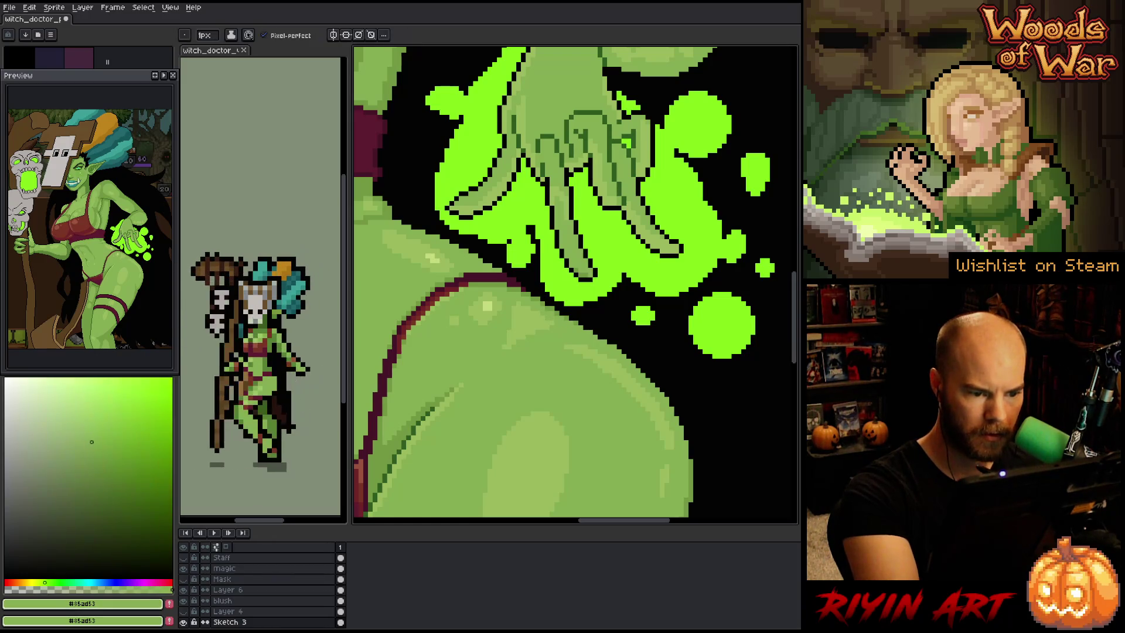
alt+click(518, 304)
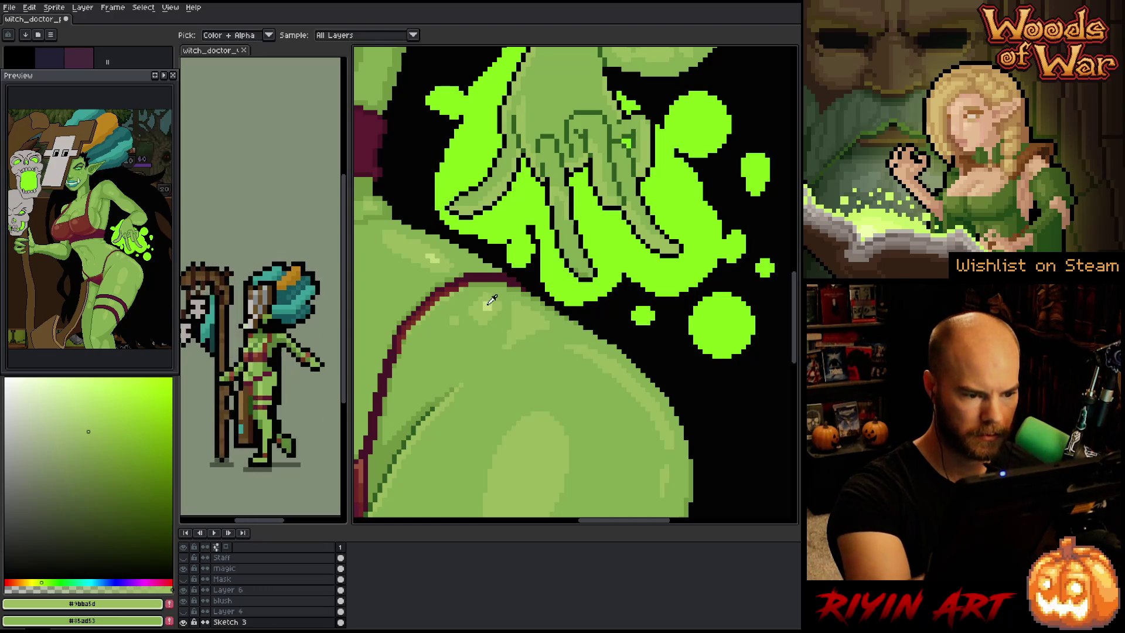
alt+click(518, 284)
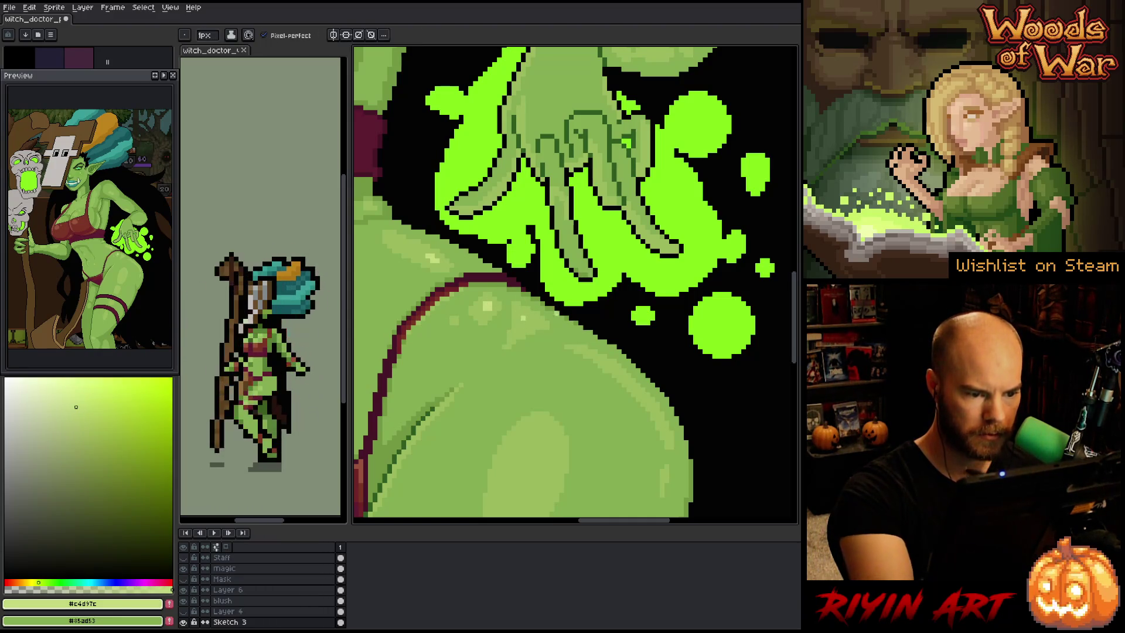
alt+click(499, 362)
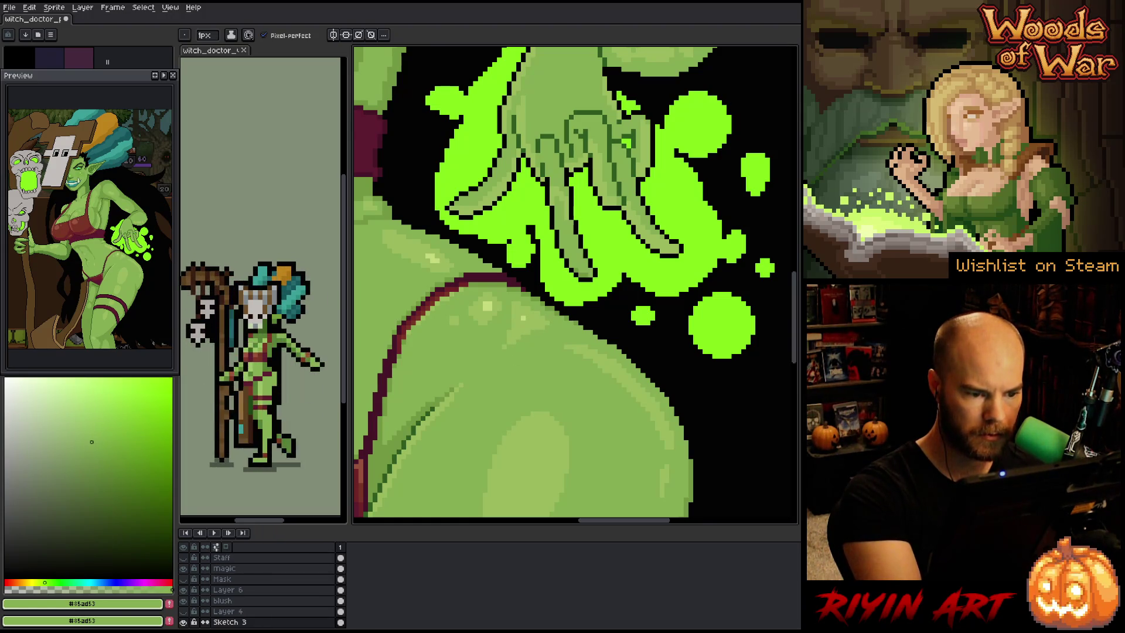
alt+click(542, 316)
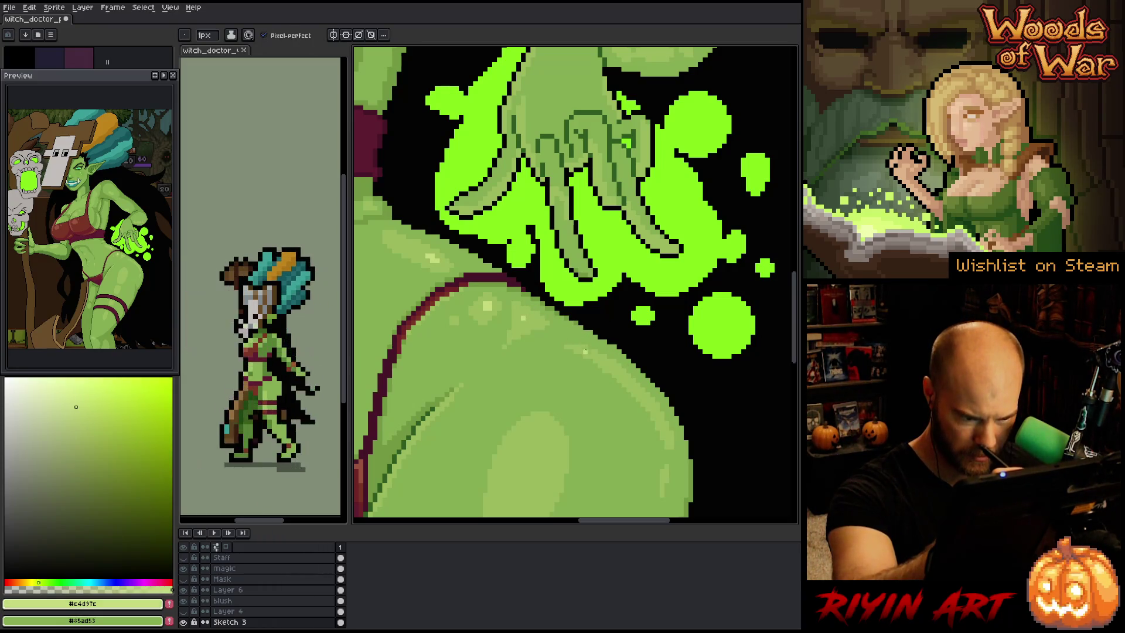
Trace a pale green rim highlight pixel by pixel down the curve of the hip
click(595, 352)
click(603, 356)
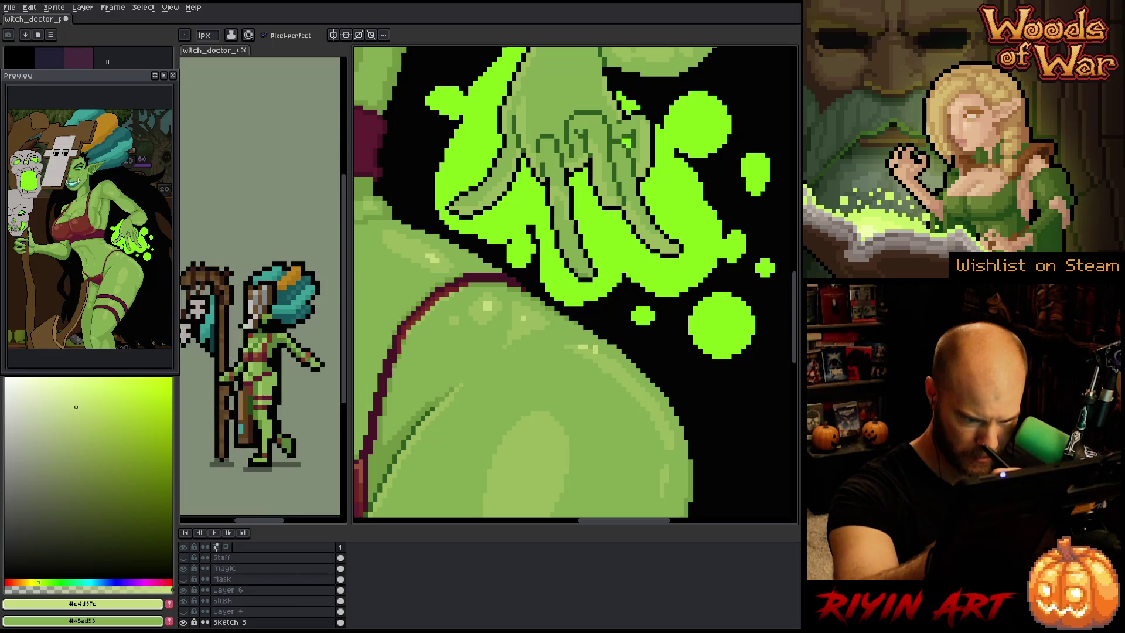
click(631, 379)
click(642, 389)
click(652, 396)
click(662, 405)
click(659, 401)
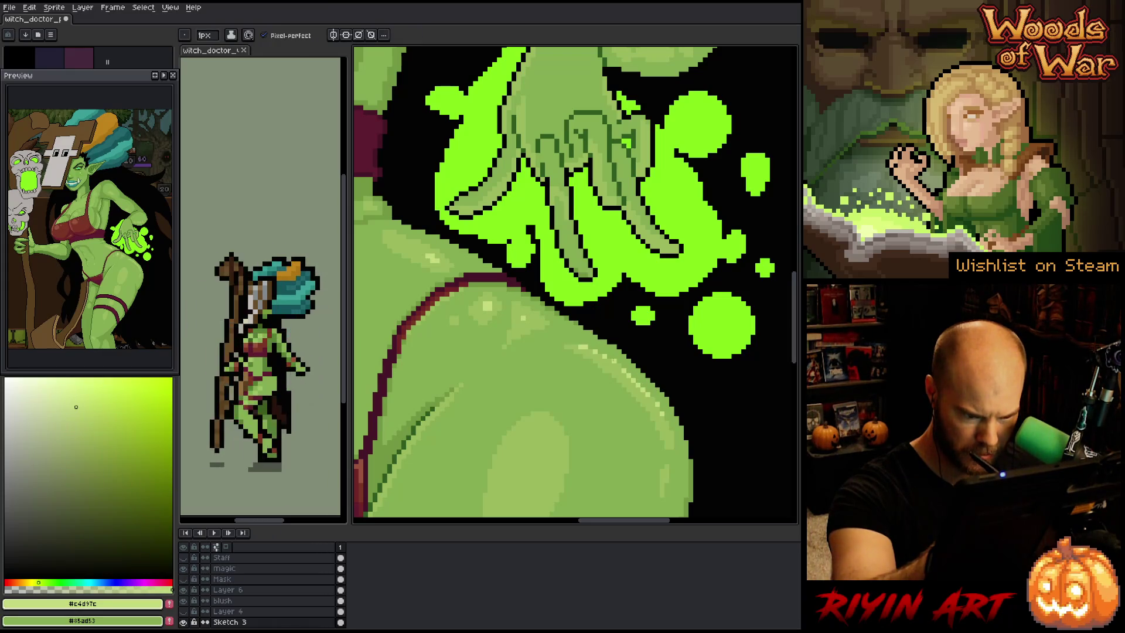
Touch up the hip highlight with the mid and pale greens, then review the whole illustration
alt+click(609, 360)
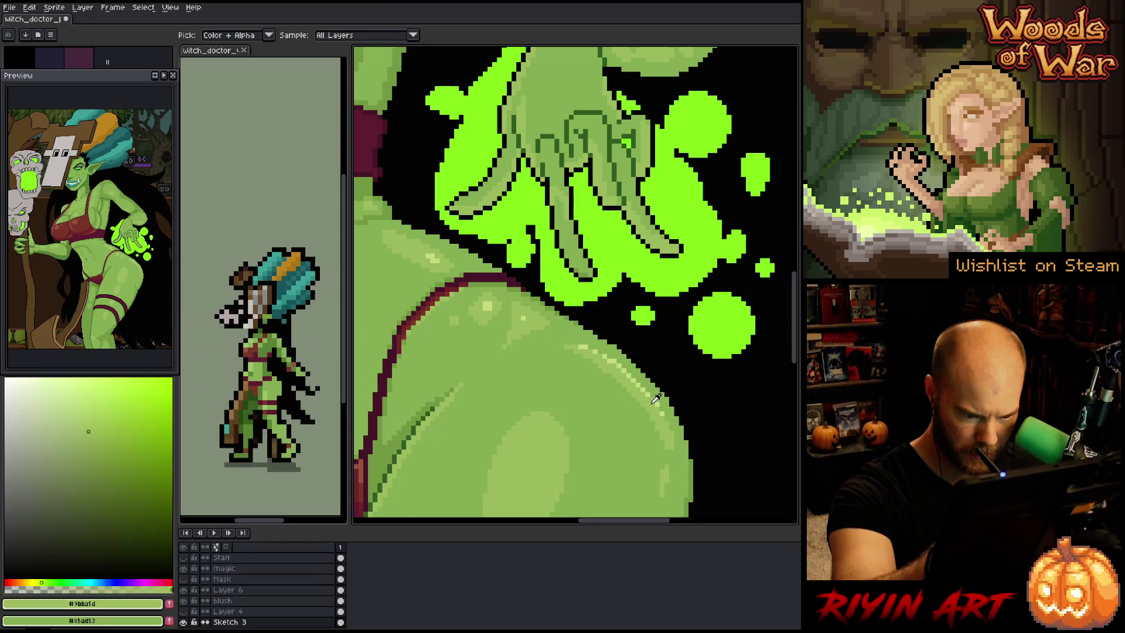
alt+click(612, 358)
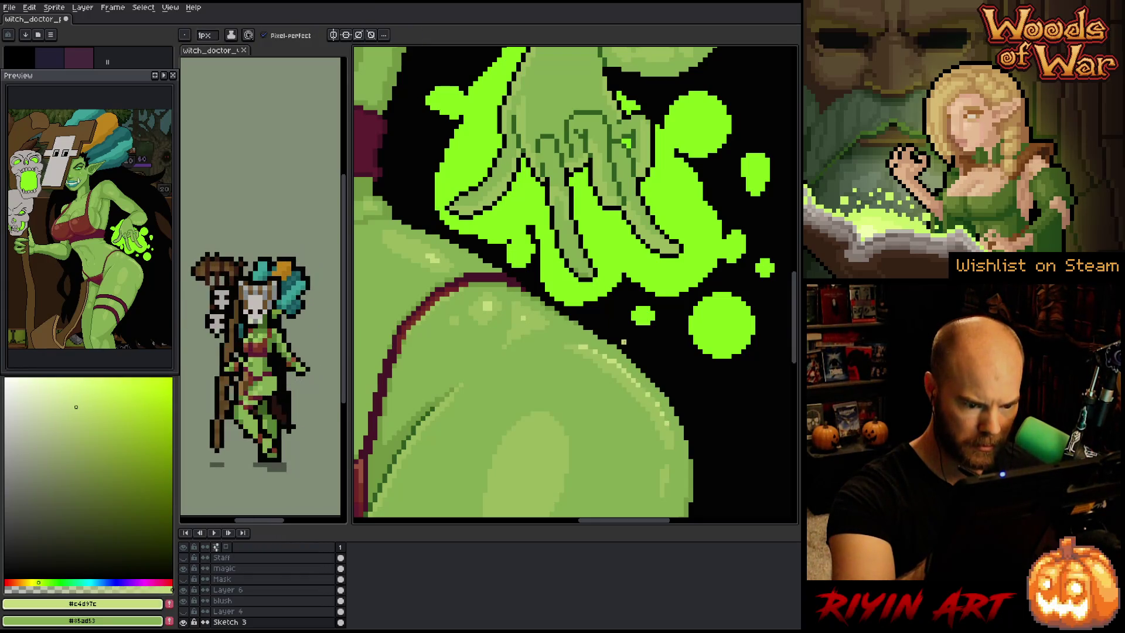
alt+click(617, 364)
alt+click(615, 365)
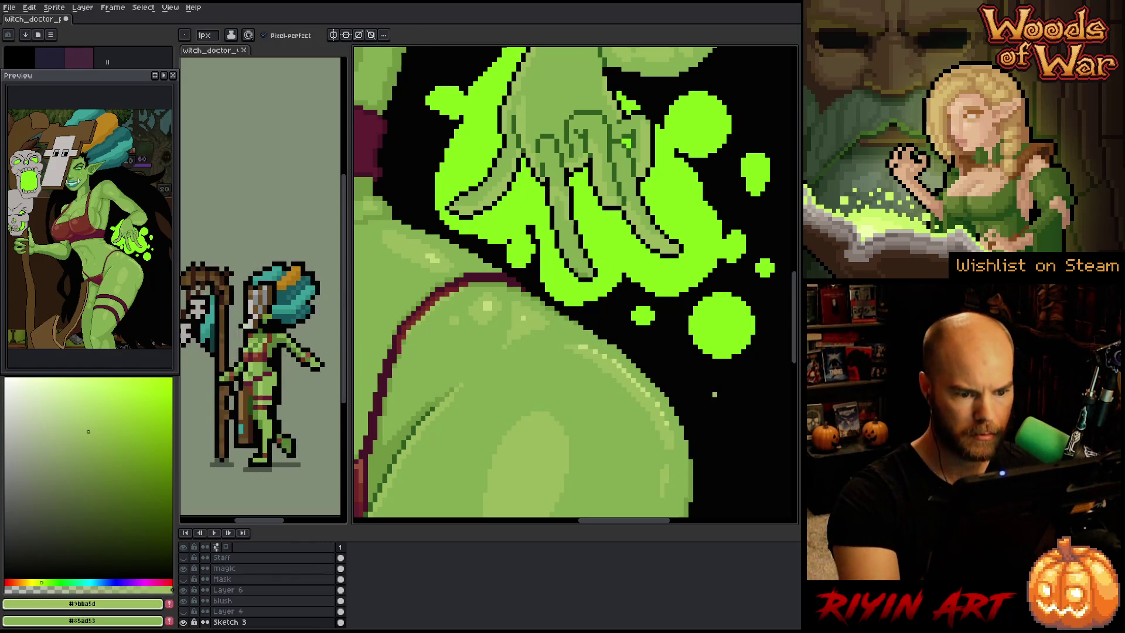
scroll(615, 363, down, 5)
scroll(616, 363, up, 4)
mouse_move(689, 375)
mouse_down()
mouse_move(543, 357)
mouse_move(565, 357)
mouse_up()
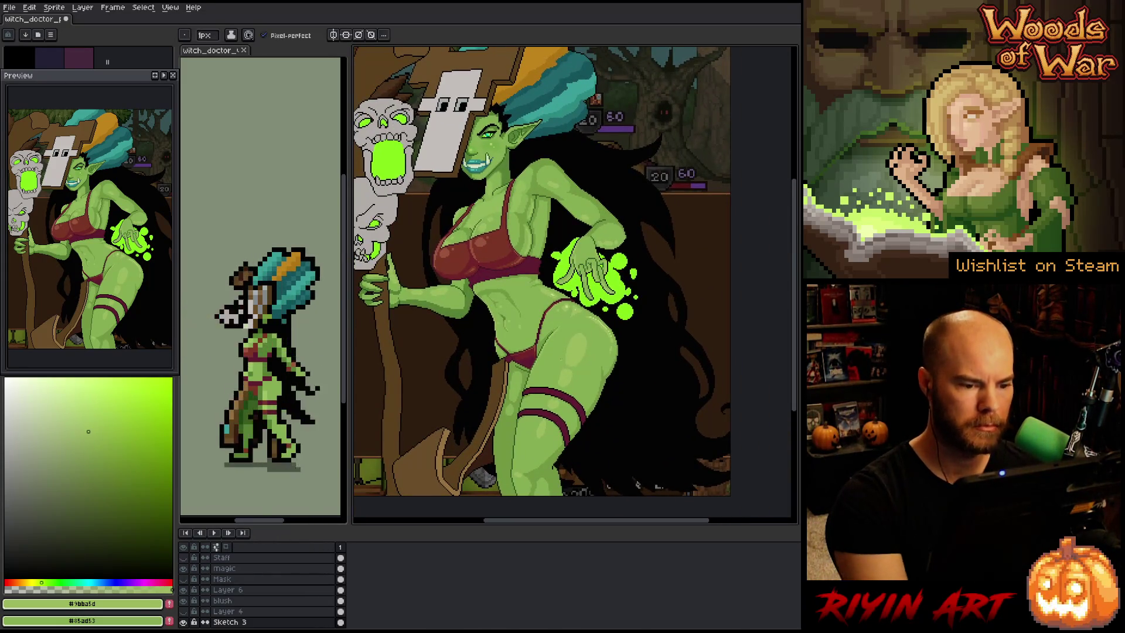
Sample the pale highlight green, then the mid skin green from the hip
scroll(562, 357, up, 4)
alt+click(593, 281)
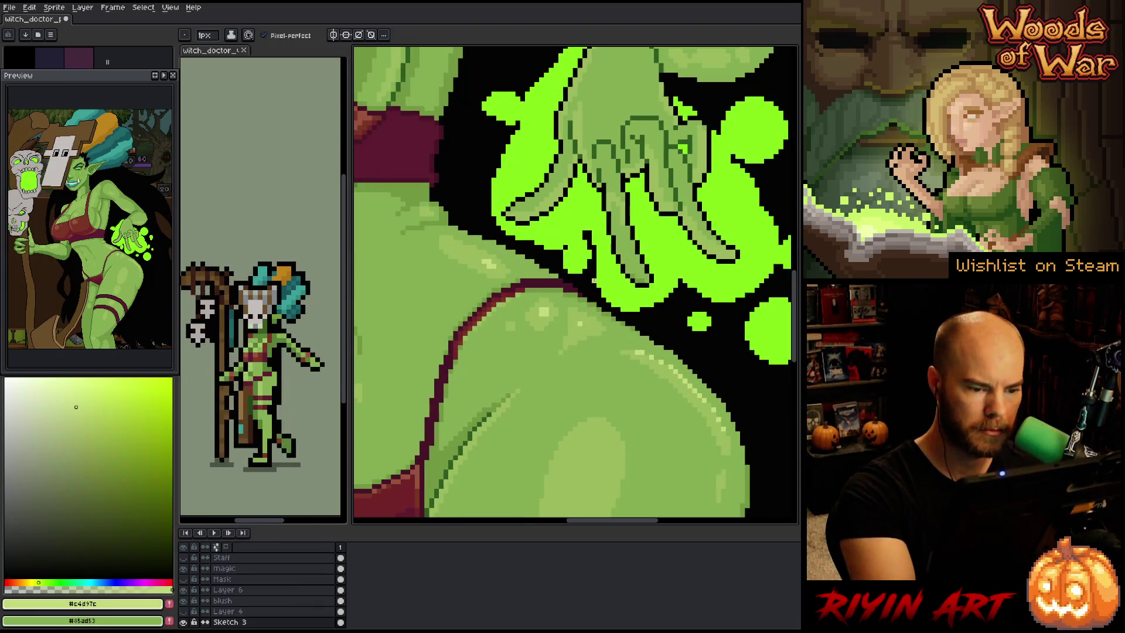
scroll(574, 284, down, 3)
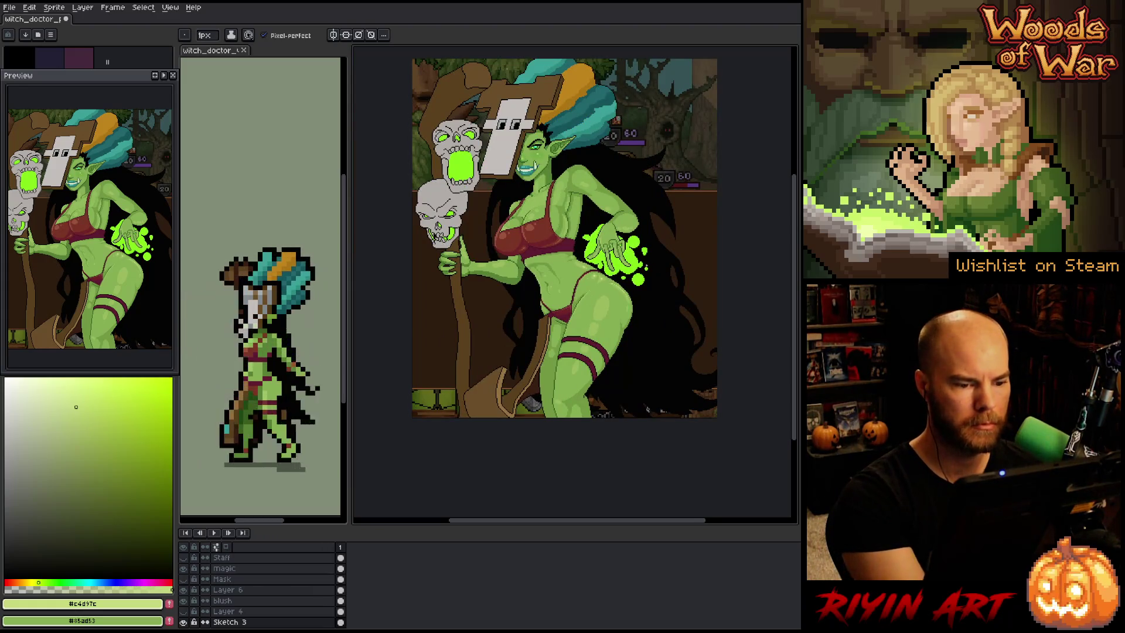
scroll(609, 252, up, 3)
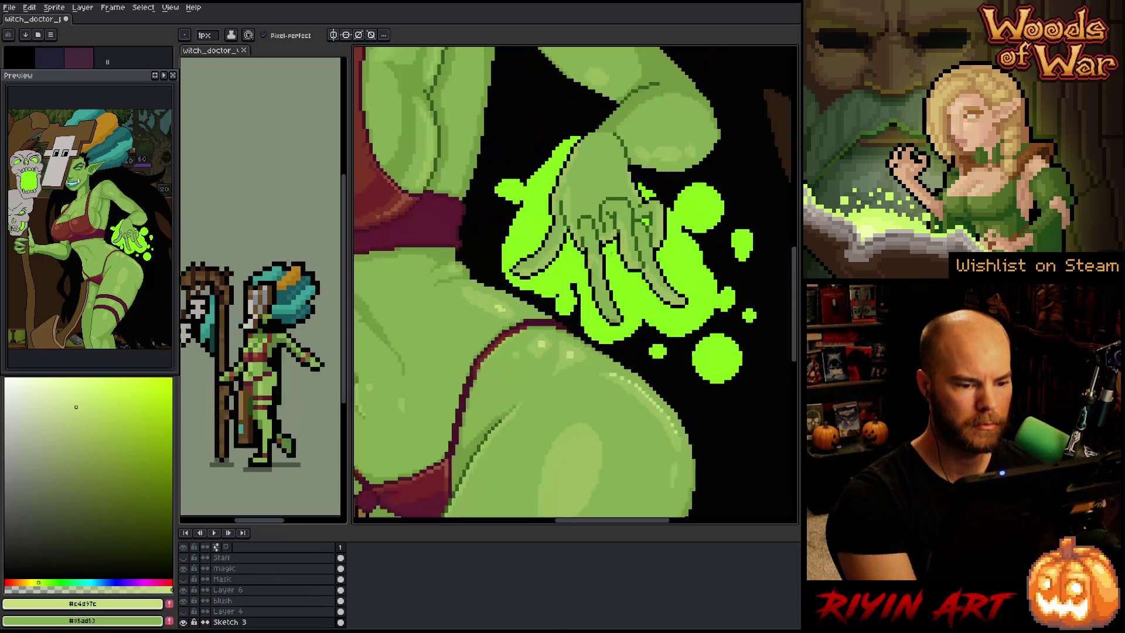
key(g)
alt+click(571, 348)
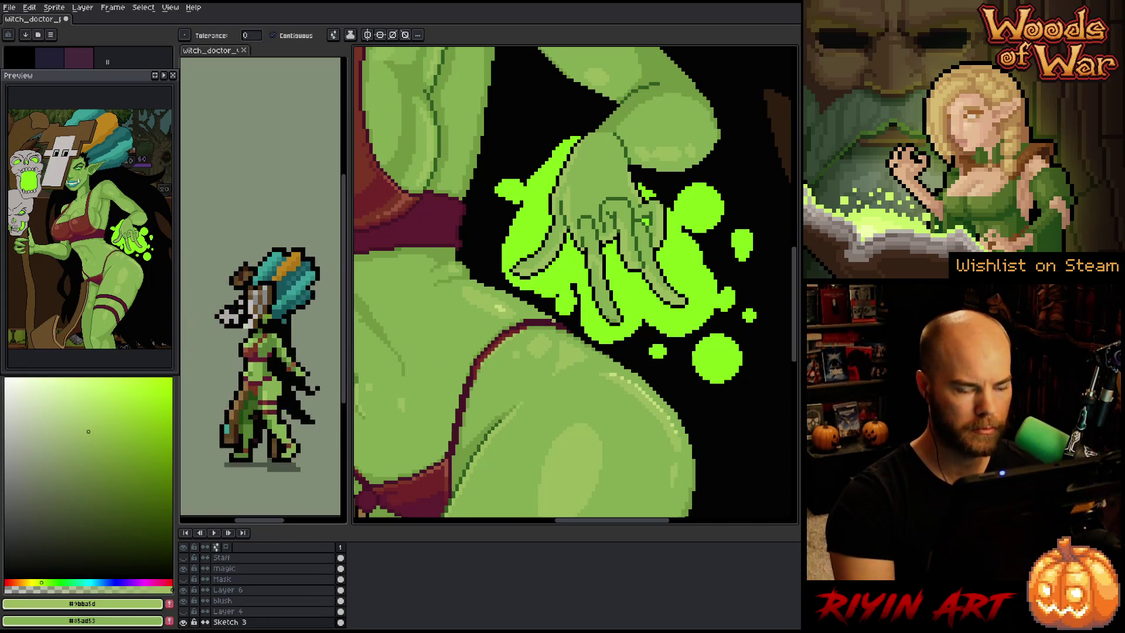
Sample the mid-green skin tone from the hand and return to the 1px pencil
scroll(553, 321, down, 3)
scroll(554, 321, down, 1)
scroll(553, 321, up, 1)
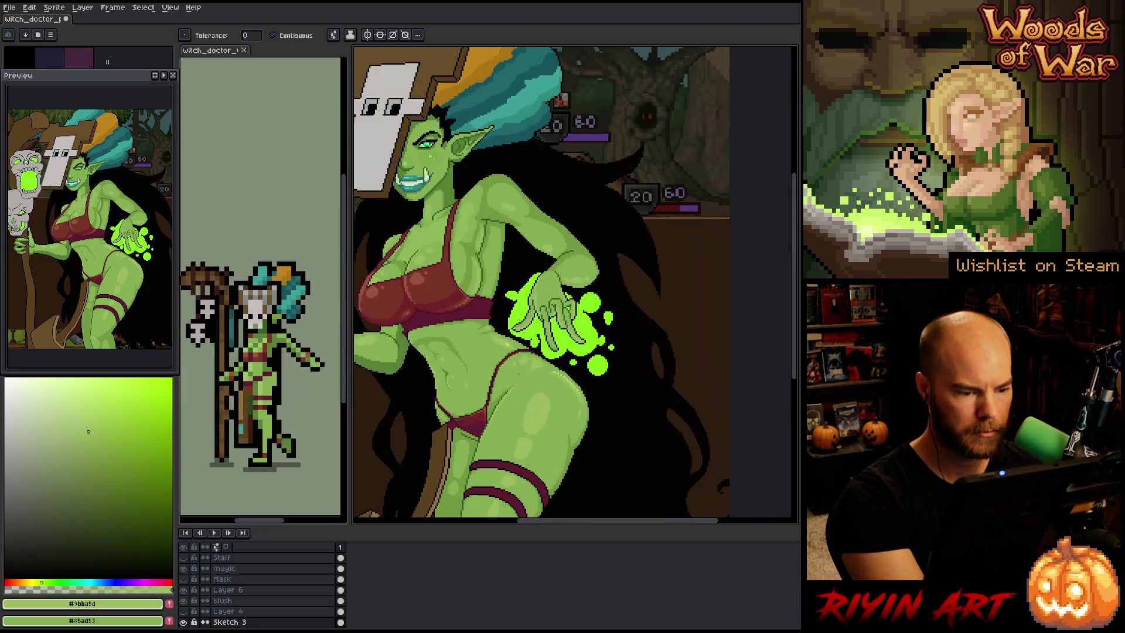
scroll(528, 364, up, 3)
key(i)
click(511, 386)
key(g)
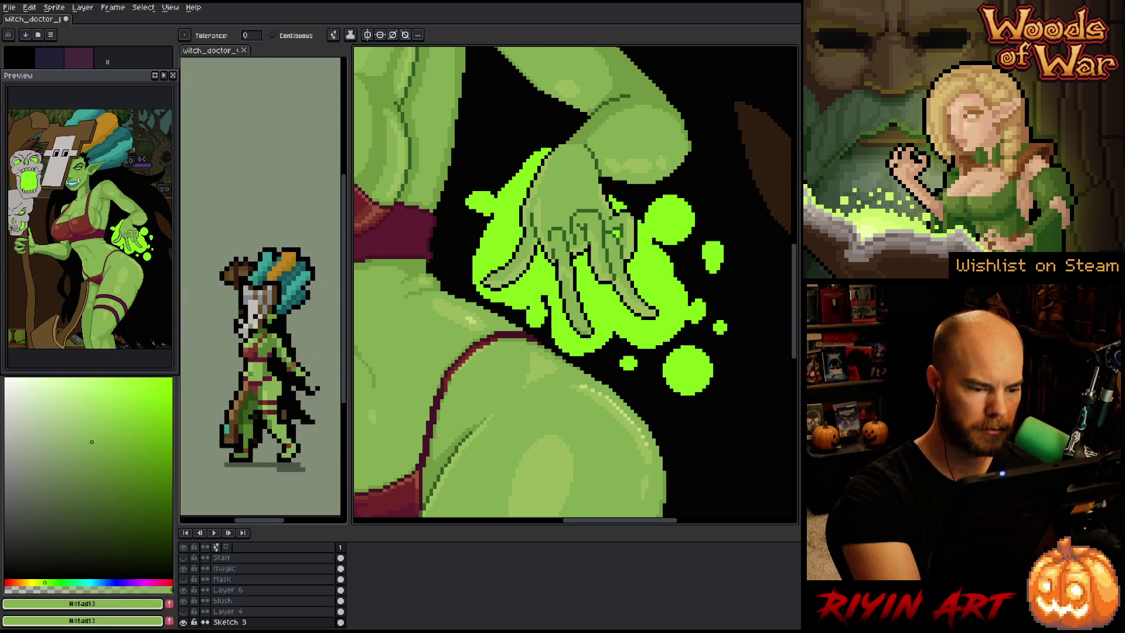
key(b)
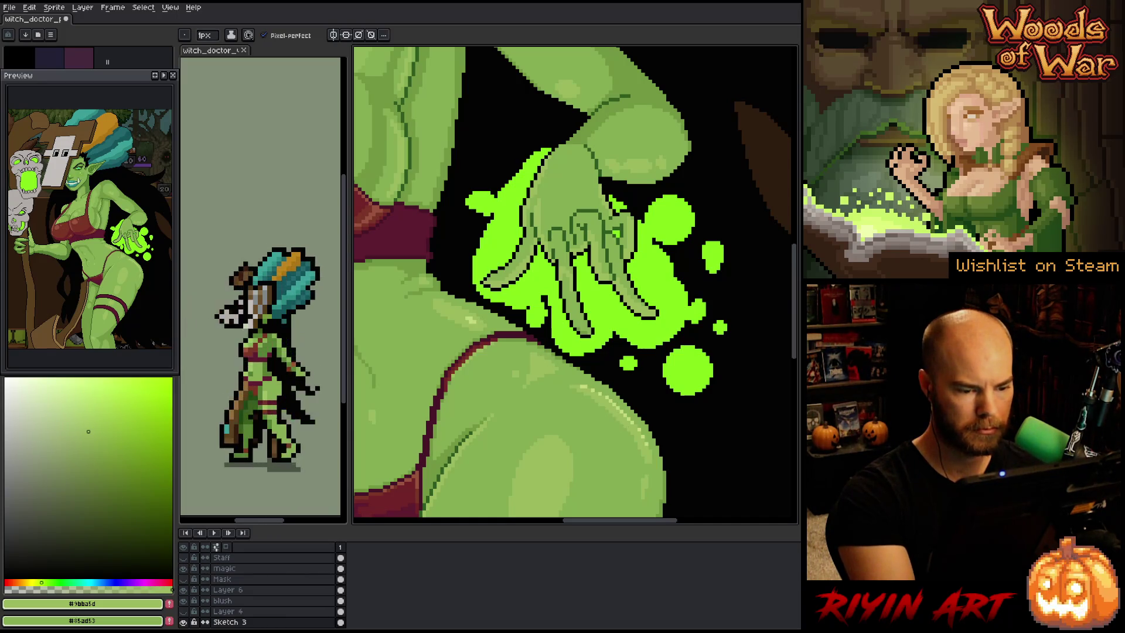
Sample the pale #c4d97c green from the thigh for highlighting the hip and thigh
scroll(644, 352, down, 5)
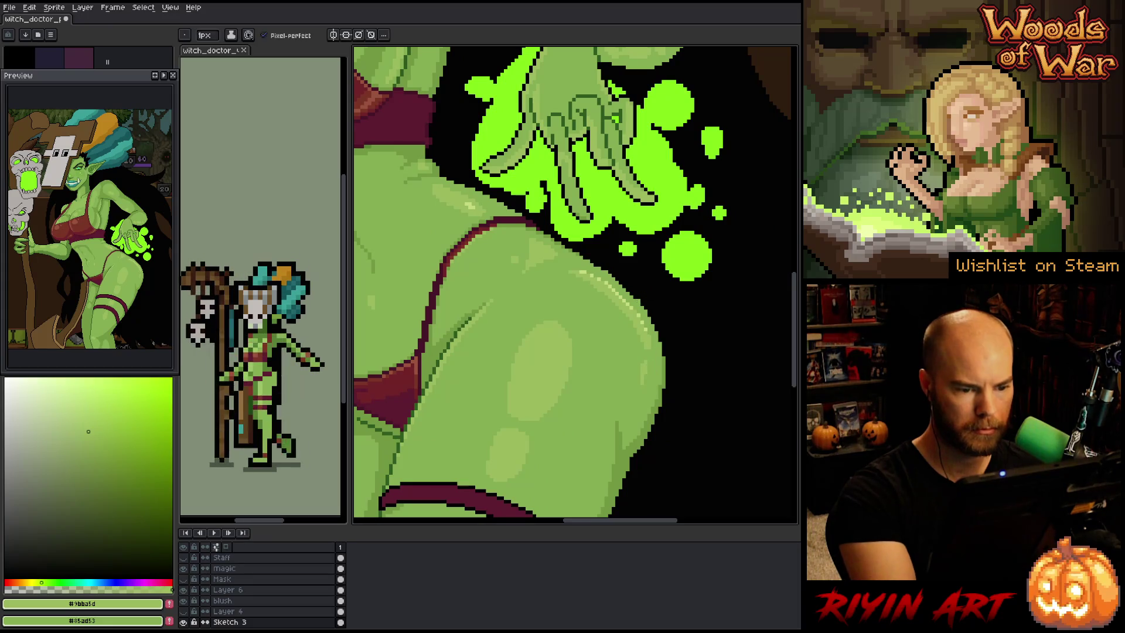
alt+click(548, 343)
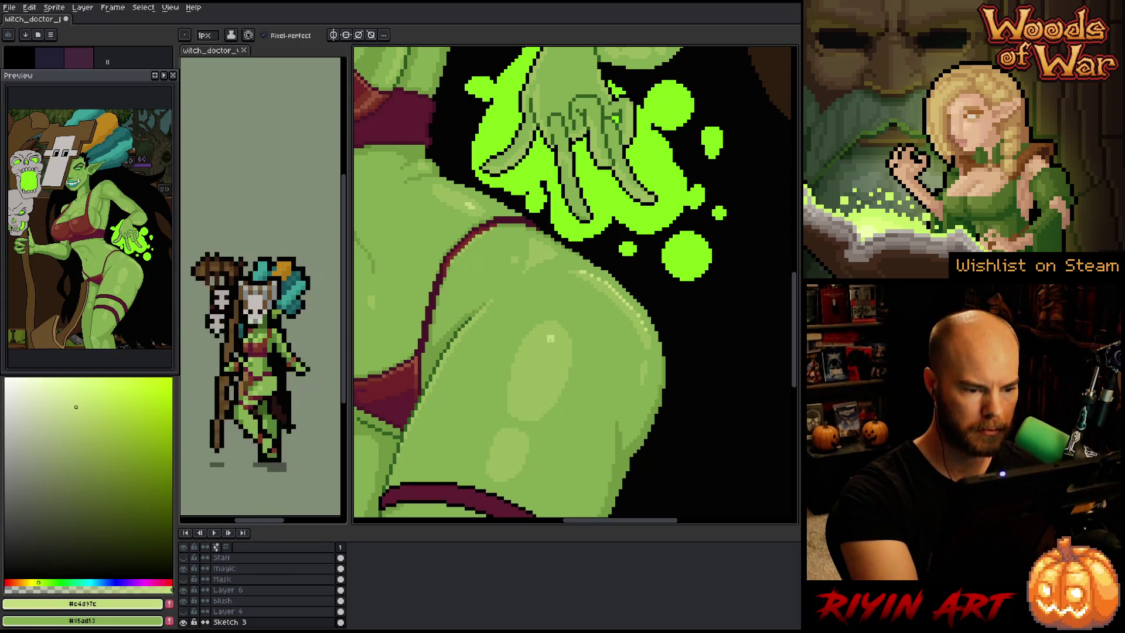
scroll(550, 338, down, 4)
scroll(553, 357, up, 4)
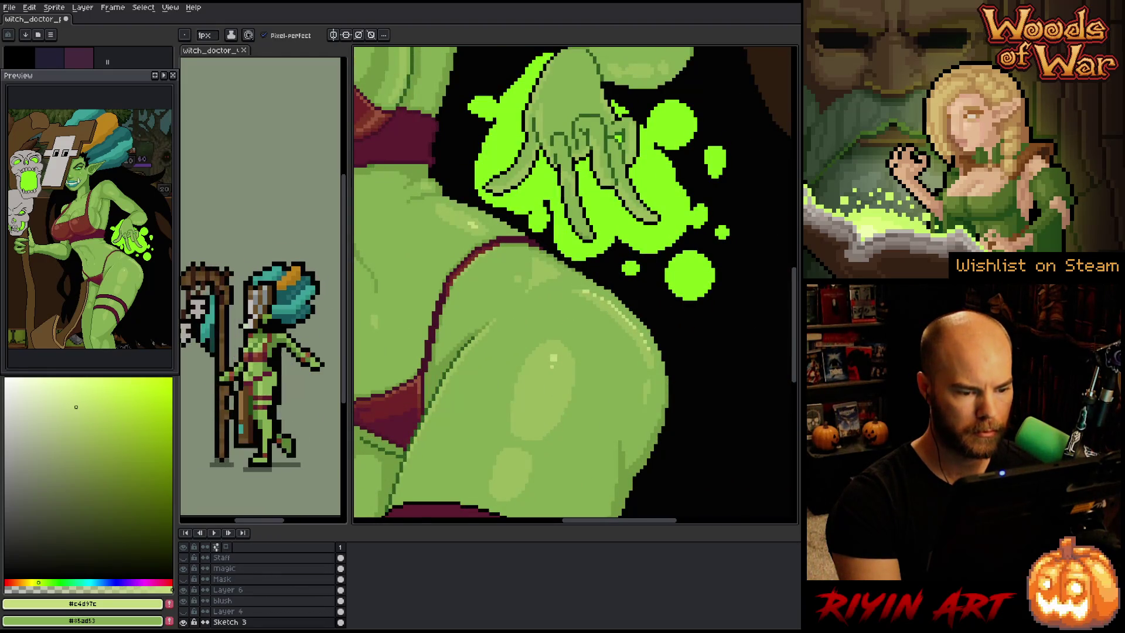
scroll(553, 358, down, 3)
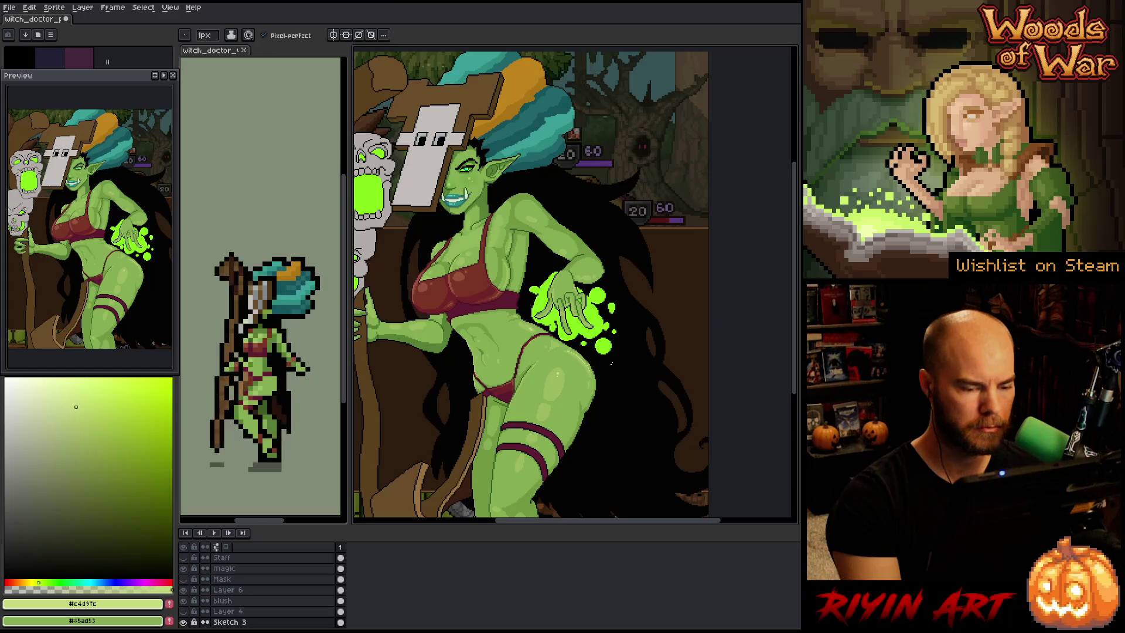
scroll(611, 363, up, 3)
scroll(573, 317, up, 1)
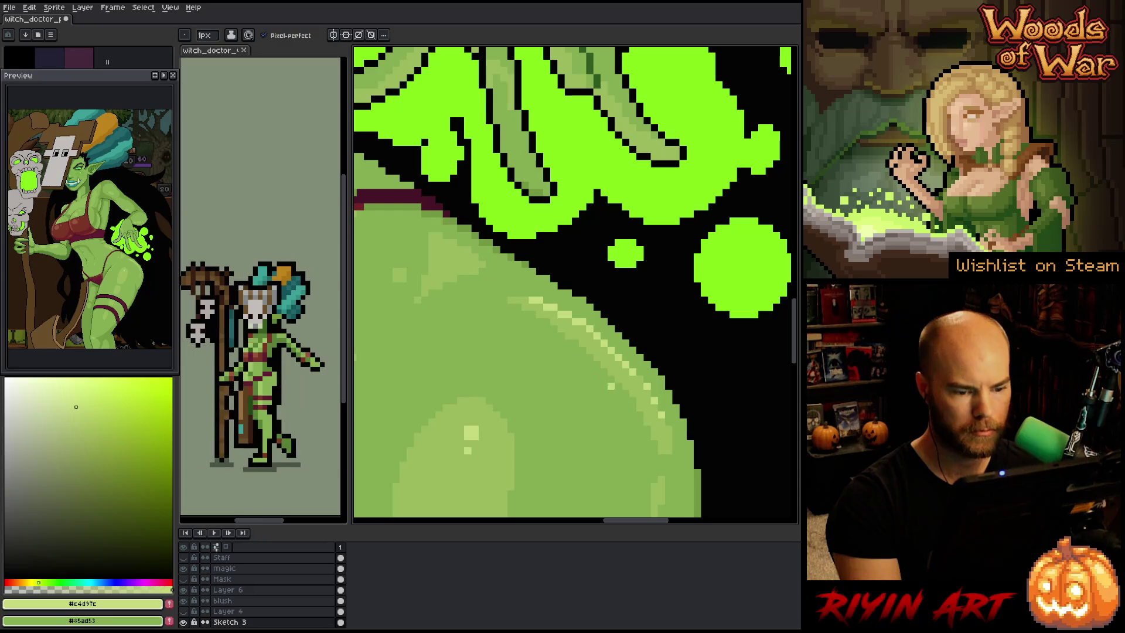
scroll(614, 389, down, 3)
scroll(609, 363, up, 4)
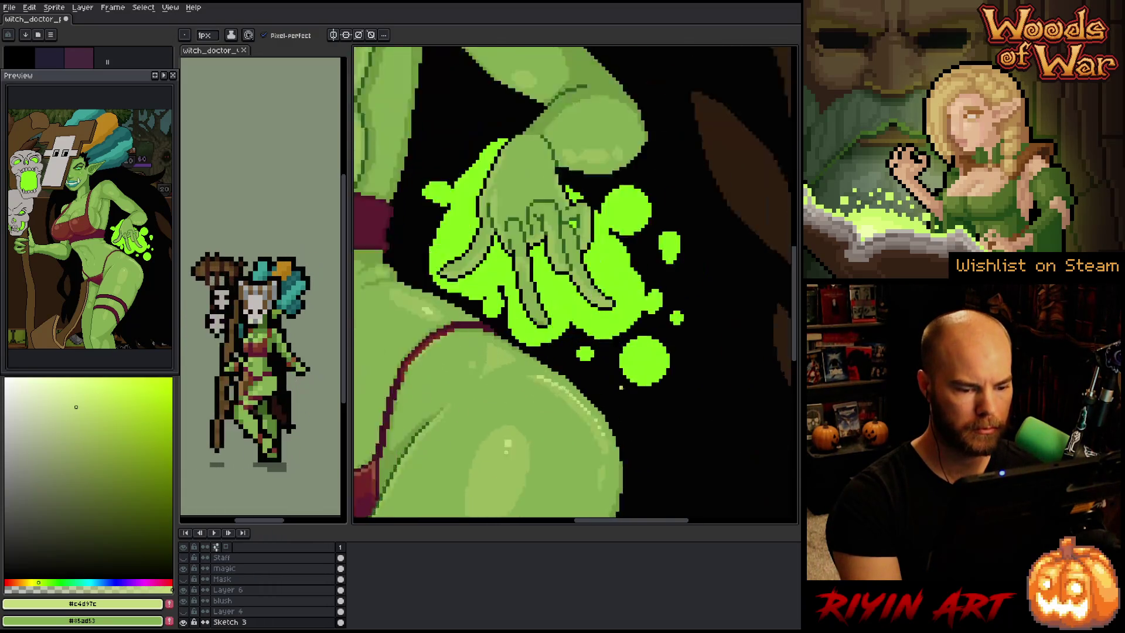
scroll(553, 365, down, 4)
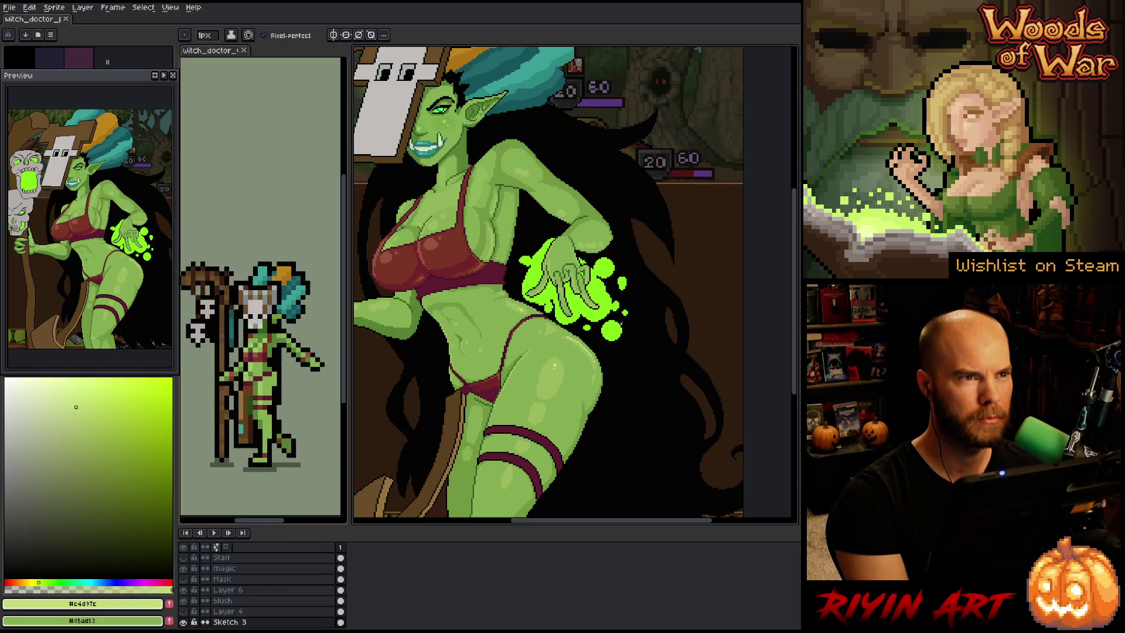
scroll(469, 268, up, 3)
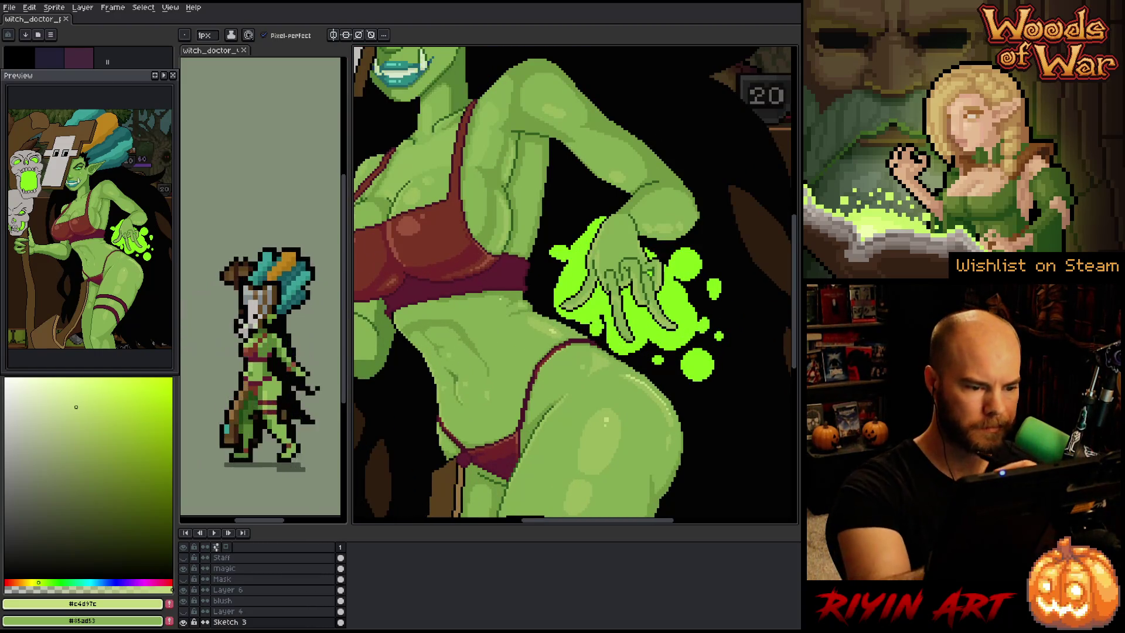
Sample the darker shadow green and centre the torso, face and skull staff in view
alt+click(504, 313)
drag(507, 273, 614, 308)
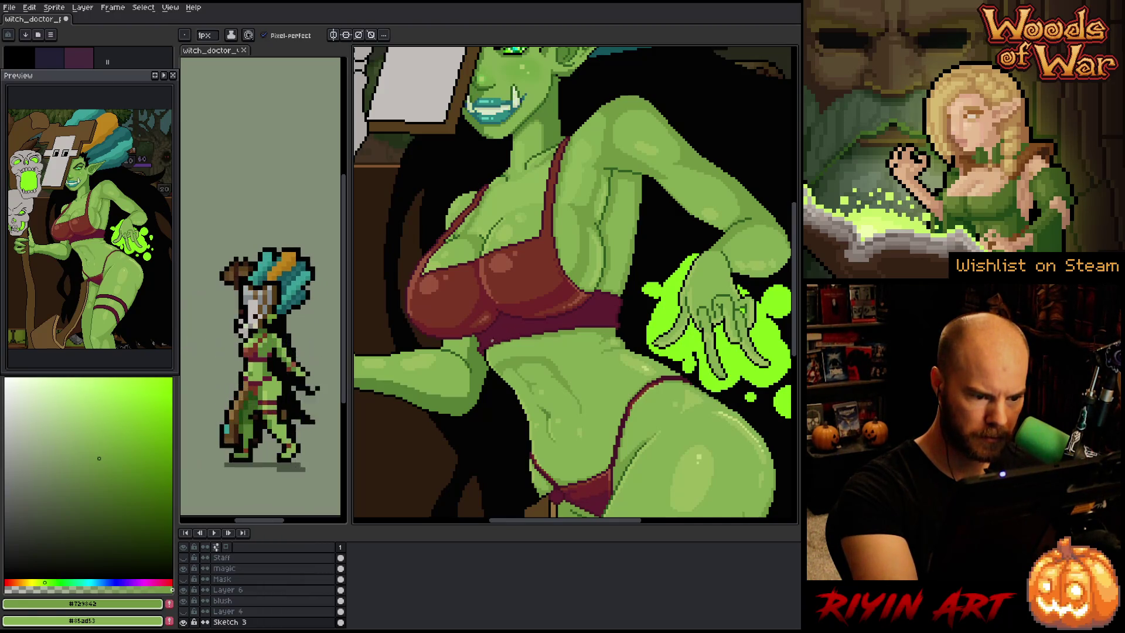
mouse_move(678, 431)
mouse_down()
mouse_move(714, 411)
mouse_move(703, 383)
mouse_move(723, 371)
mouse_move(711, 409)
mouse_up()
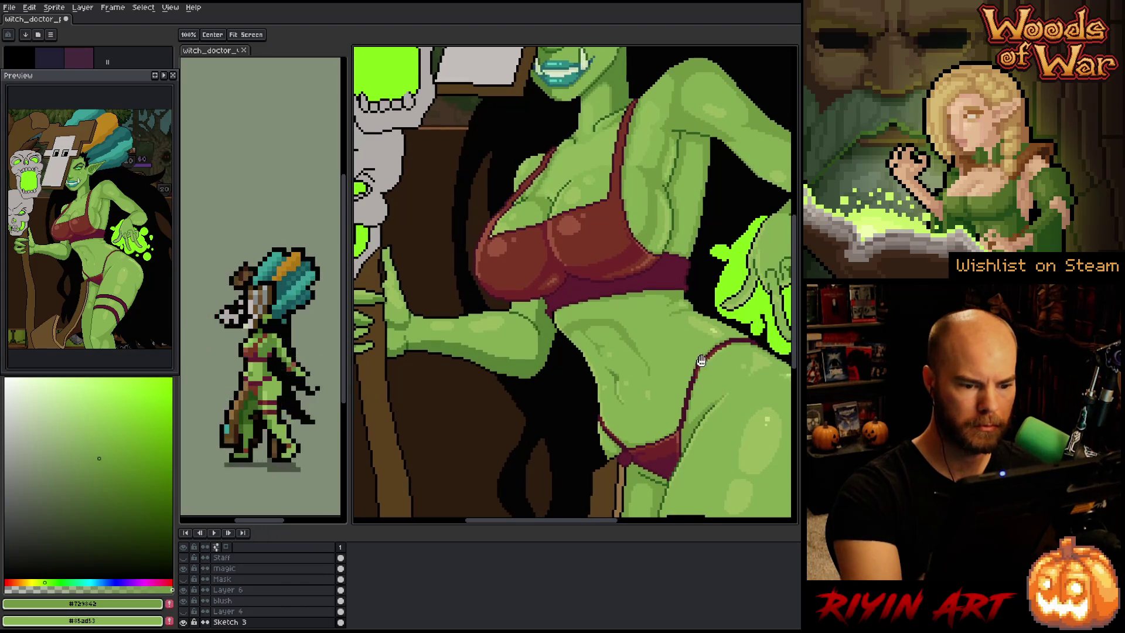
mouse_move(697, 362)
mouse_down()
mouse_move(725, 413)
mouse_move(683, 344)
mouse_up()
key(b)
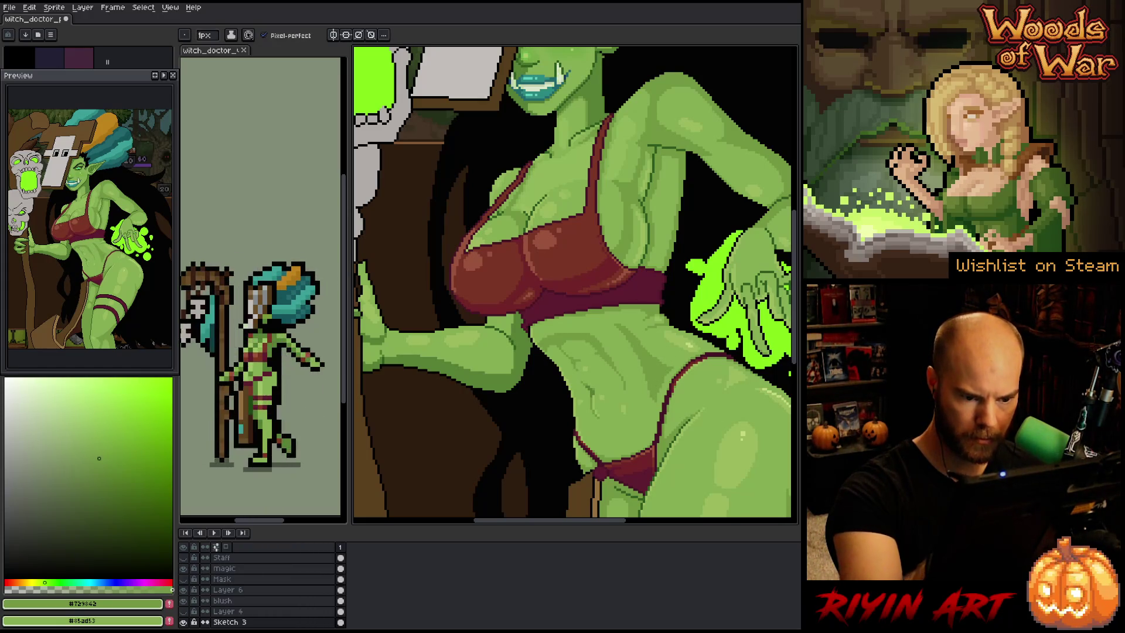
Deepen the abs and torso shading, alternating #85ad53 mid green and #729842 dark green
alt+click(641, 329)
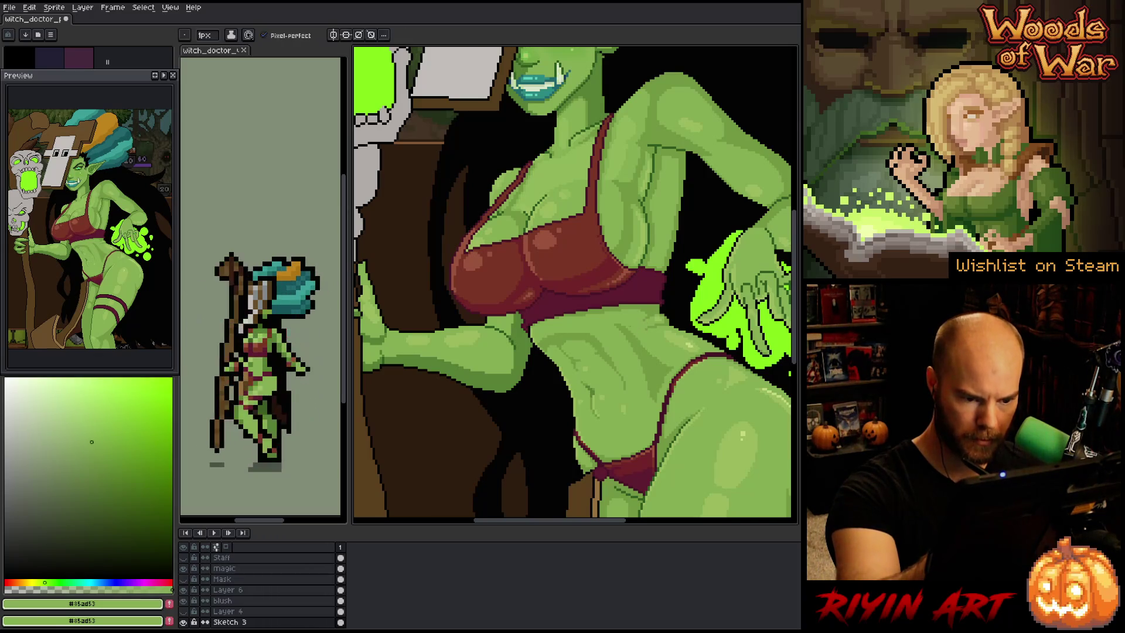
alt+click(639, 347)
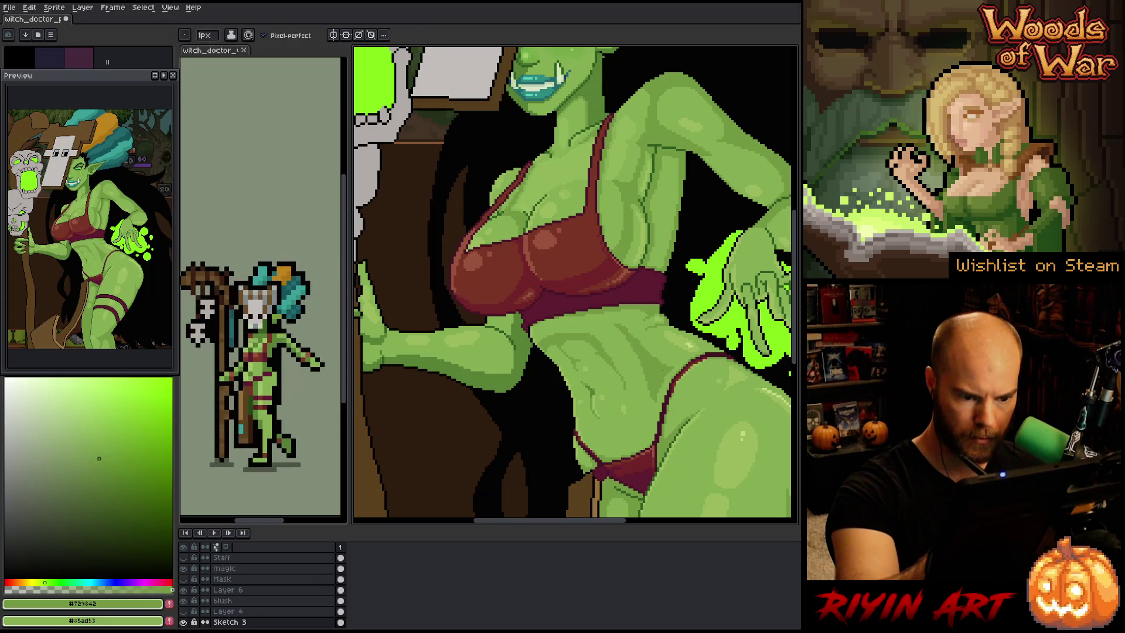
alt+click(641, 329)
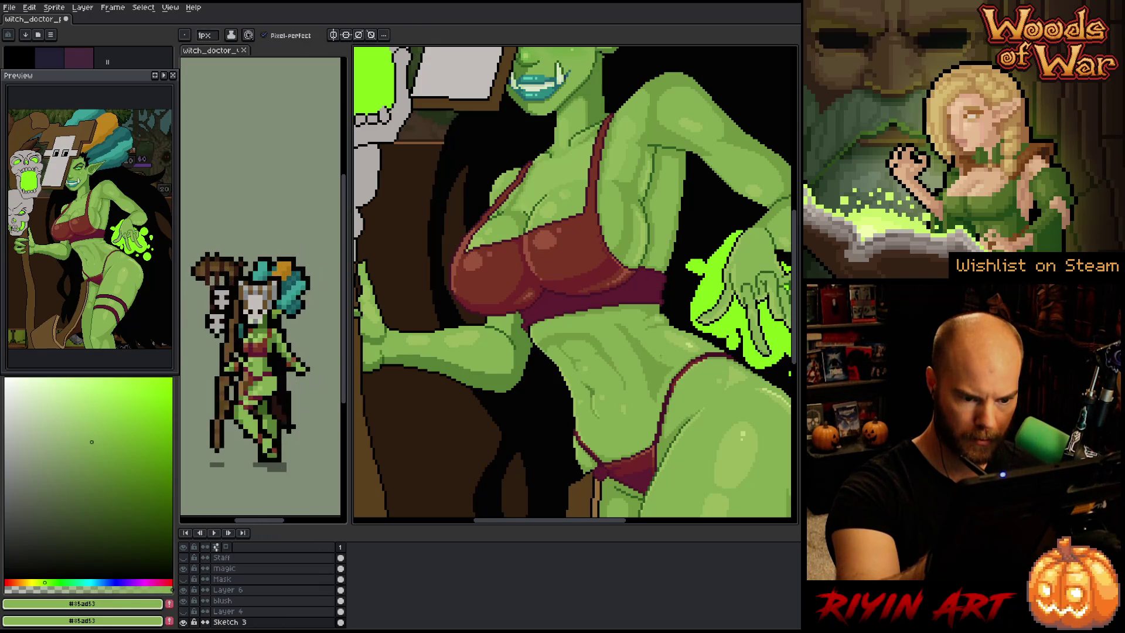
alt+click(646, 303)
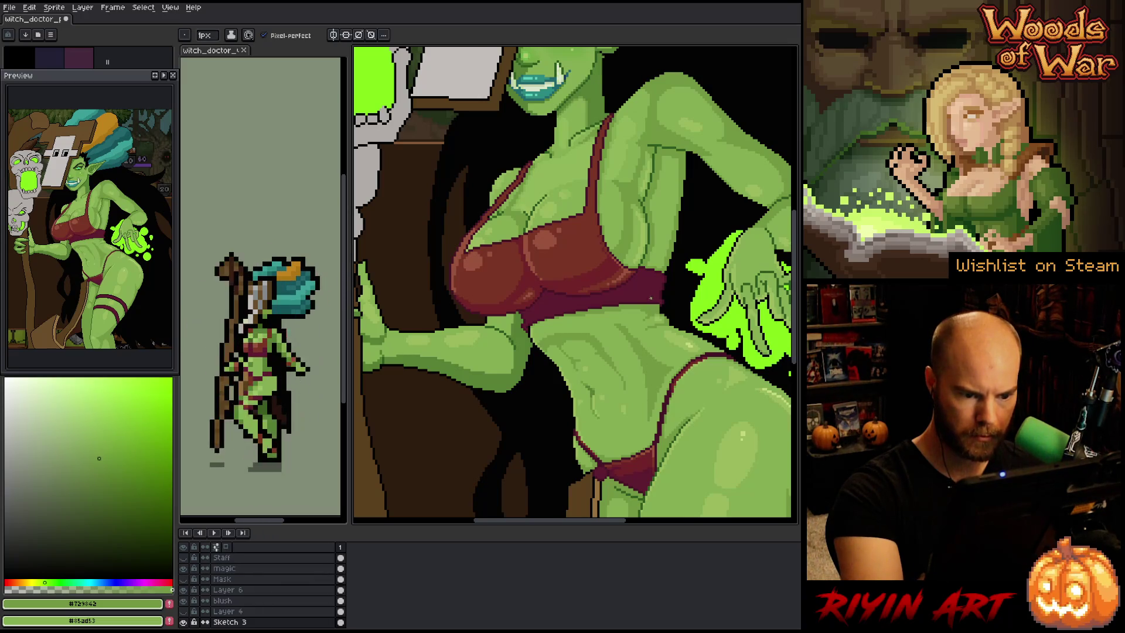
alt+click(627, 338)
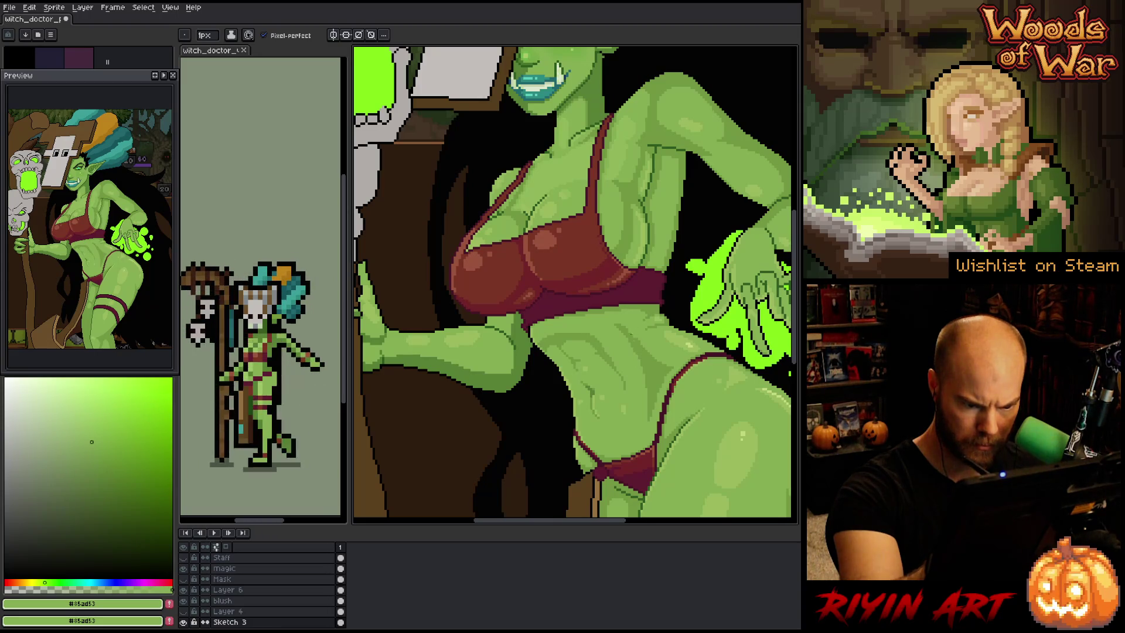
alt+click(627, 338)
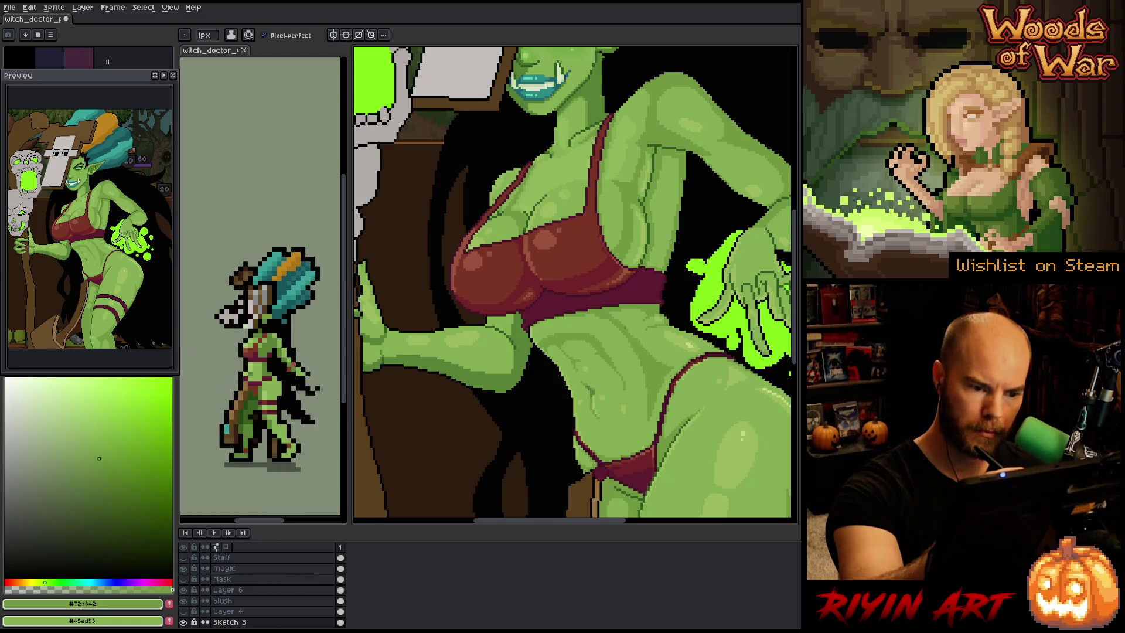
key(g)
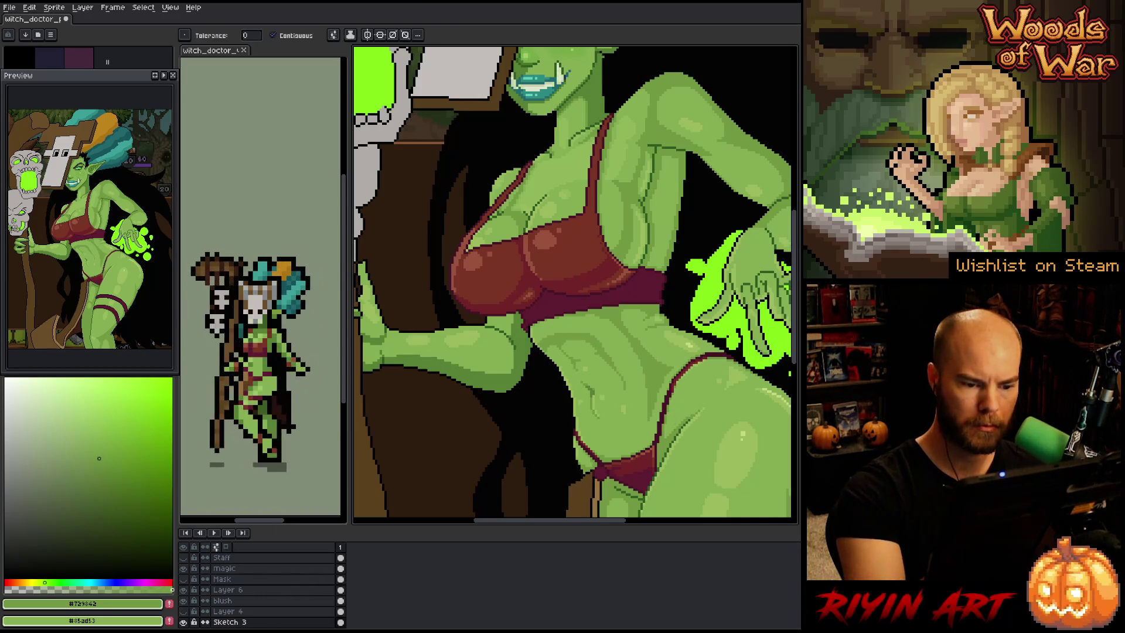
key(b)
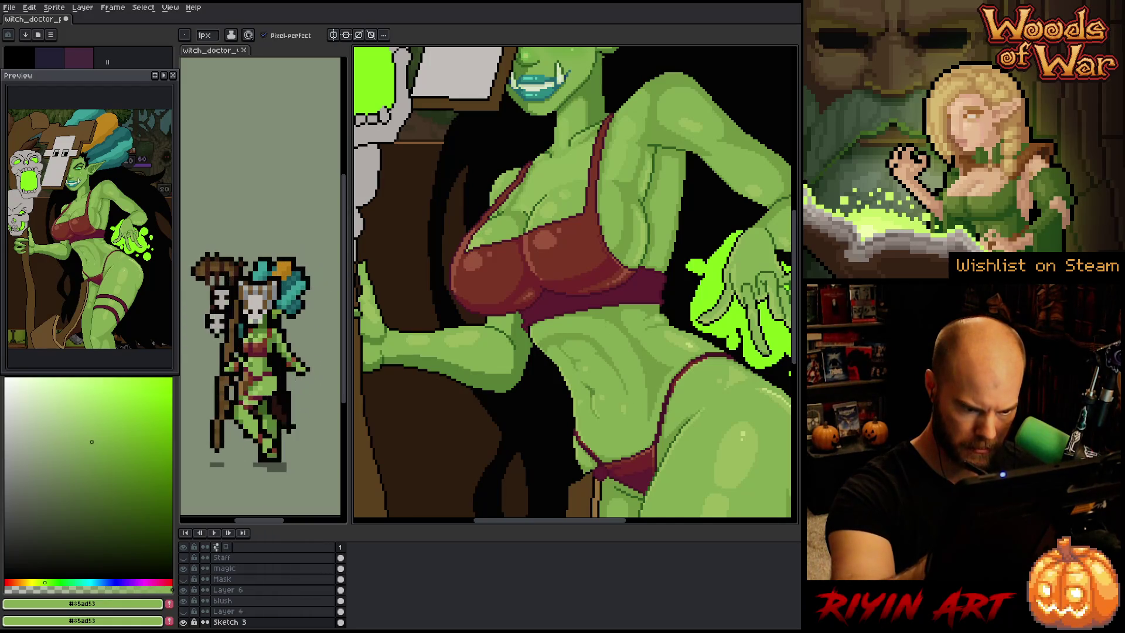
drag(638, 451, 649, 437)
Touch up the torso shading with the light and mid skin greens
key(b)
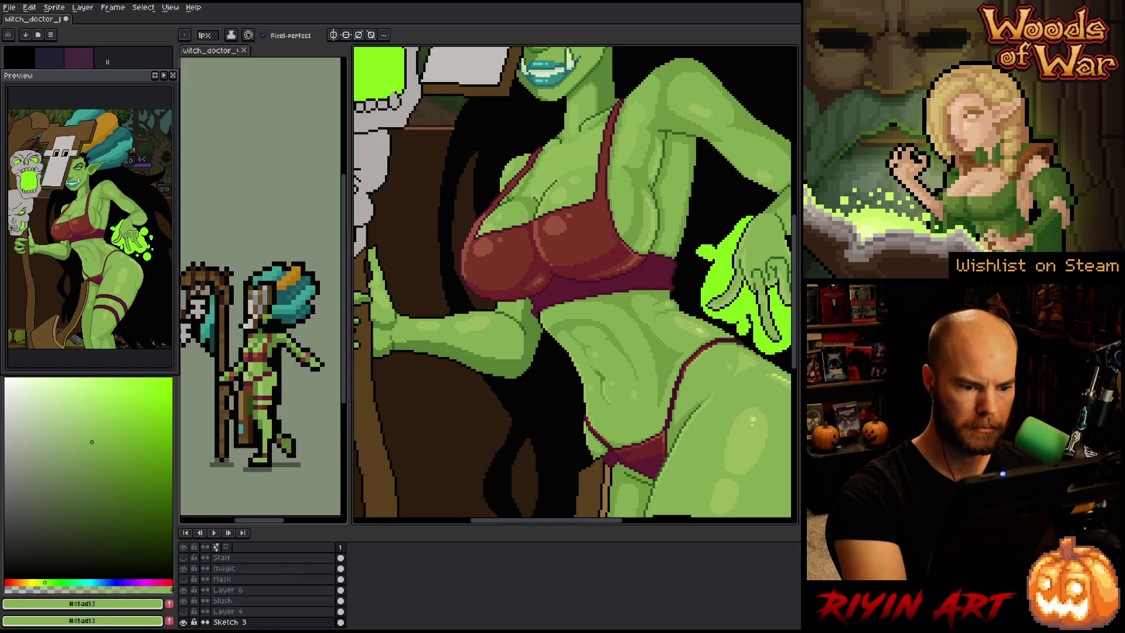
alt+click(644, 375)
alt+click(615, 363)
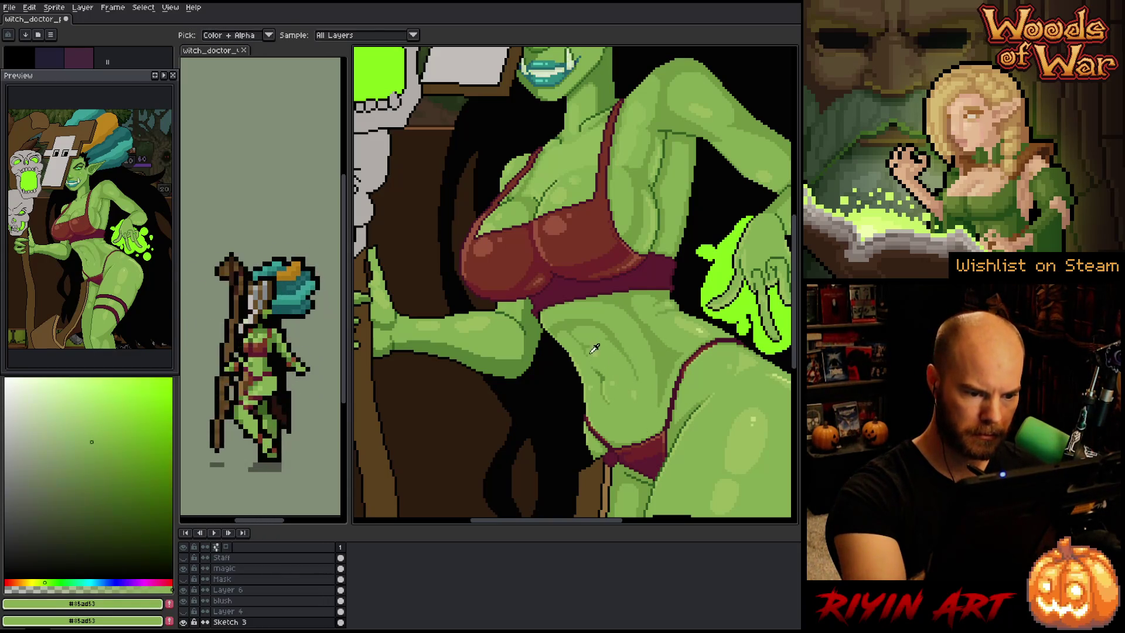
alt+click(604, 350)
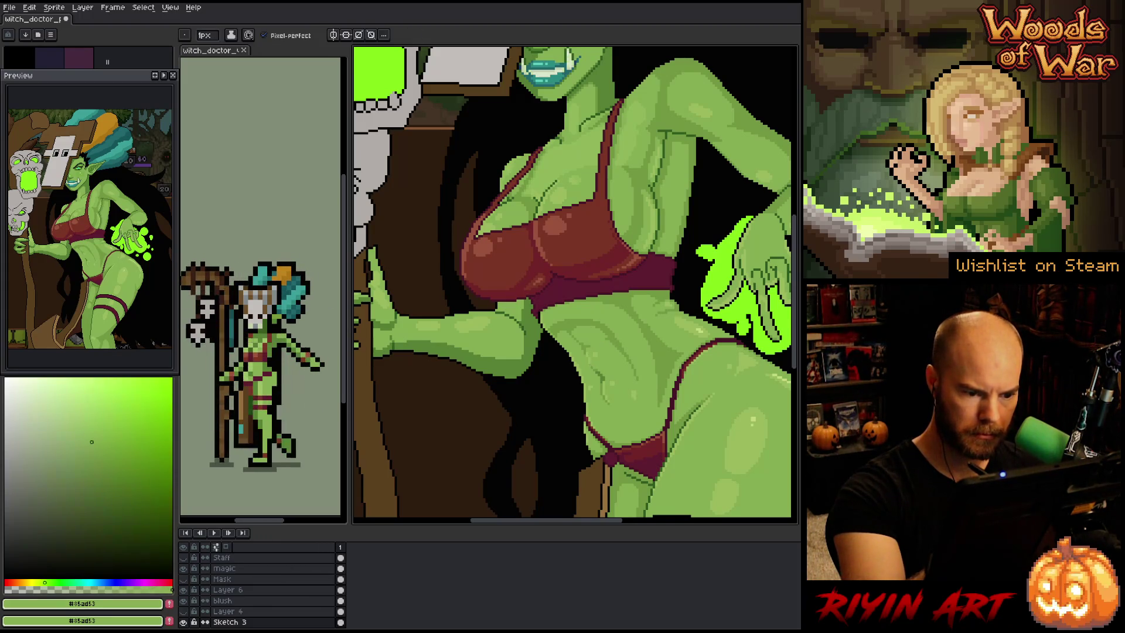
alt+click(588, 350)
alt+click(589, 350)
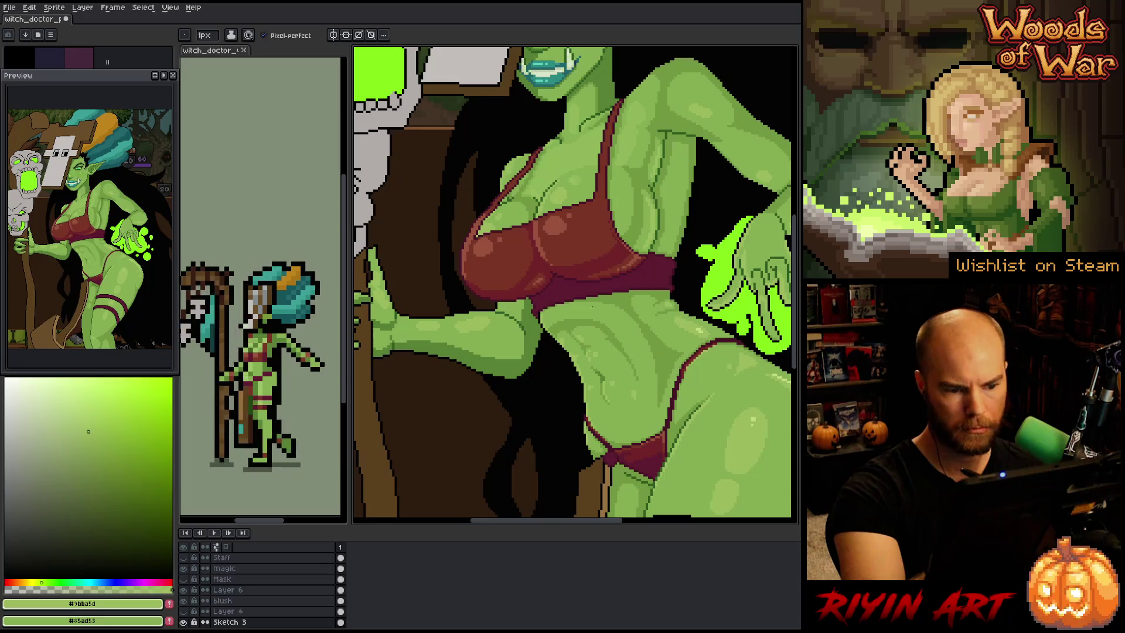
alt+click(586, 352)
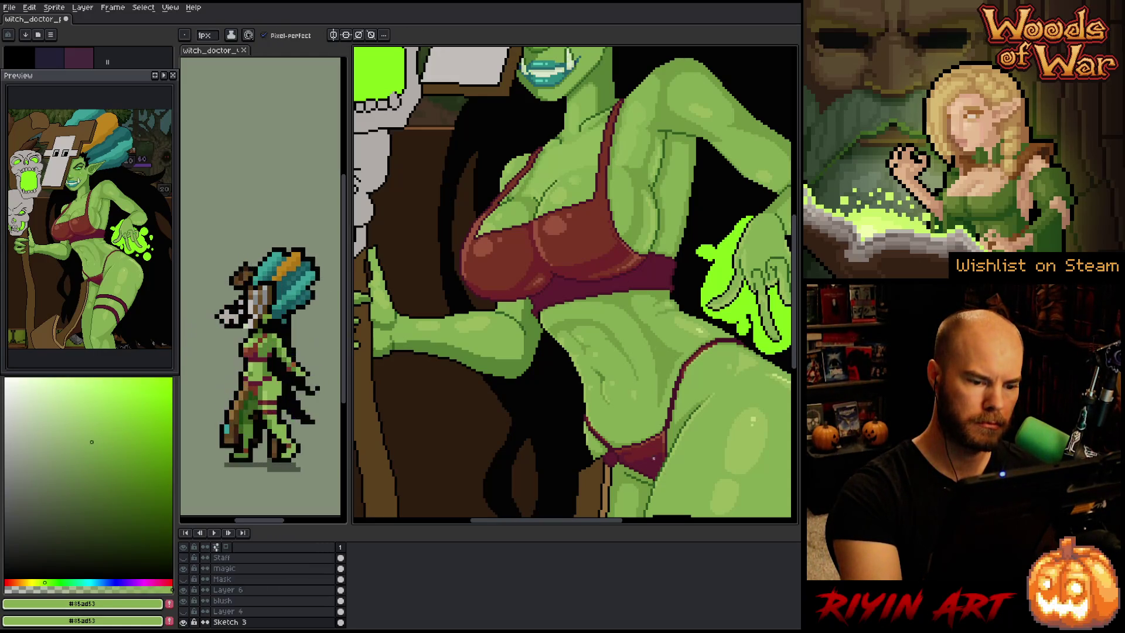
Refine the belly by alternating dark, mid and light greens, adding a slightly lighter highlight green
click(99, 458)
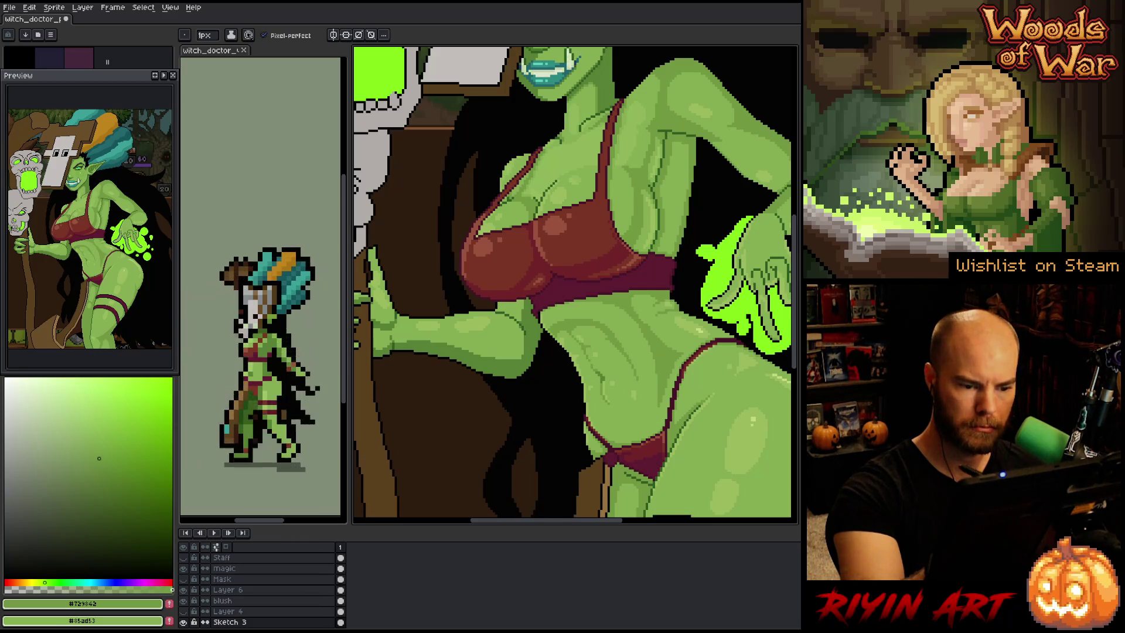
alt+click(600, 371)
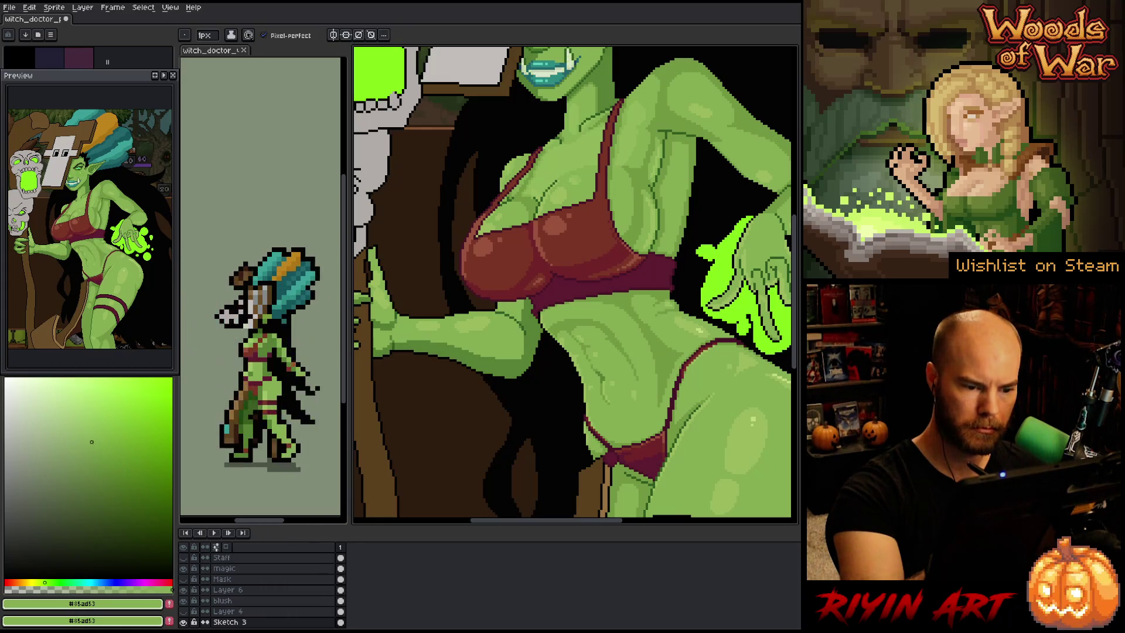
alt+click(604, 361)
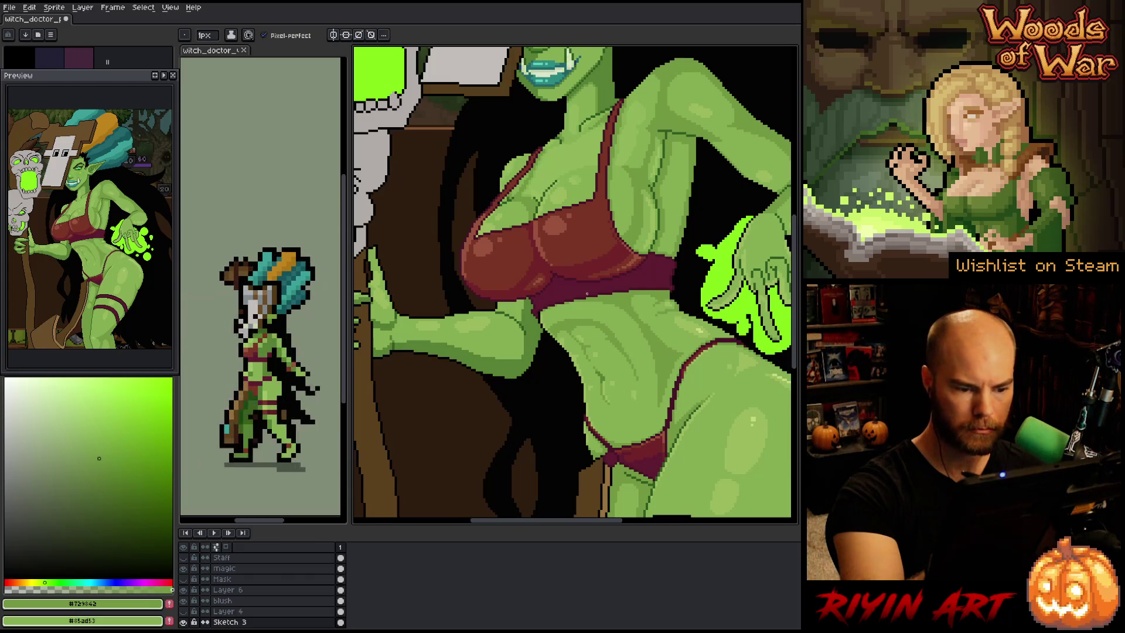
alt+click(587, 254)
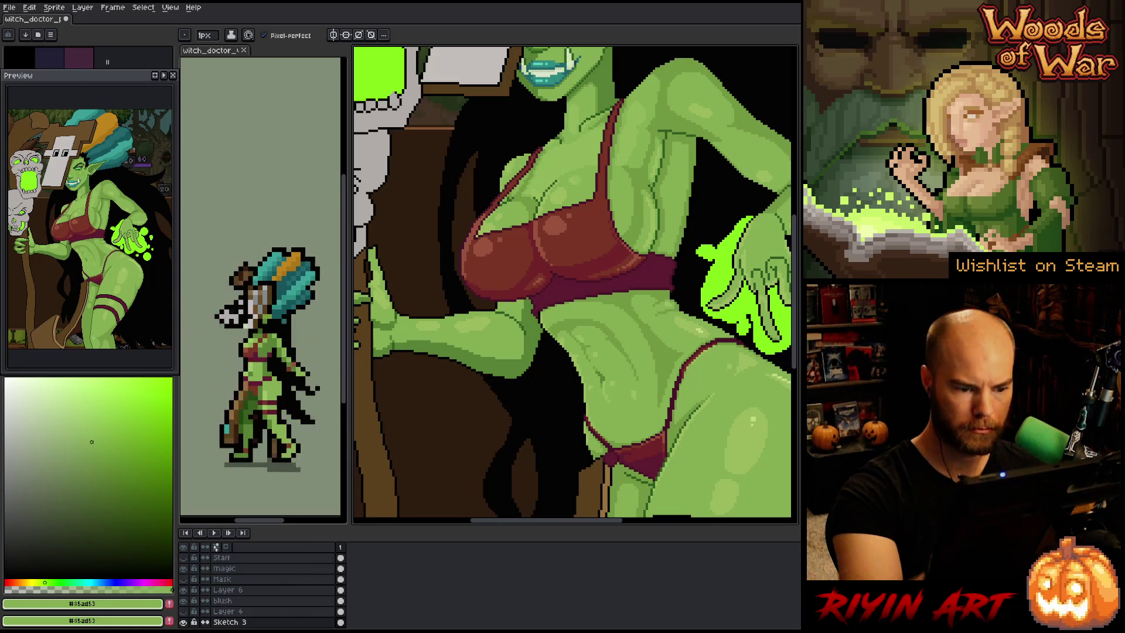
alt+click(727, 363)
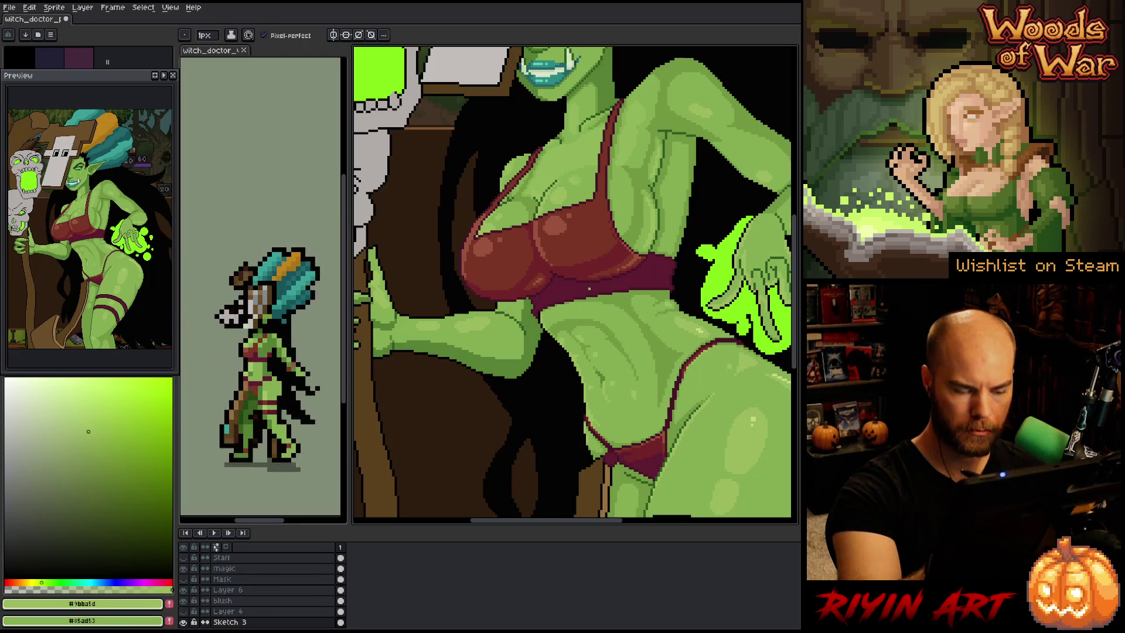
alt+click(591, 328)
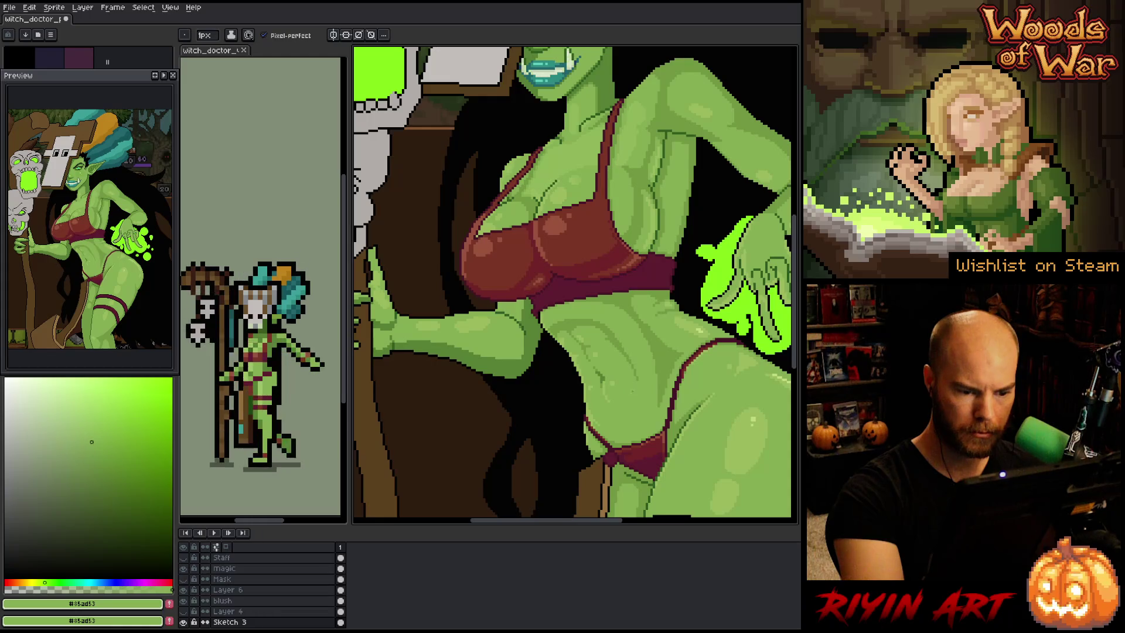
alt+click(592, 328)
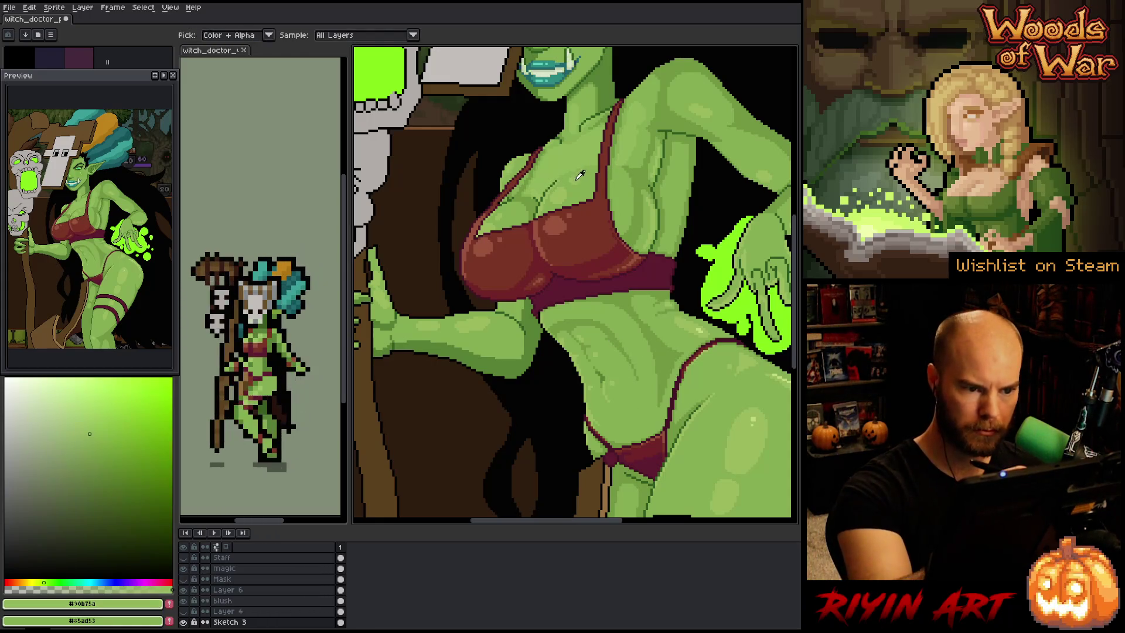
key(g)
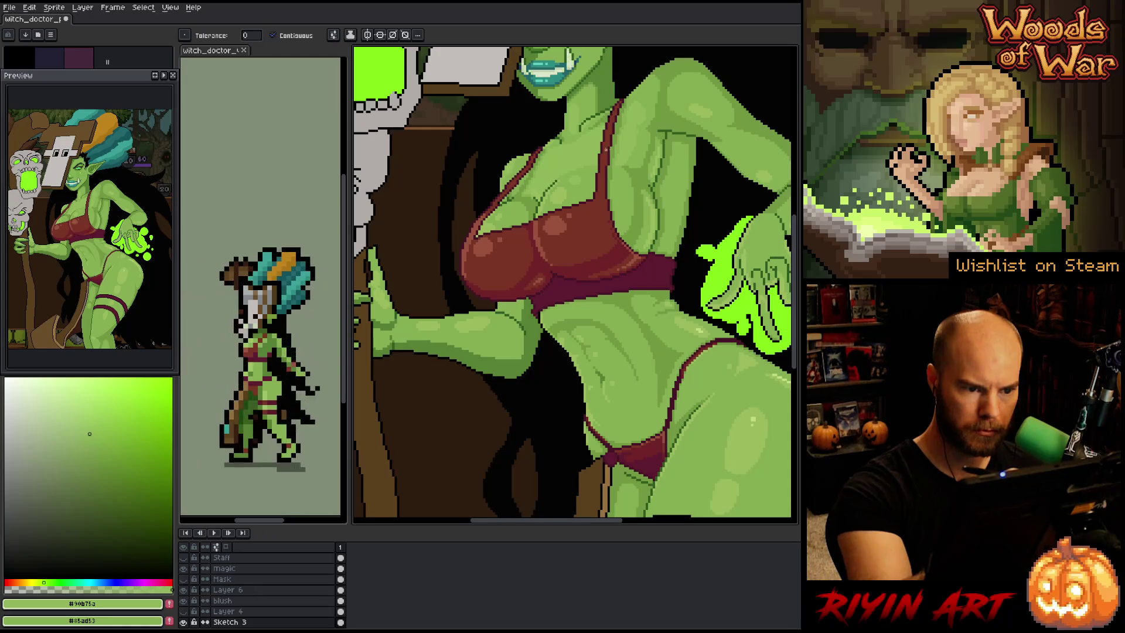
key(b)
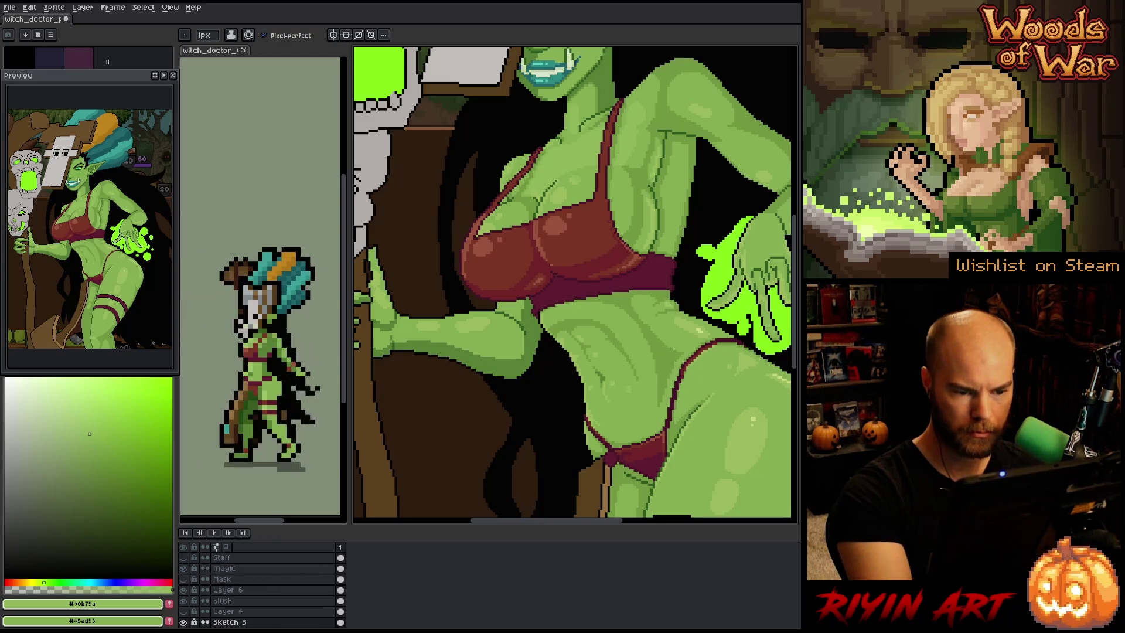
alt+click(628, 383)
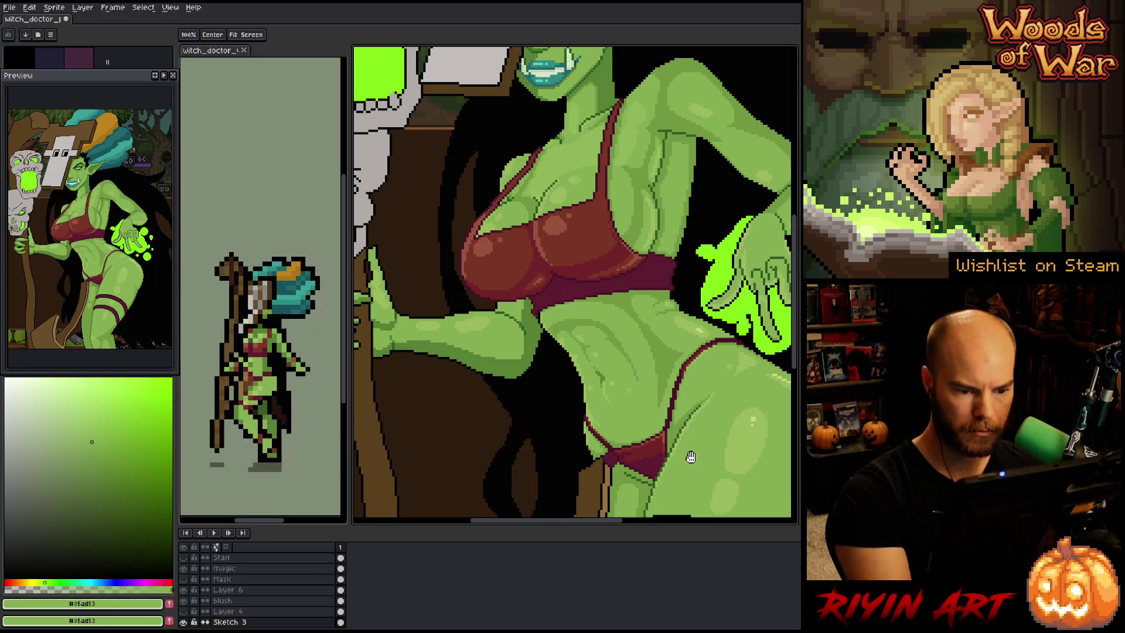
Frame the belly and glowing hand, then sample #729842 dark and #85ad53 mid greens for the abdomen
drag(691, 460, 640, 440)
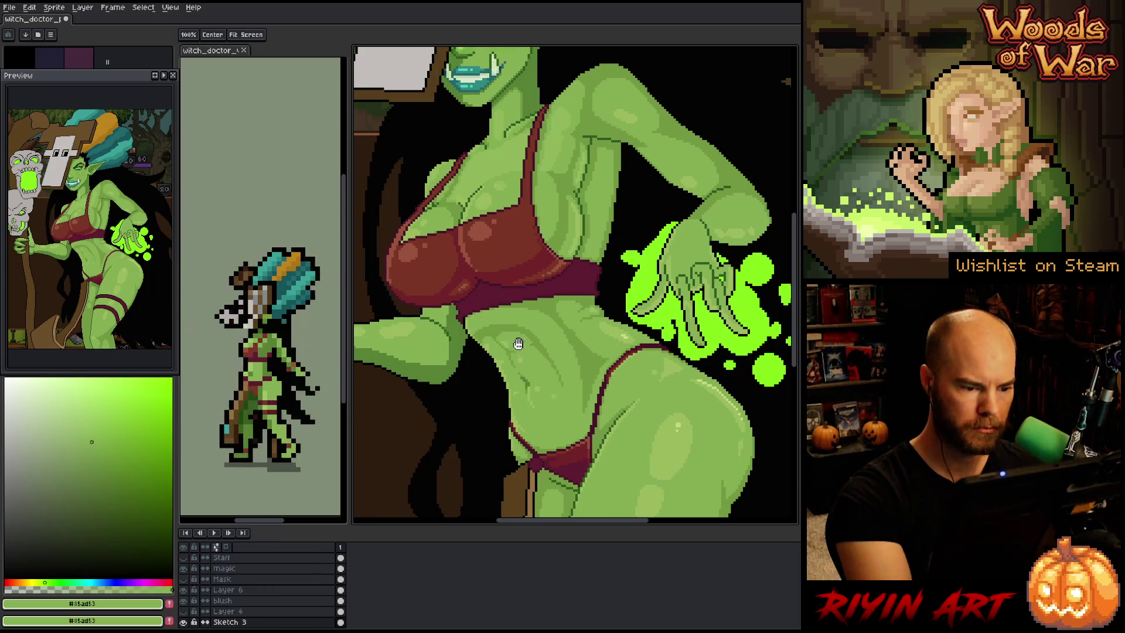
alt+click(617, 431)
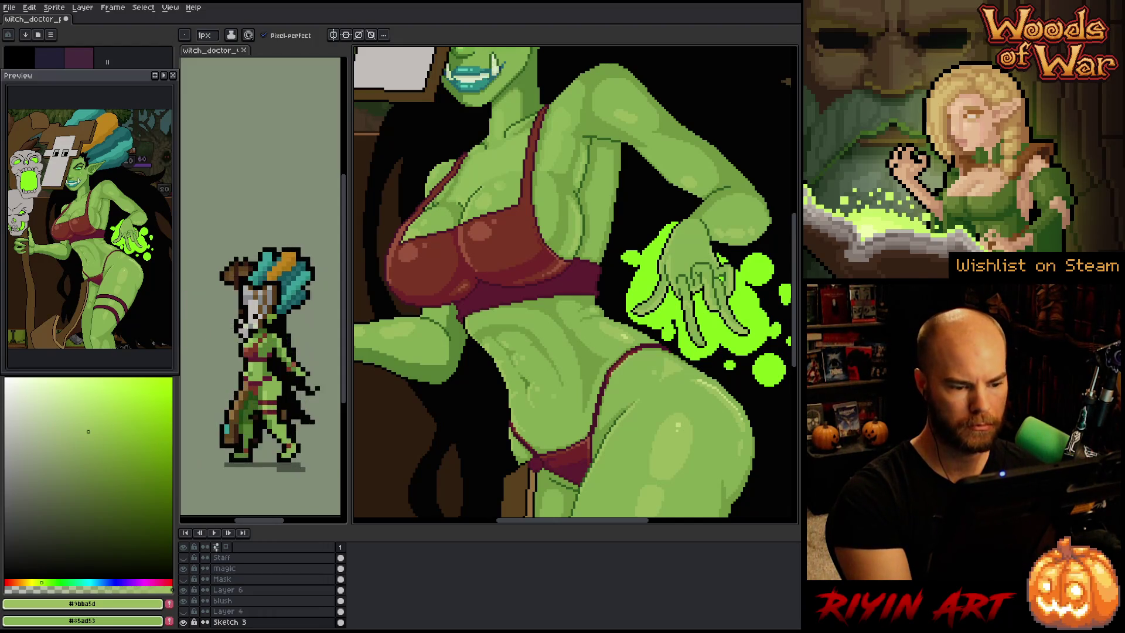
key(alt)
alt+click(552, 349)
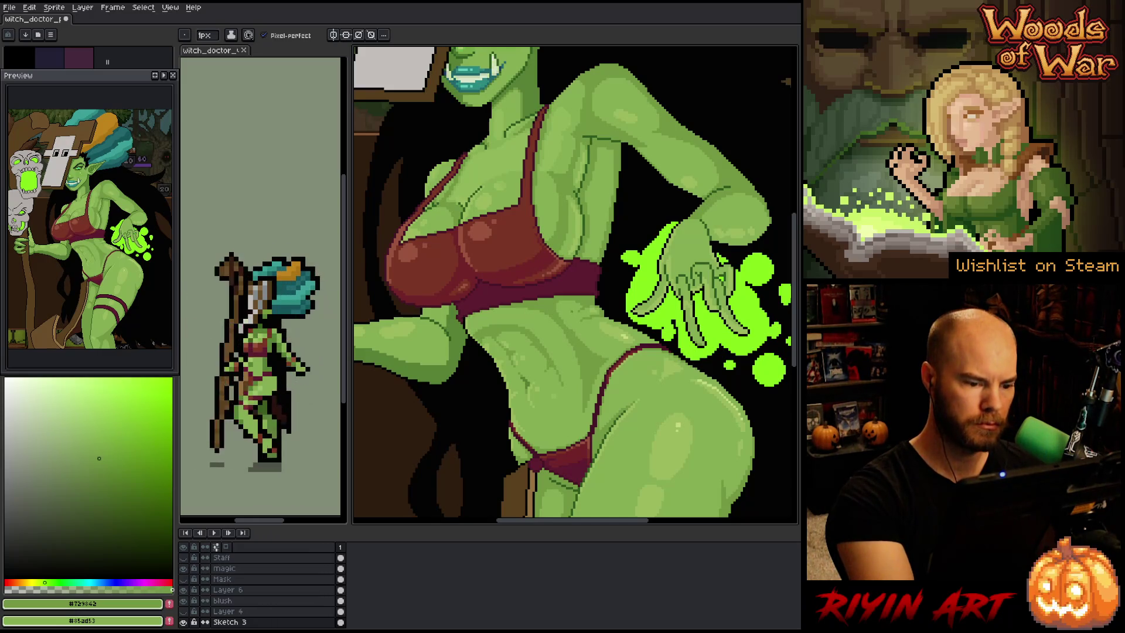
alt+click(547, 364)
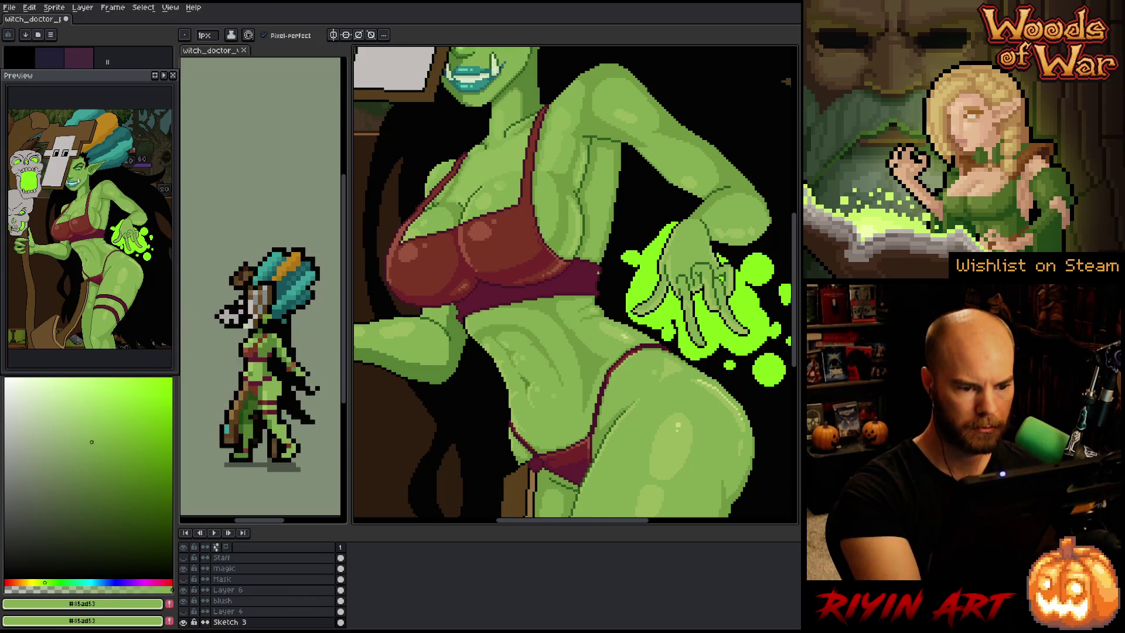
Sample the dark shading green and test a Magic Wand selection on the lit right thigh
drag(688, 468, 711, 419)
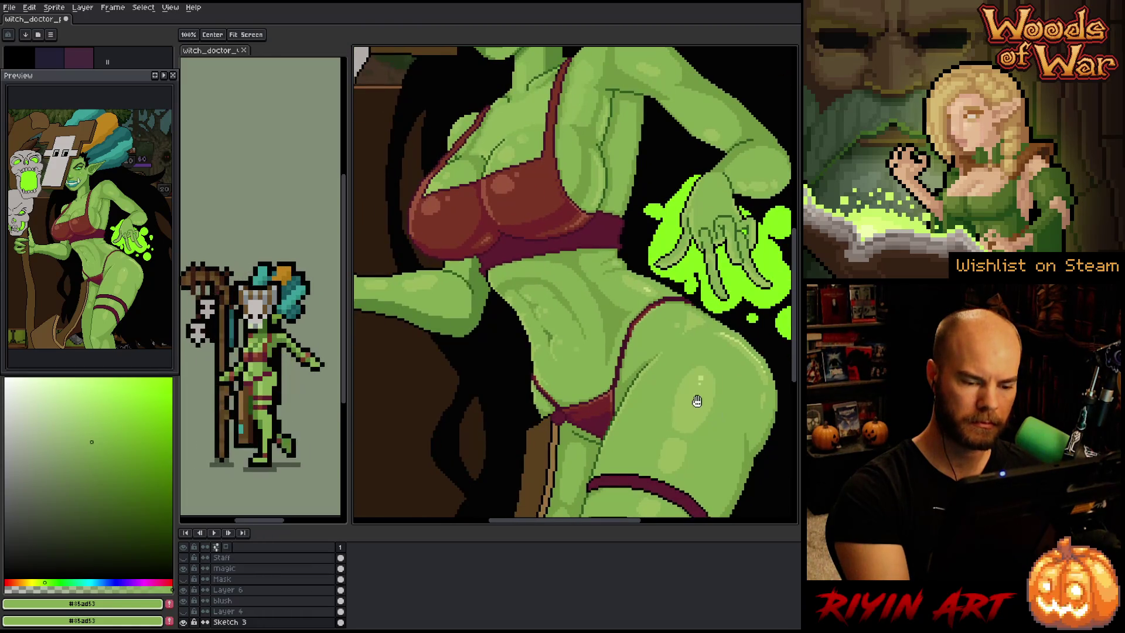
key(alt)
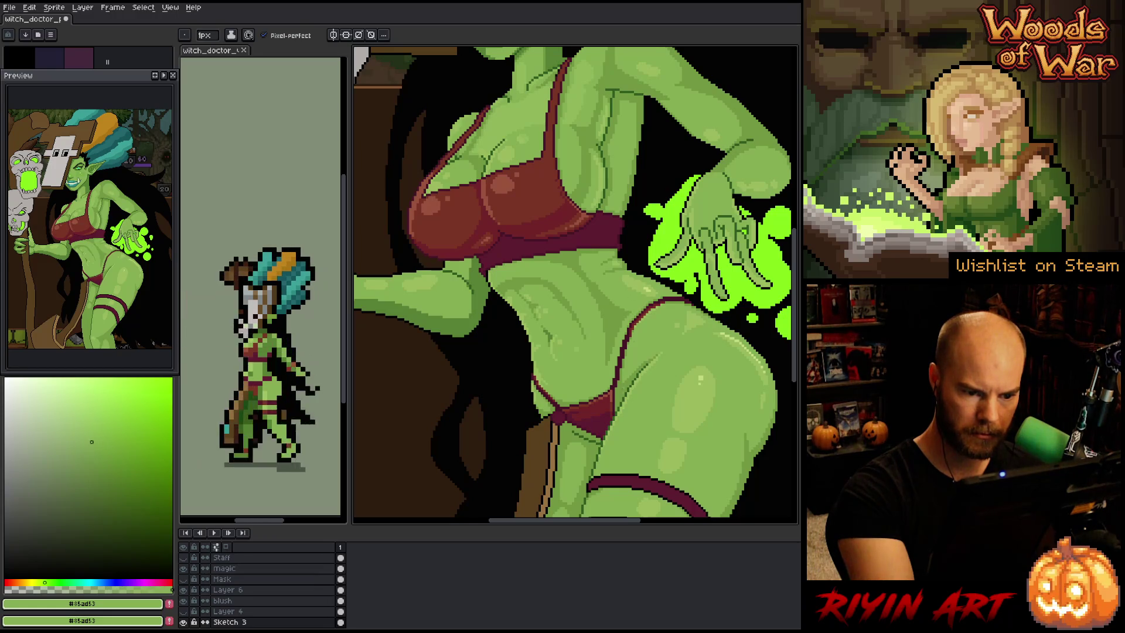
click(99, 459)
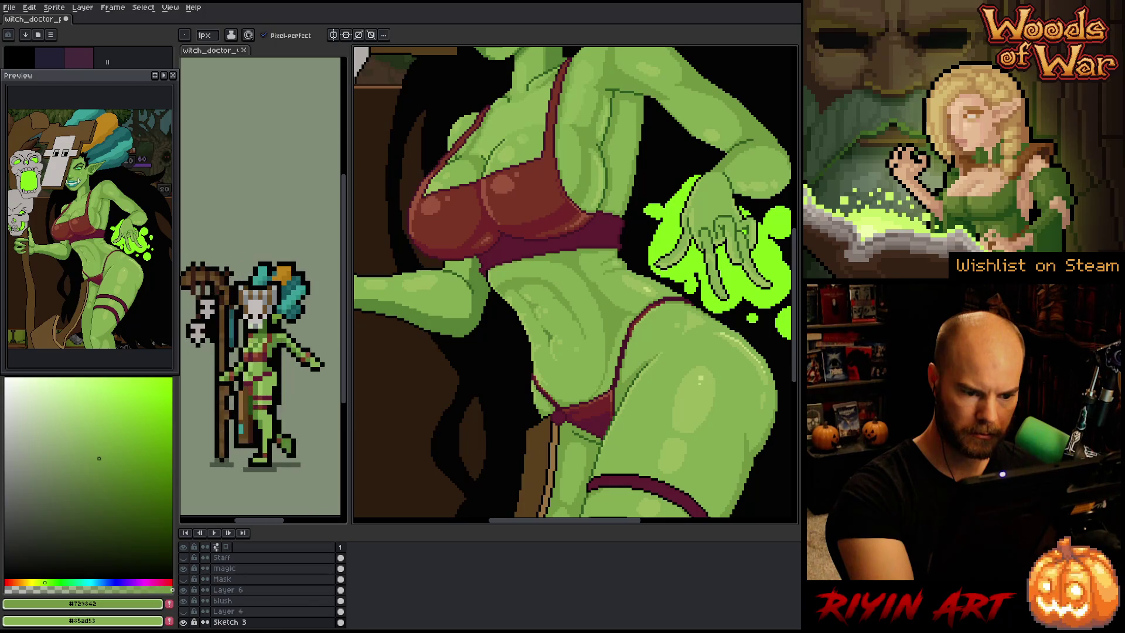
key(g)
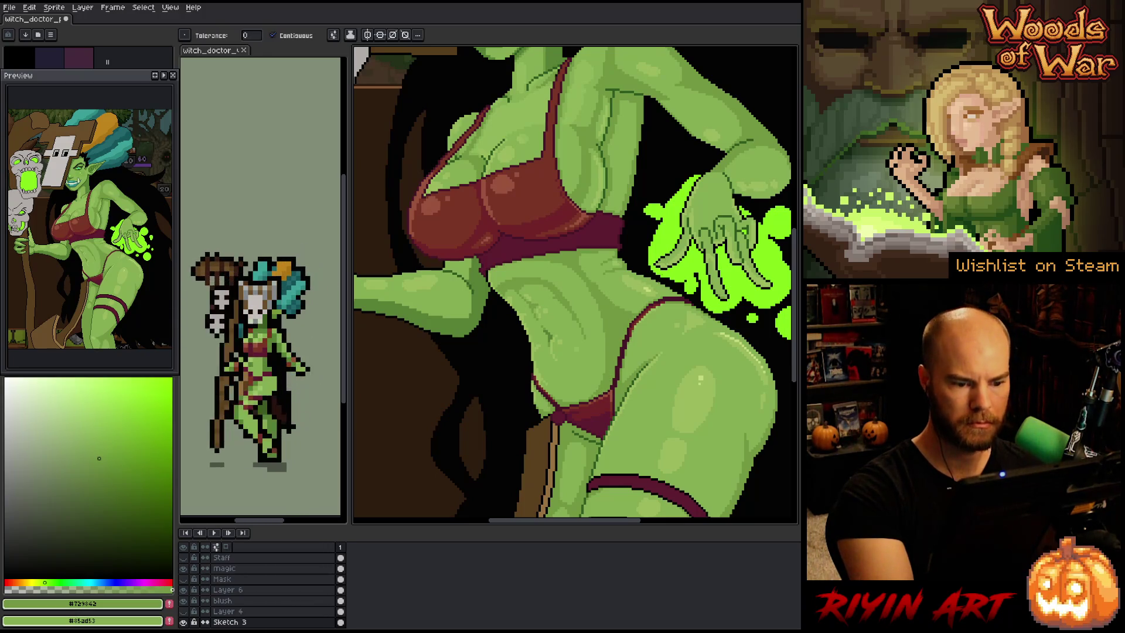
key(w)
click(632, 348)
key(b)
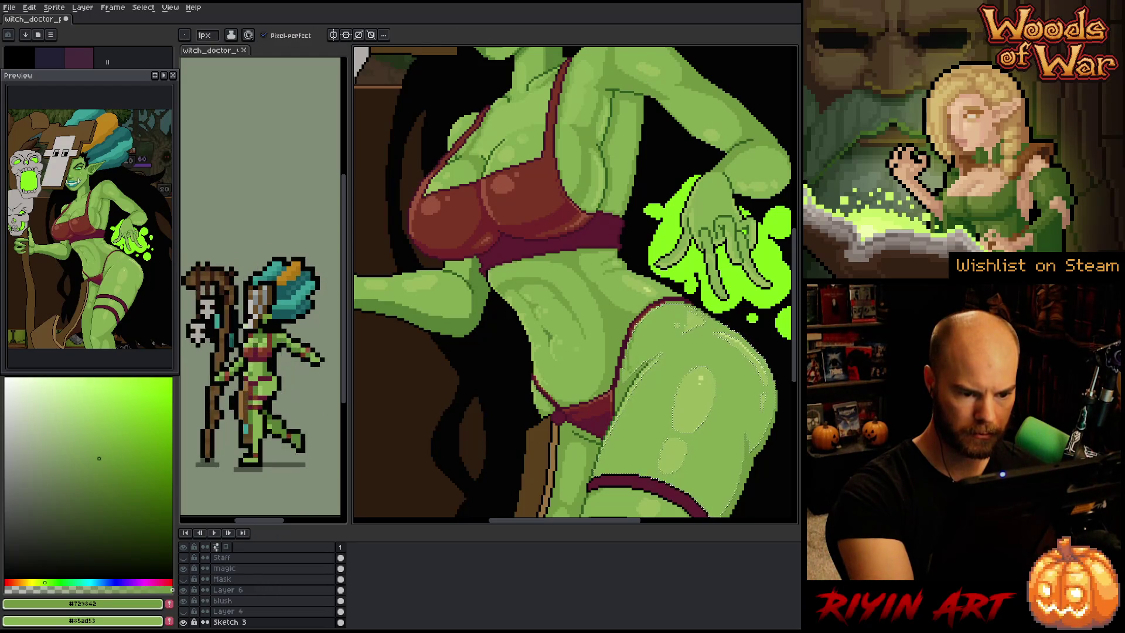
key(g)
key(ctrl+d)
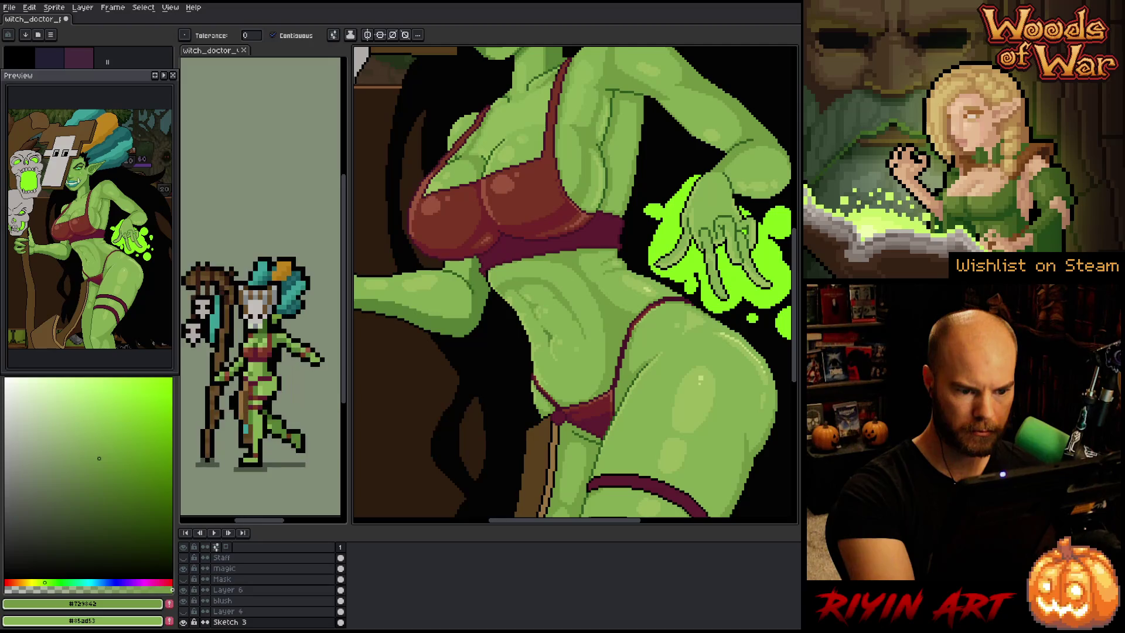
Pick the mid and dark greens and trial-select the lighter belly area, then deselect
alt+click(674, 363)
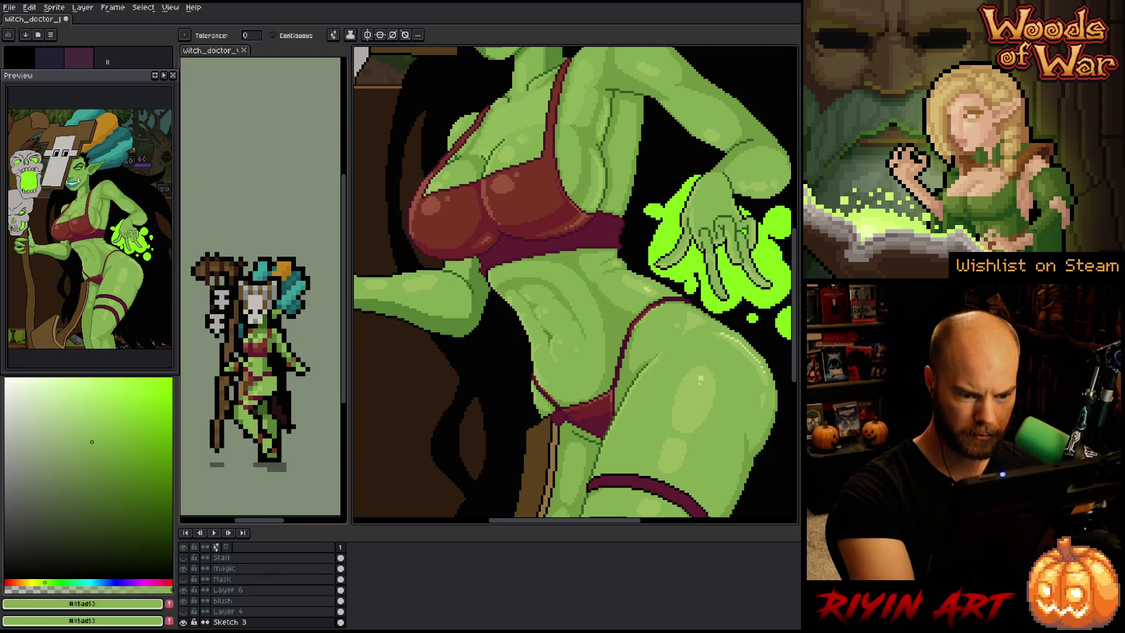
key(b)
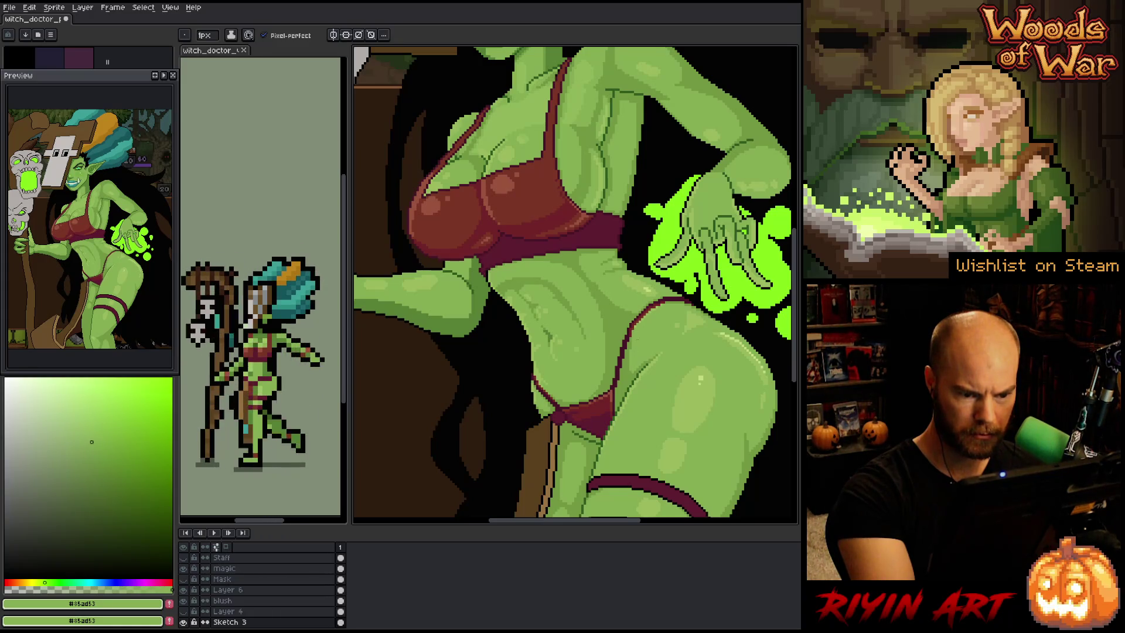
alt+click(700, 380)
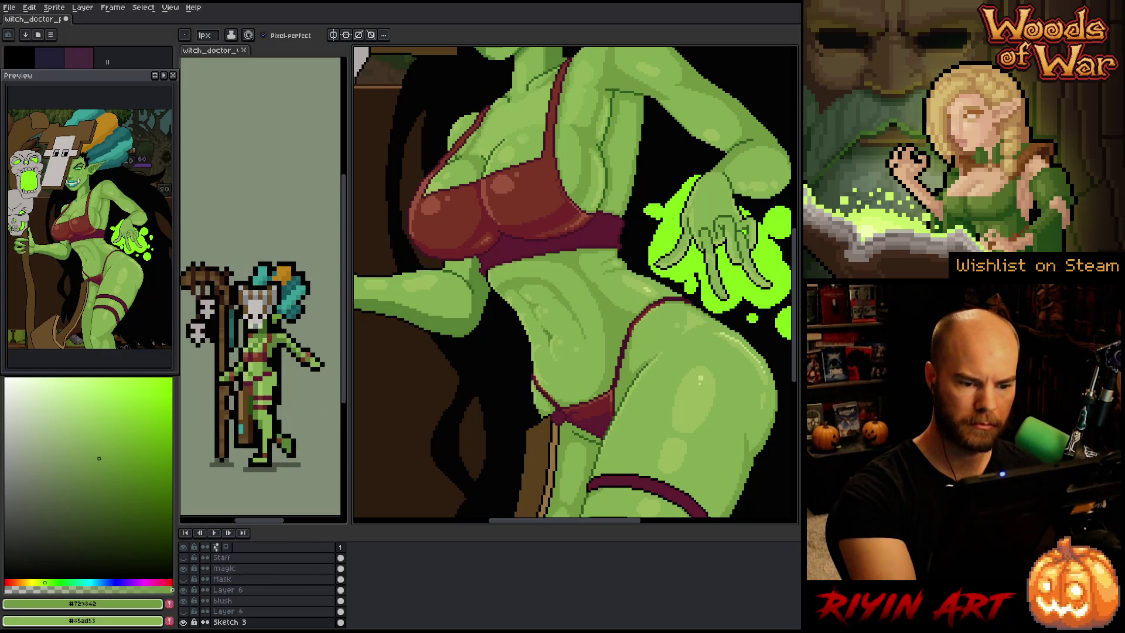
click(610, 316)
alt+click(609, 317)
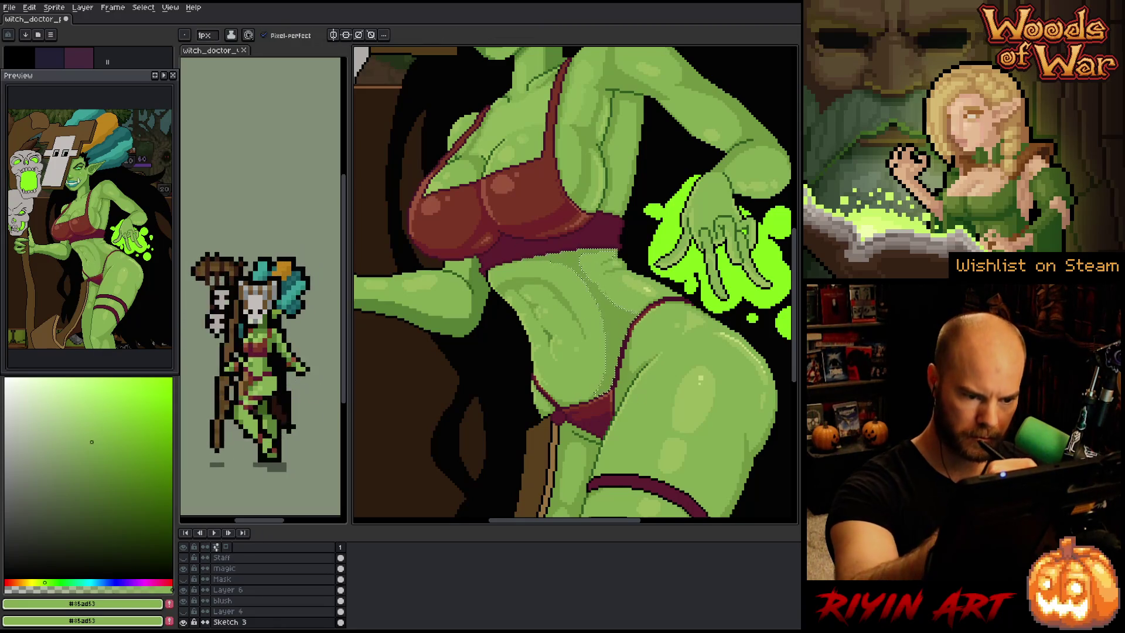
key(g)
key(b)
key(ctrl+d)
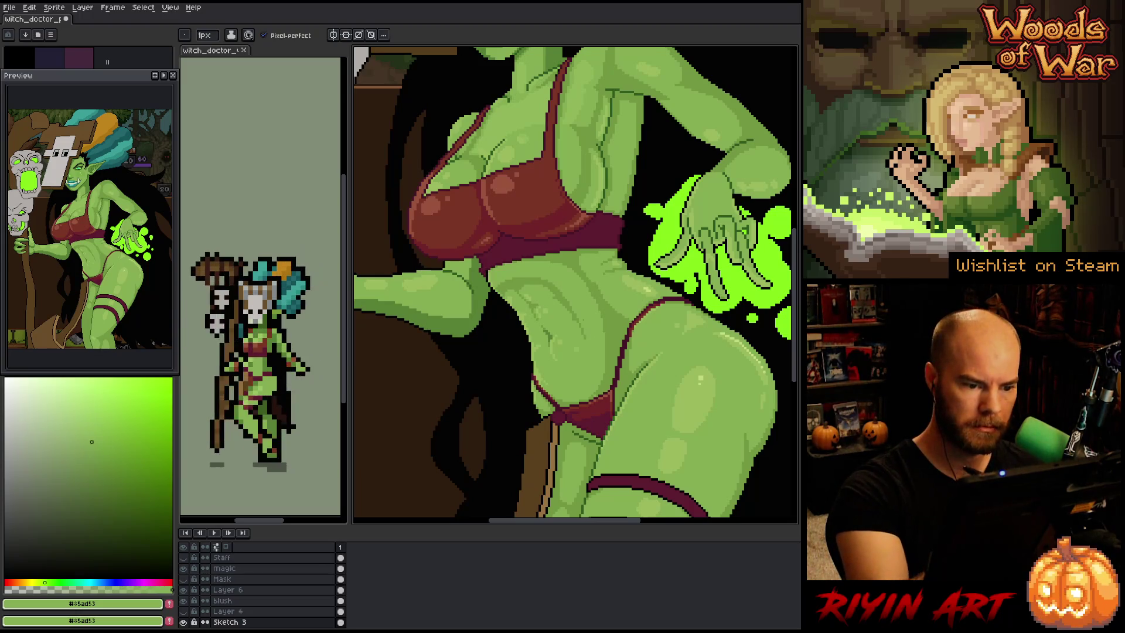
Select the shaded belly area, clear stray marks, and resample the dark and mid greens
click(571, 316)
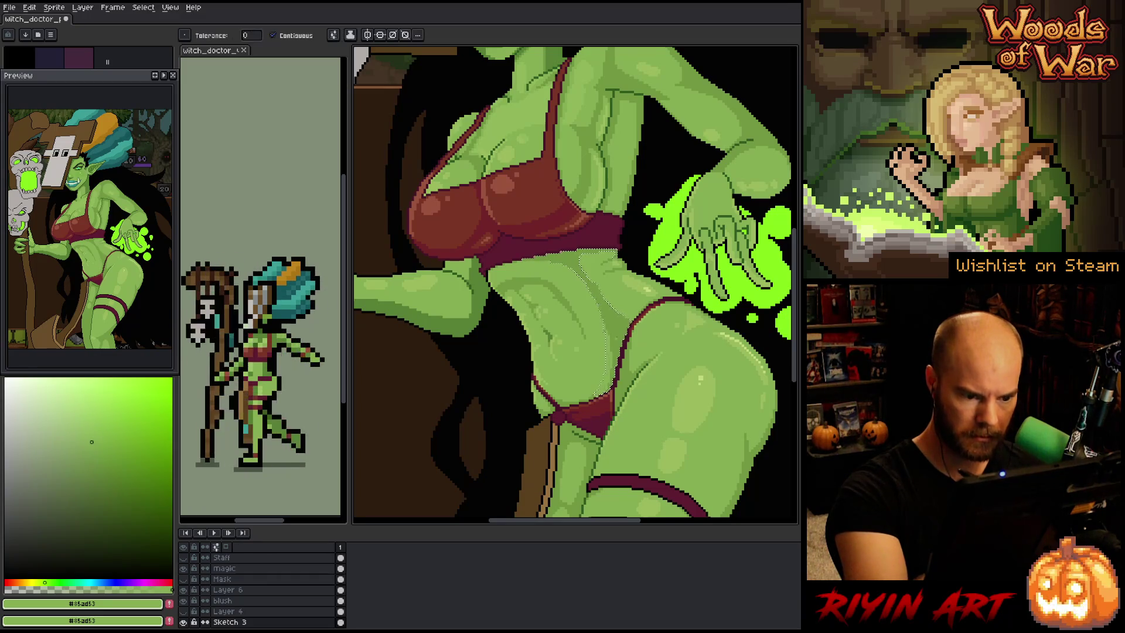
key(v)
key(b)
key(ctrl+d)
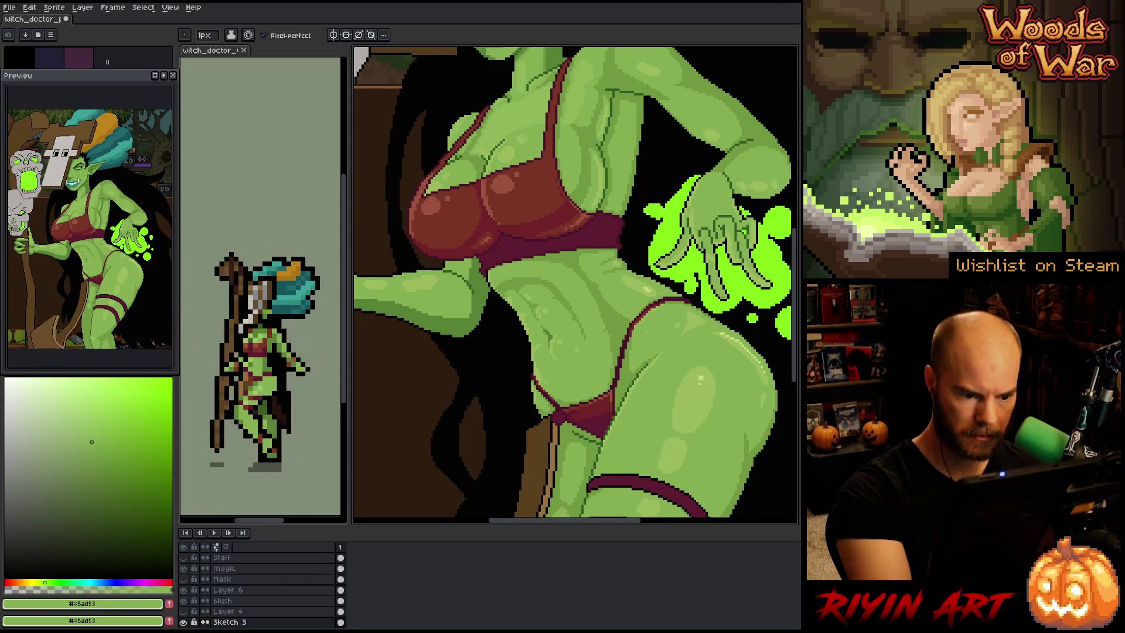
alt+click(551, 334)
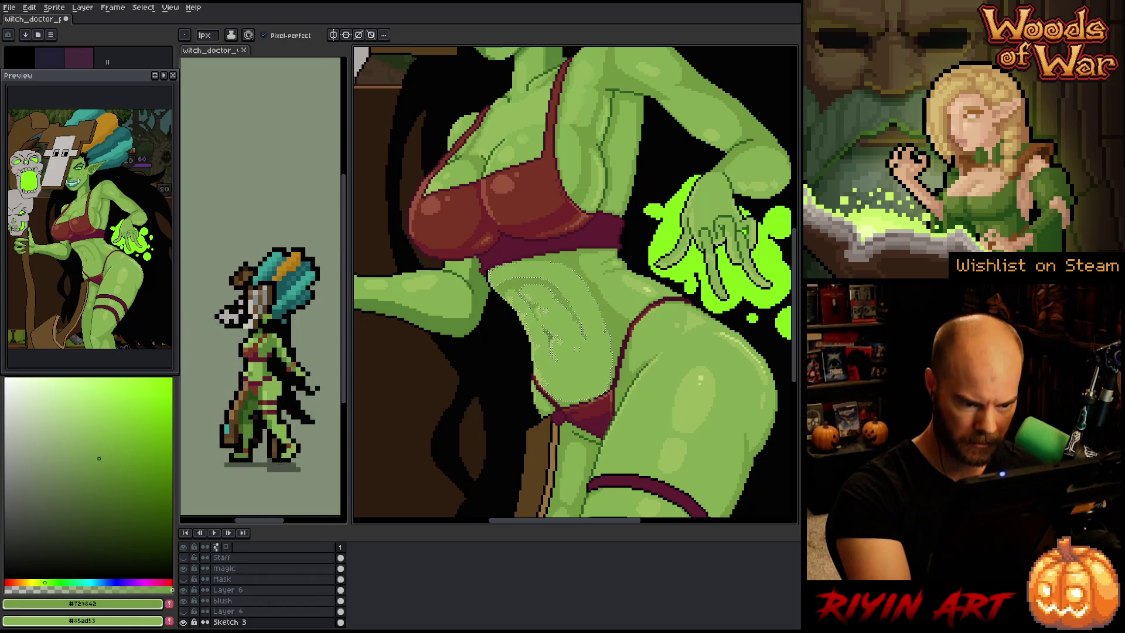
key(ctrl+d)
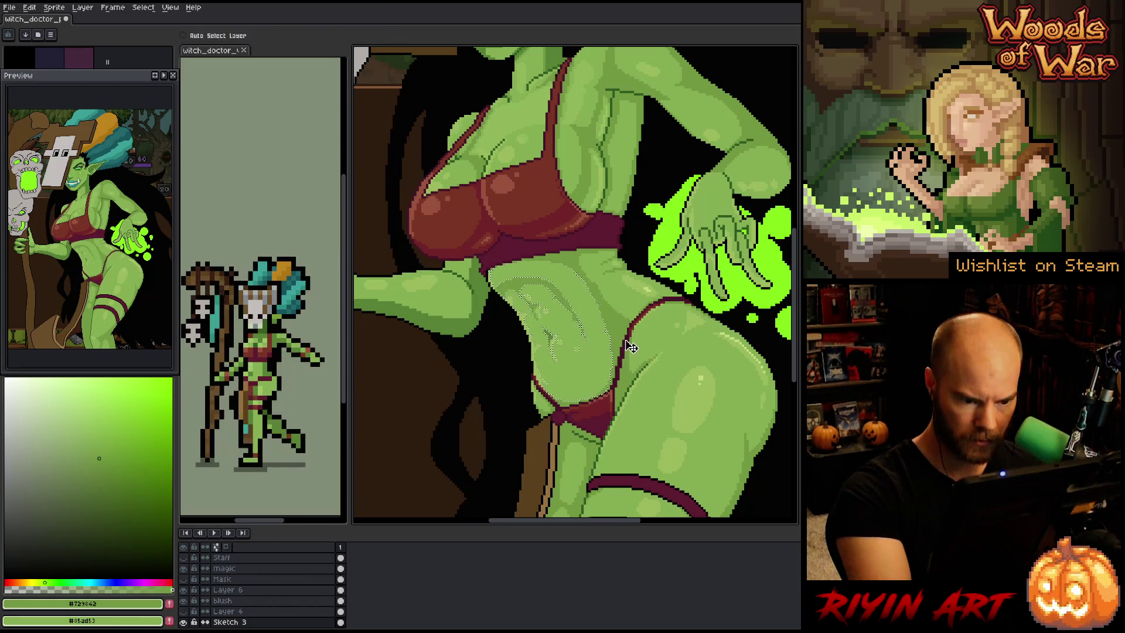
alt+click(700, 379)
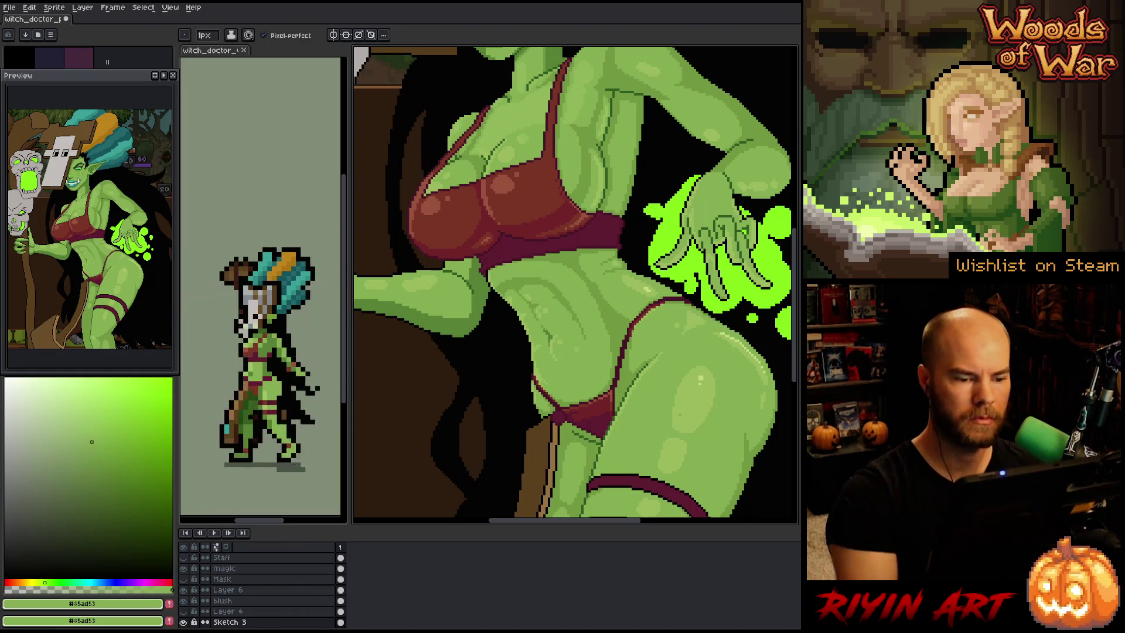
scroll(657, 391, down, 3)
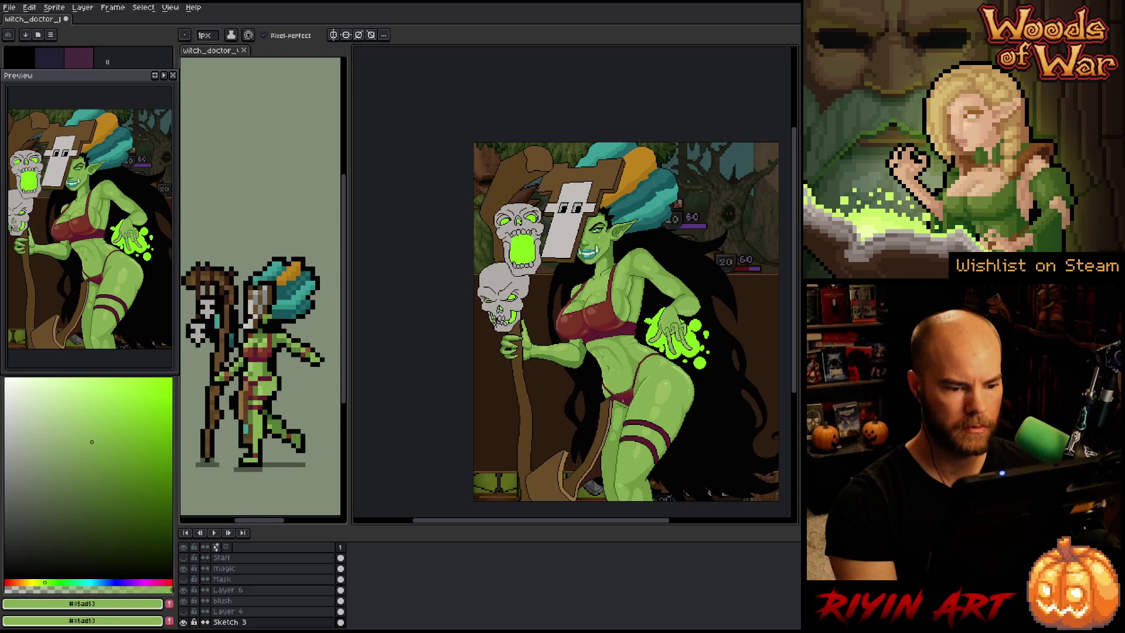
Try filling the thigh with the dark hip green, then undo it
scroll(652, 390, up, 3)
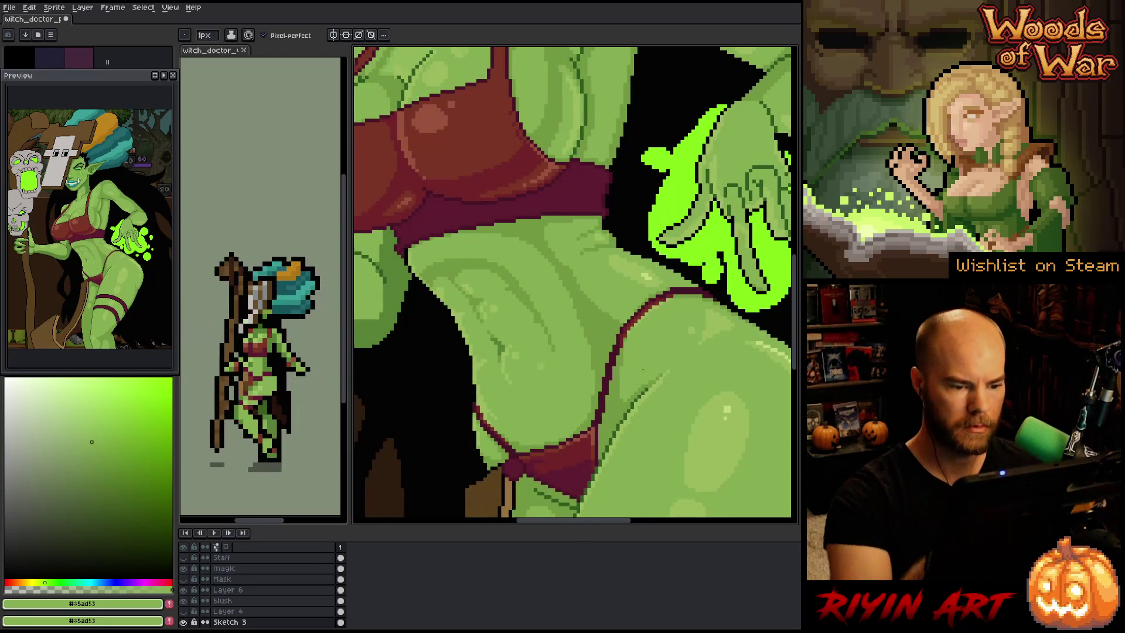
alt+click(622, 366)
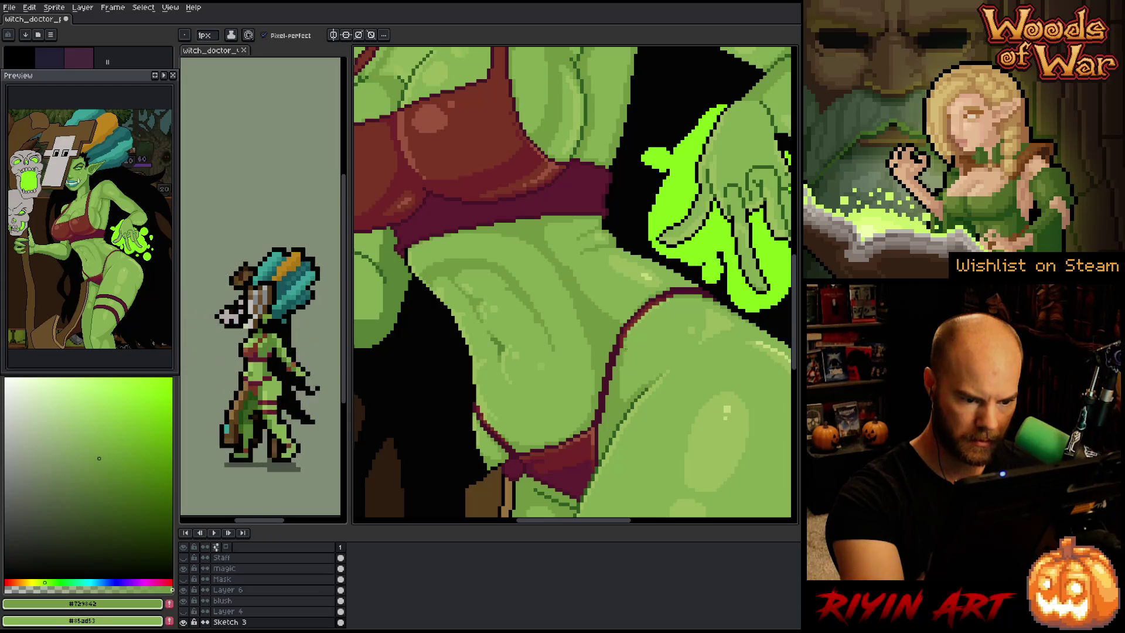
key(g)
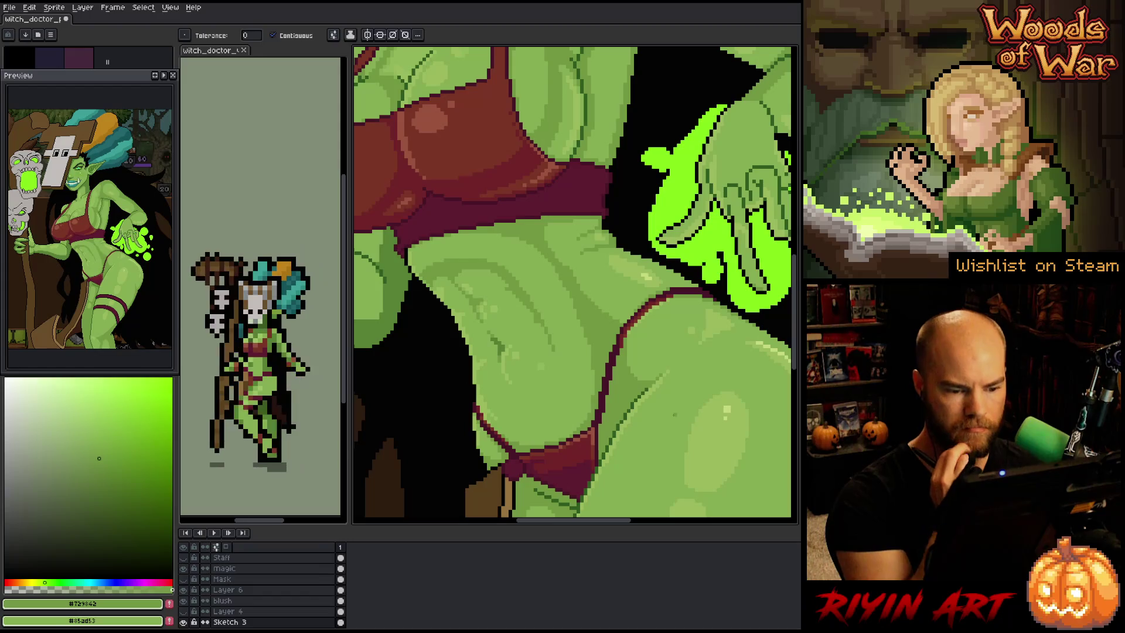
click(668, 364)
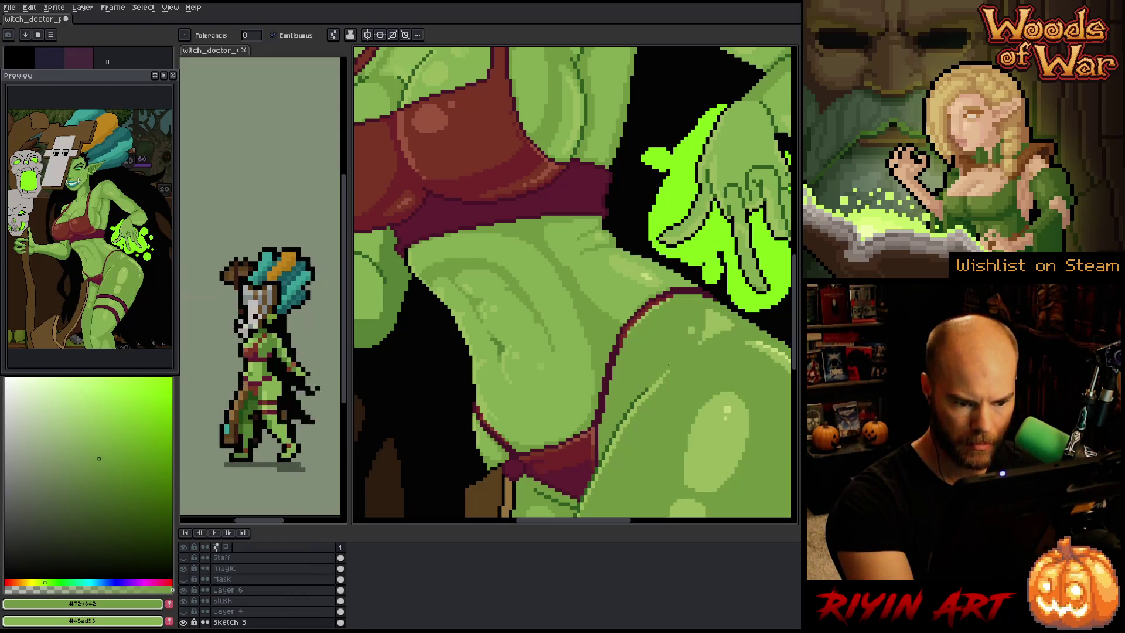
key(ctrl+z)
key(b)
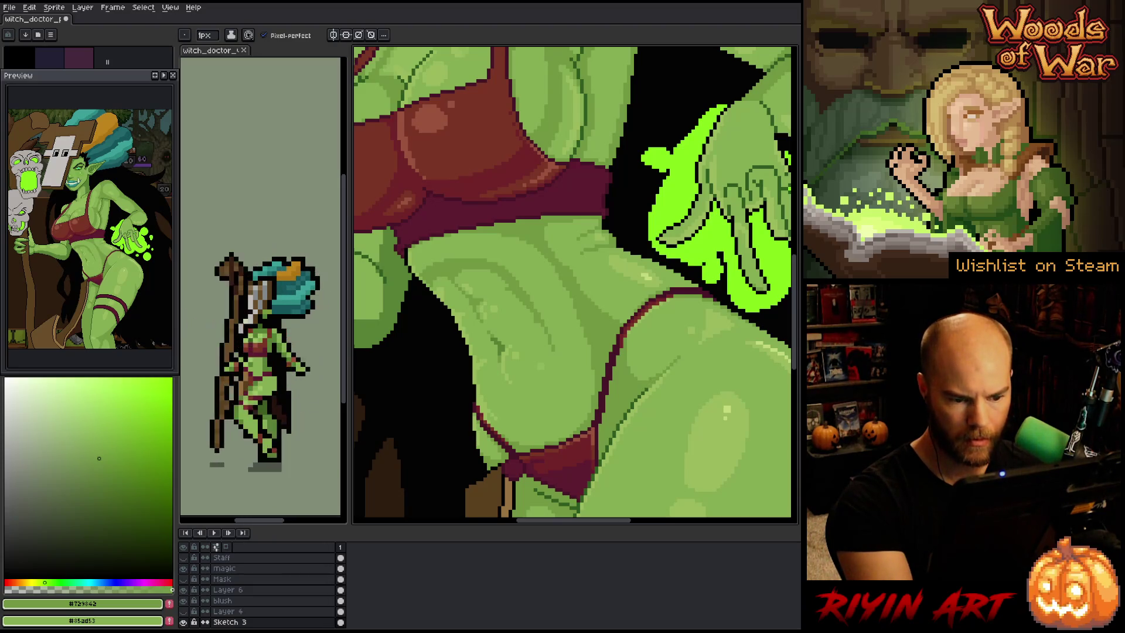
Frame the whole figure, save the file, then zoom into the belly and sample mid green
scroll(689, 434, down, 5)
key(h)
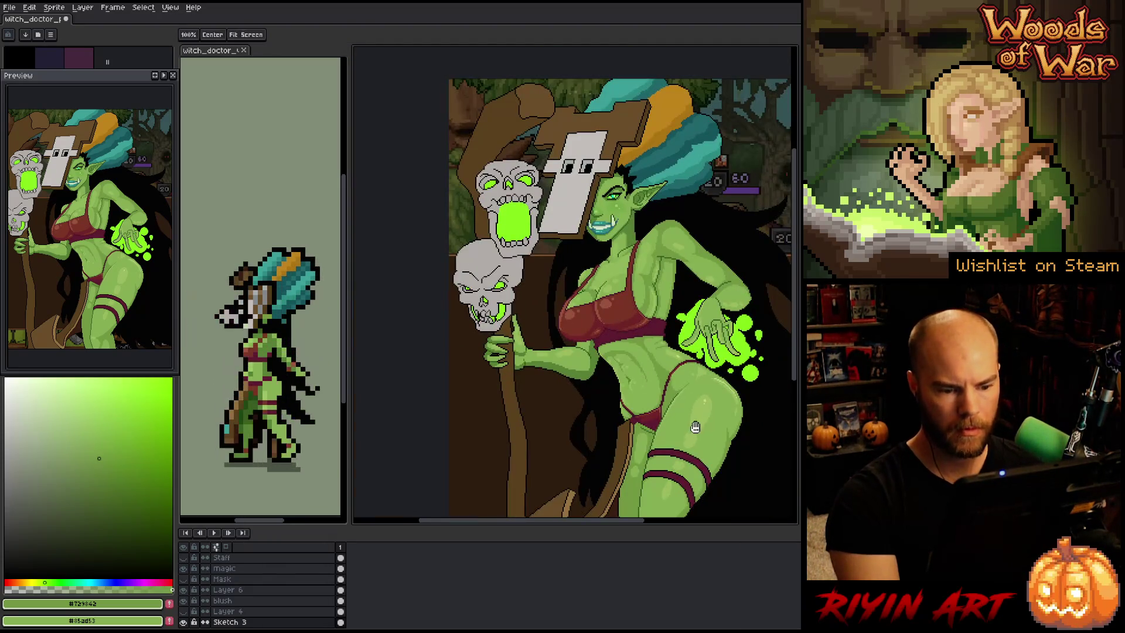
drag(689, 434, 642, 434)
key(b)
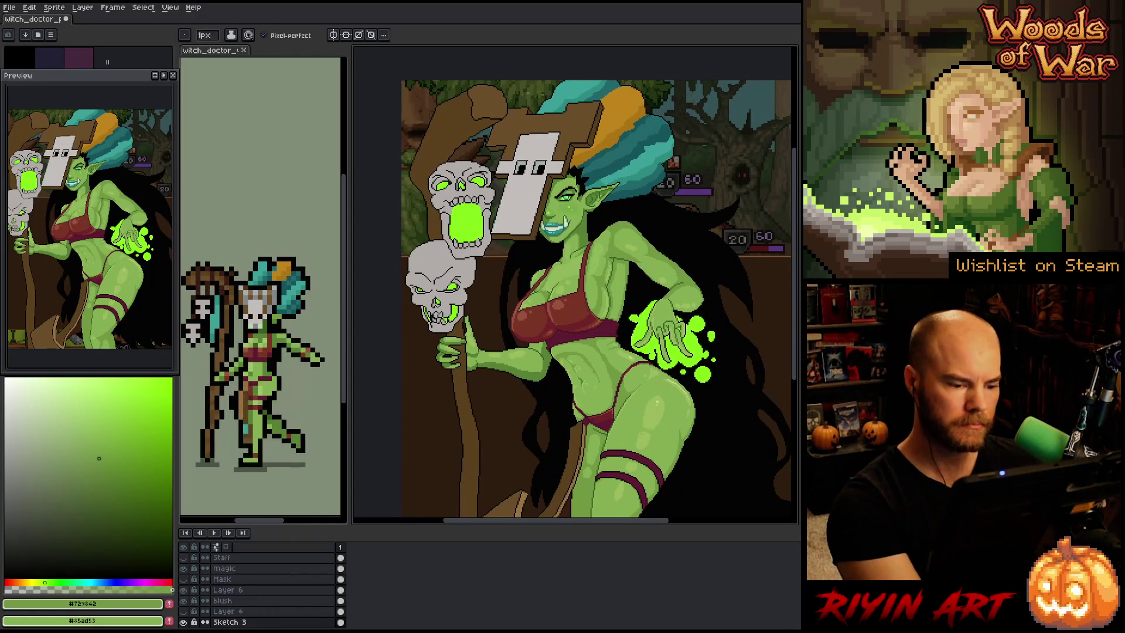
key(ctrl+s)
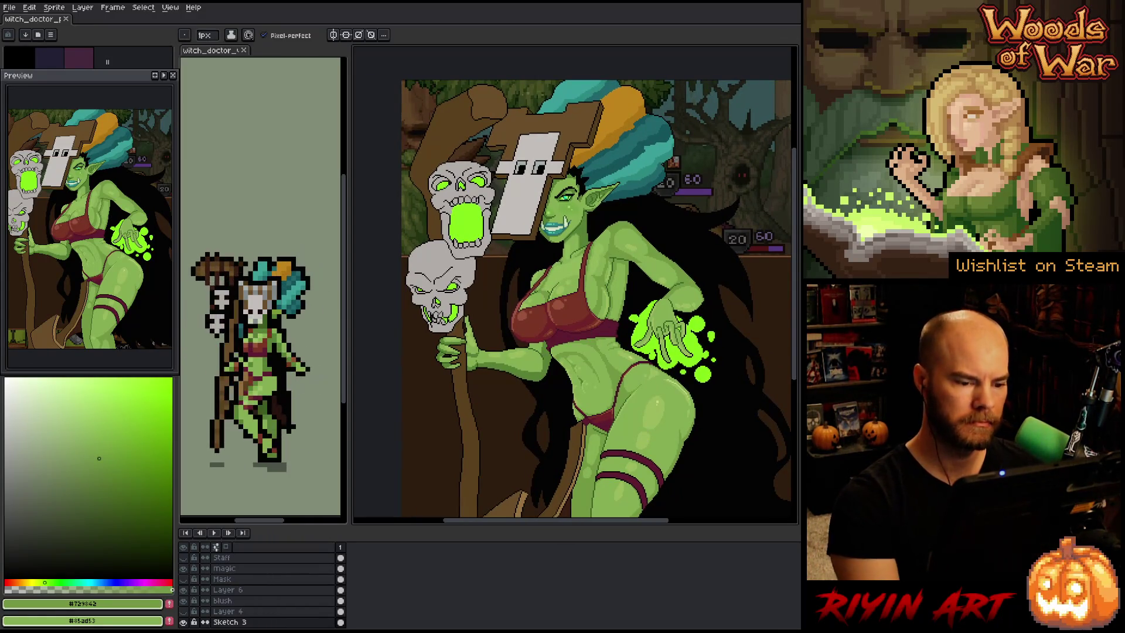
scroll(600, 368, up, 5)
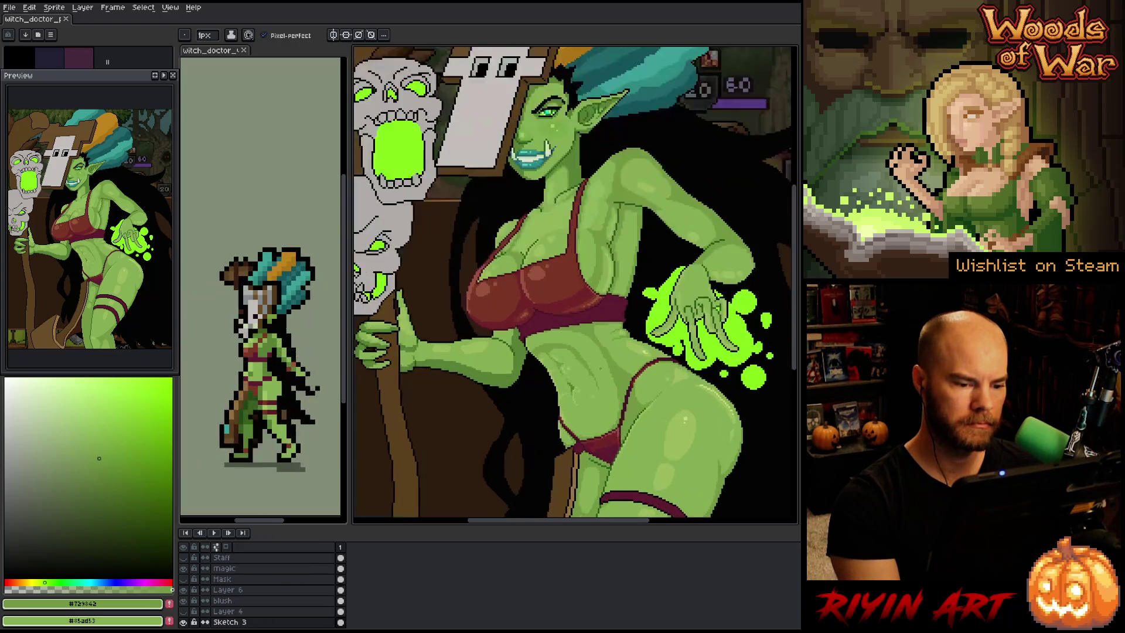
key(alt)
alt+click(600, 368)
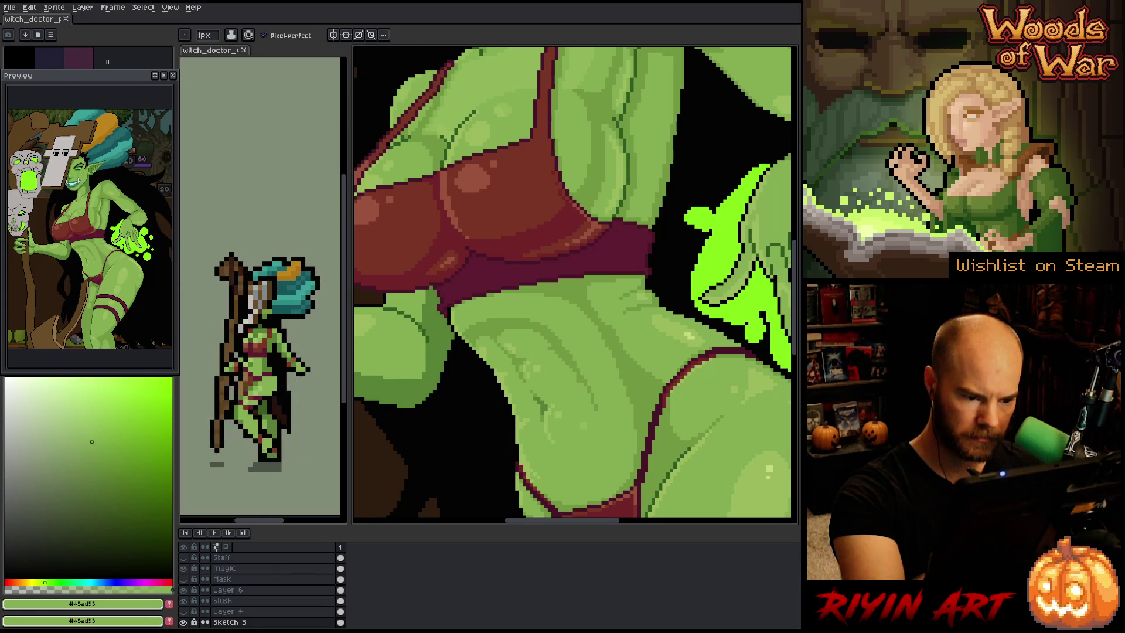
Touch up the belly shading under the bra using the #85ad53 and #729842 greens
alt+click(568, 334)
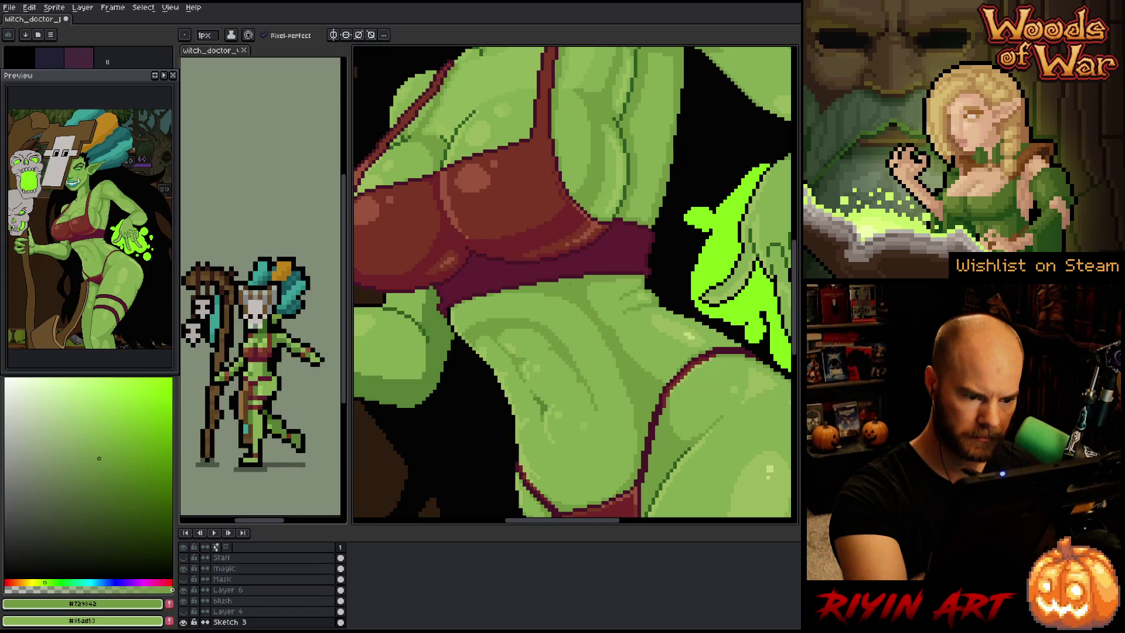
alt+click(600, 368)
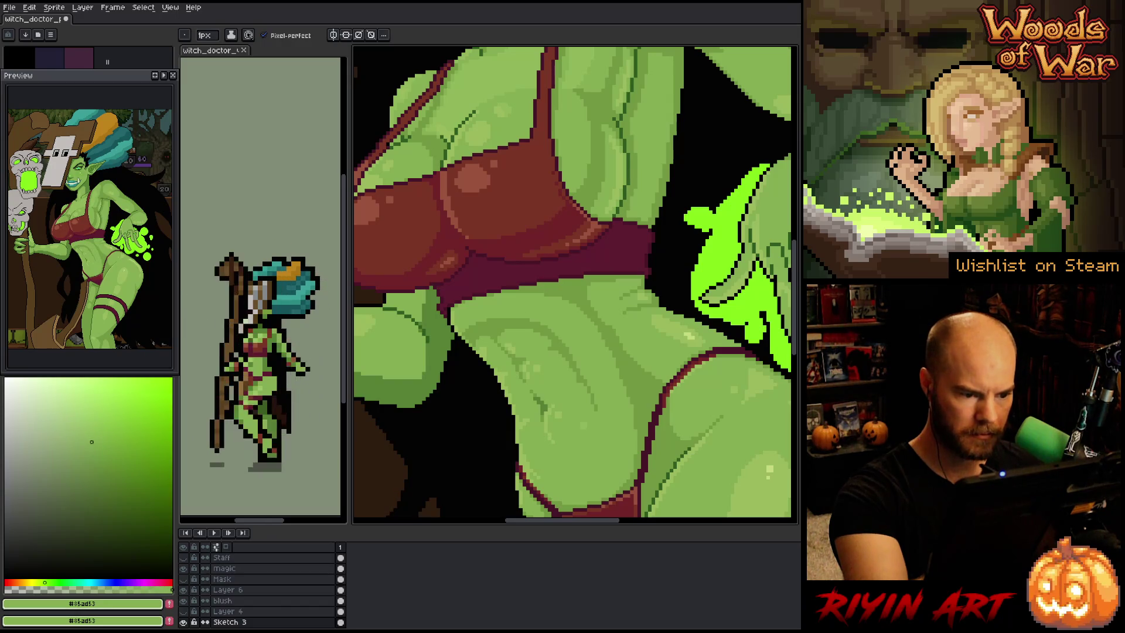
alt+click(410, 352)
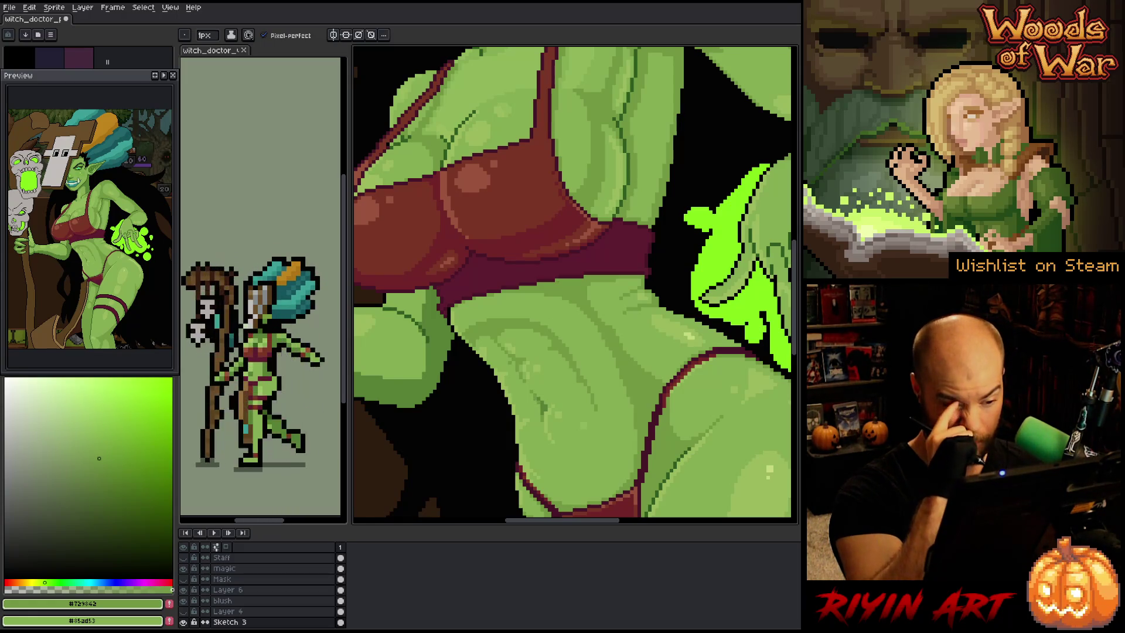
key(minus)
key(minus)
key(minus)
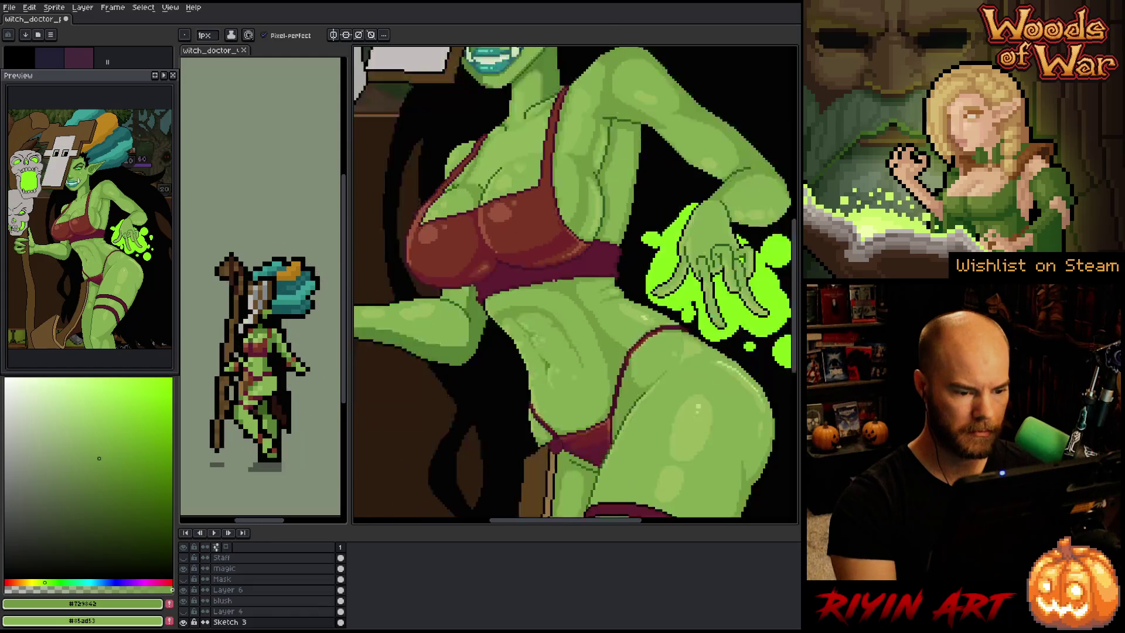
key(plus)
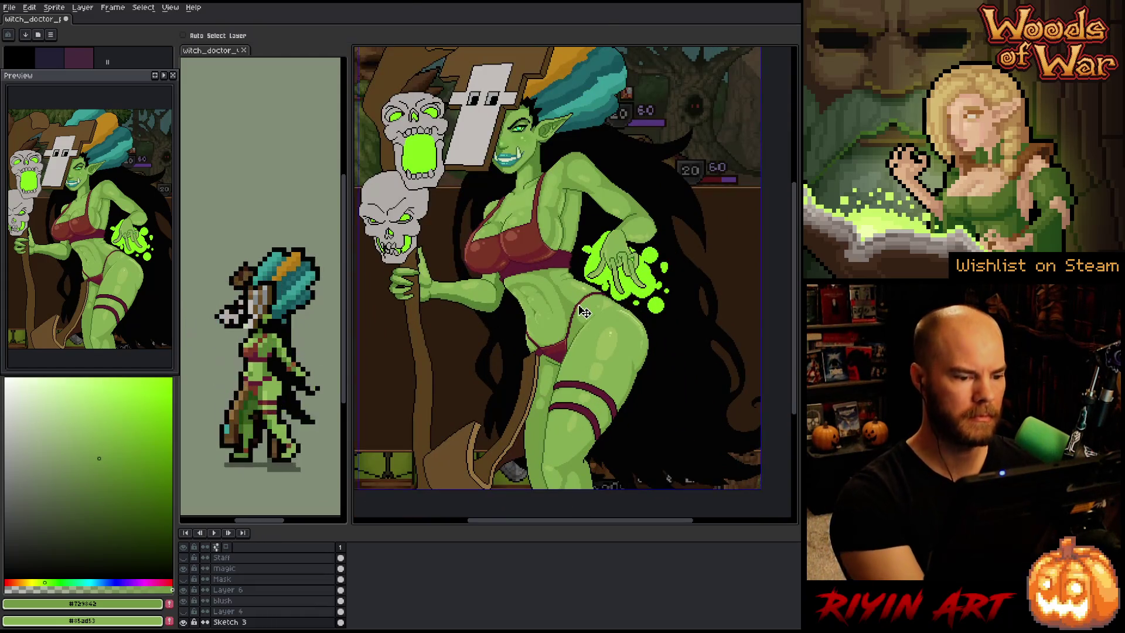
Correct hip and thigh pixels with light green #9bba5d, mid green #85ad53 and black
scroll(529, 329, up, 3)
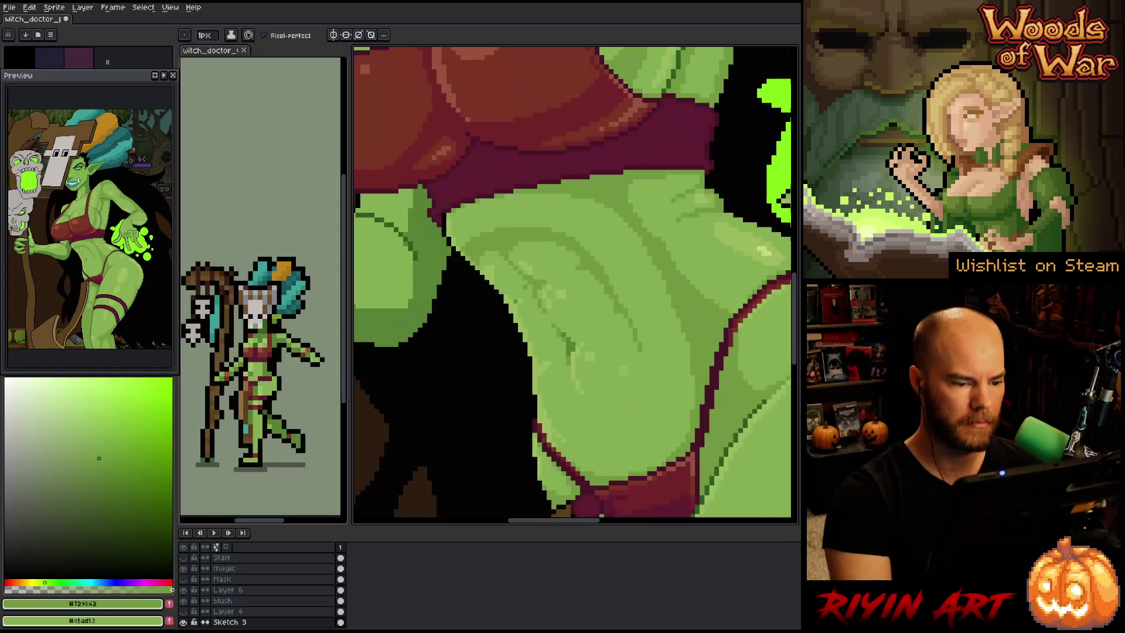
alt+click(529, 329)
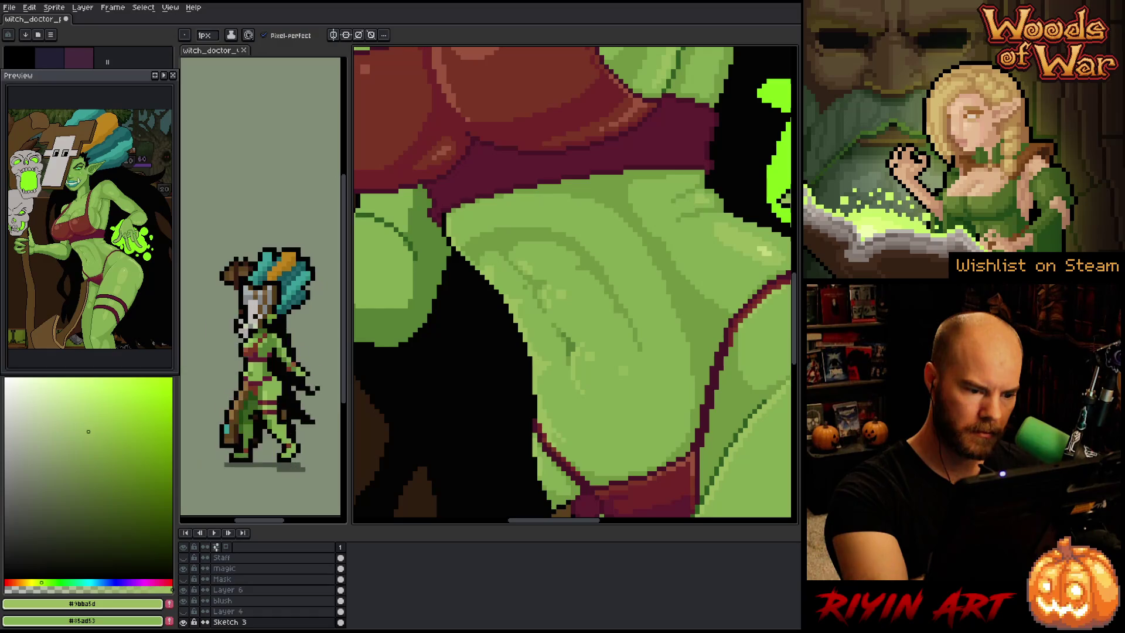
alt+click(531, 362)
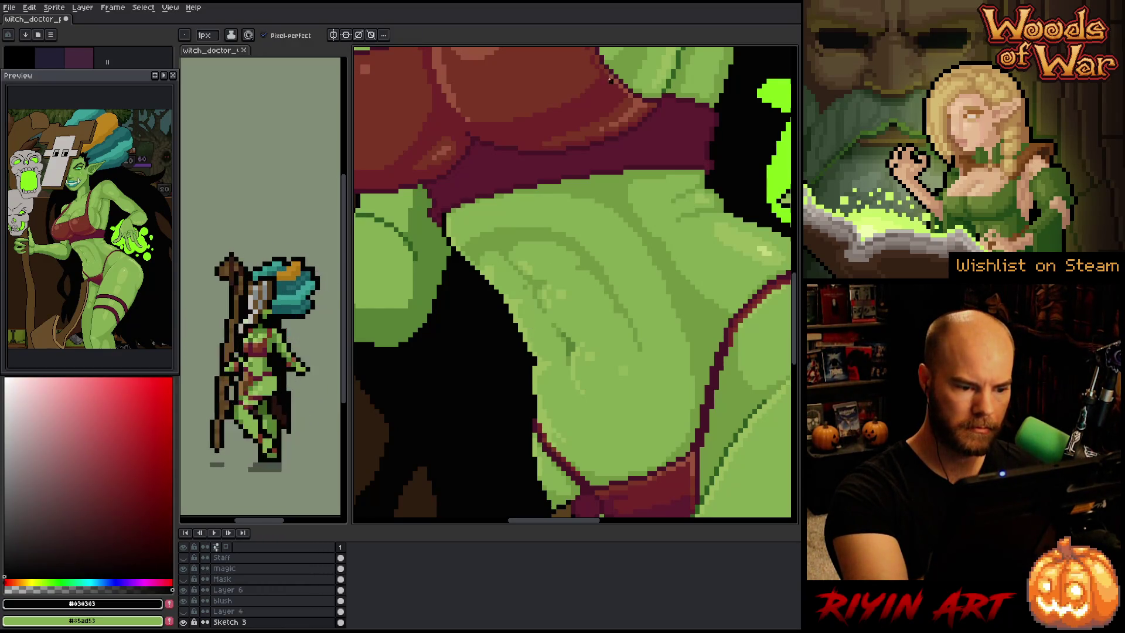
alt+click(521, 332)
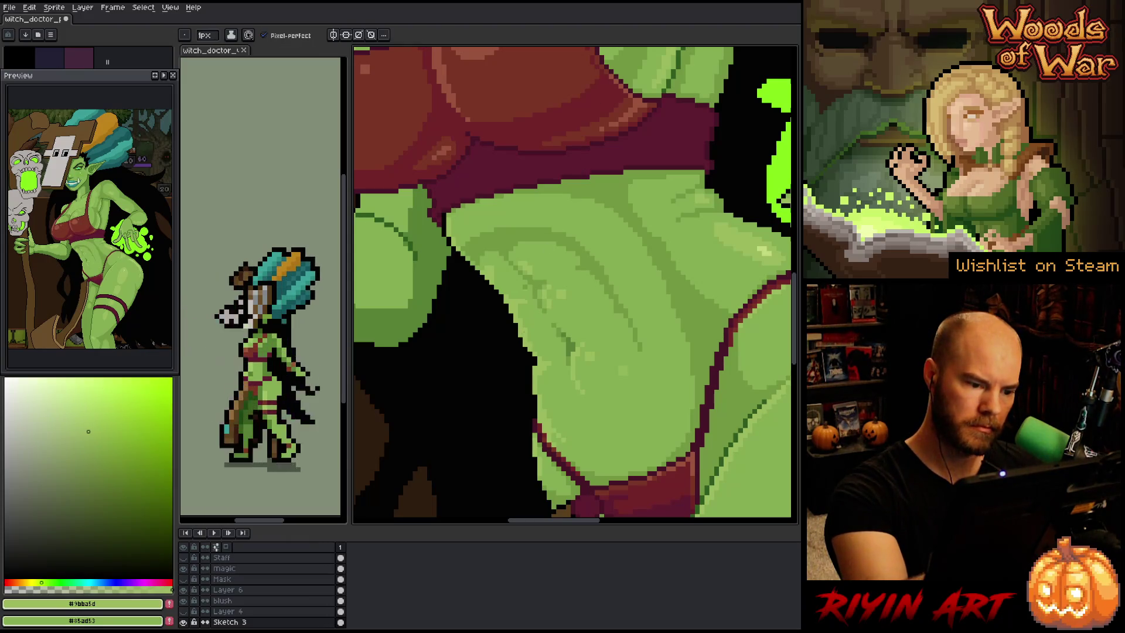
alt+click(562, 351)
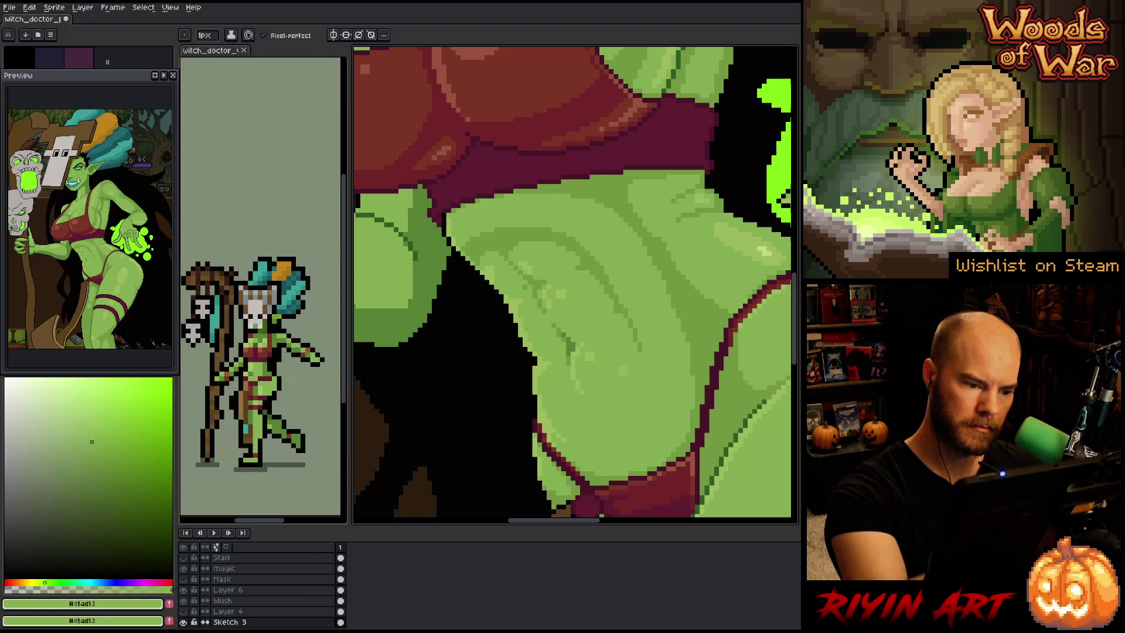
alt+click(534, 366)
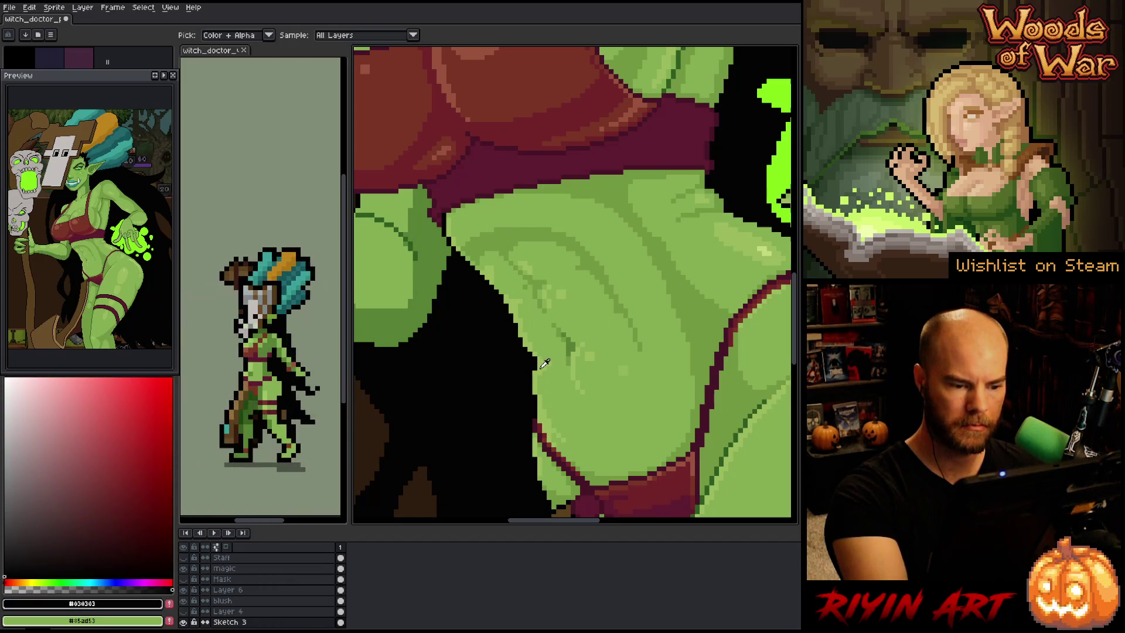
alt+click(542, 408)
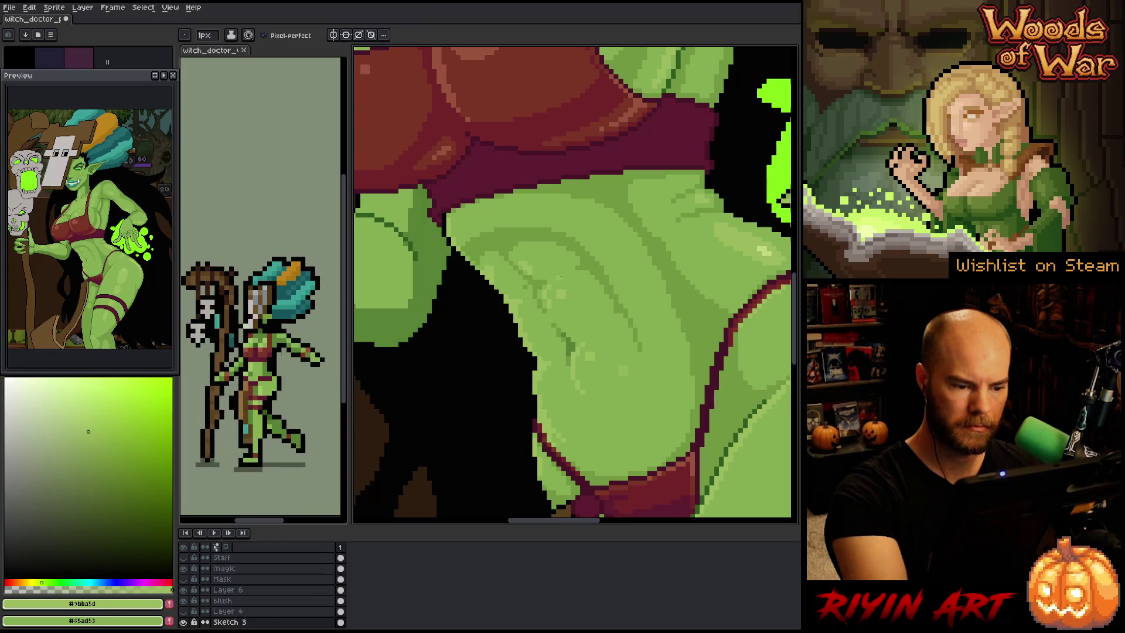
alt+click(535, 392)
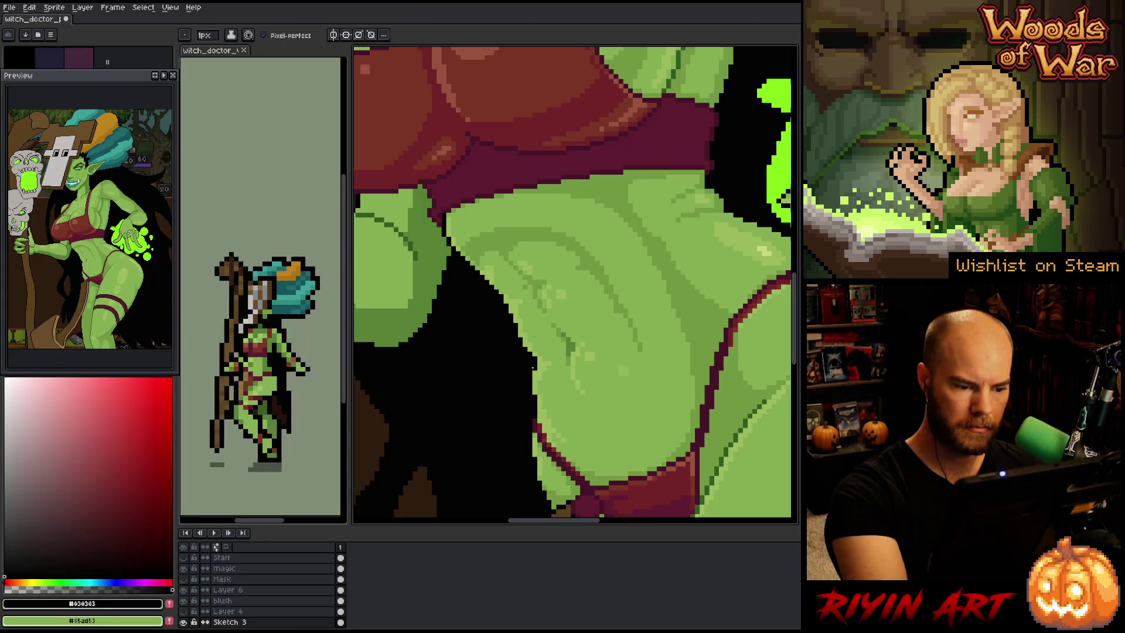
alt+click(536, 394)
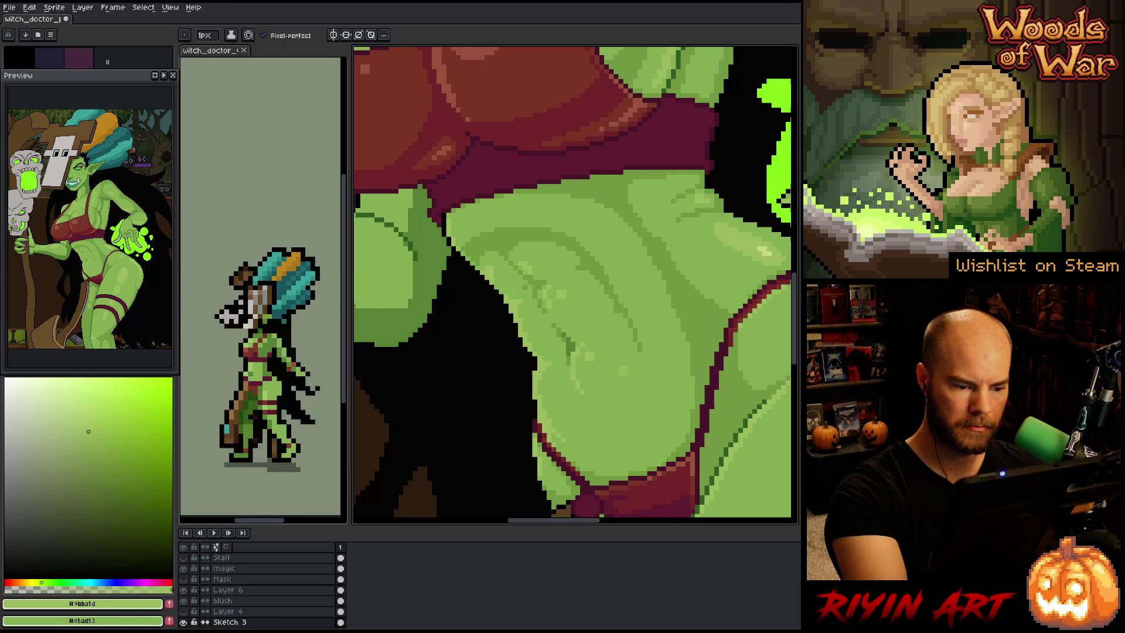
scroll(623, 343, down, 4)
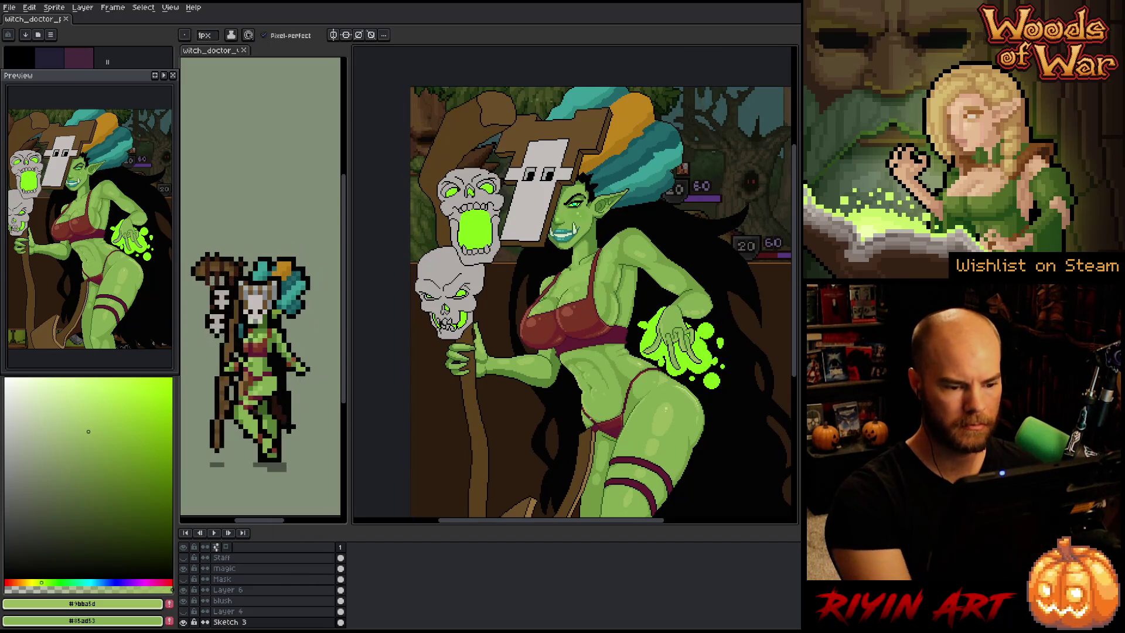
Paint black pixels along the shadow edge below the bra
drag(559, 369, 510, 396)
scroll(509, 396, up, 4)
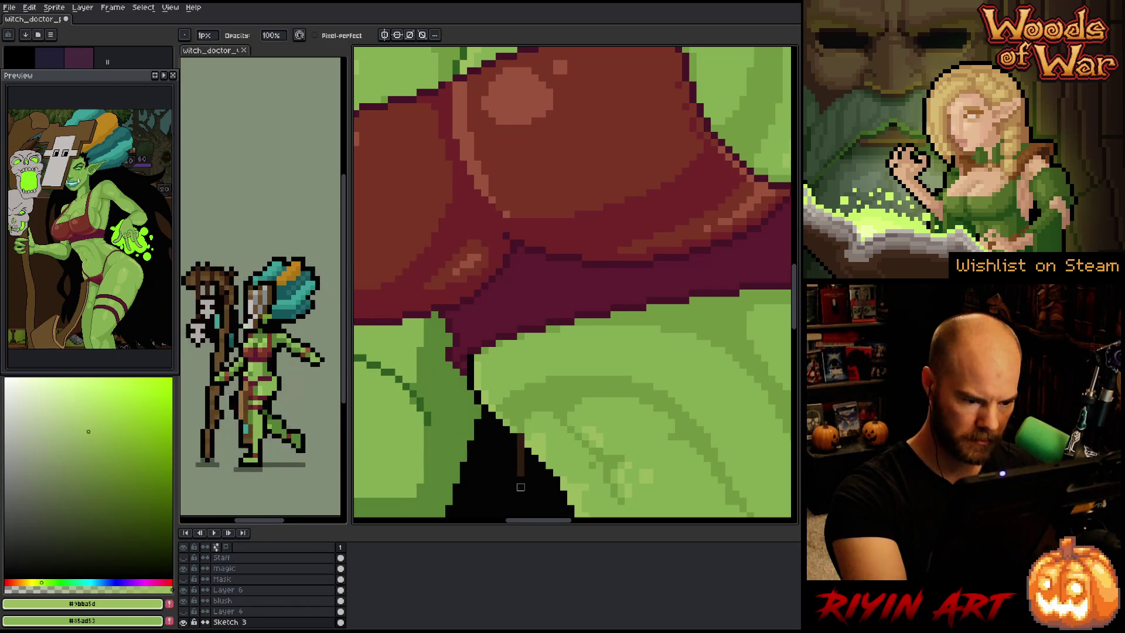
alt+click(519, 436)
click(521, 451)
key(b)
click(520, 454)
click(521, 437)
click(514, 416)
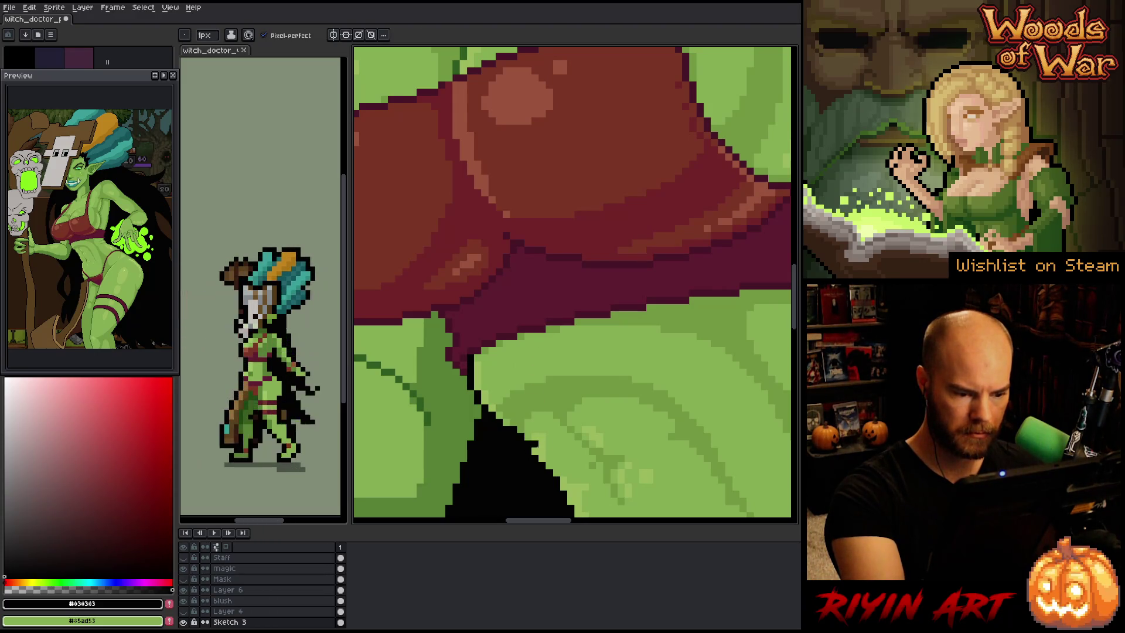
Tidy the belly and thigh highlights, alternating light green #9bba5d and mid green #8bad53
alt+click(534, 441)
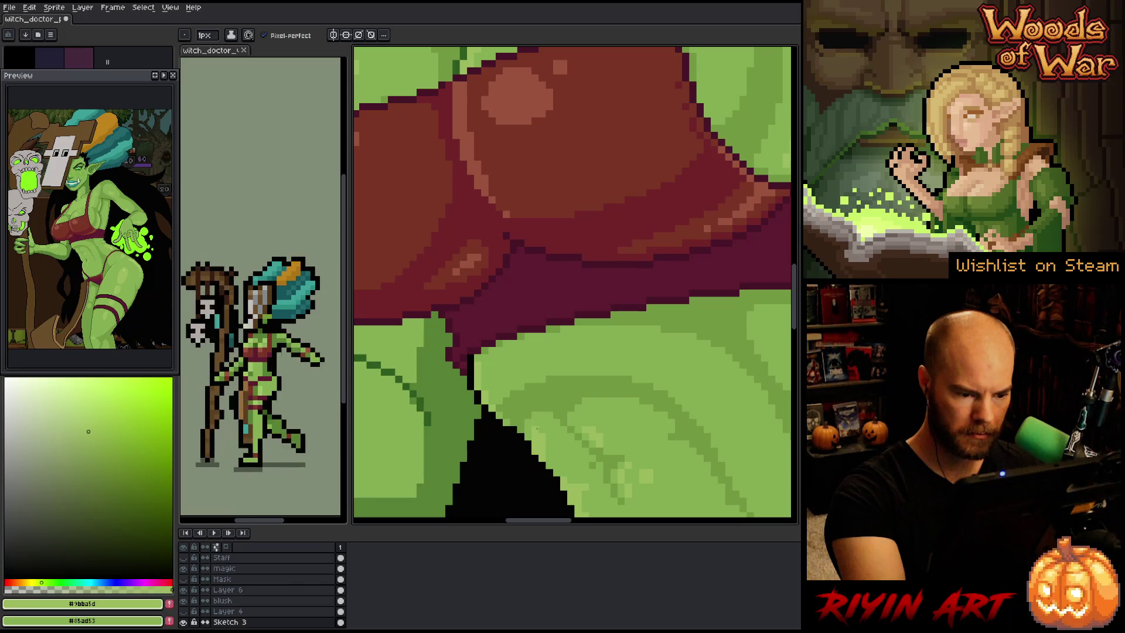
alt+click(540, 430)
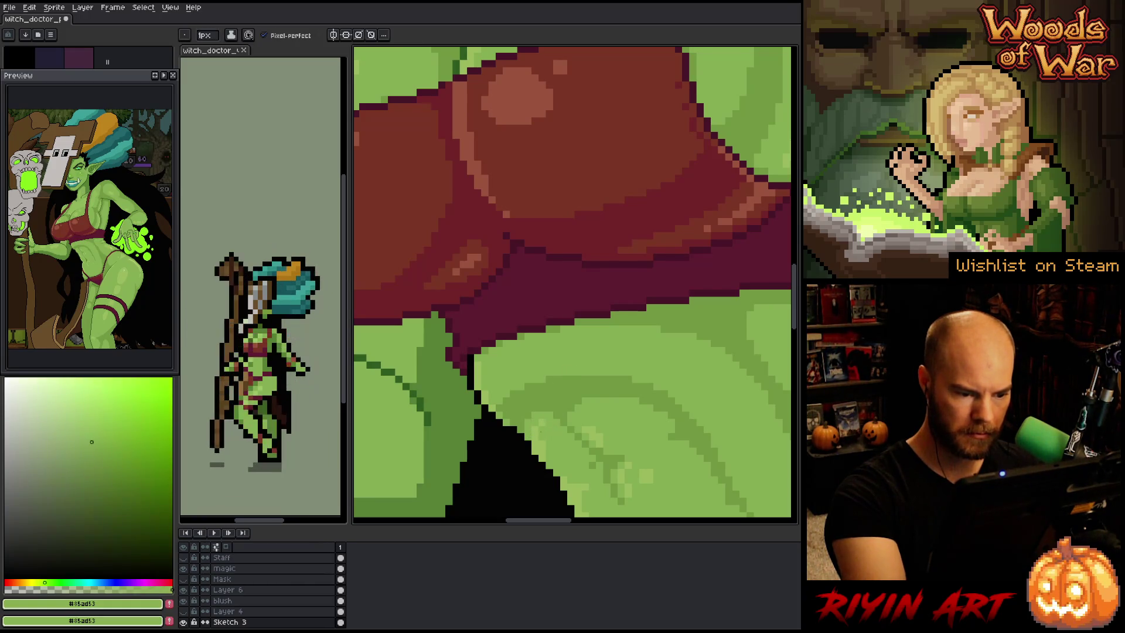
alt+click(585, 411)
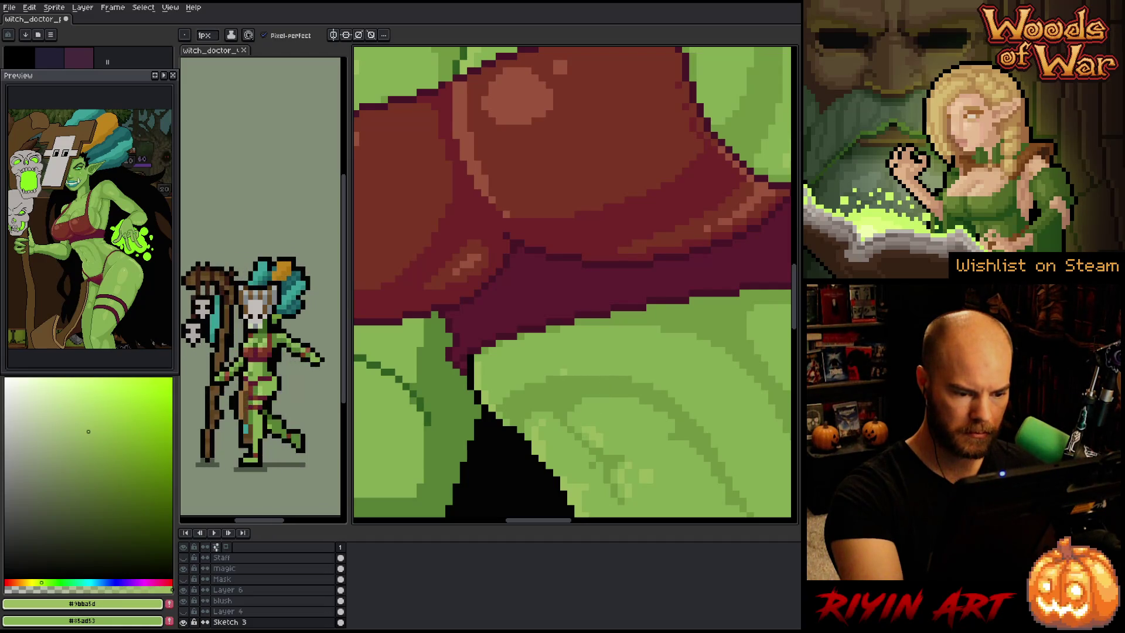
key(alt)
alt+click(552, 421)
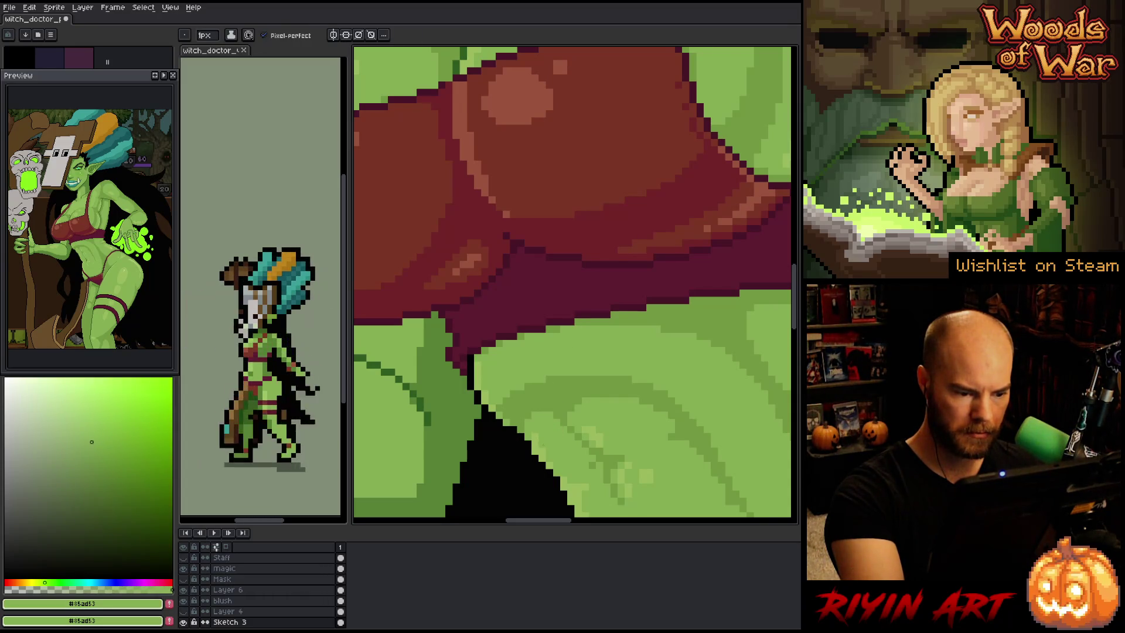
alt+click(599, 350)
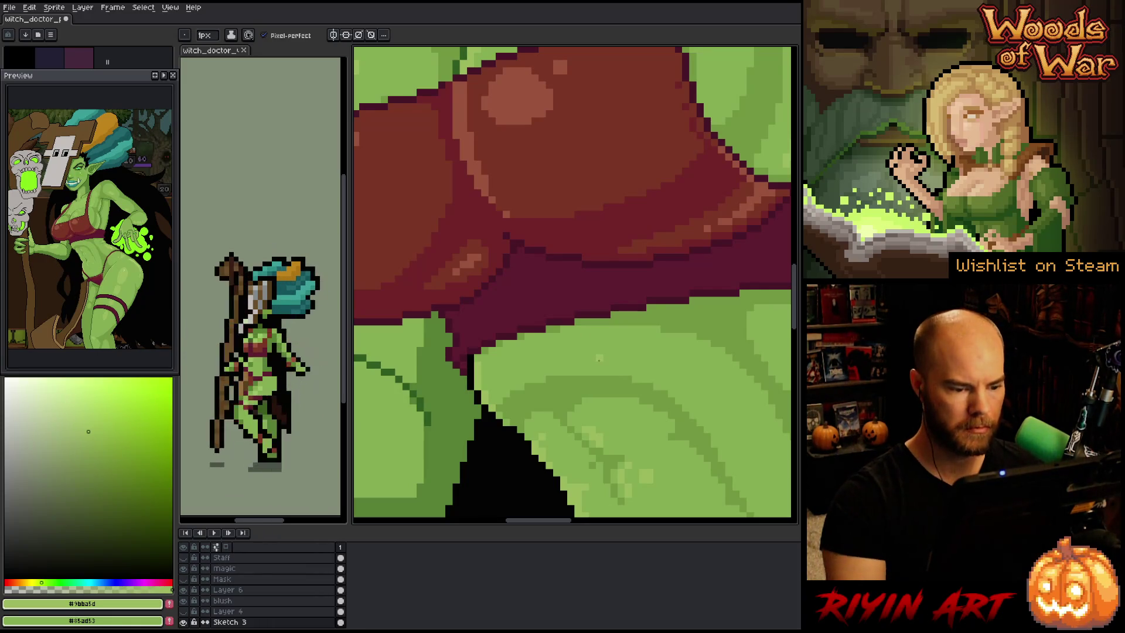
scroll(599, 349, down, 5)
scroll(591, 396, up, 5)
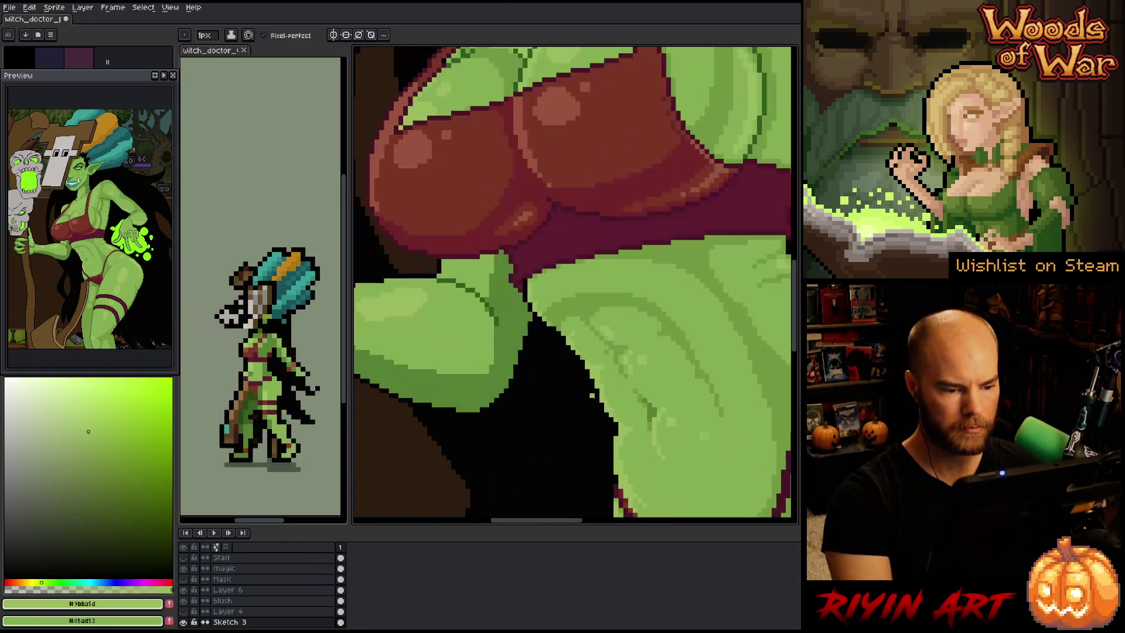
alt+click(592, 396)
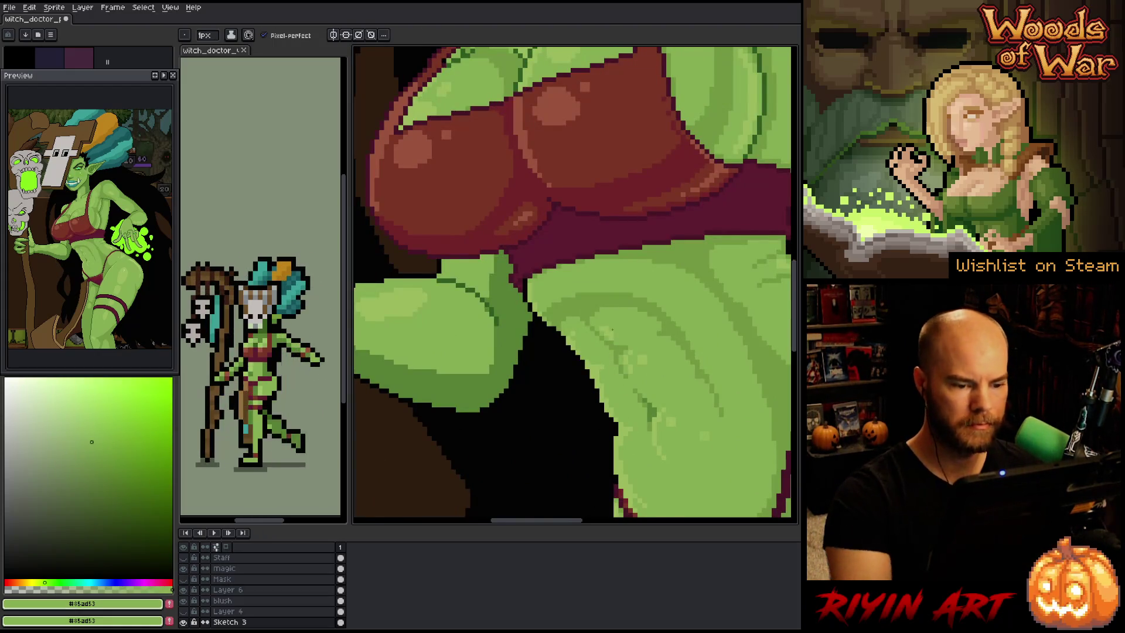
scroll(549, 403, down, 5)
drag(588, 381, 549, 403)
scroll(549, 403, up, 2)
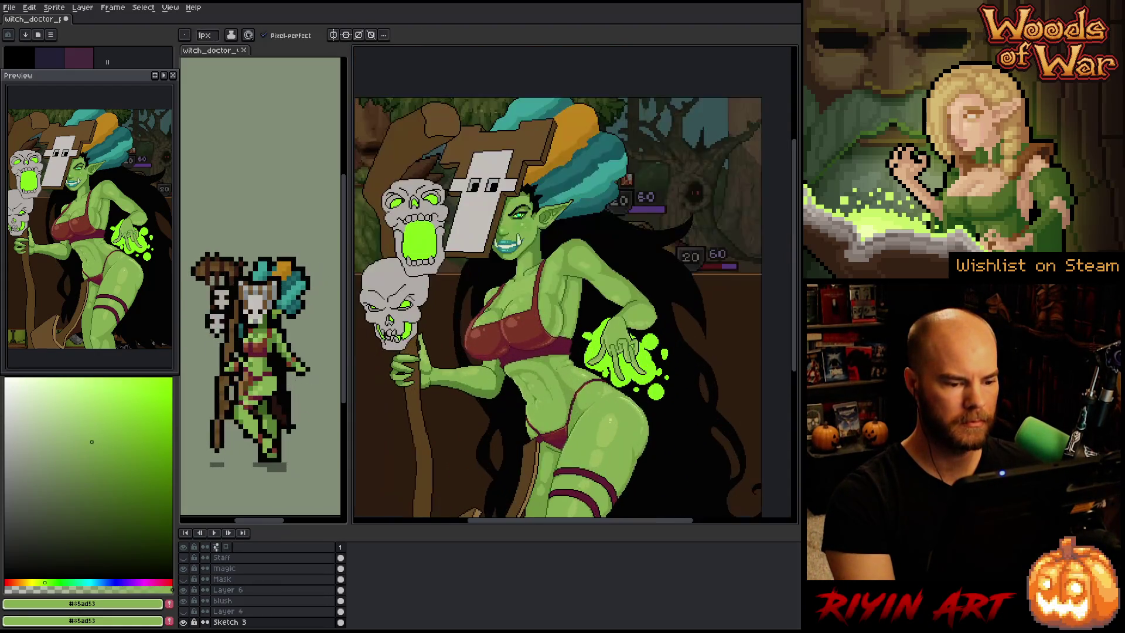
Set the foreground colour to the darker skin green #729842
scroll(501, 355, up, 3)
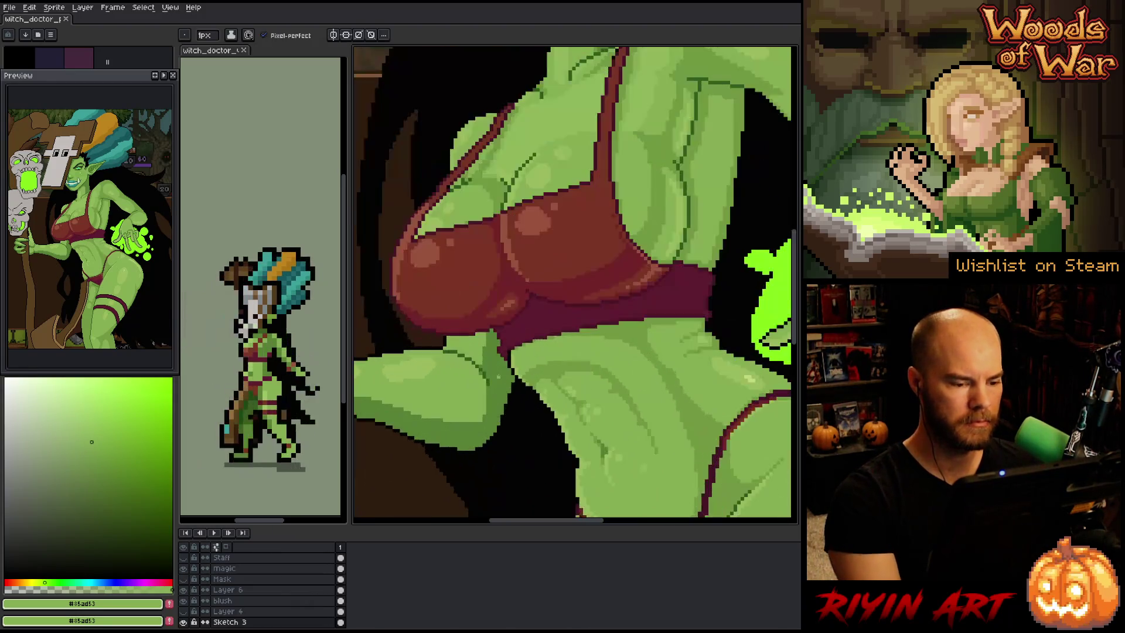
key(i)
key(b)
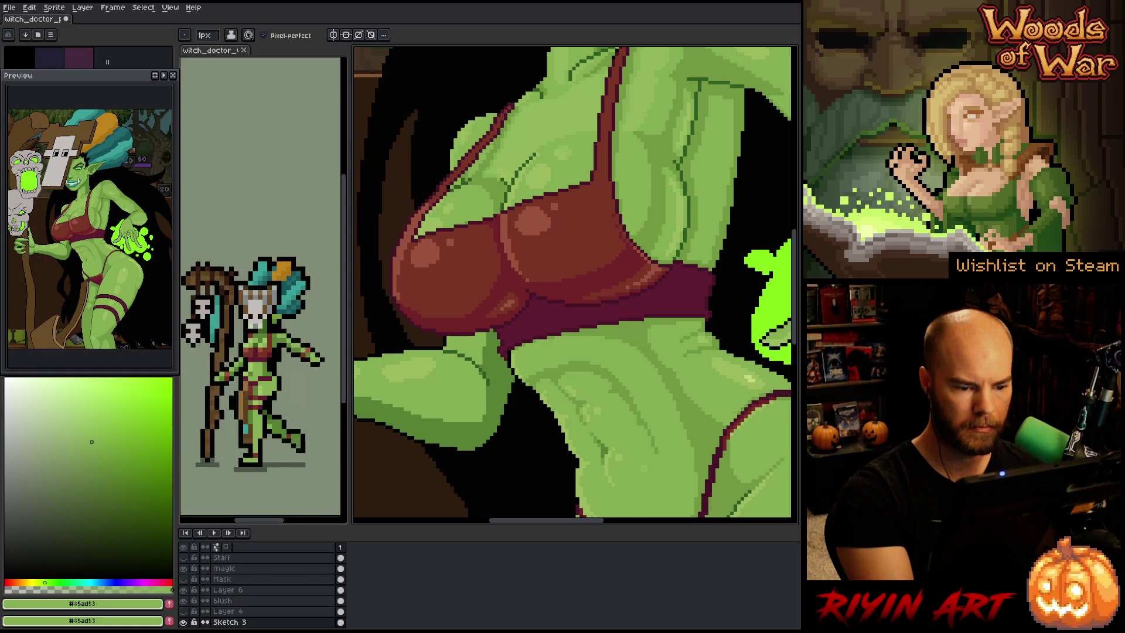
click(99, 458)
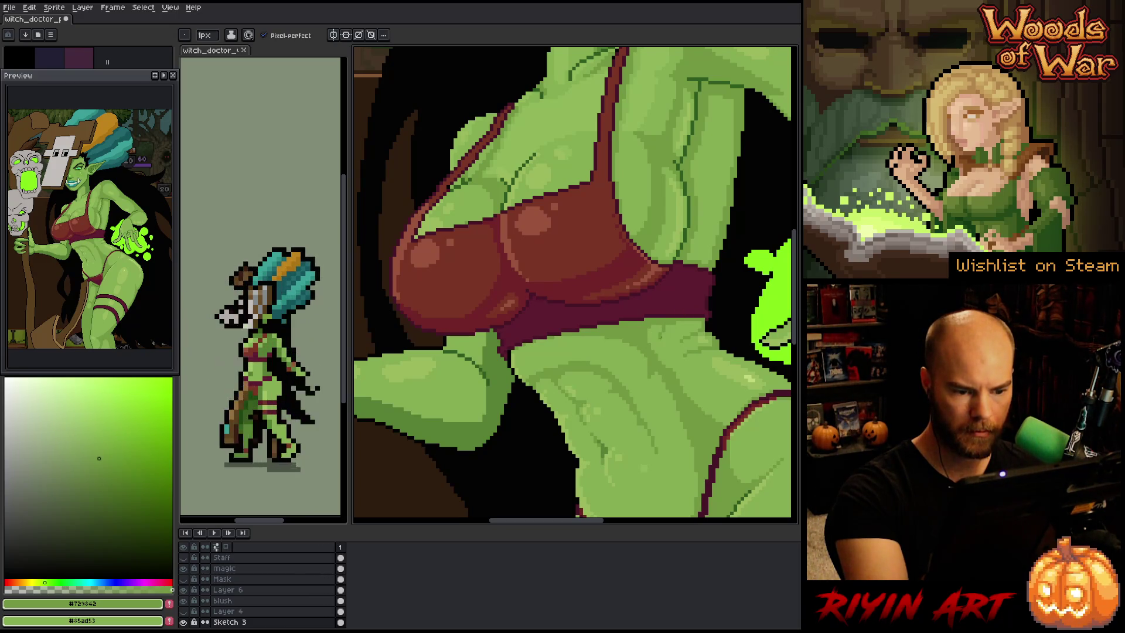
key(g)
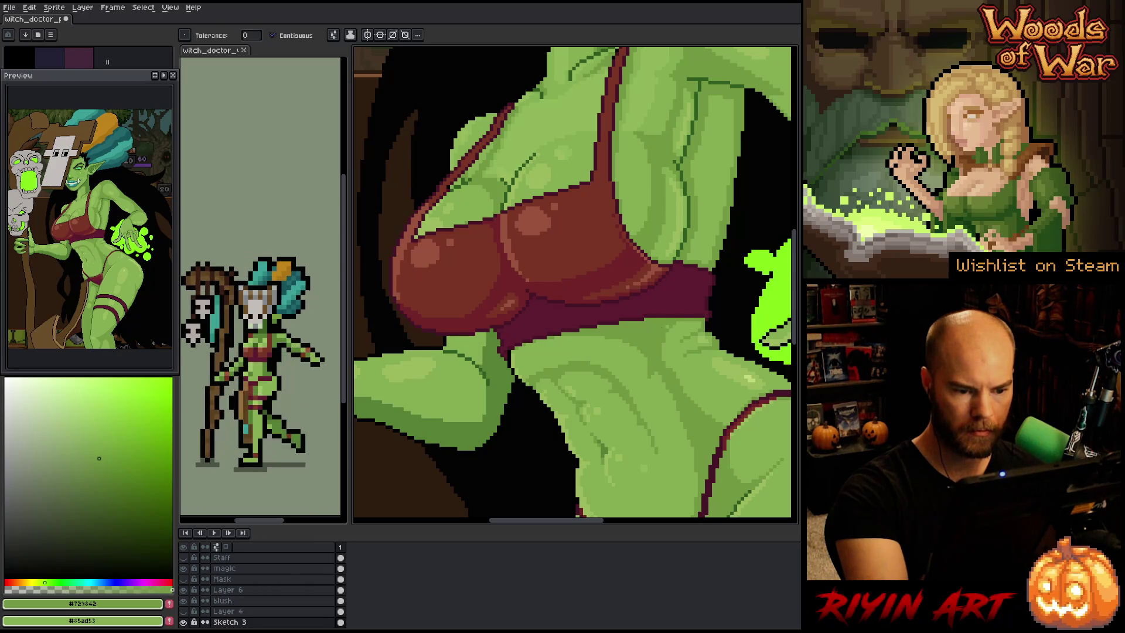
scroll(666, 408, down, 5)
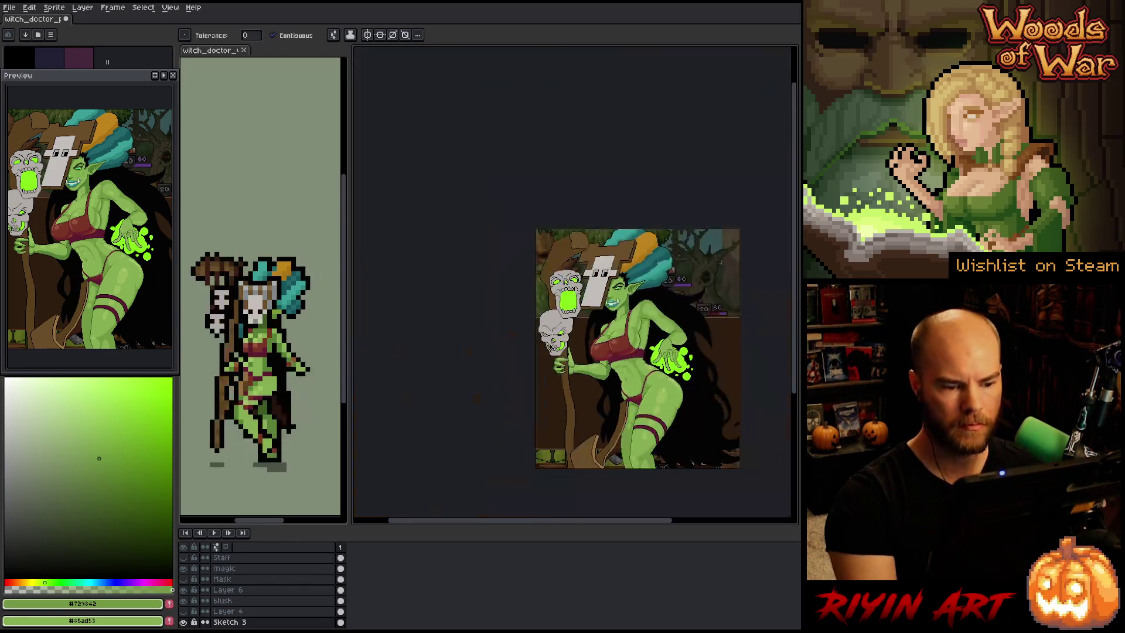
key(h)
drag(667, 409, 605, 414)
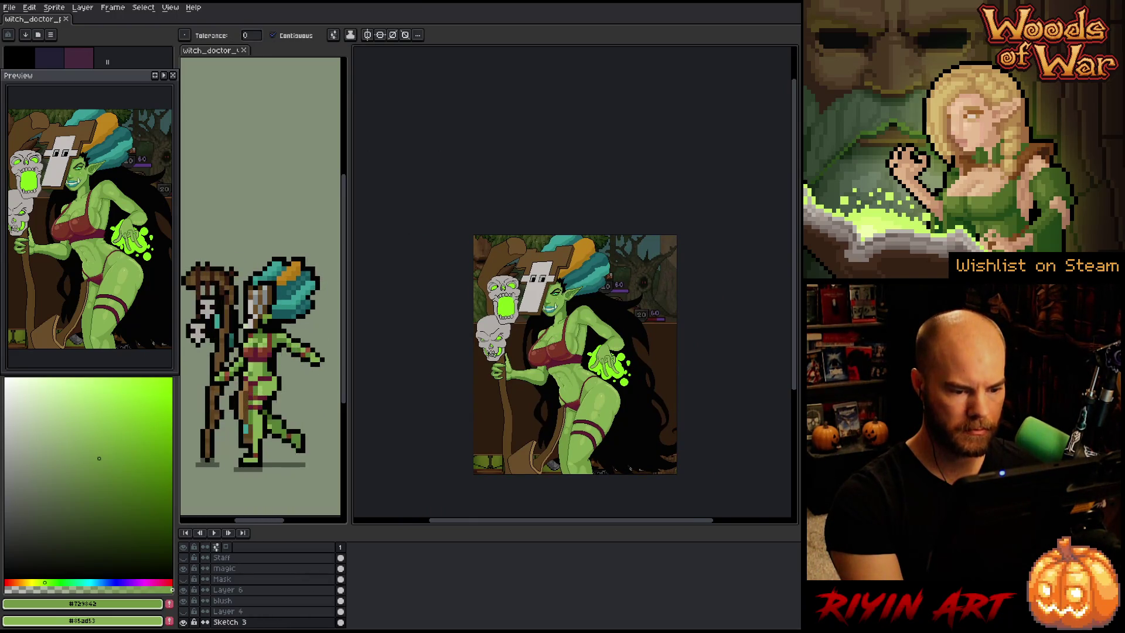
scroll(592, 410, up, 2)
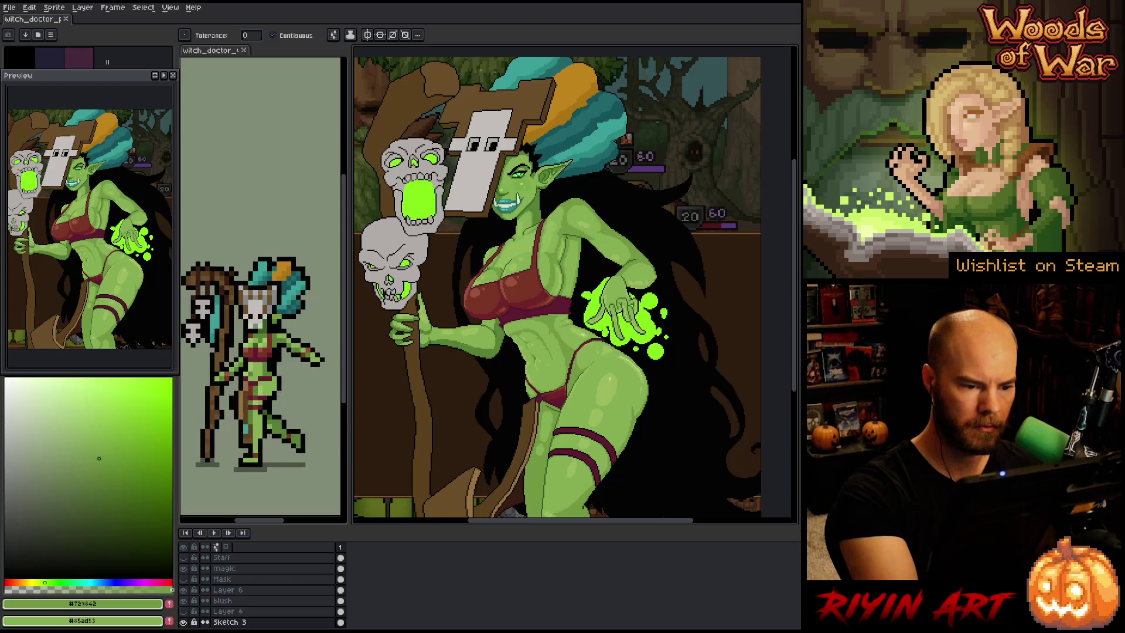
key(i)
key(w)
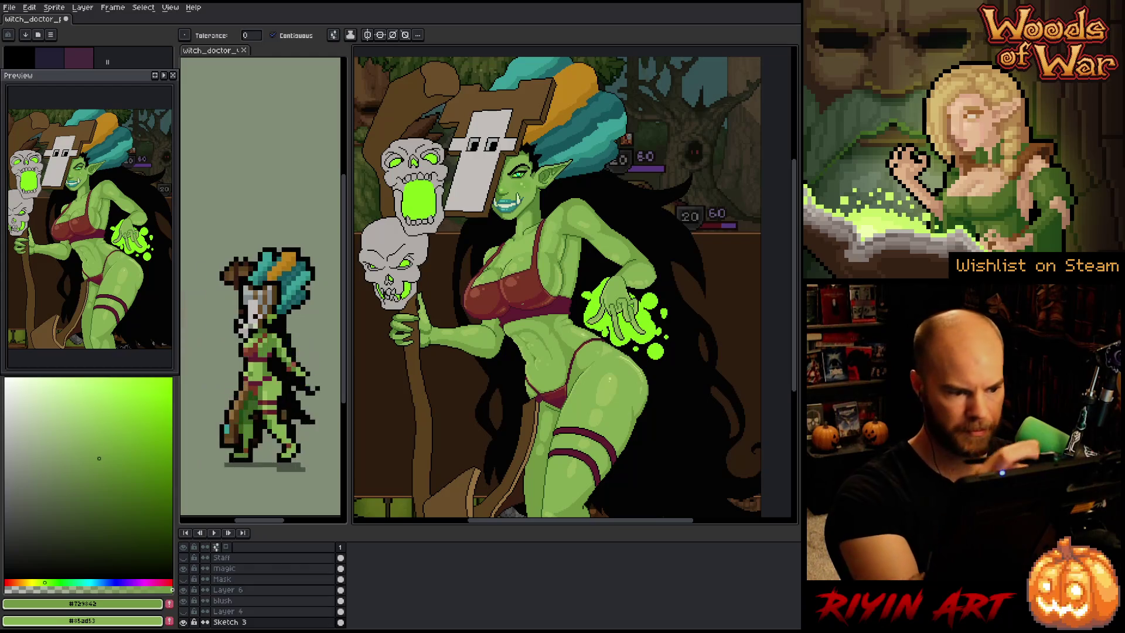
scroll(390, 246, up, 1)
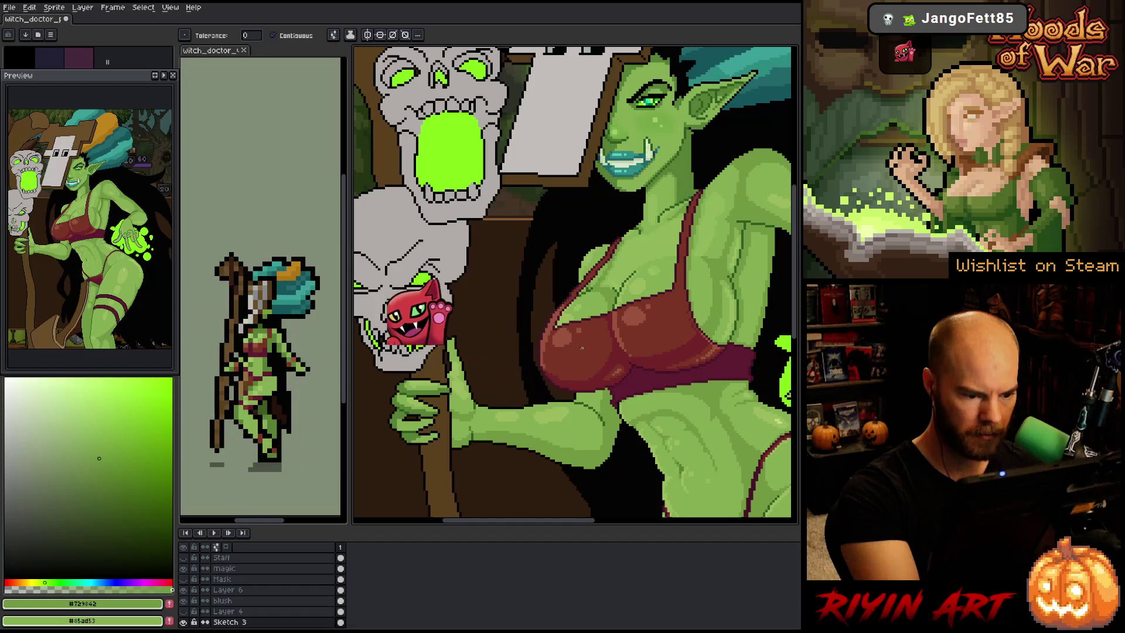
mouse_move(707, 464)
mouse_down()
mouse_move(648, 437)
mouse_move(463, 298)
mouse_up()
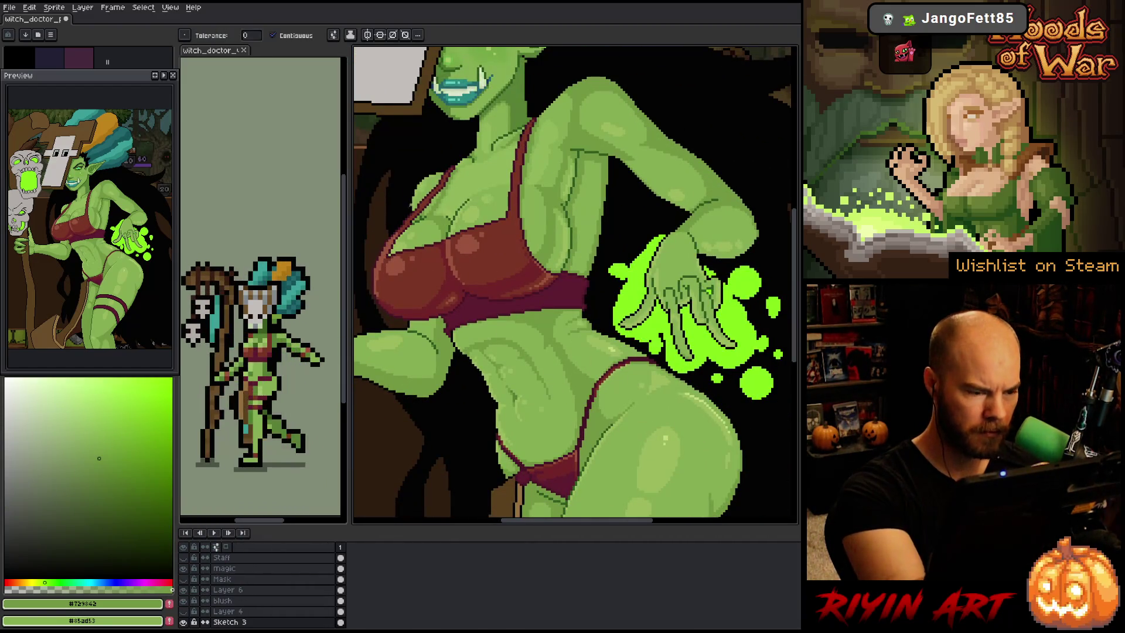
scroll(463, 298, up, 2)
scroll(574, 284, down, 4)
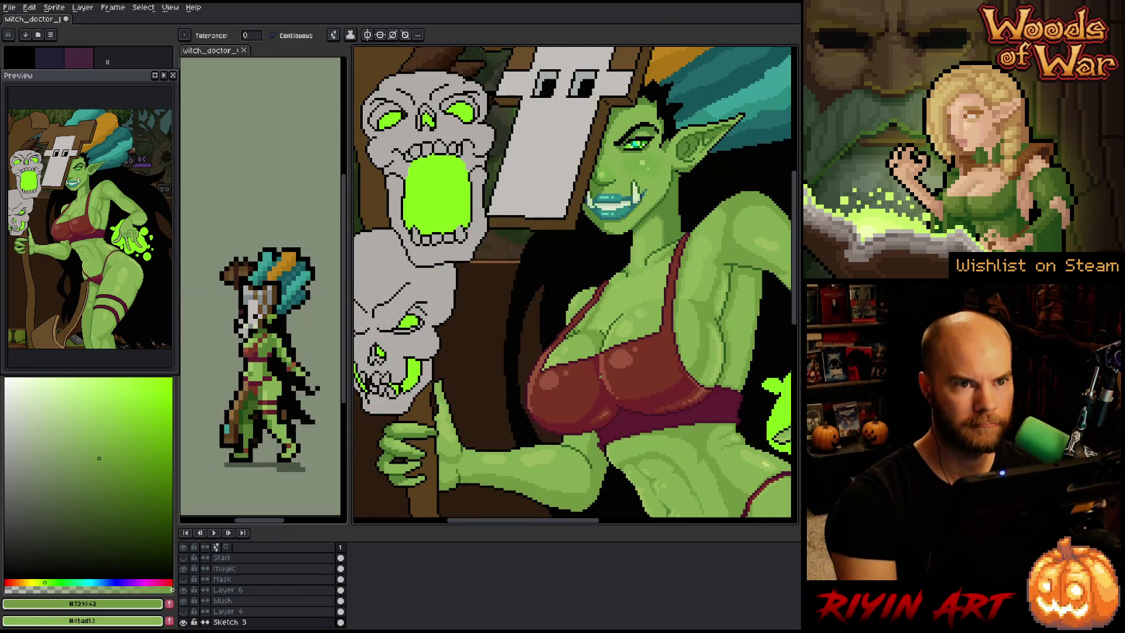
scroll(600, 375, down, 2)
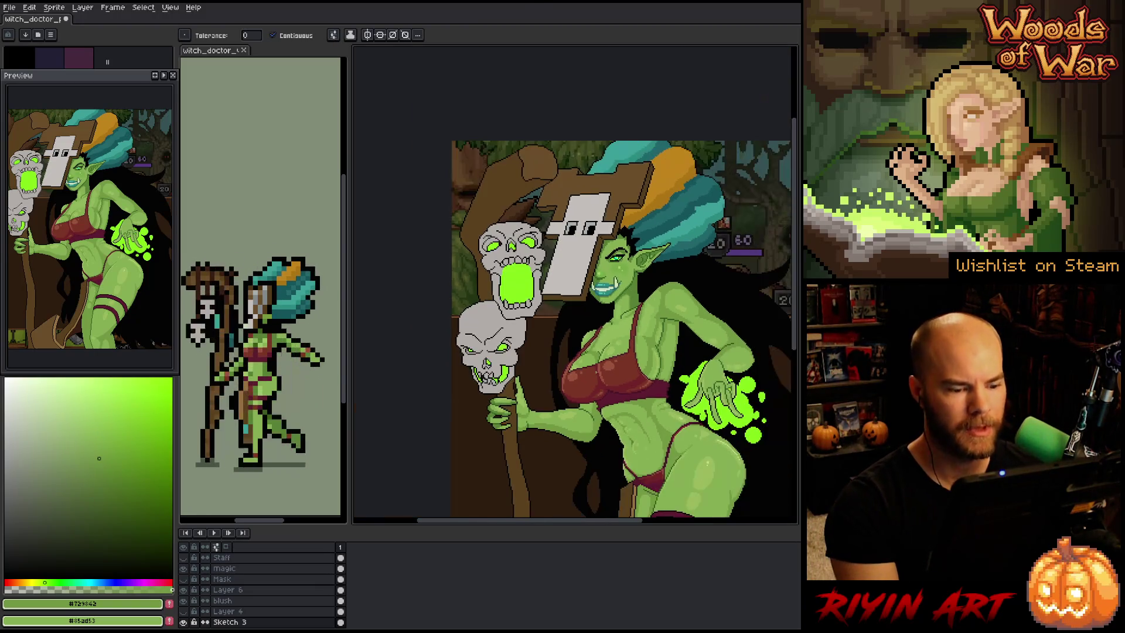
key(h)
drag(603, 433, 533, 420)
key(w)
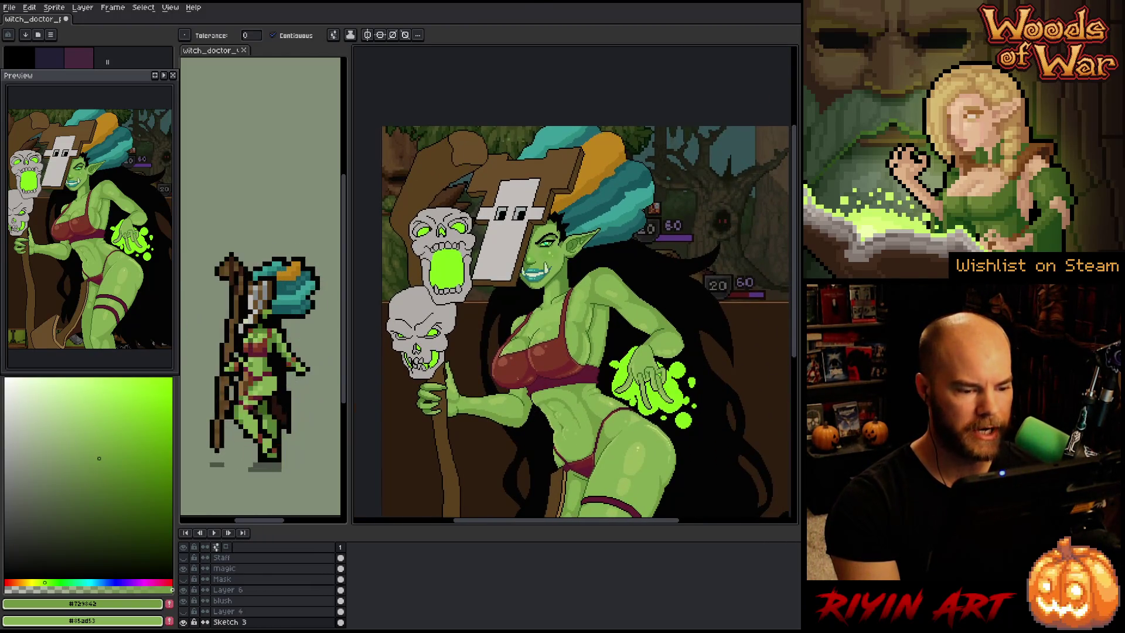
scroll(559, 382, up, 3)
scroll(519, 379, down, 2)
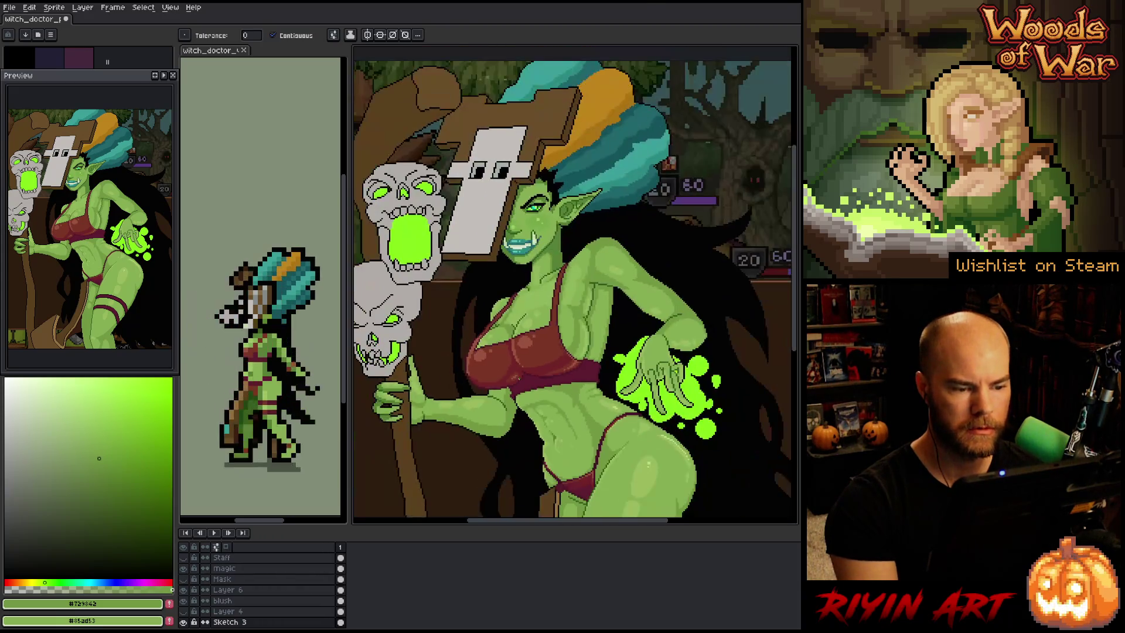
scroll(454, 356, up, 3)
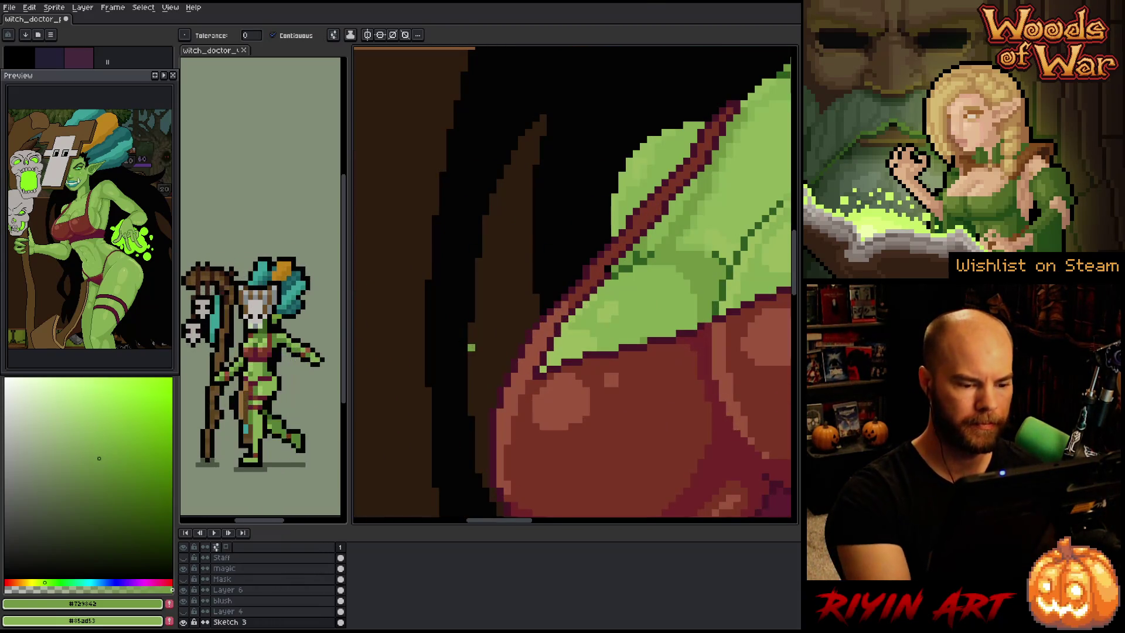
Place a dark red #7a3526 pixel on the bikini cup
key(i)
click(582, 367)
key(b)
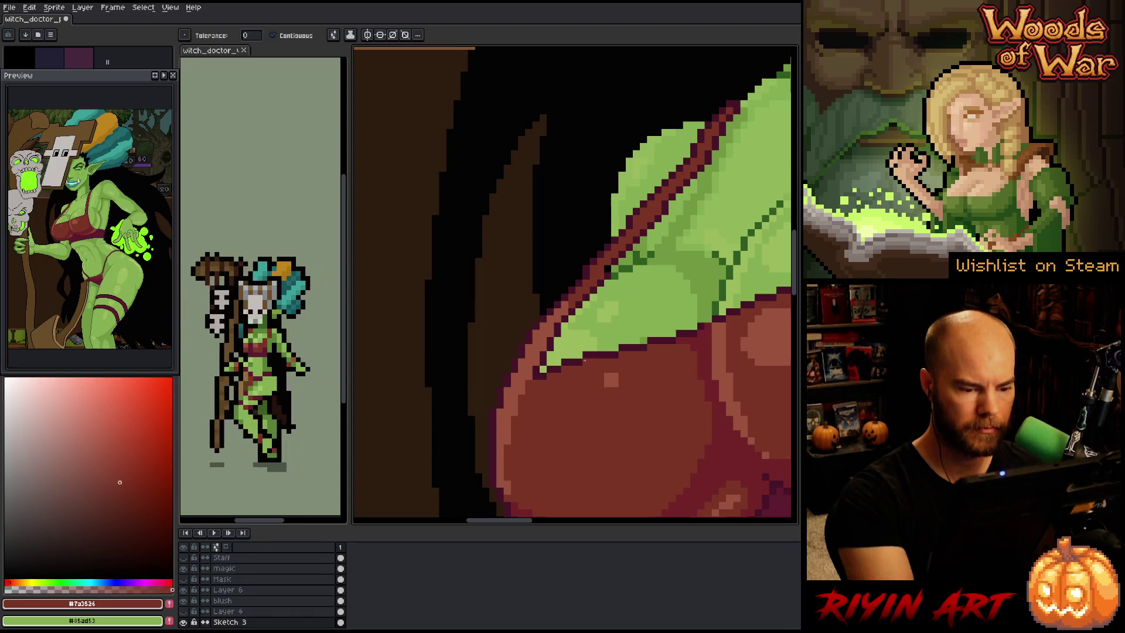
click(594, 346)
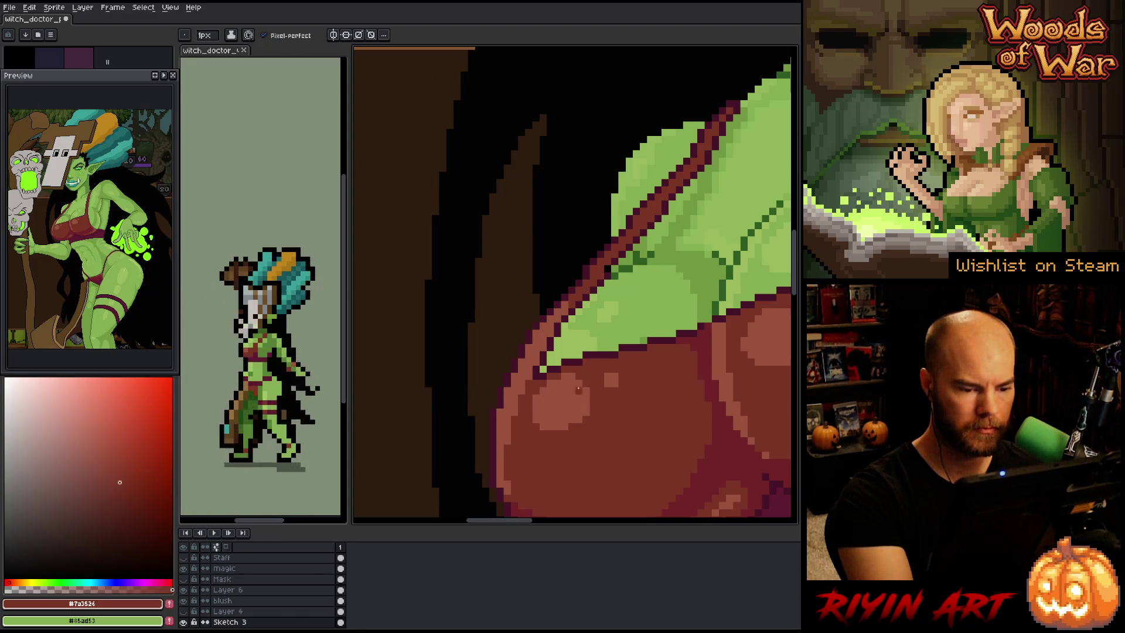
Mix a pale pink from the bikini red and add a glint pixel to the cup
alt+click(565, 297)
click(84, 420)
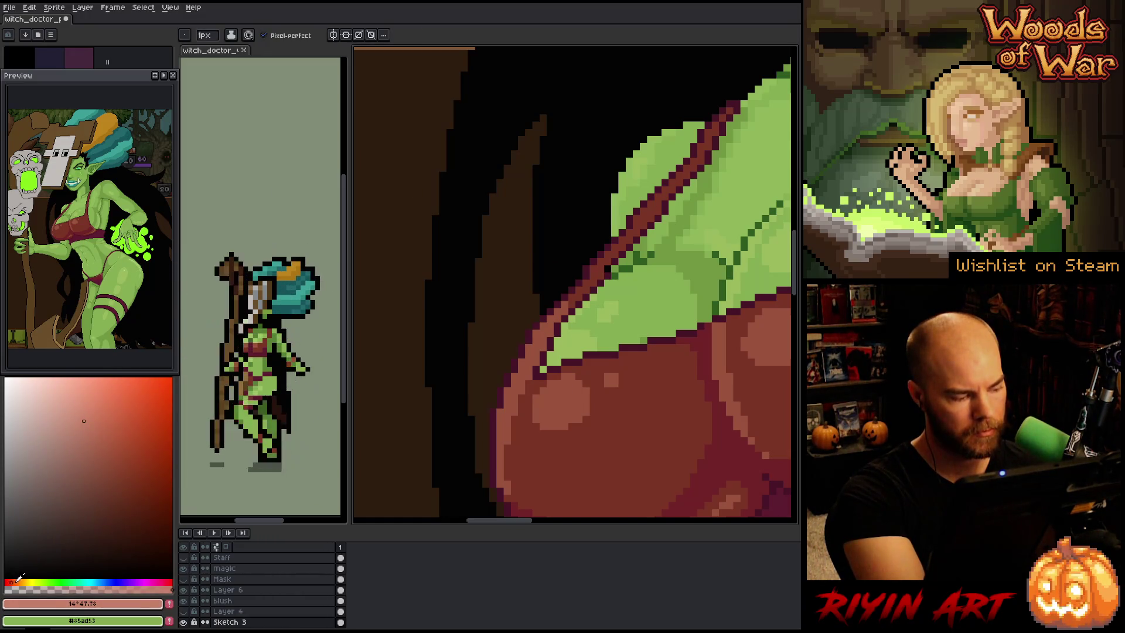
drag(18, 581, 24, 579)
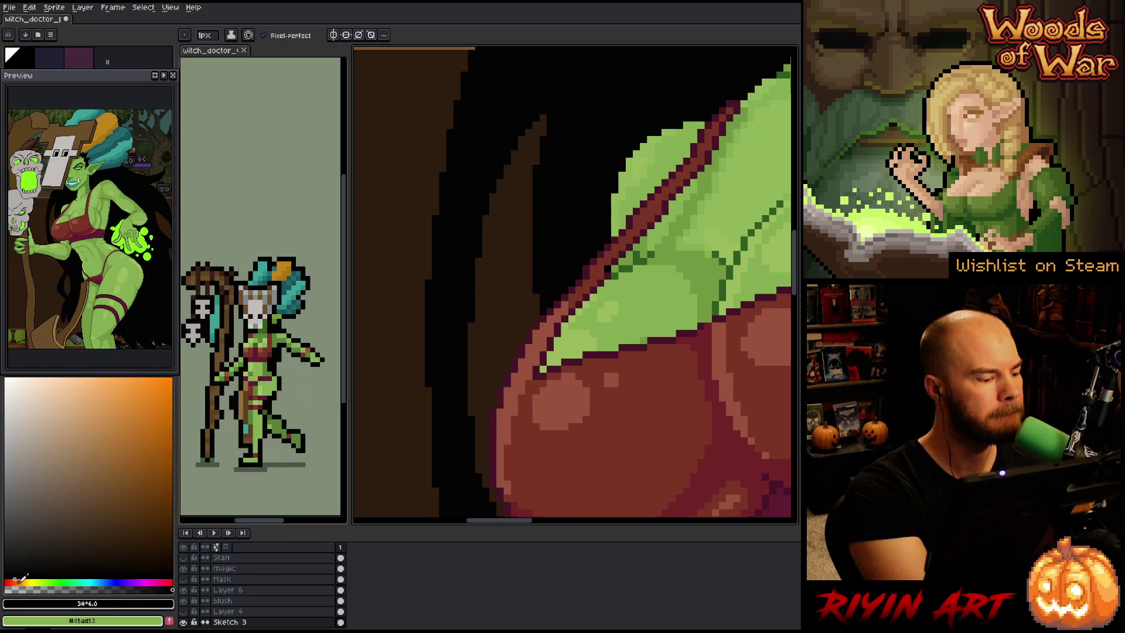
click(55, 414)
alt+click(559, 402)
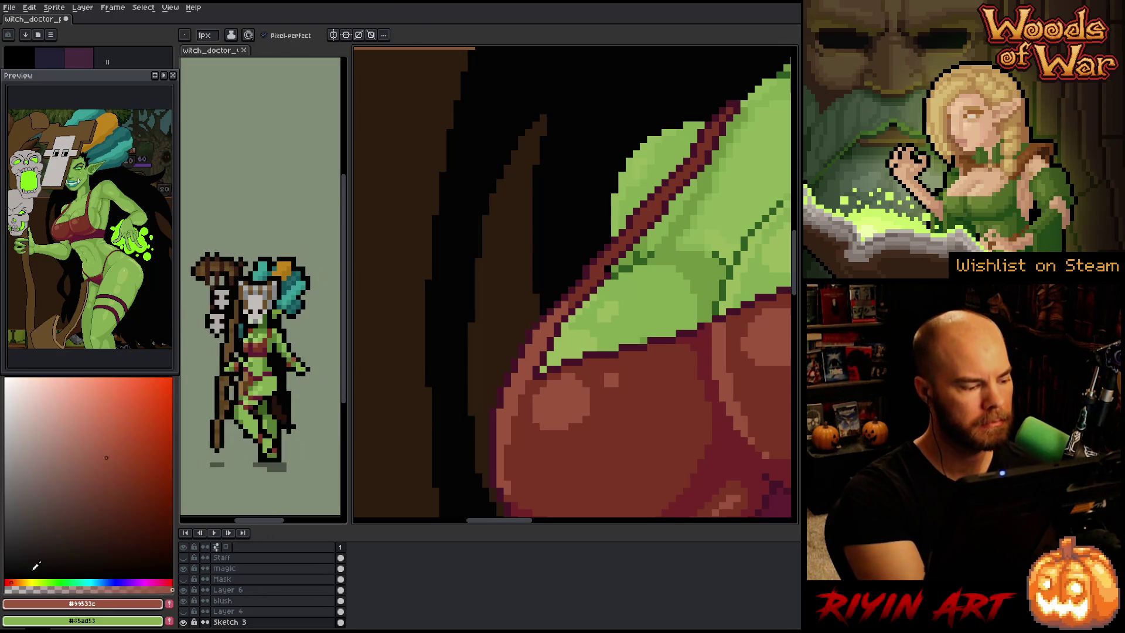
drag(95, 452, 75, 421)
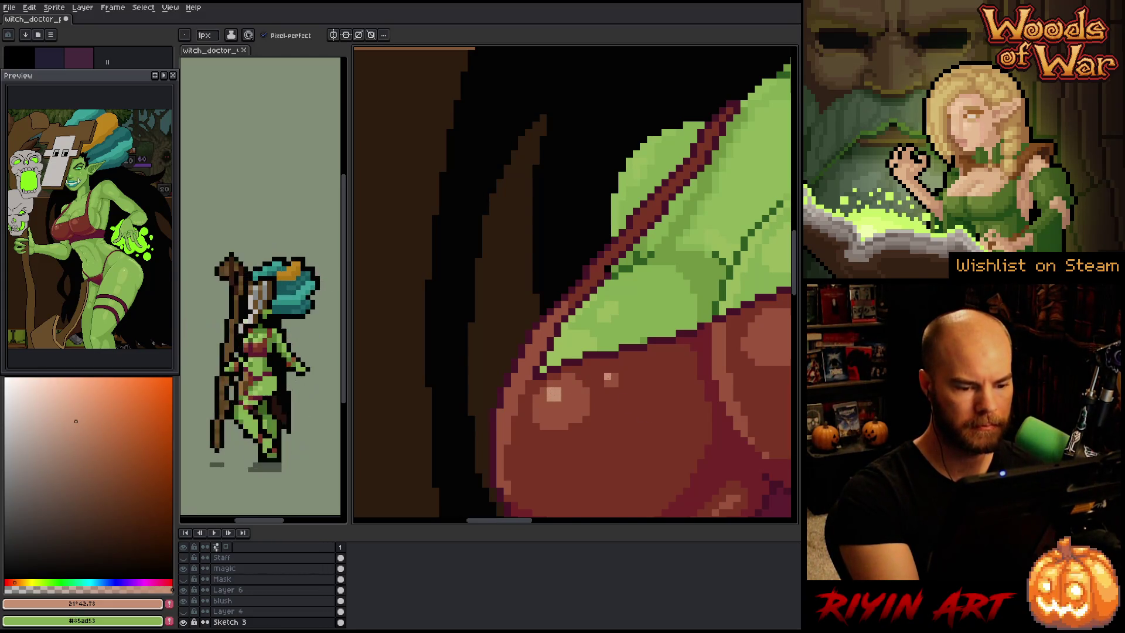
drag(688, 415, 494, 456)
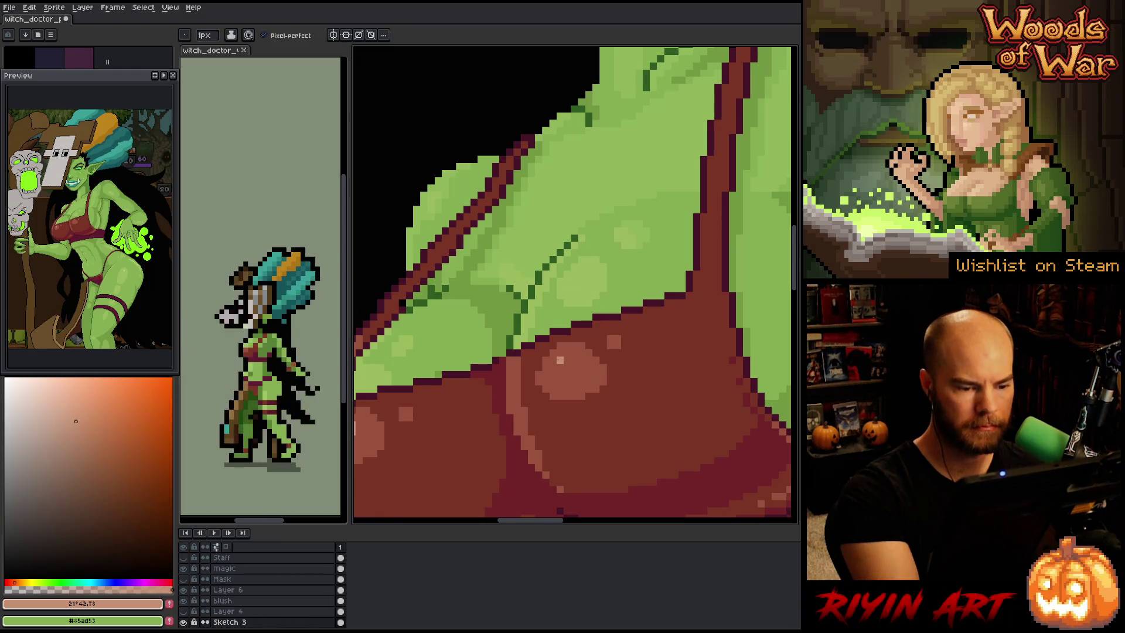
click(564, 365)
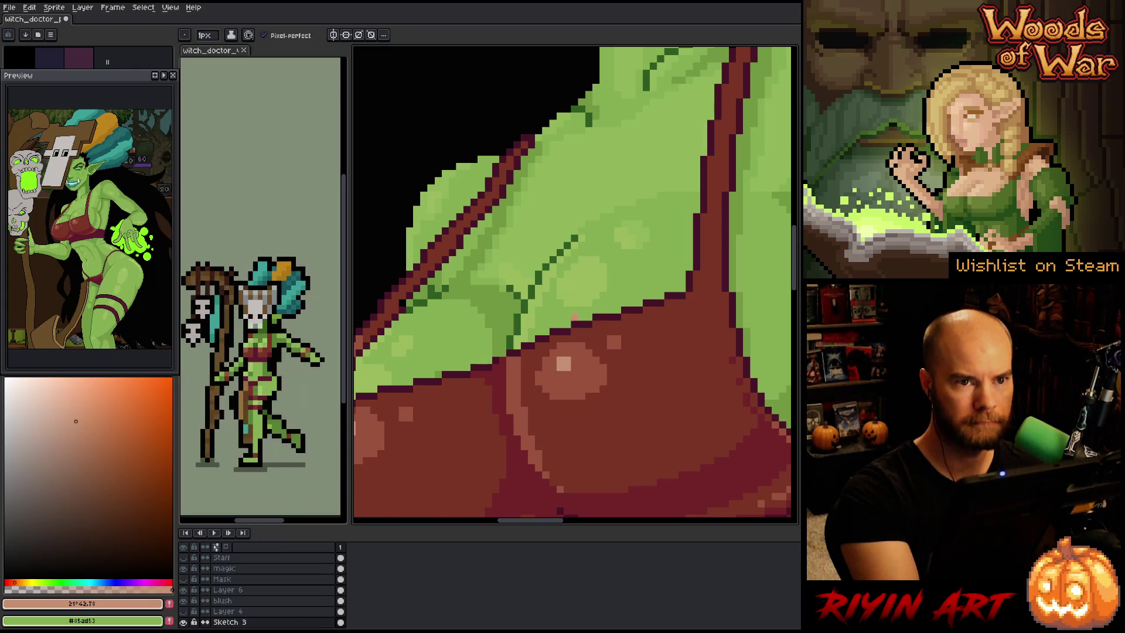
Trim the glint's edges with the #99533c and #7a3526 reds
alt+click(544, 356)
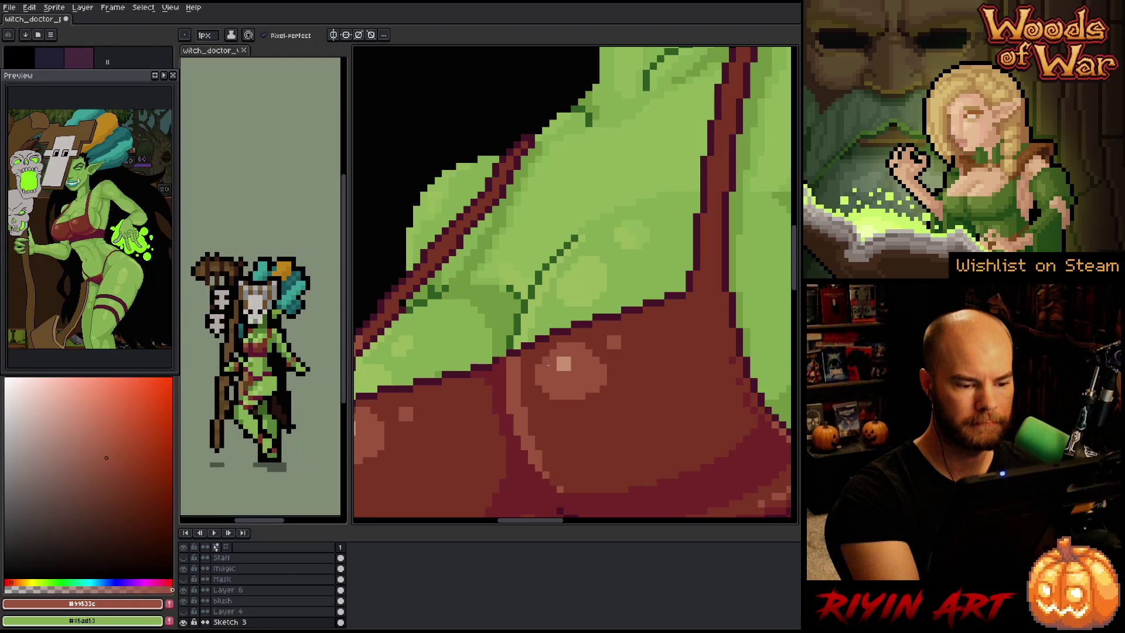
alt+click(613, 319)
drag(603, 366, 602, 384)
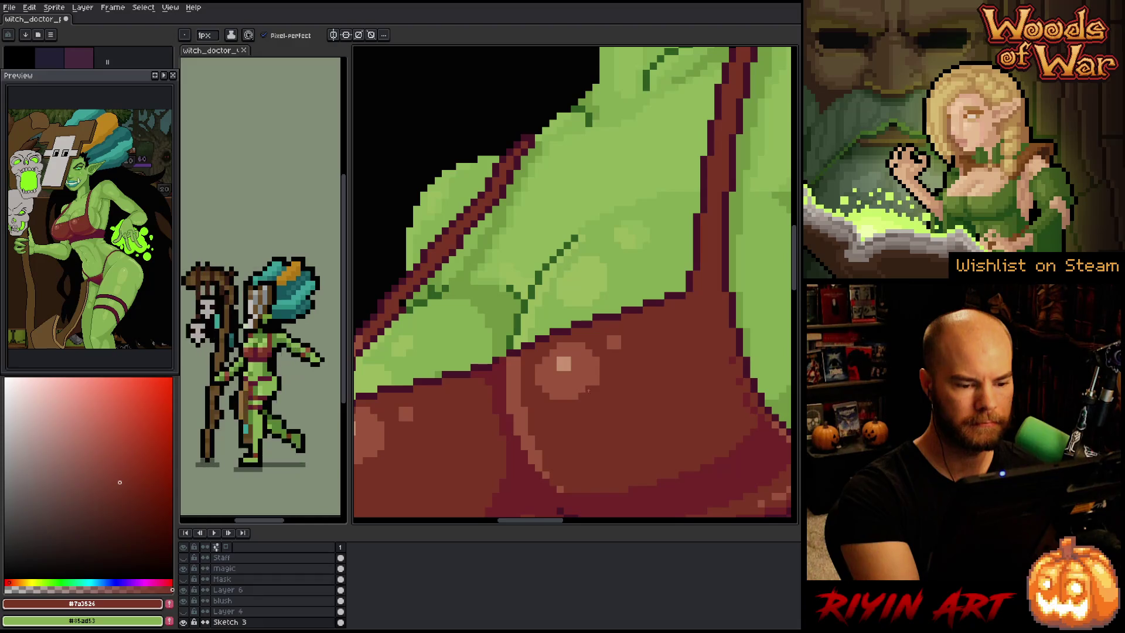
alt+click(596, 361)
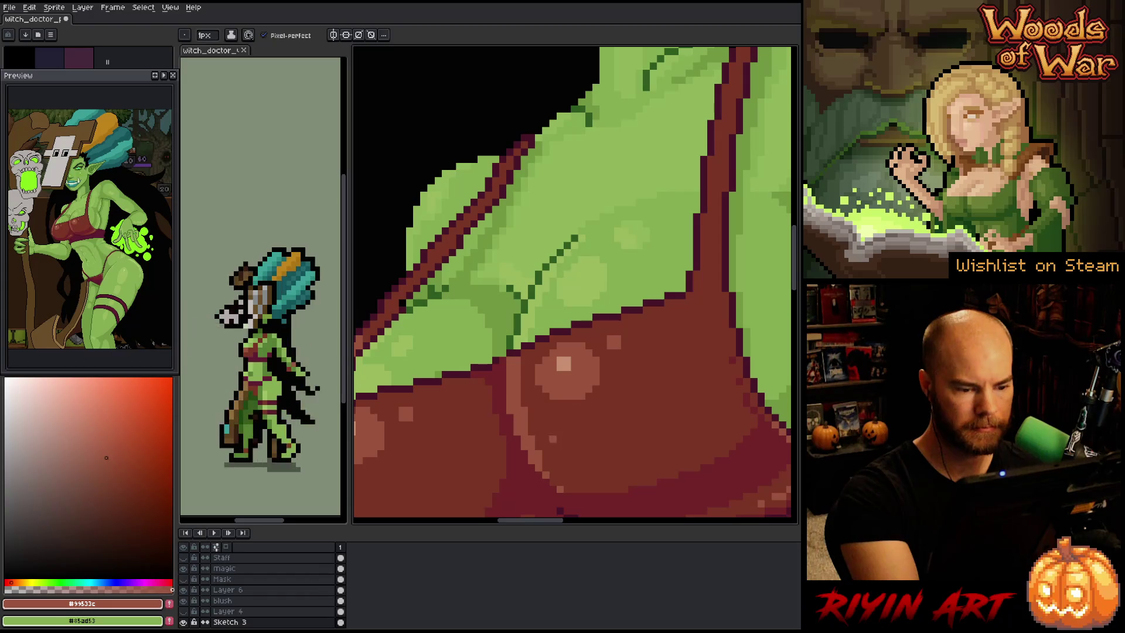
alt+click(544, 405)
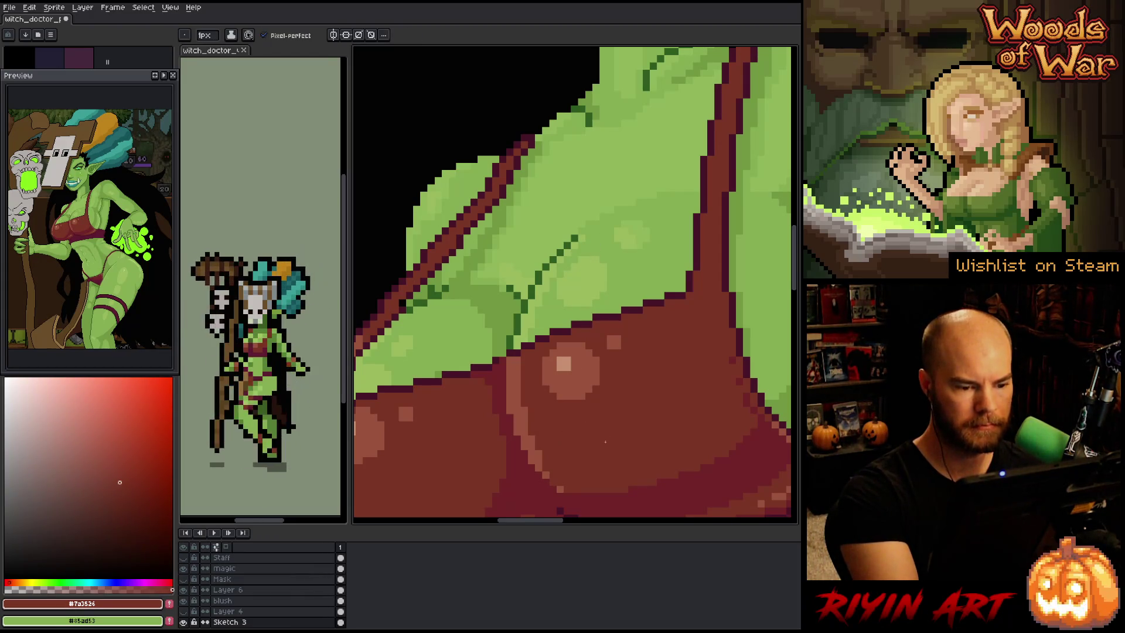
key(space)
mouse_move(582, 439)
mouse_down()
mouse_move(629, 451)
mouse_move(677, 410)
mouse_move(705, 420)
mouse_up()
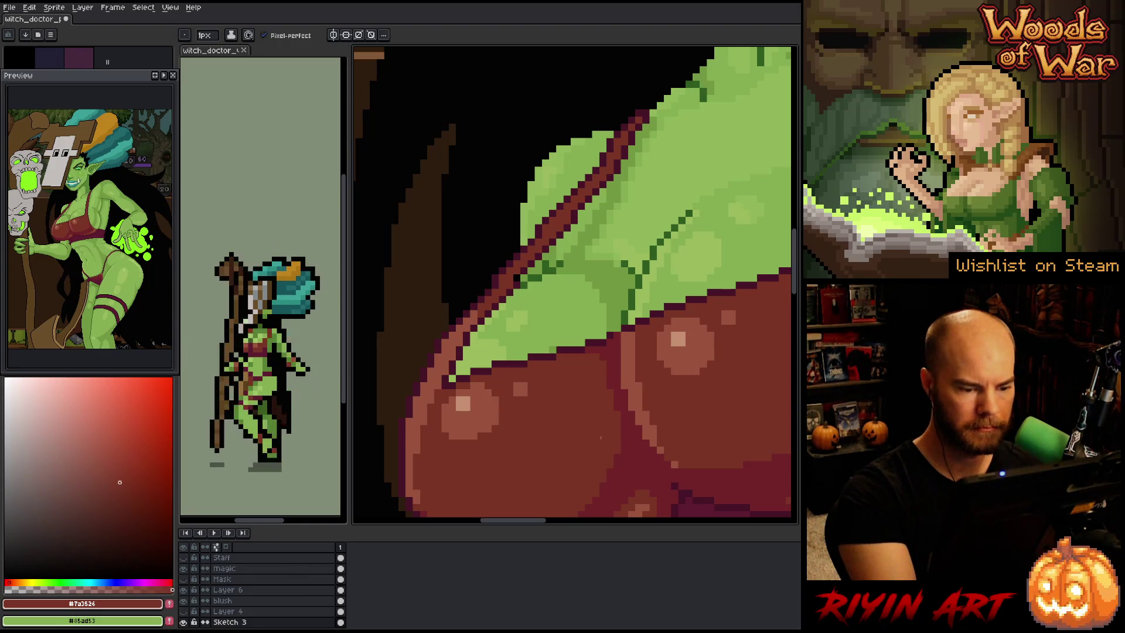
scroll(645, 421, up, 2)
Sample the chest's #a3c869 and shift it to a pale yellow-green #b9c869
scroll(570, 409, down, 2)
mouse_move(632, 394)
mouse_down()
mouse_move(644, 396)
mouse_move(630, 427)
mouse_up()
key(alt)
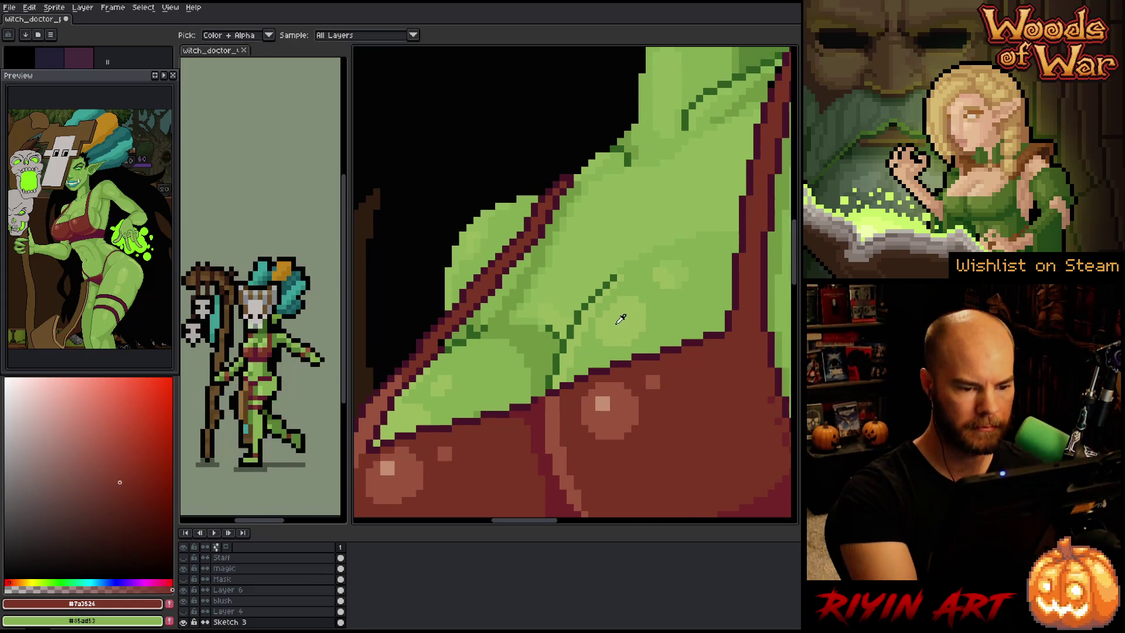
click(621, 316)
scroll(640, 314, down, 2)
scroll(536, 243, up, 2)
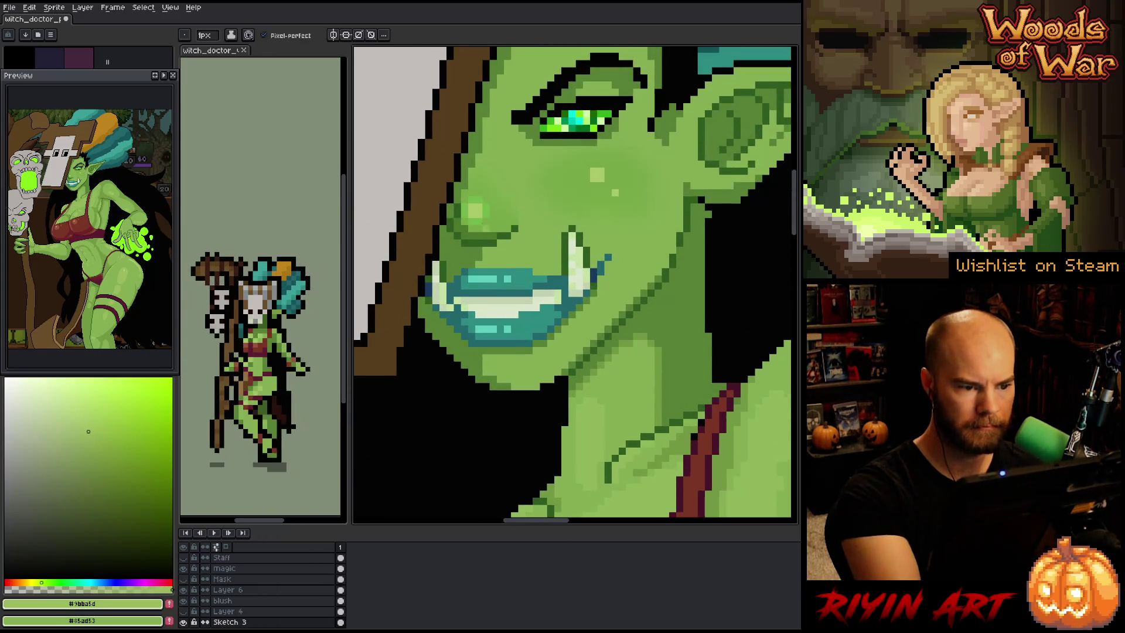
scroll(536, 244, down, 4)
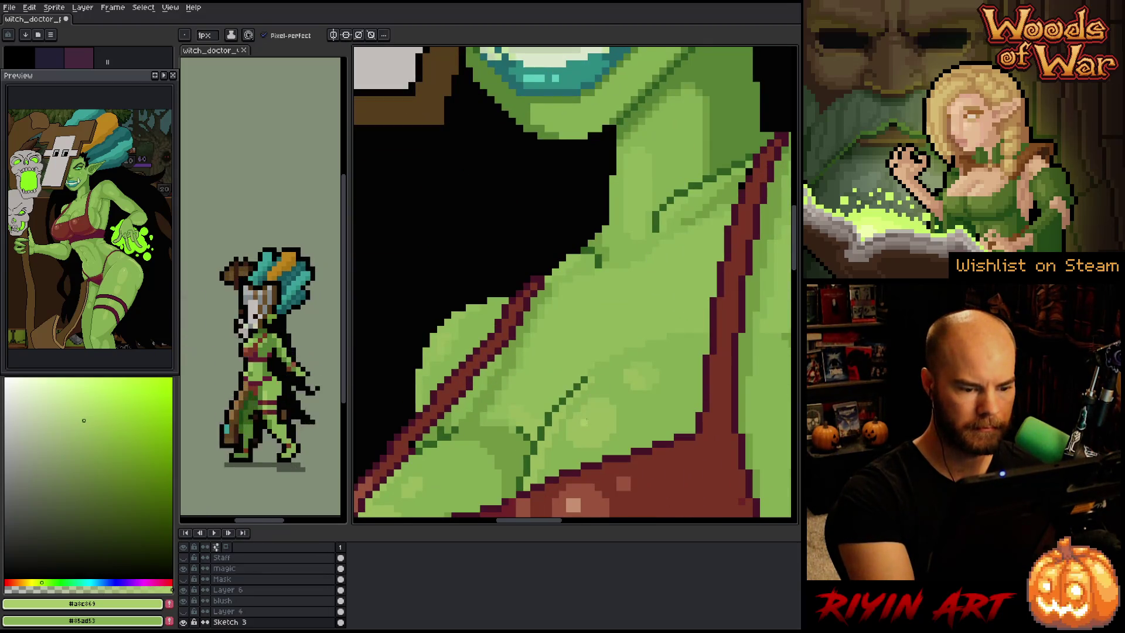
scroll(584, 421, up, 4)
scroll(632, 389, down, 4)
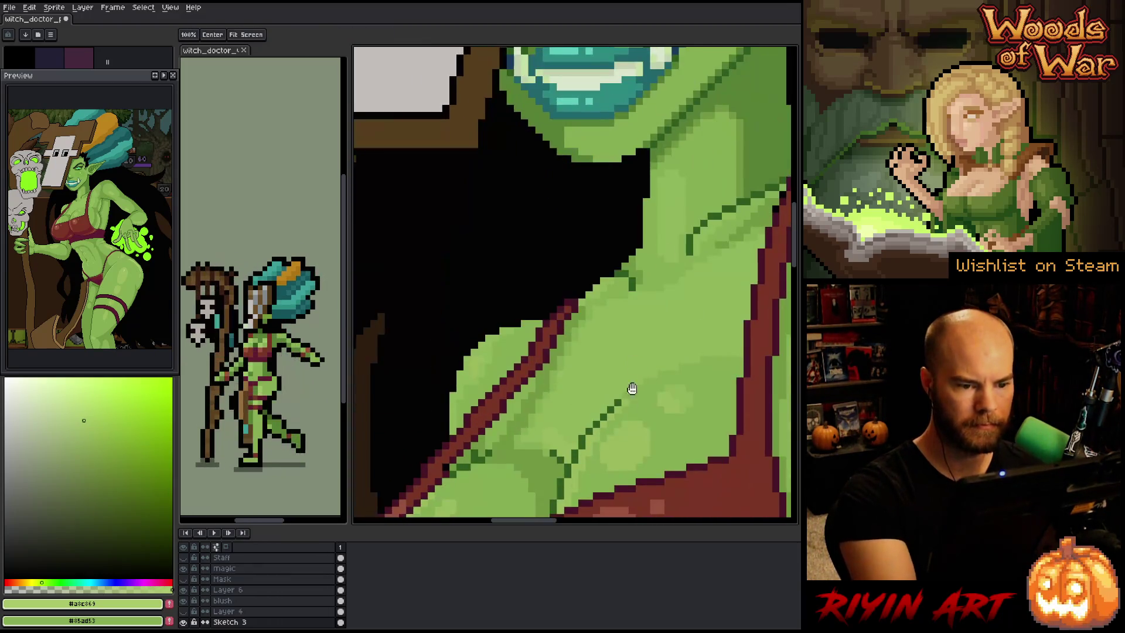
drag(632, 389, 653, 289)
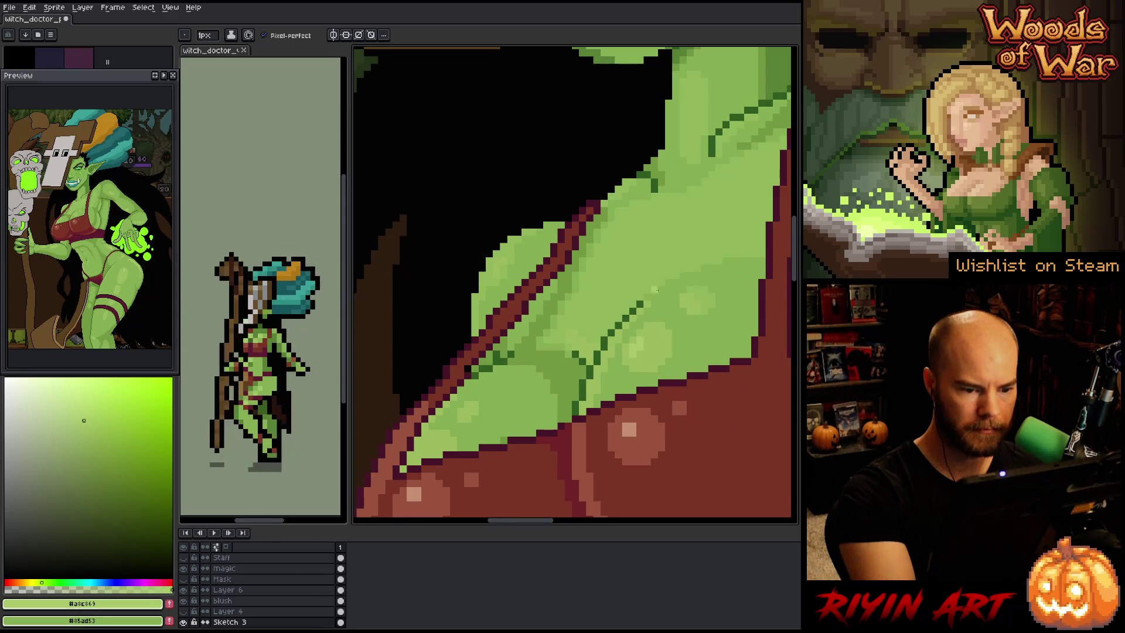
click(37, 582)
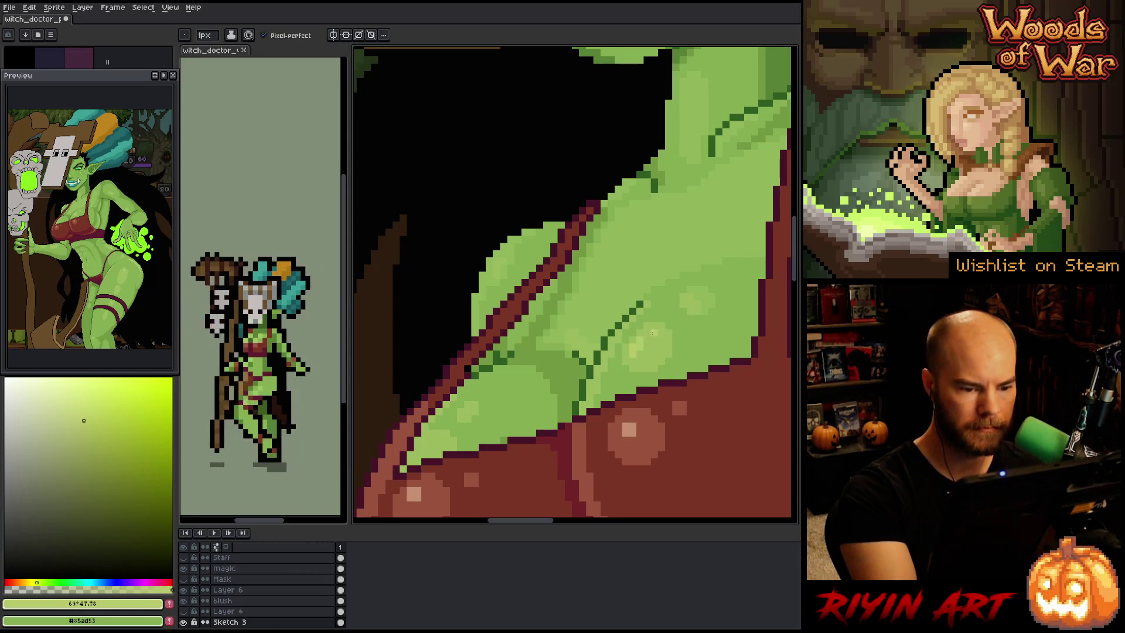
alt+click(650, 335)
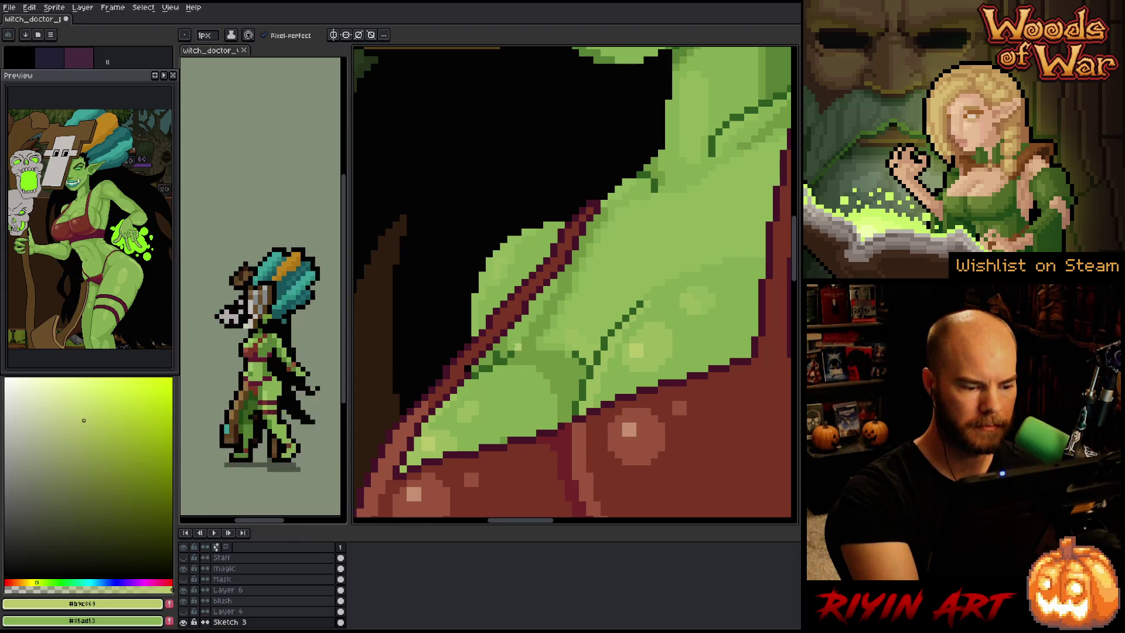
scroll(624, 376, down, 3)
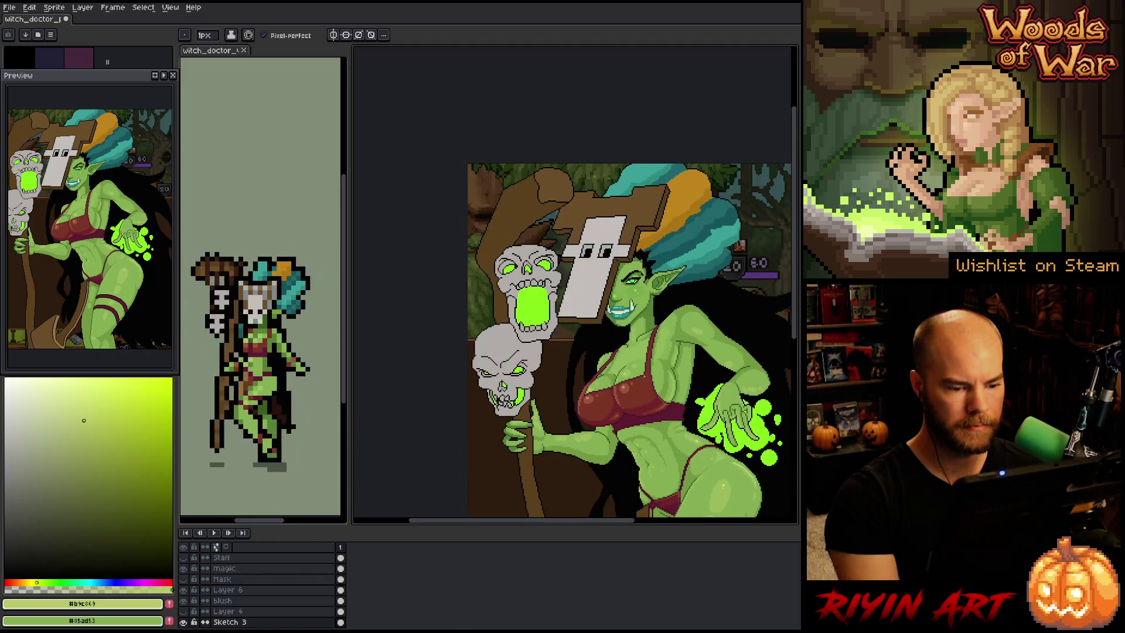
Sample the chest greens #9bba5d and #85ad53, ending with #85ad53 as the drawing colour
scroll(629, 394, up, 3)
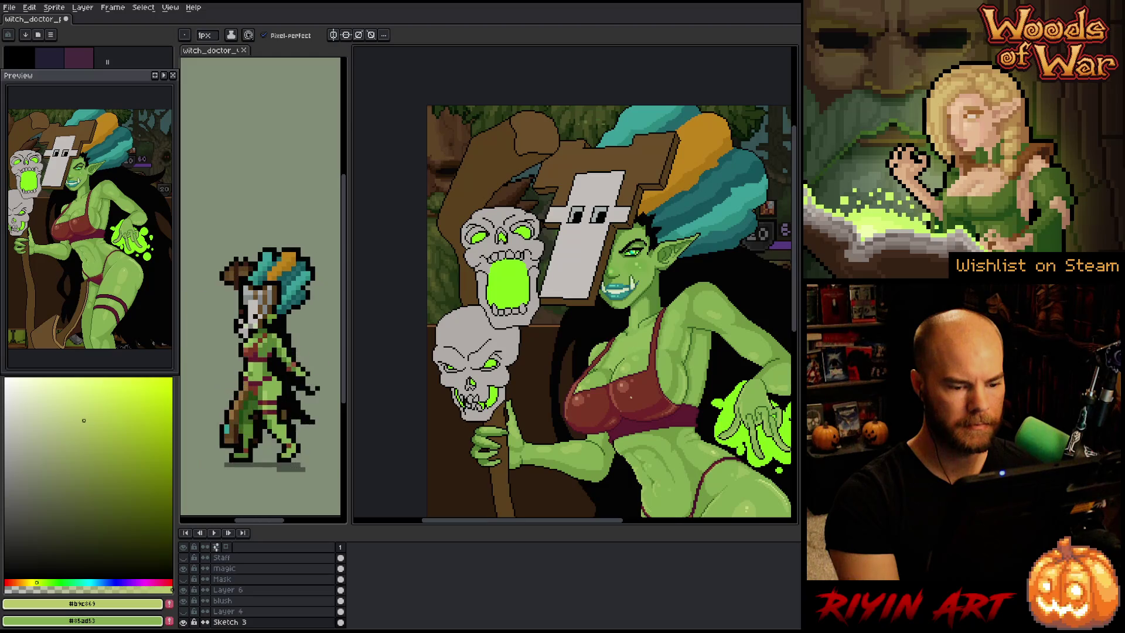
alt+click(616, 391)
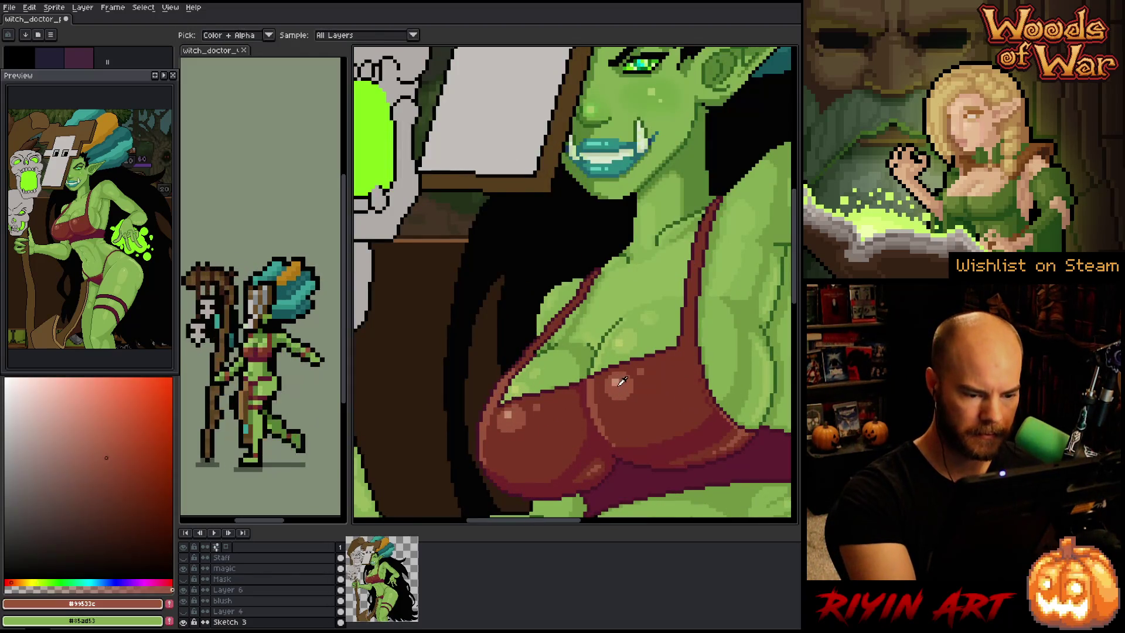
key(g)
alt+click(623, 346)
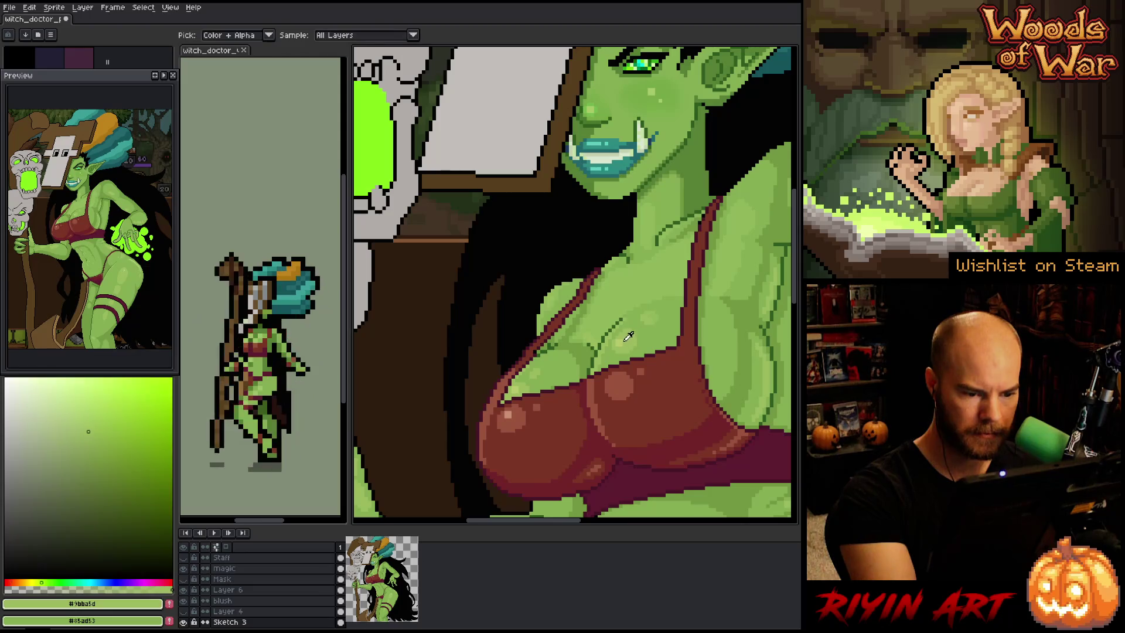
alt+click(623, 346)
key(b)
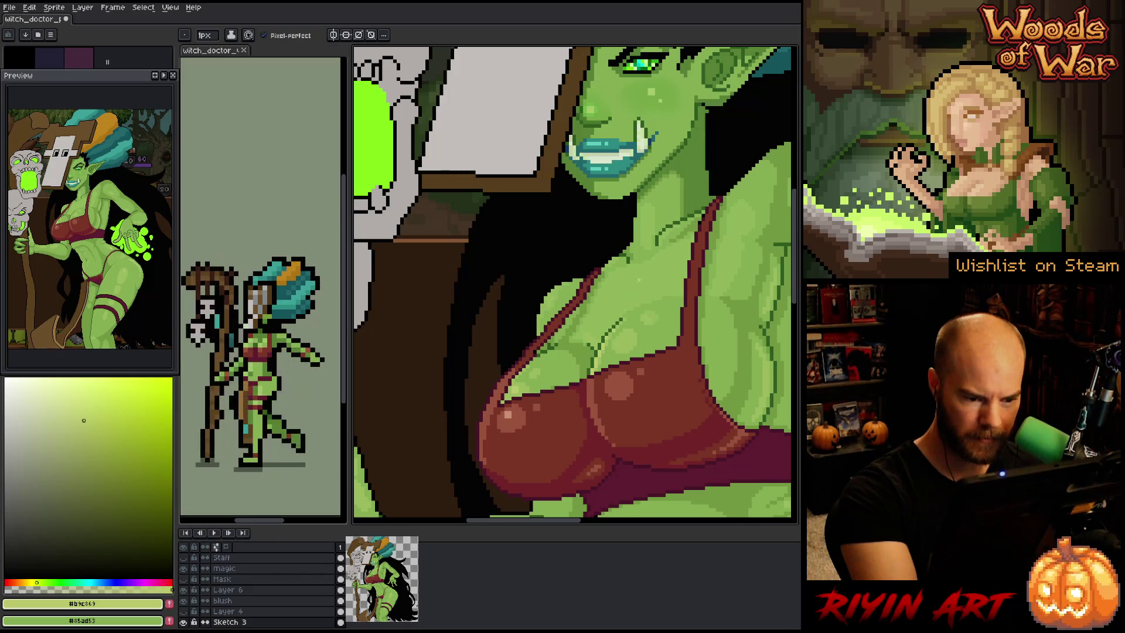
alt+click(625, 305)
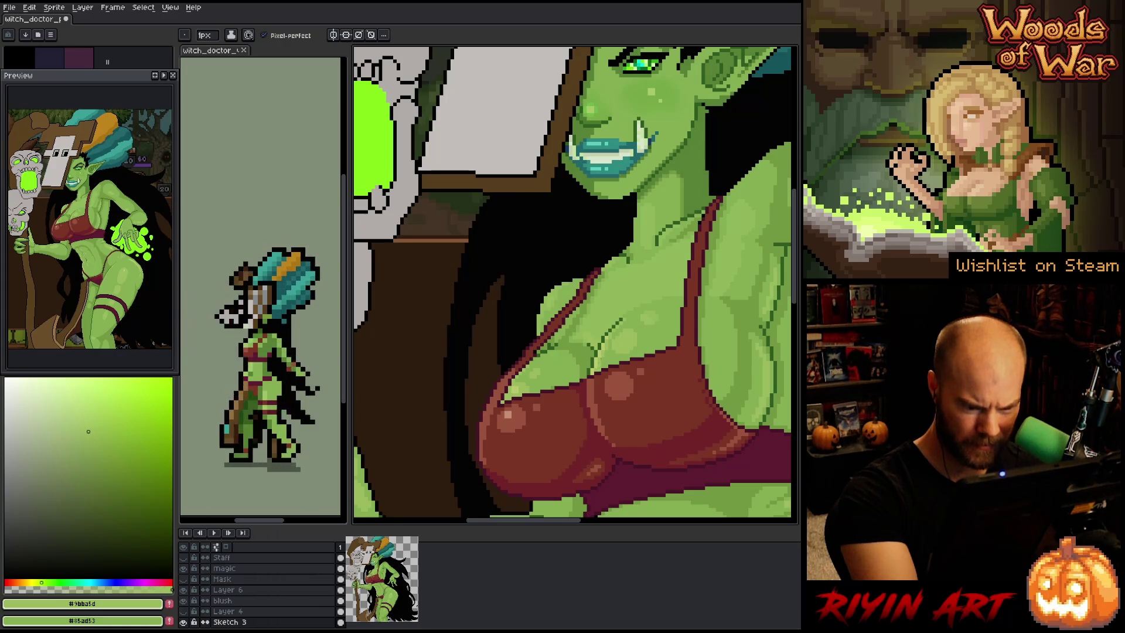
alt+click(614, 344)
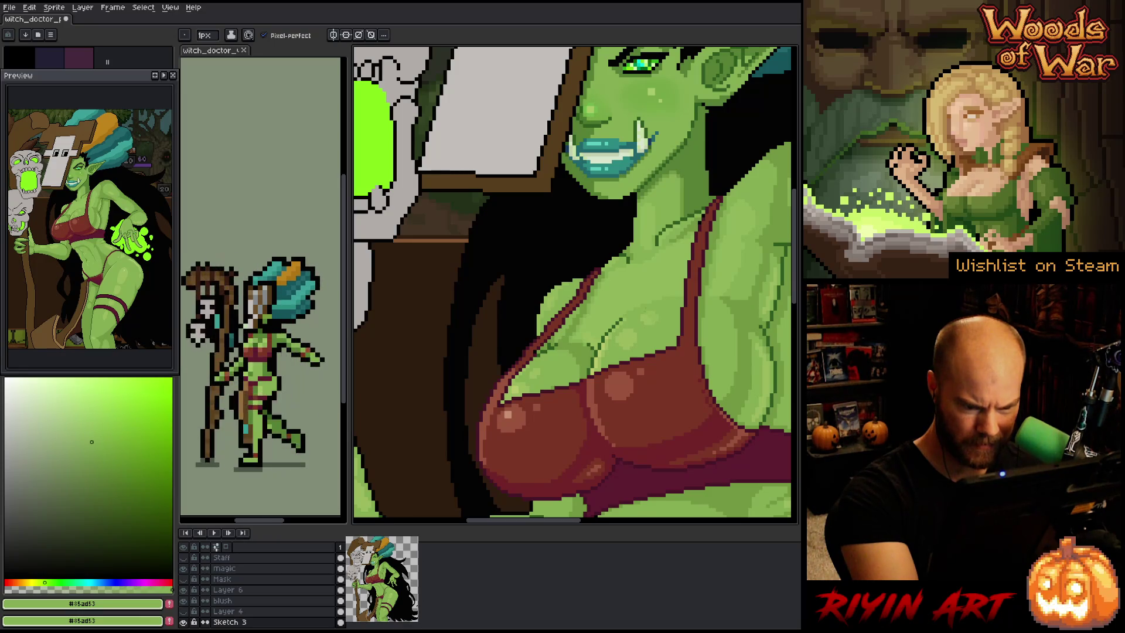
alt+click(613, 344)
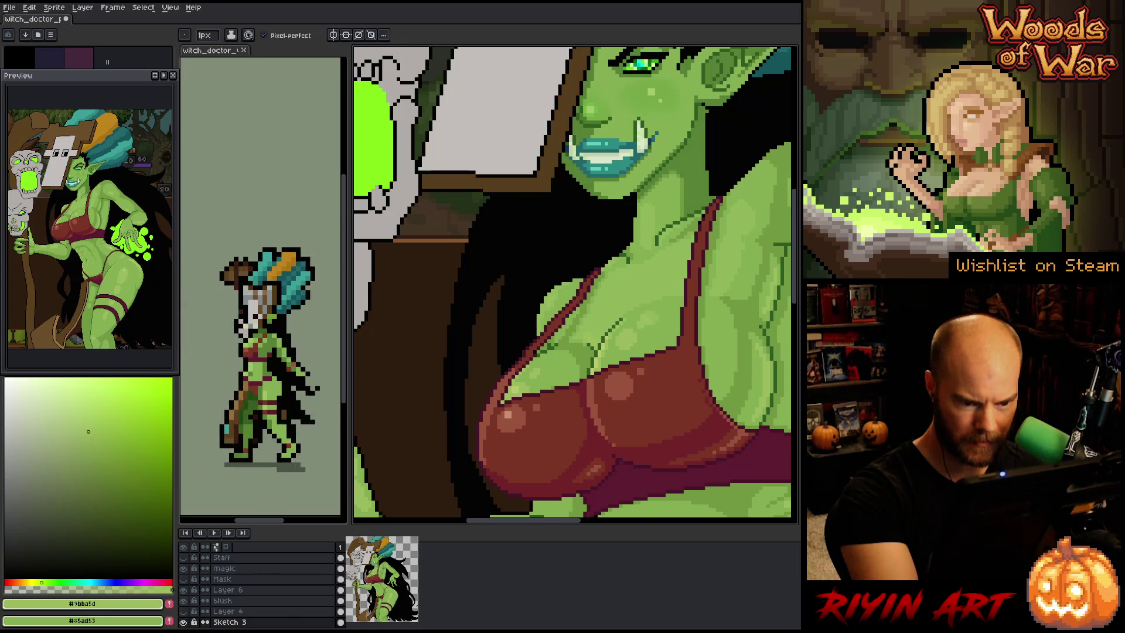
alt+click(654, 317)
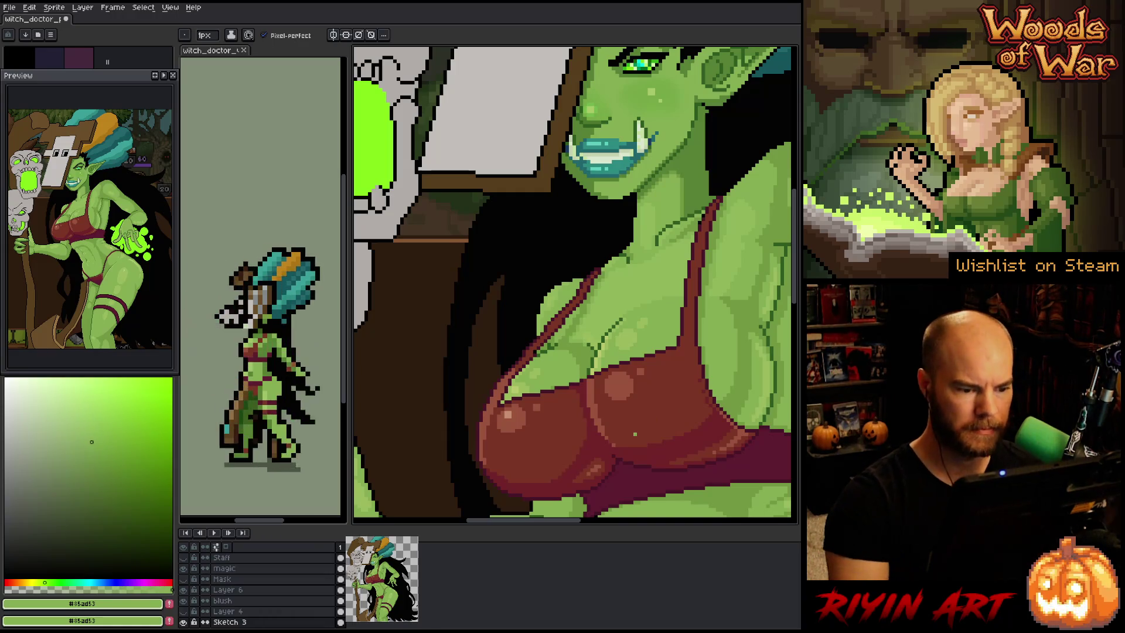
scroll(627, 420, down, 3)
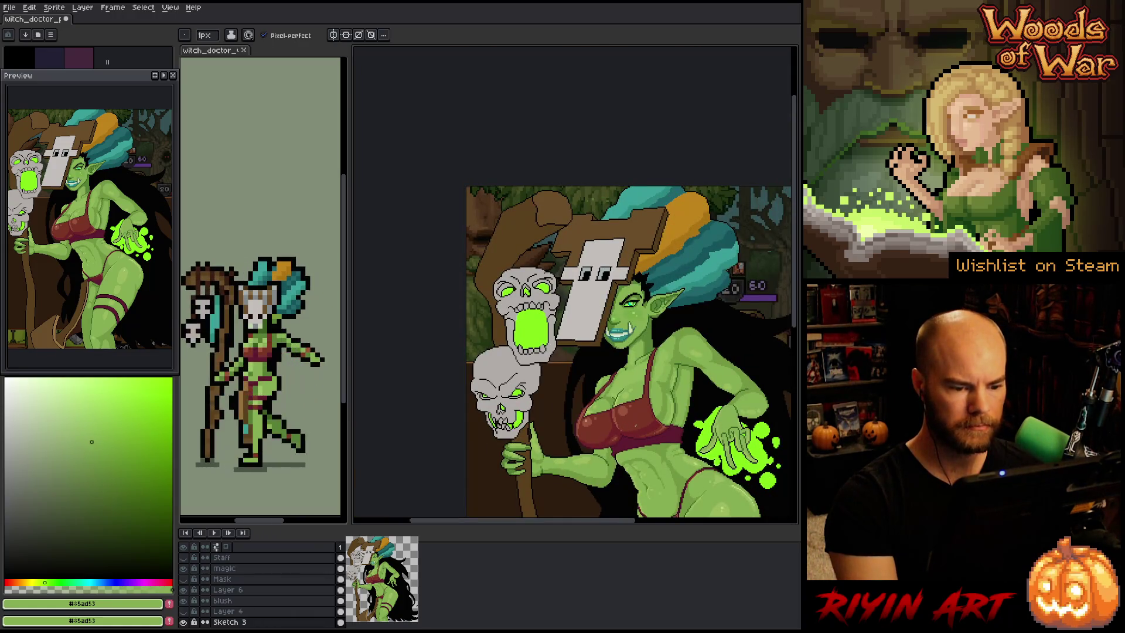
Sample the bra reds #7a3526 and #99533c, leaving #99533c as the drawing colour
scroll(592, 410, up, 5)
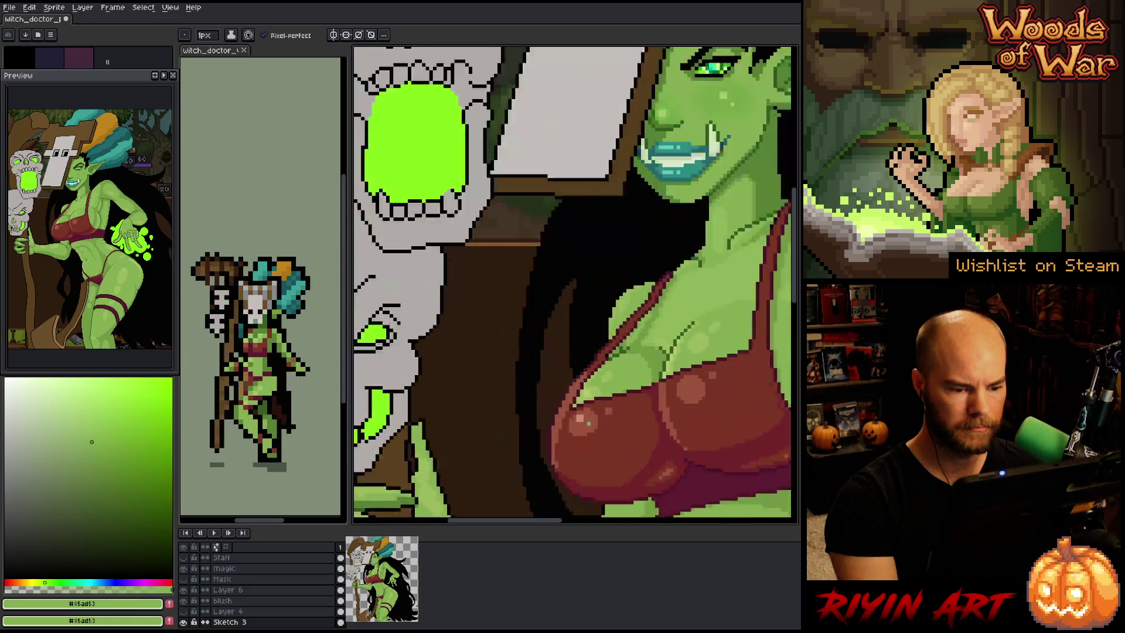
key(alt)
click(598, 384)
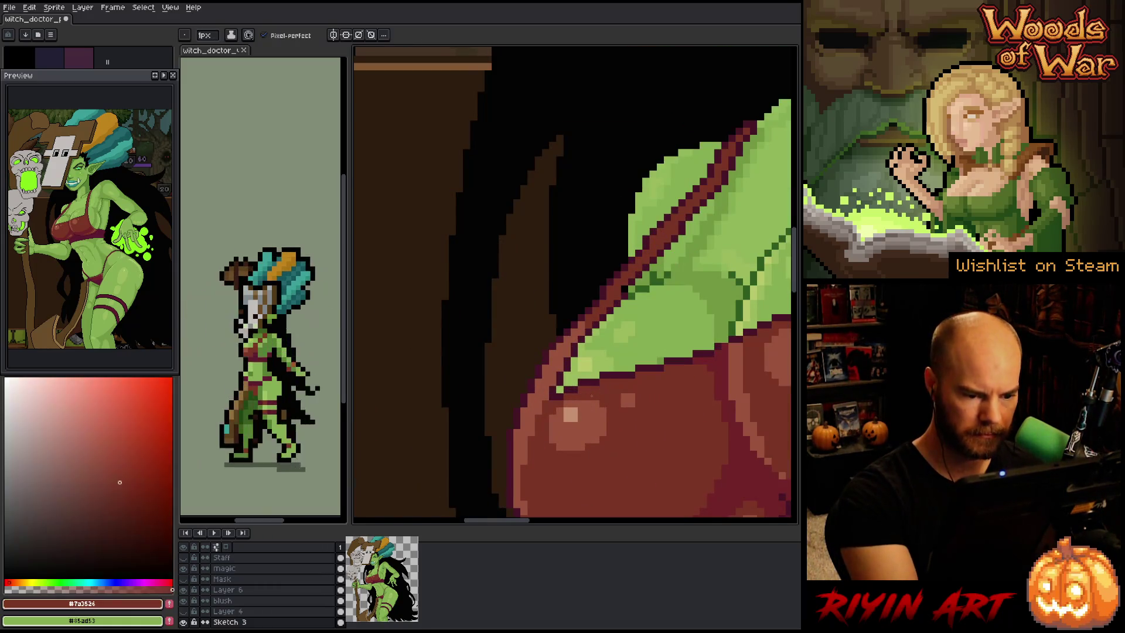
alt+click(631, 354)
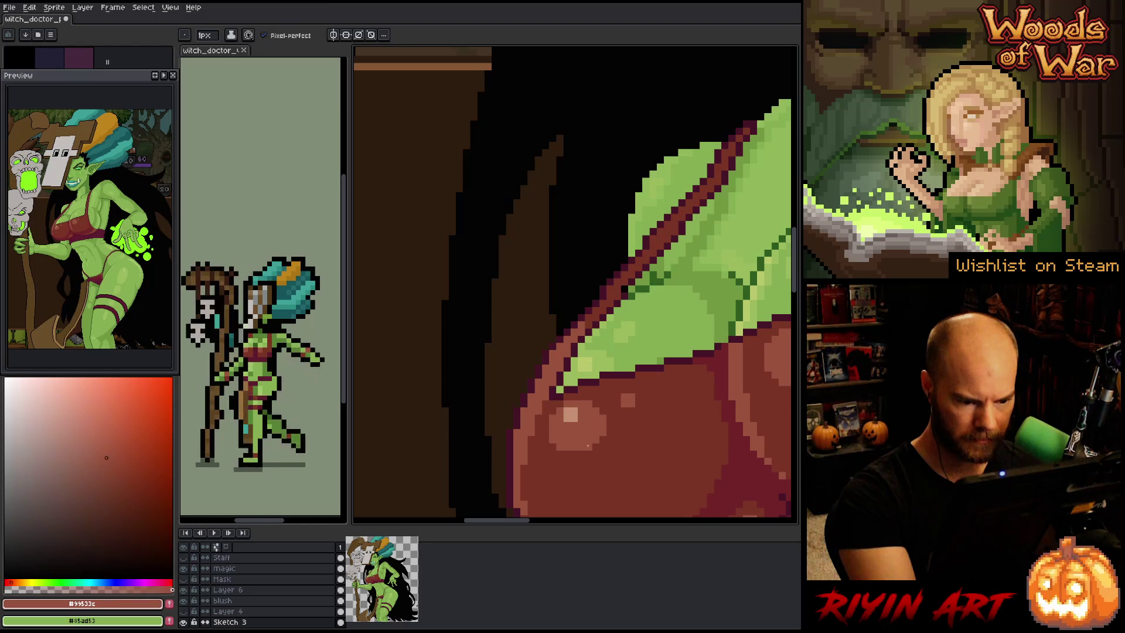
alt+click(549, 437)
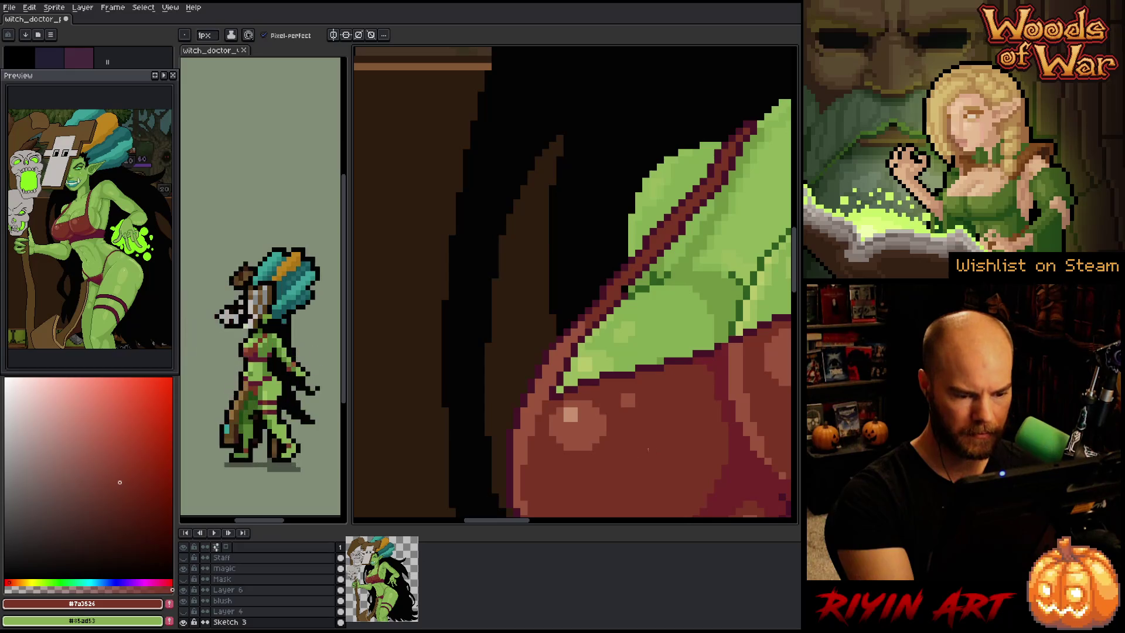
scroll(645, 463, down, 3)
key(space)
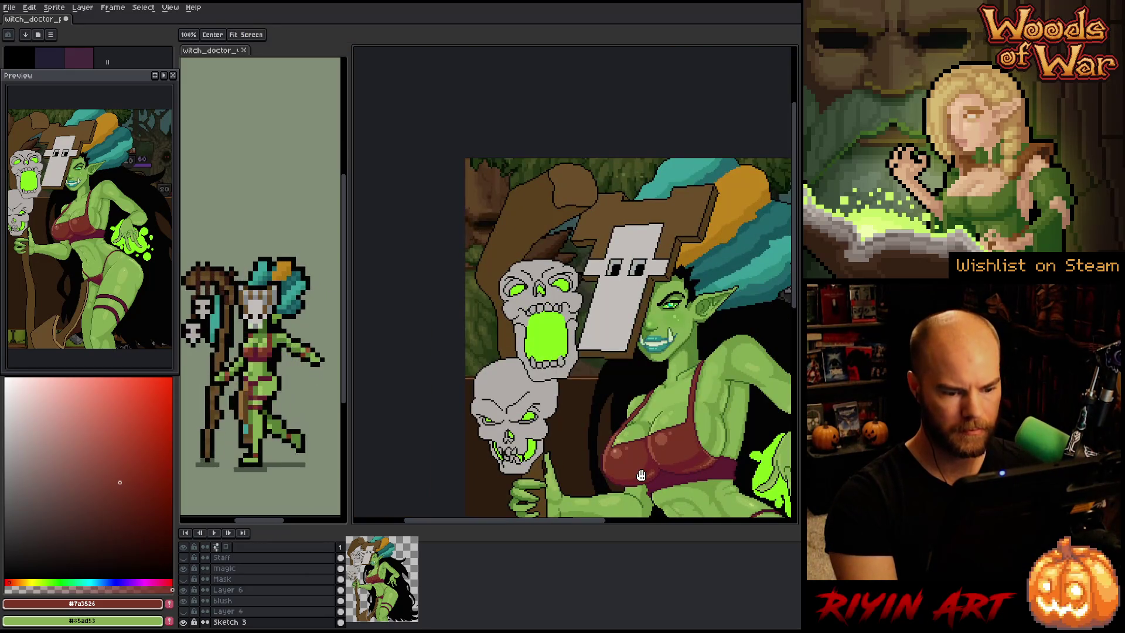
drag(640, 475, 511, 459)
scroll(519, 465, up, 4)
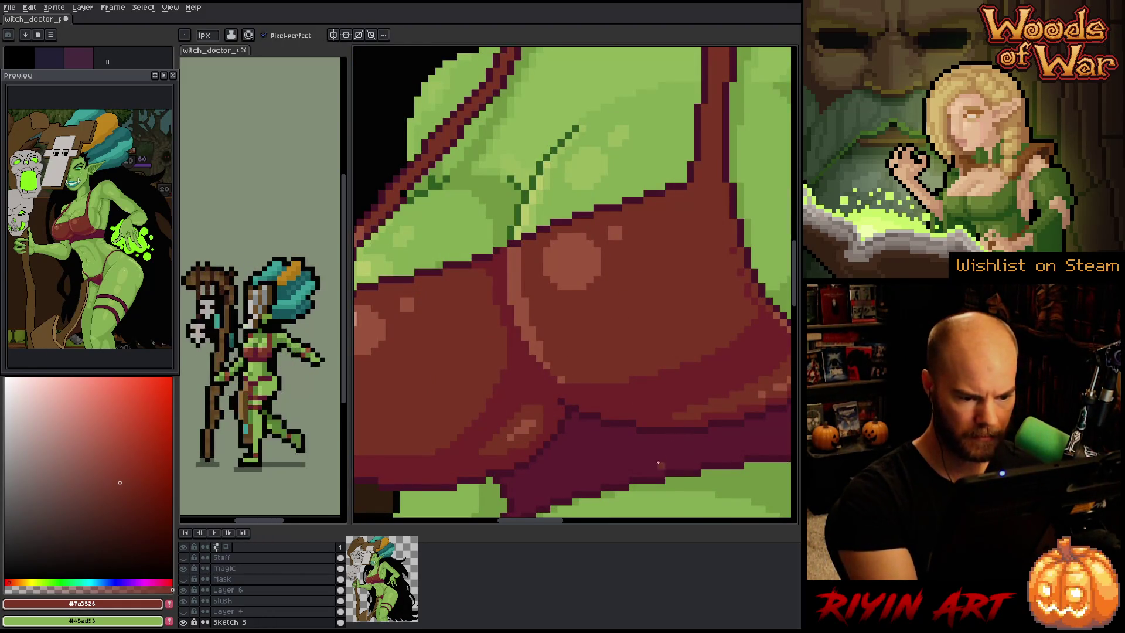
alt+click(533, 417)
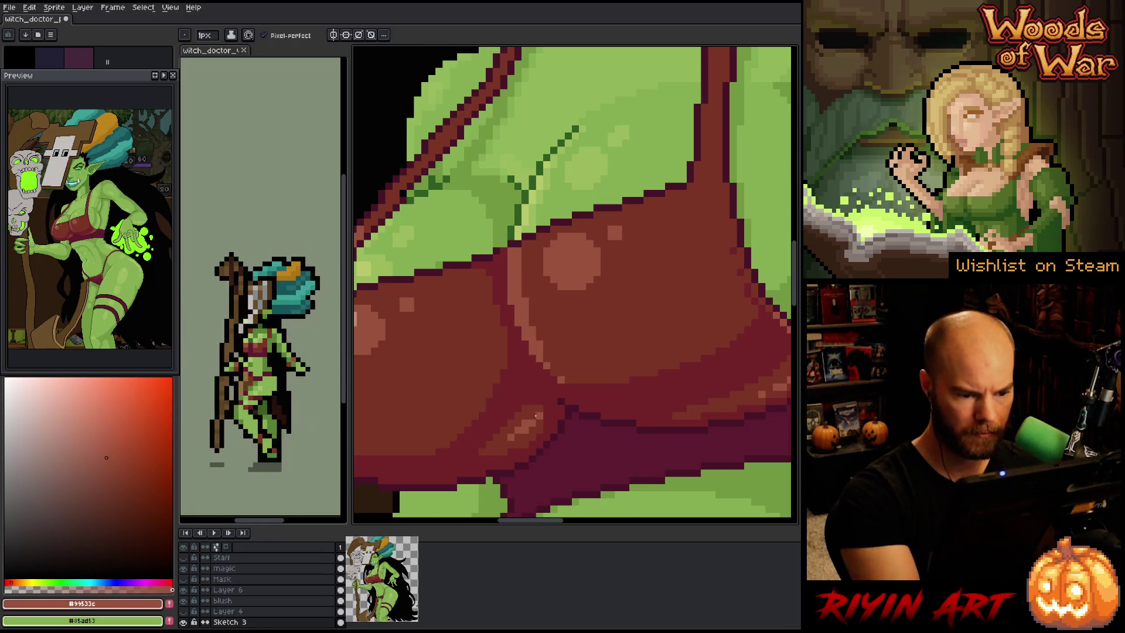
scroll(673, 457, right, 4)
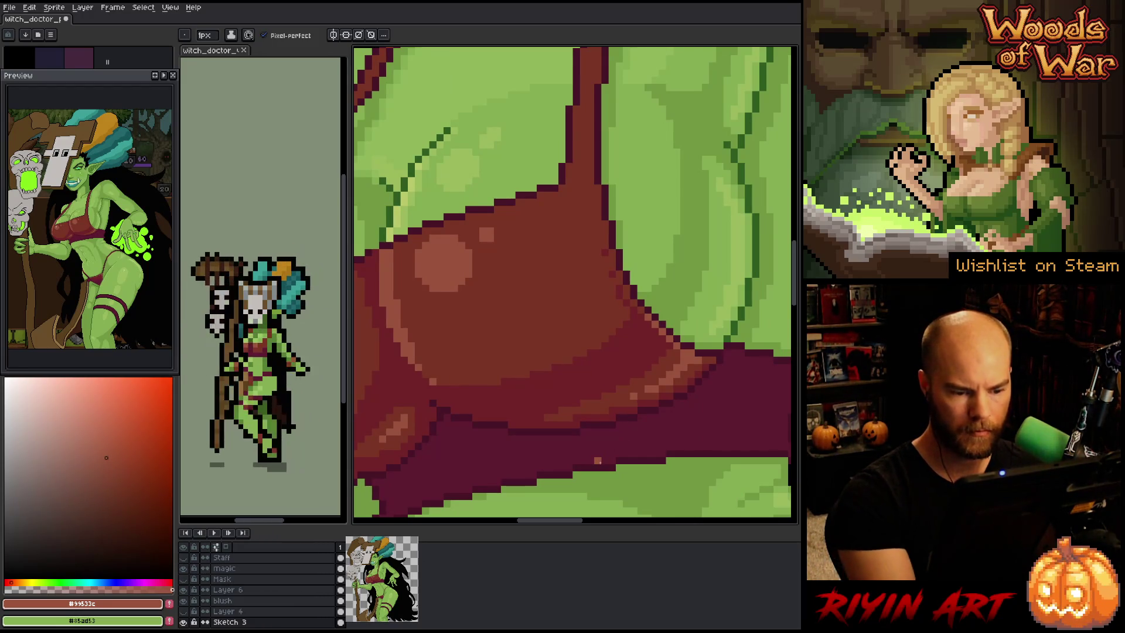
scroll(619, 403, down, 5)
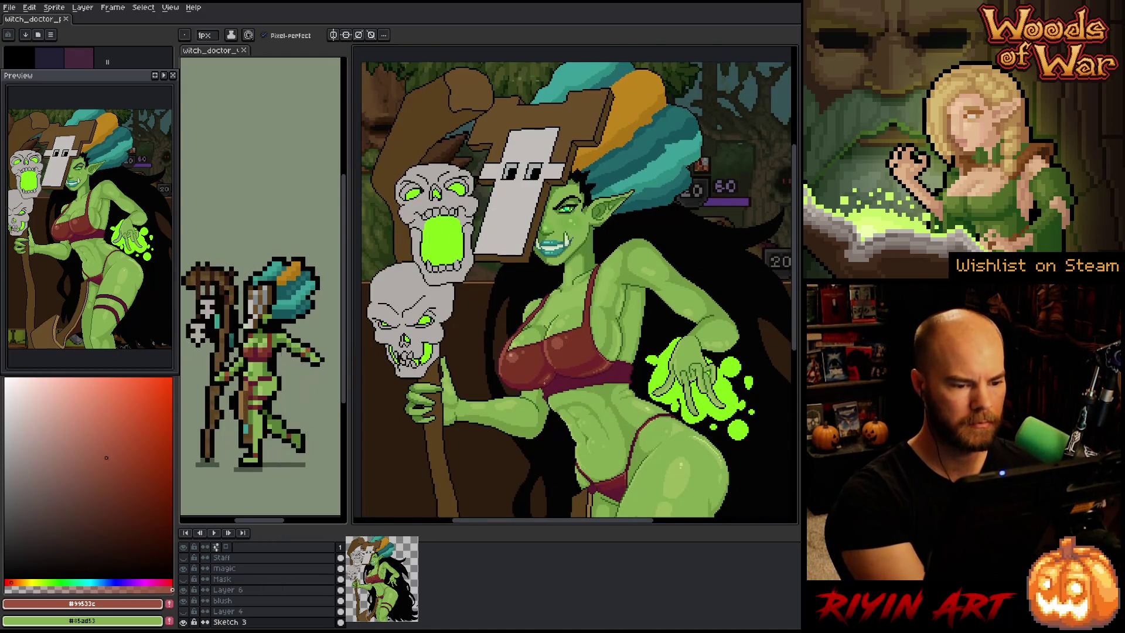
Paint light green #c4d97c highlights along the arm's edge
scroll(532, 379, up, 5)
scroll(531, 387, down, 5)
scroll(598, 372, up, 5)
alt+click(599, 372)
drag(598, 368, 608, 287)
drag(598, 381, 588, 391)
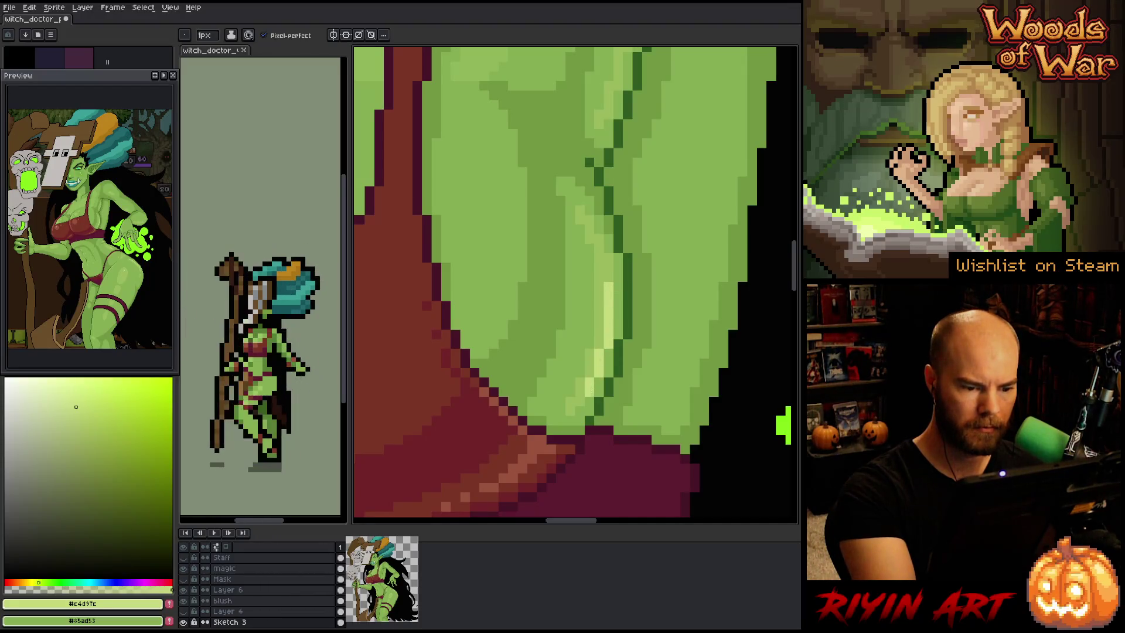
drag(628, 304, 637, 327)
click(619, 290)
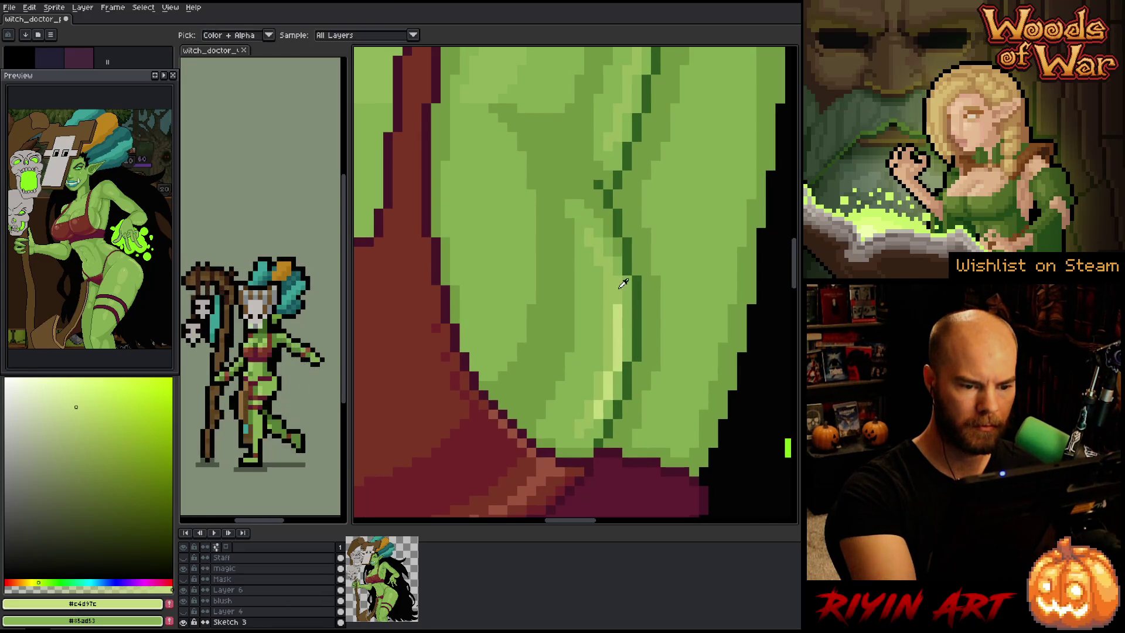
alt+click(617, 318)
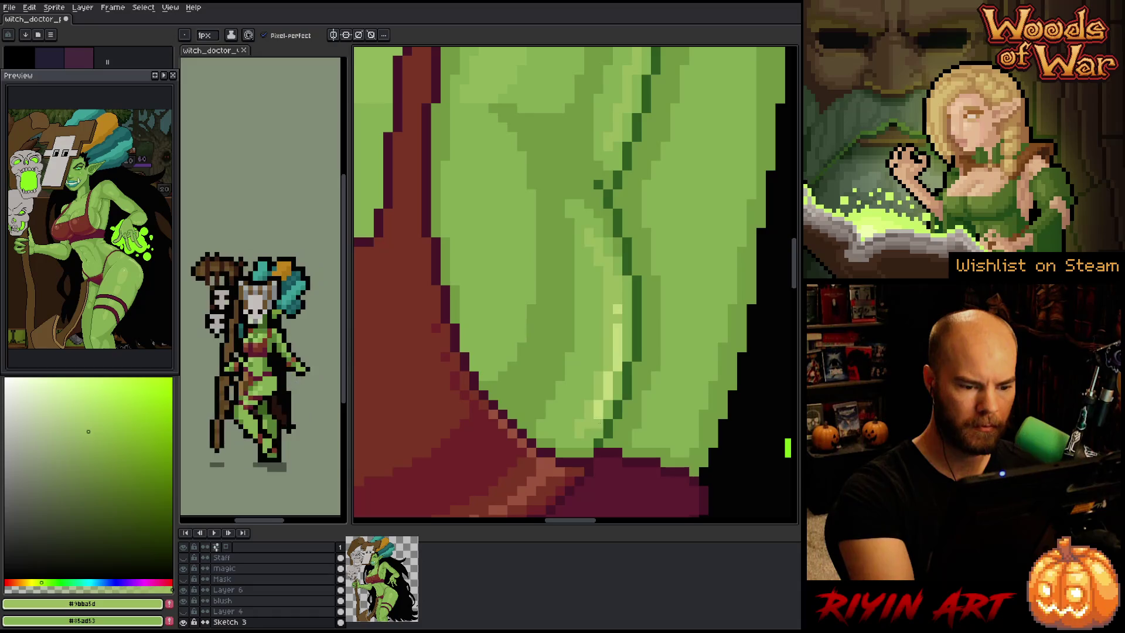
alt+click(618, 309)
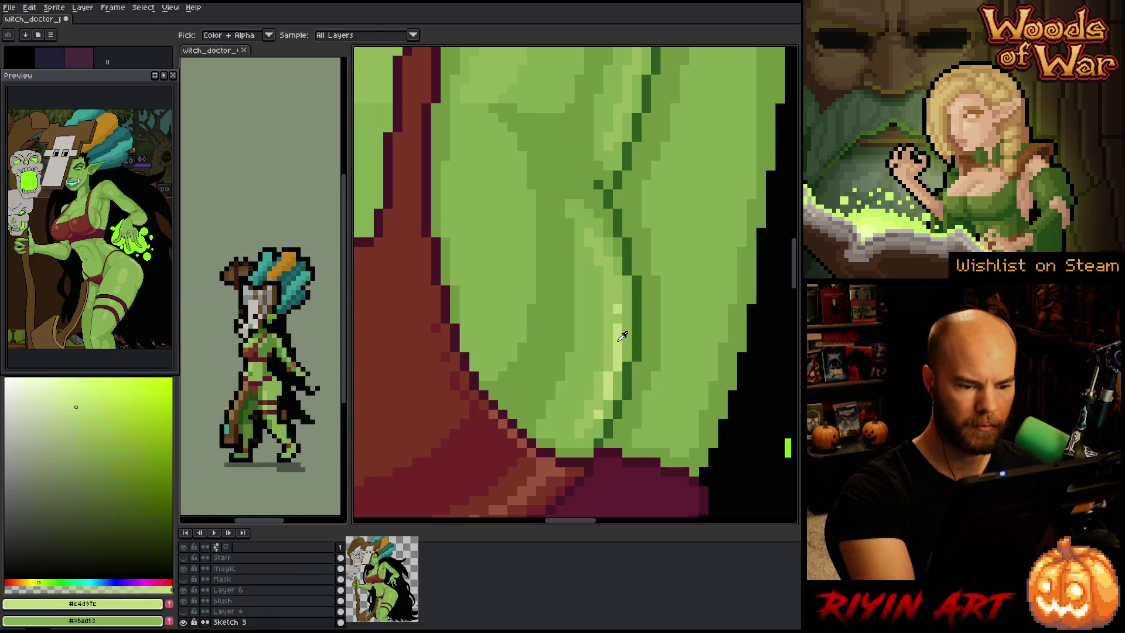
mouse_move(650, 346)
mouse_down()
mouse_move(685, 398)
mouse_move(729, 213)
mouse_move(615, 427)
mouse_move(610, 362)
mouse_up()
Draw a short pale #c79172 highlight and dotted pixels along the bra's left edge
key(b)
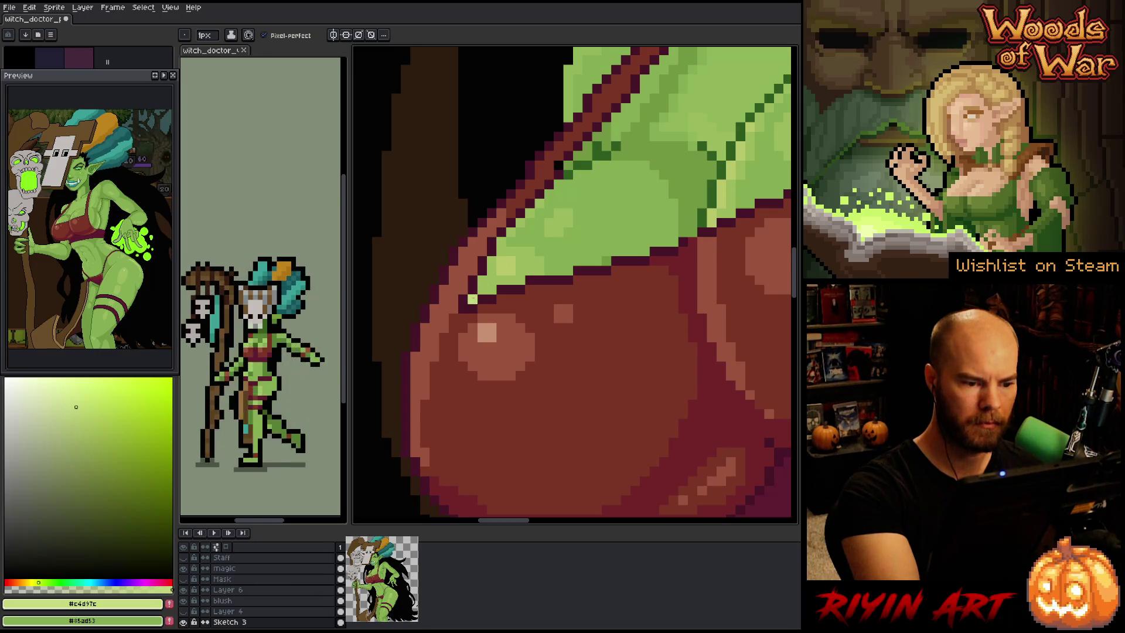
alt+click(492, 337)
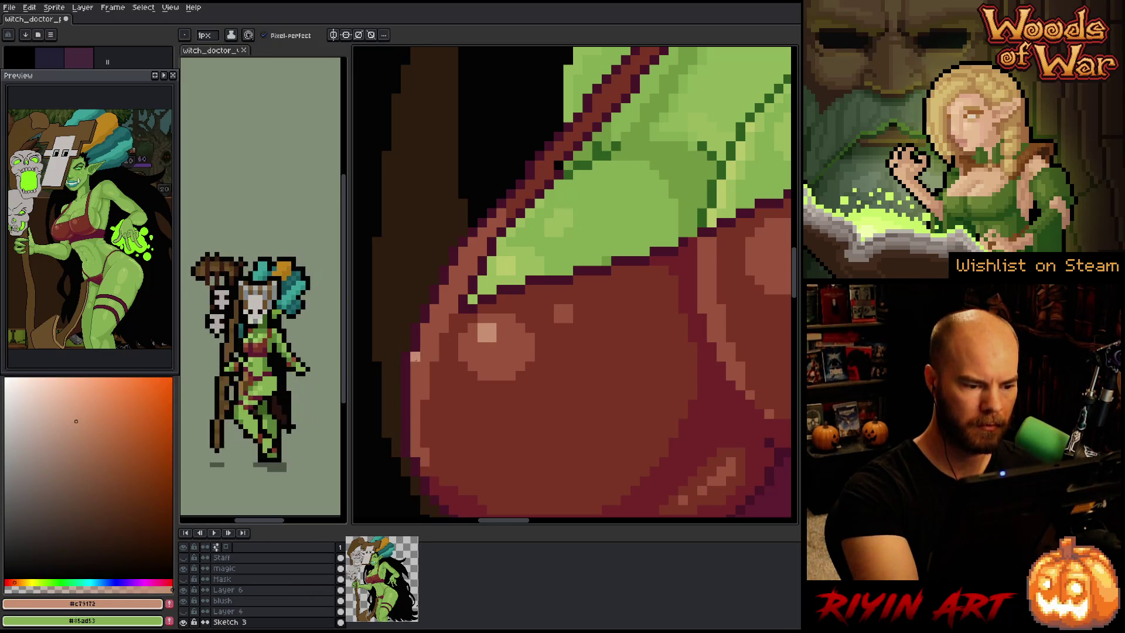
drag(414, 355, 414, 410)
key(ctrl+z)
drag(414, 355, 415, 379)
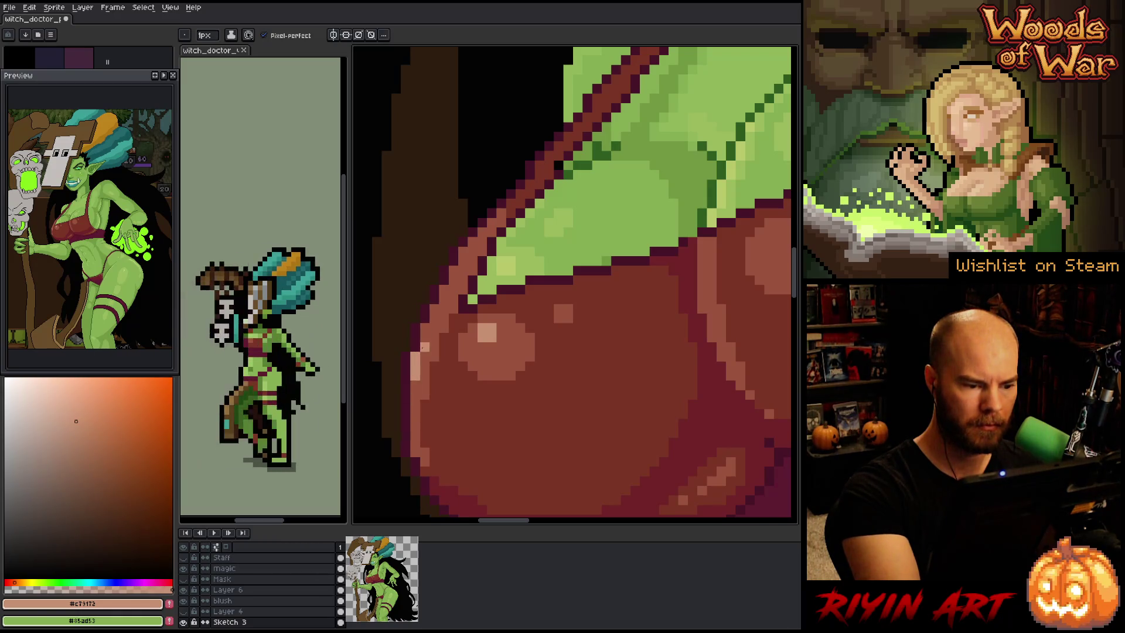
alt+click(424, 398)
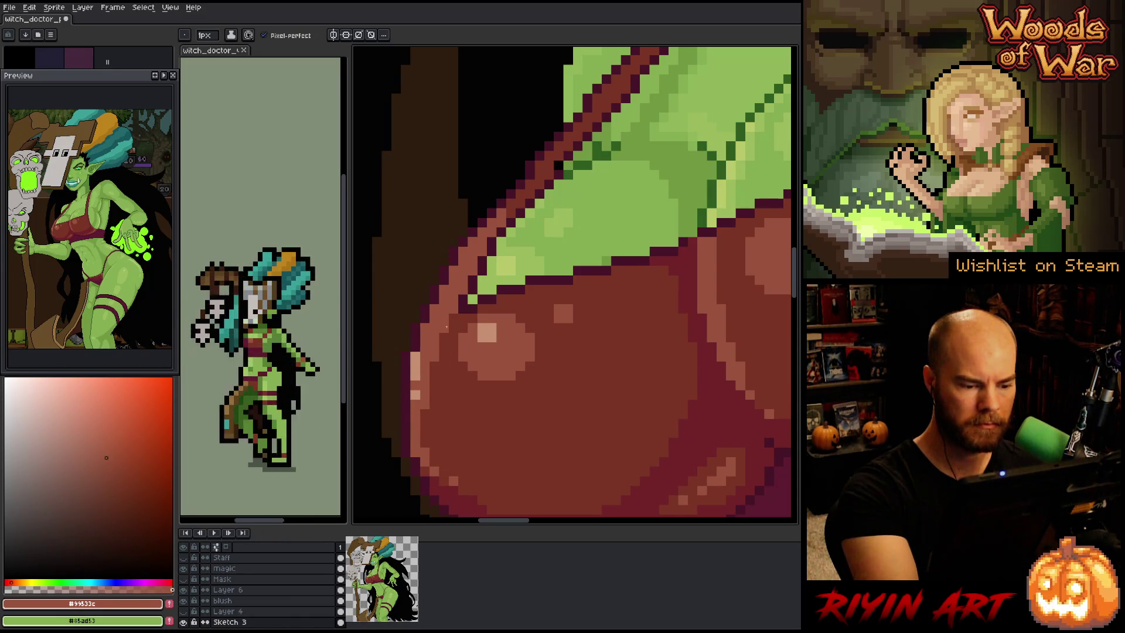
alt+click(414, 361)
click(424, 327)
click(434, 309)
click(443, 289)
click(452, 273)
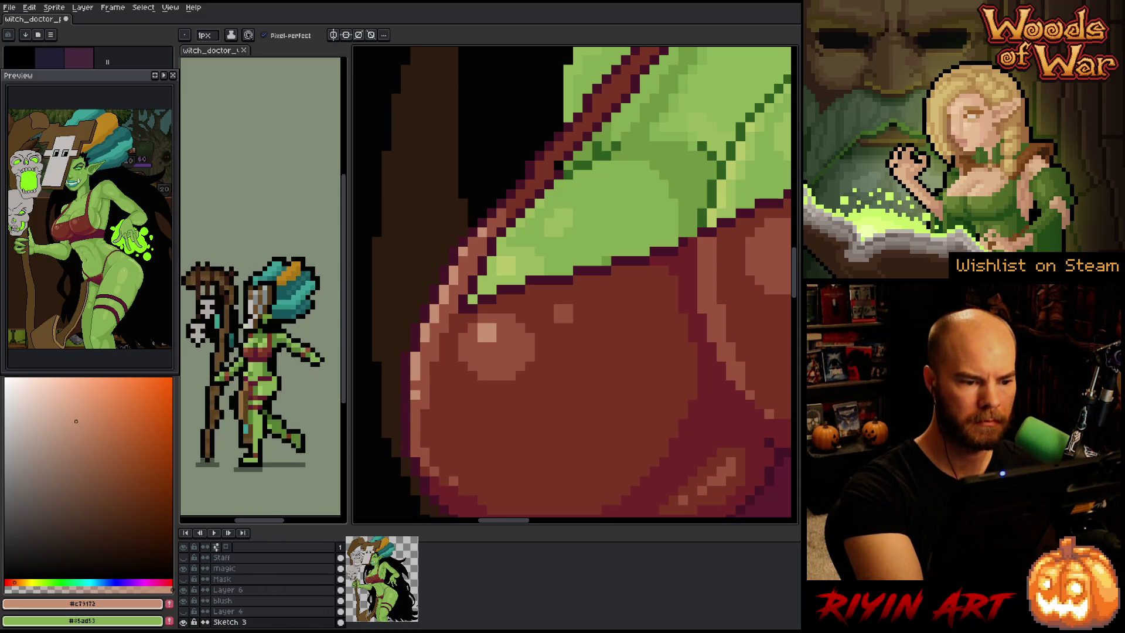
Cover stray highlight pixels with mid red-brown and move the shine pixel up-left
alt+click(494, 326)
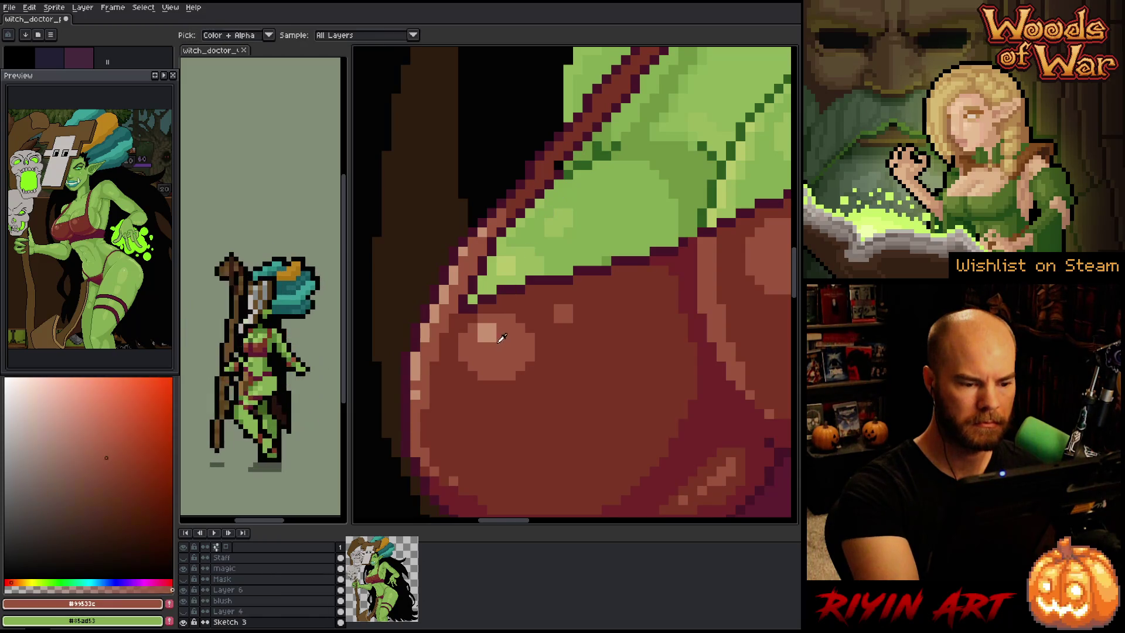
click(493, 328)
click(481, 328)
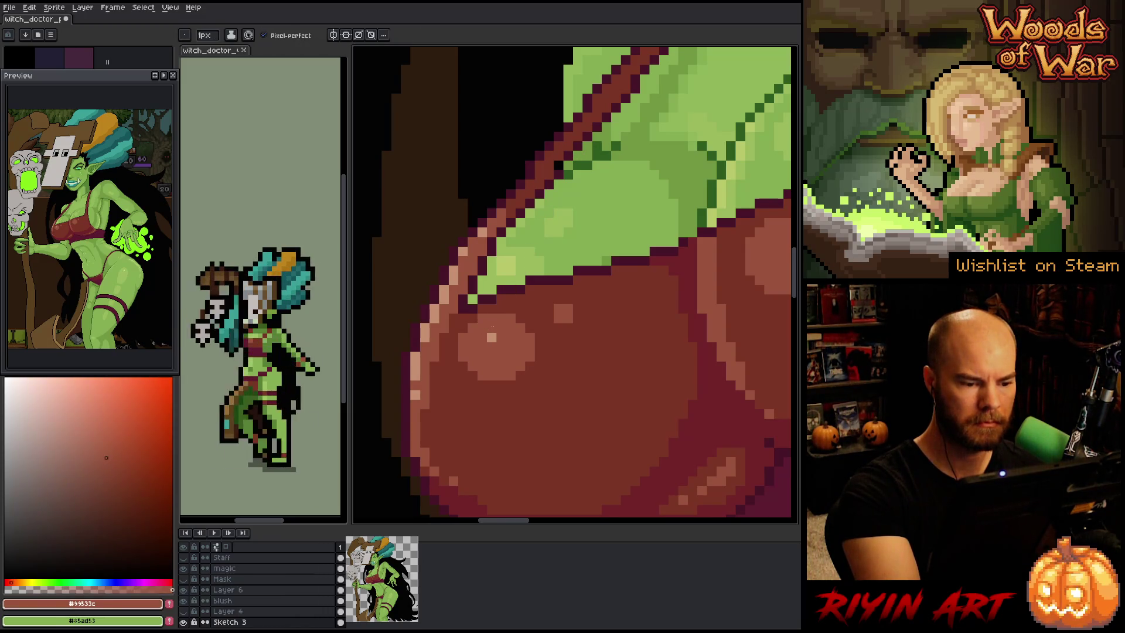
alt+click(491, 336)
click(481, 328)
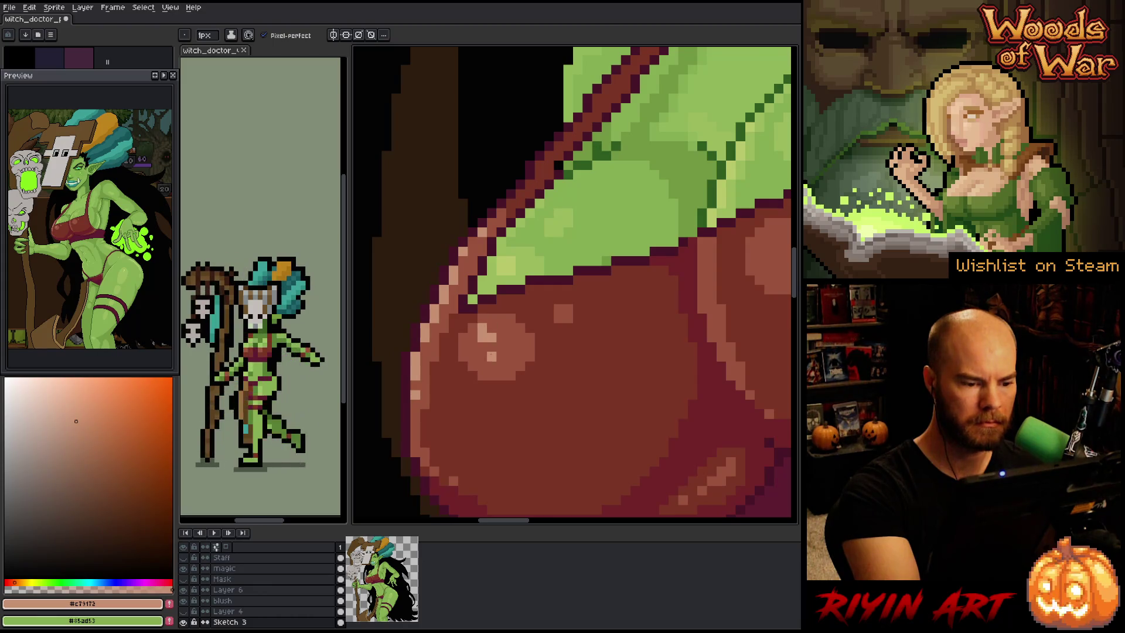
alt+click(482, 340)
scroll(495, 315, down, 10)
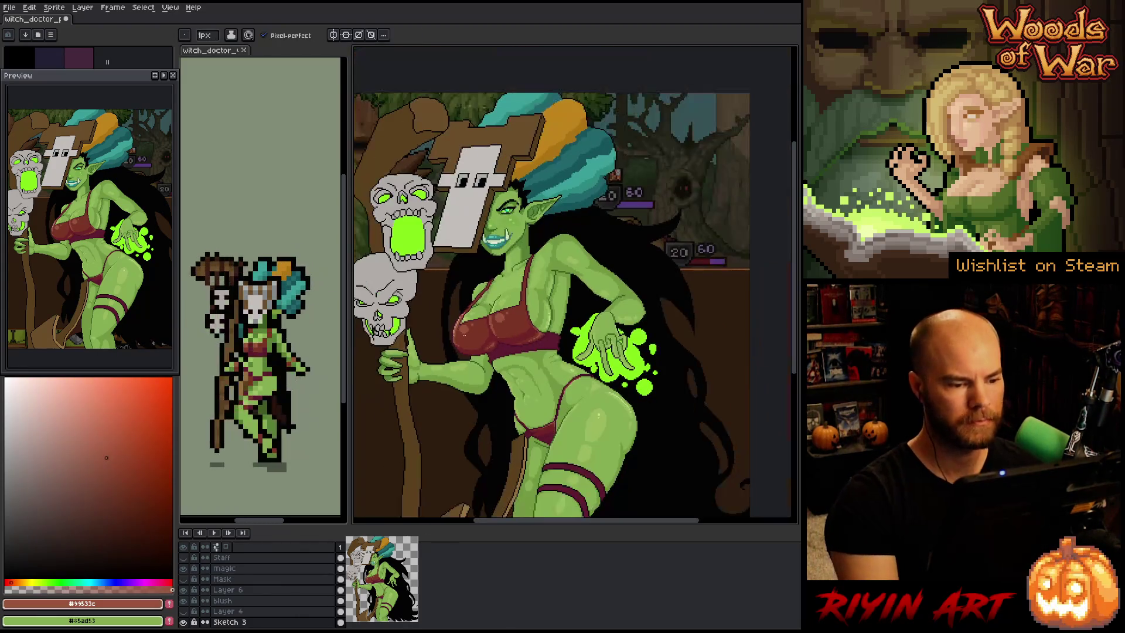
Add a pale #c79172 highlight pixel to the bra, then check both red cups
scroll(495, 340, up, 10)
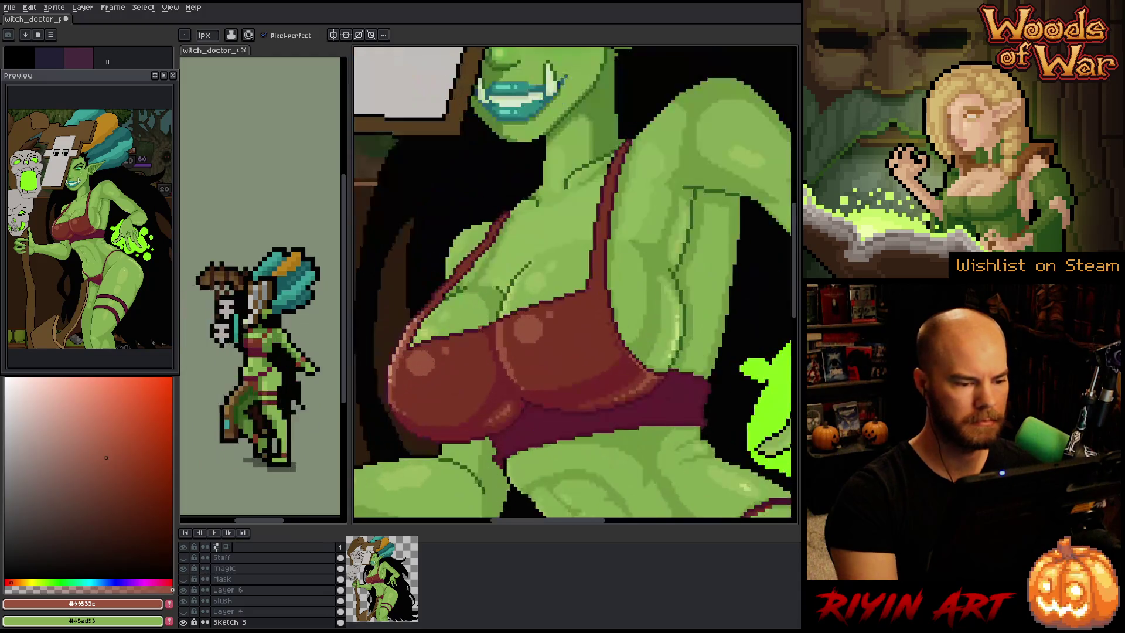
alt+click(573, 310)
click(503, 331)
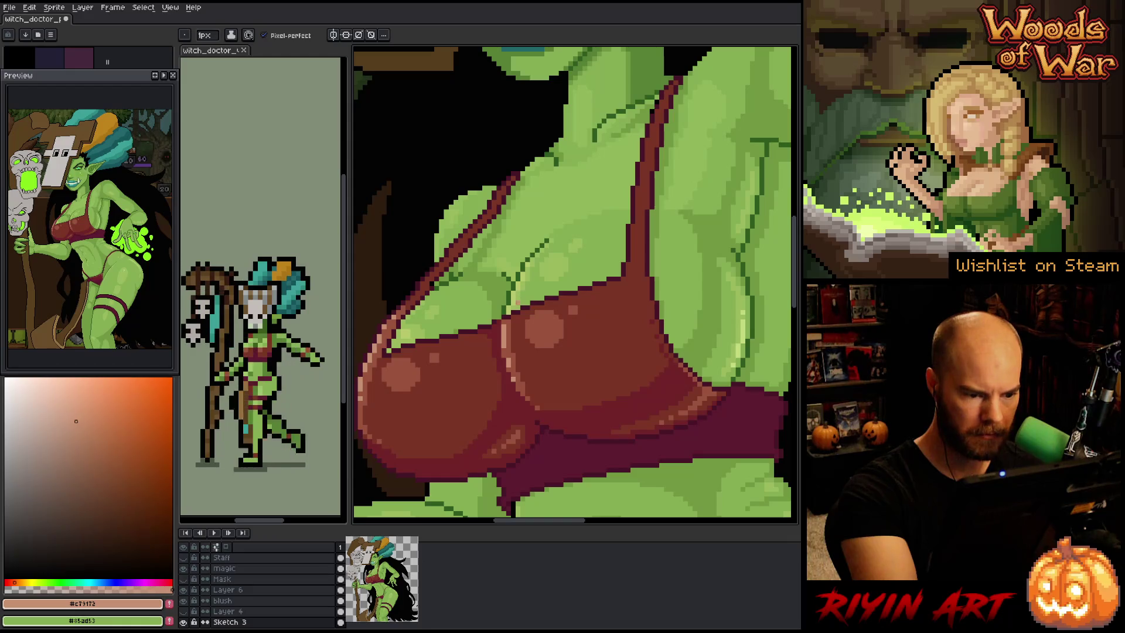
scroll(560, 245, down, 5)
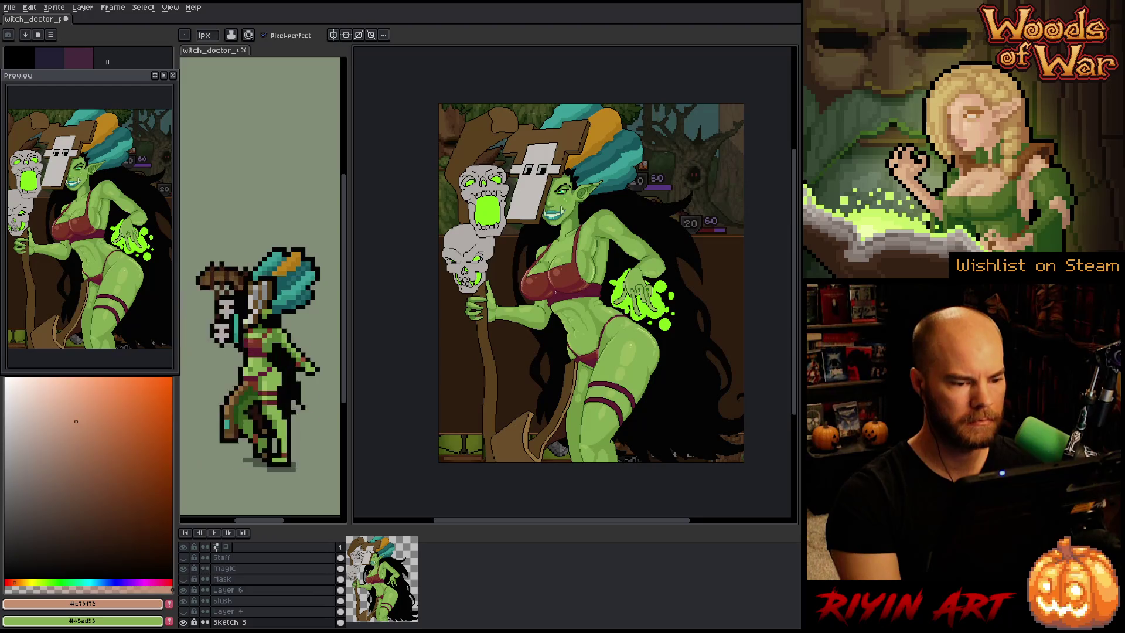
scroll(555, 291, up, 5)
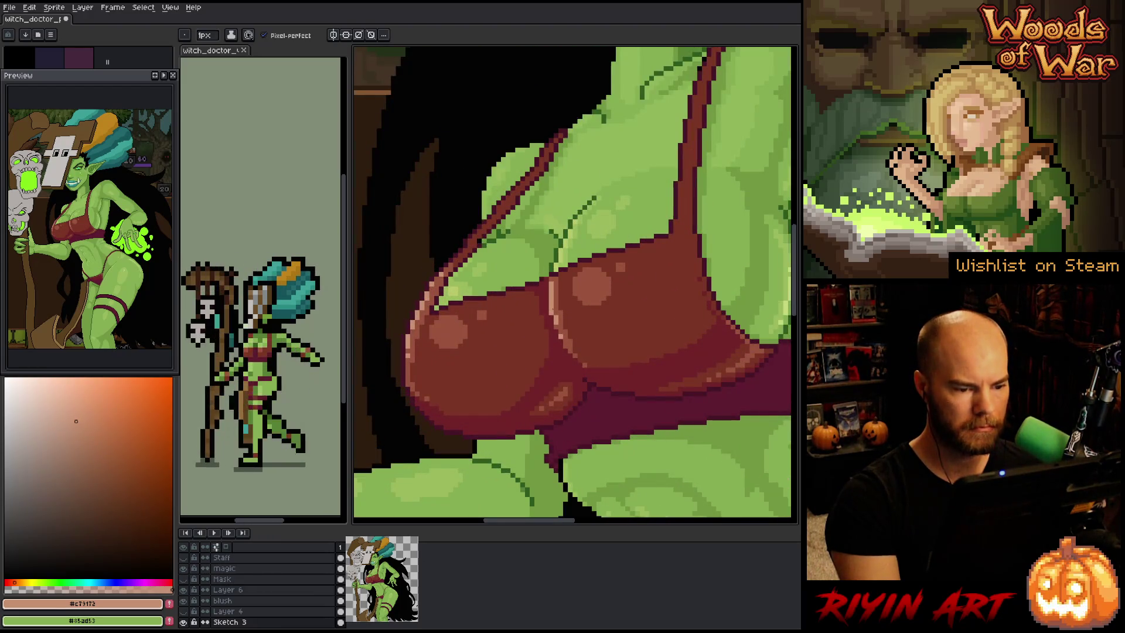
scroll(556, 292, down, 5)
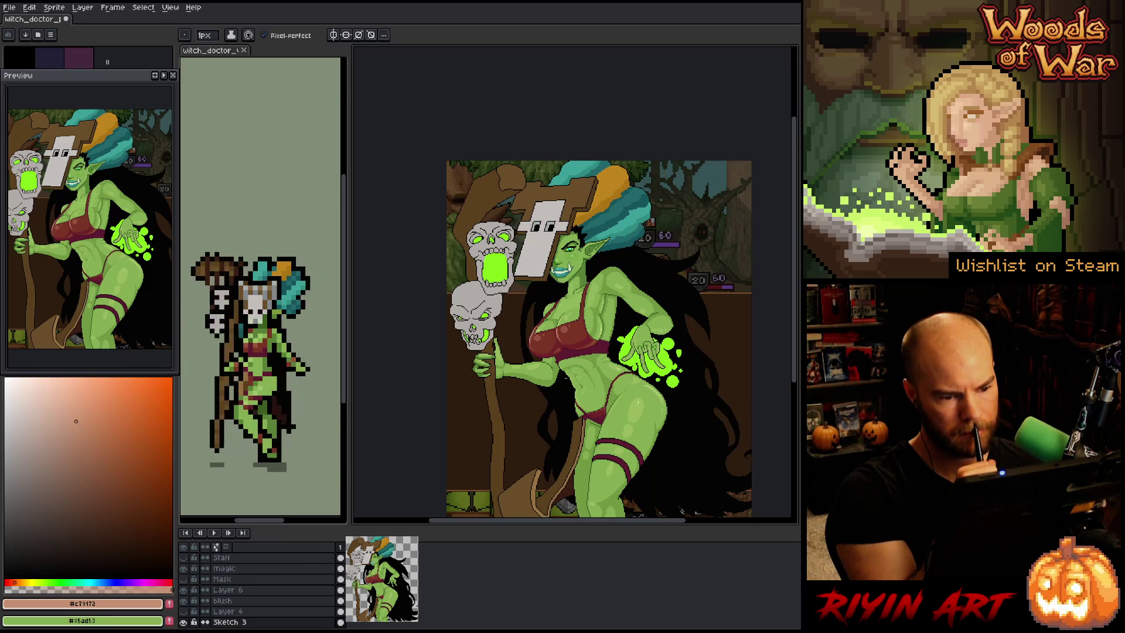
scroll(596, 332, up, 3)
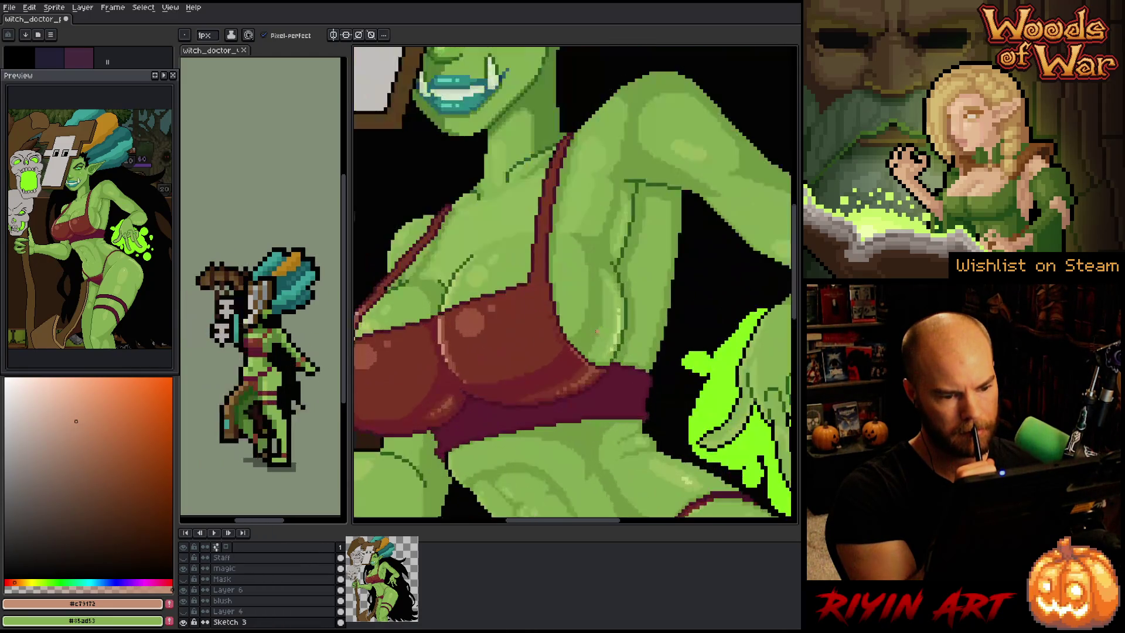
scroll(511, 359, up, 2)
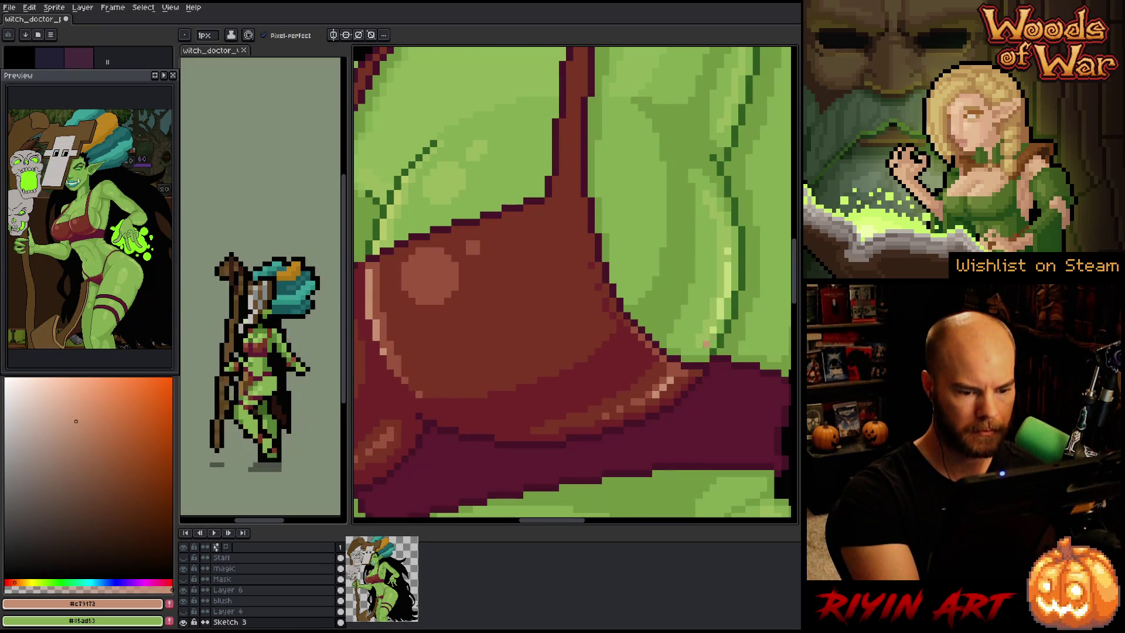
drag(575, 470, 609, 455)
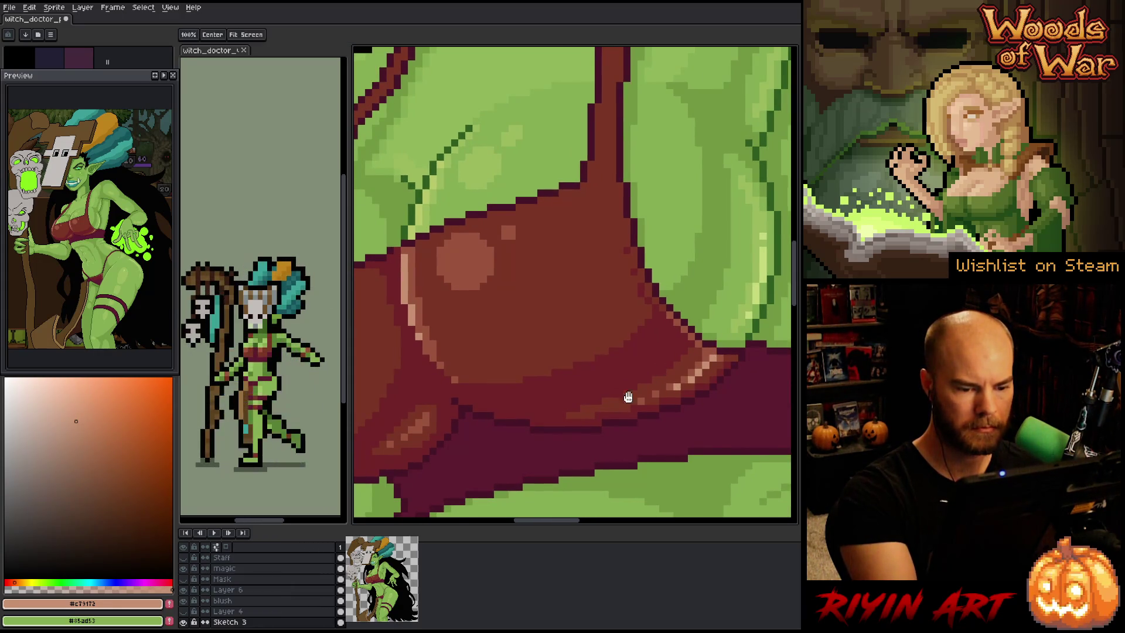
drag(427, 422, 612, 317)
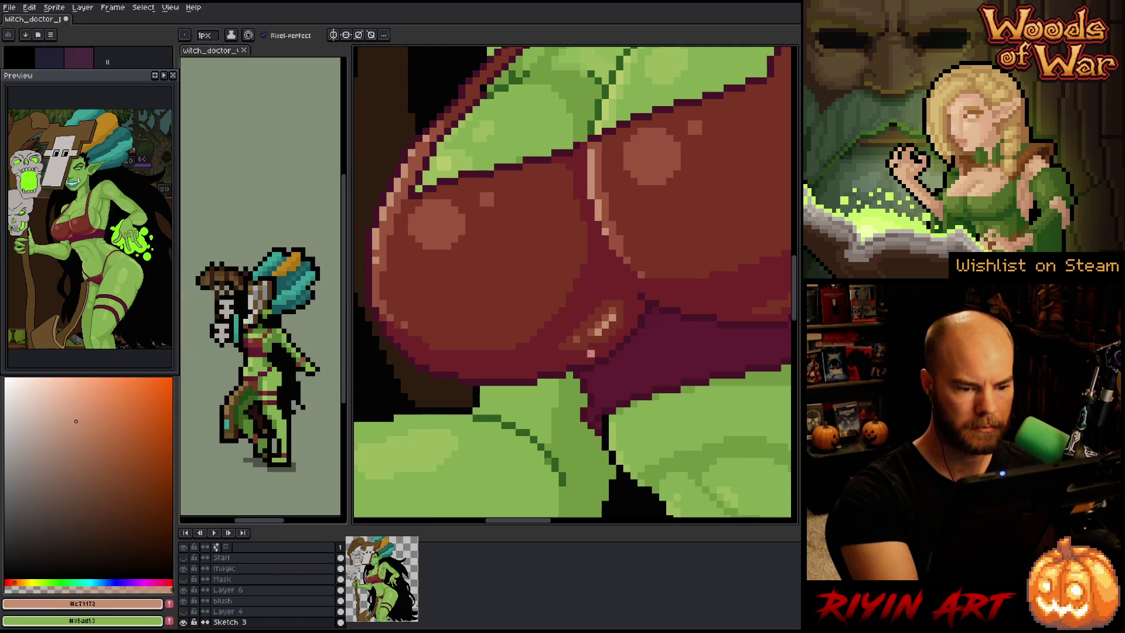
scroll(662, 267, down, 6)
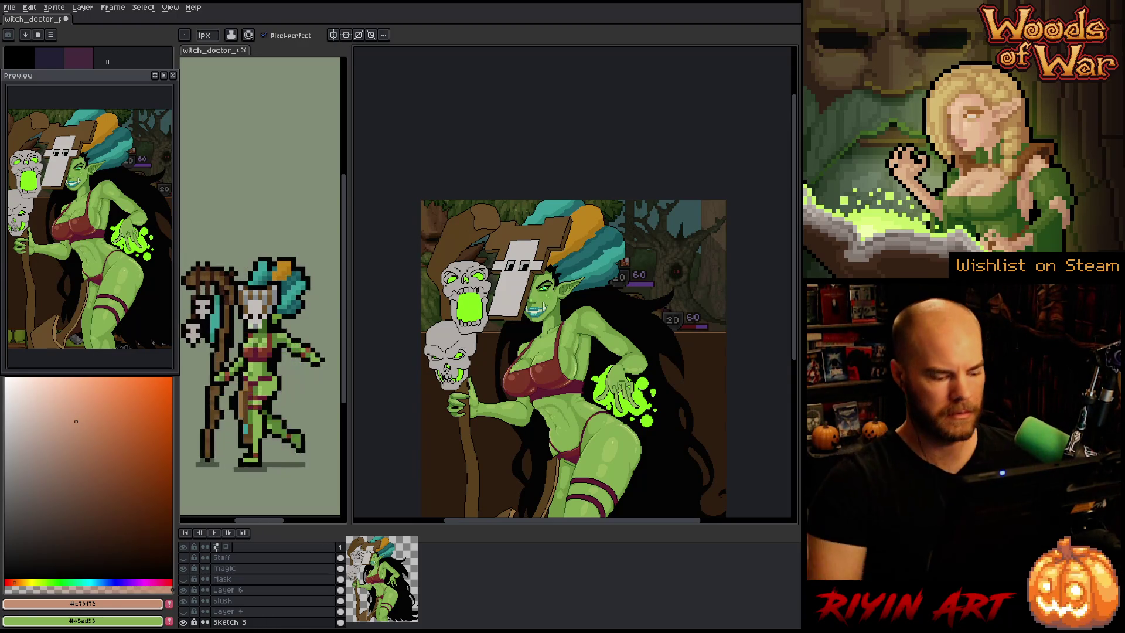
Save the illustration and pick a light green from the glowing hand area
key(ctrl+s)
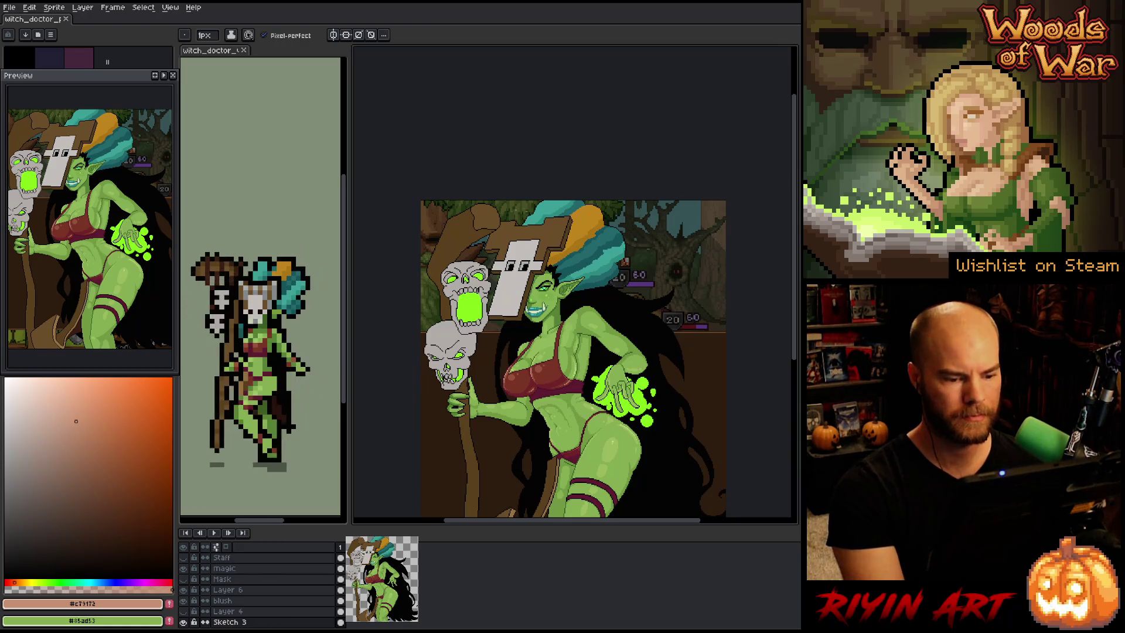
scroll(615, 429, up, 3)
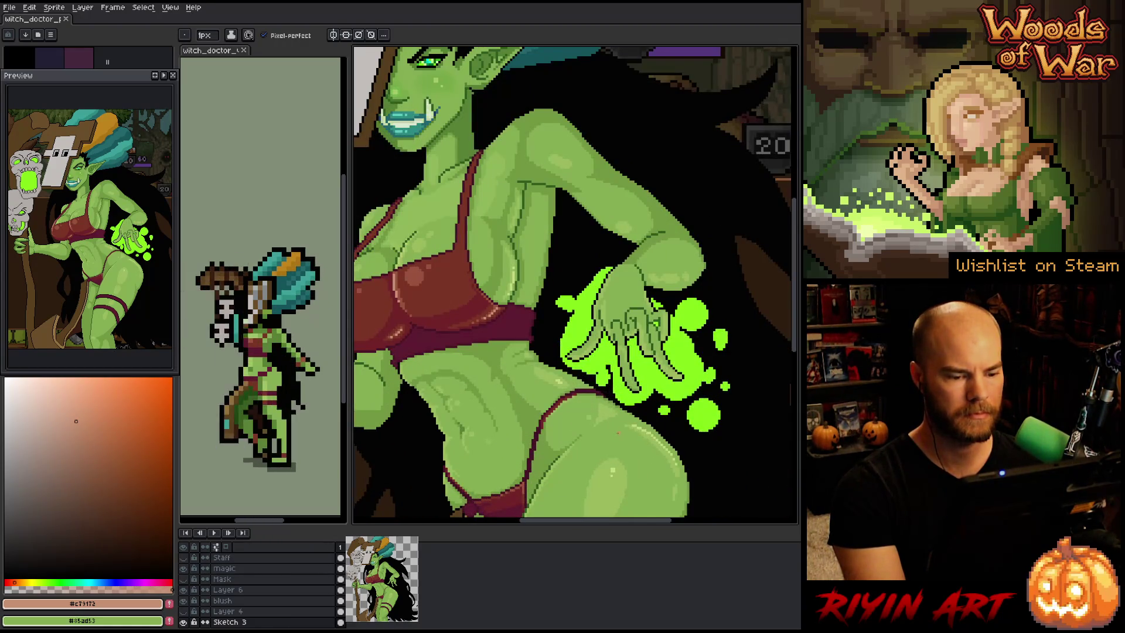
scroll(617, 433, up, 3)
alt+click(633, 423)
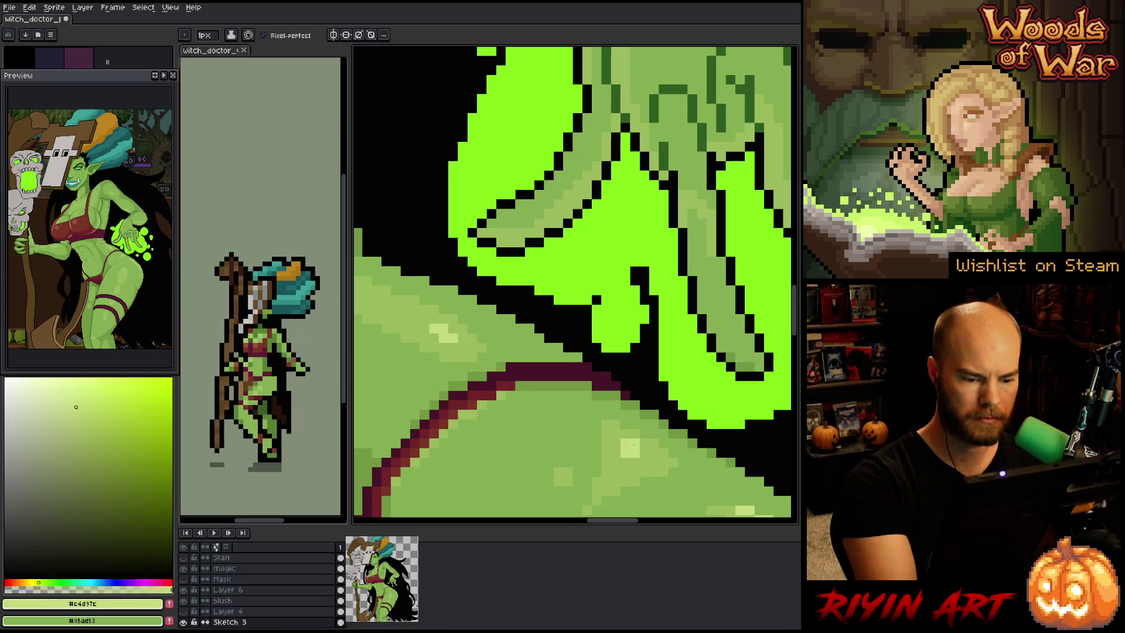
Draw a lighter highlight stroke along the hip edge below the hand
key(1)
drag(575, 510, 575, 435)
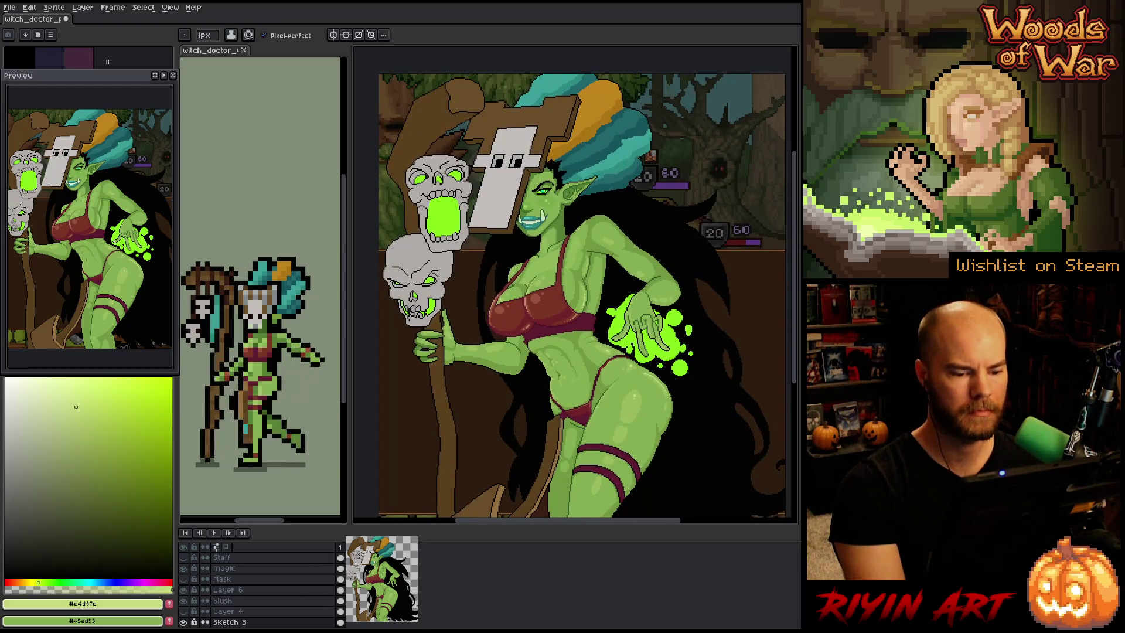
scroll(645, 334, up, 5)
mouse_move(552, 422)
mouse_down()
mouse_move(552, 369)
mouse_move(493, 324)
mouse_up()
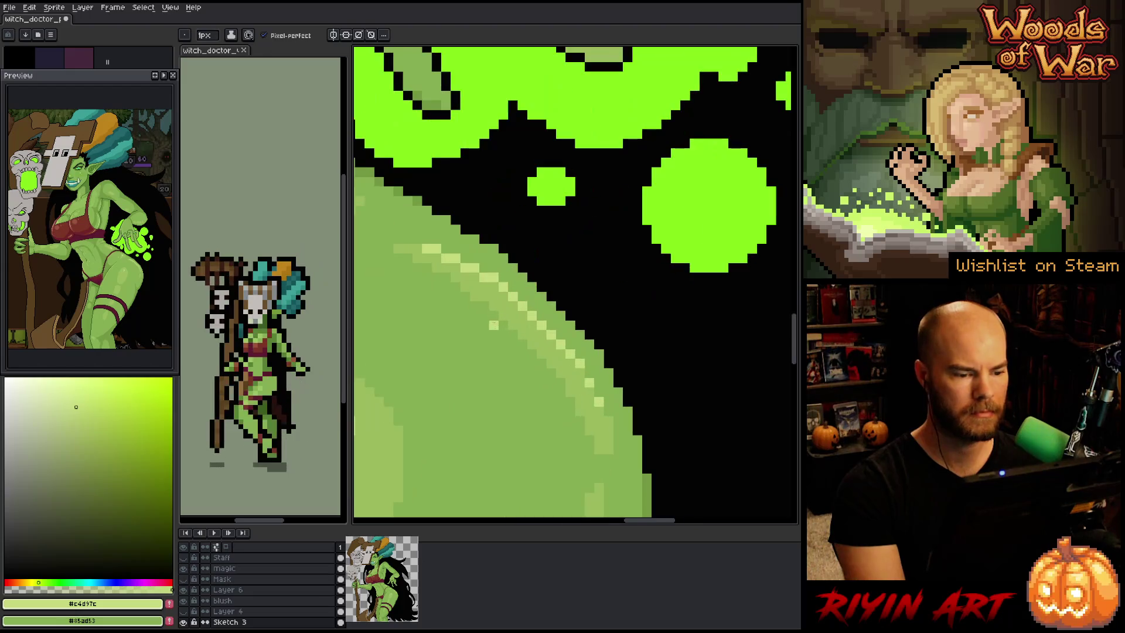
scroll(494, 324, down, 2)
scroll(494, 324, up, 2)
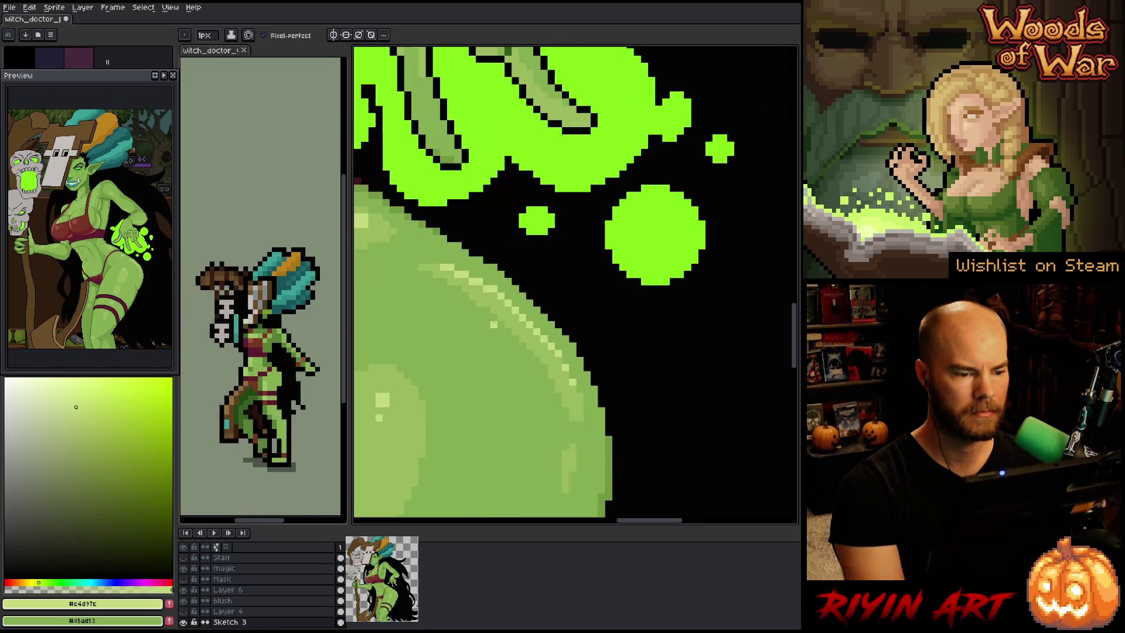
key(alt)
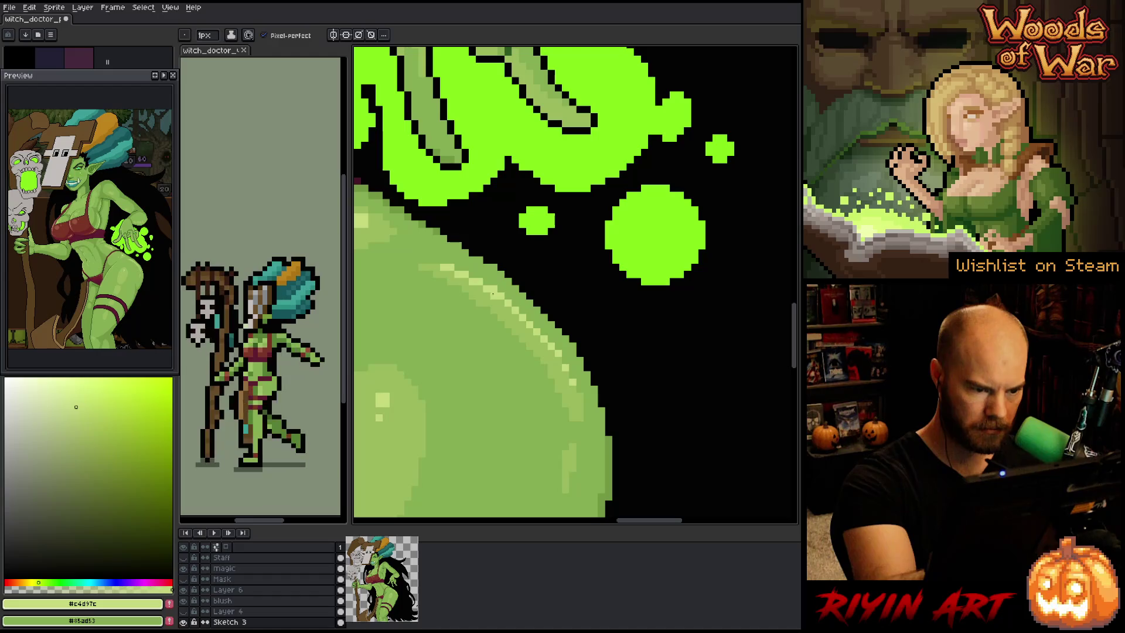
drag(498, 300, 554, 355)
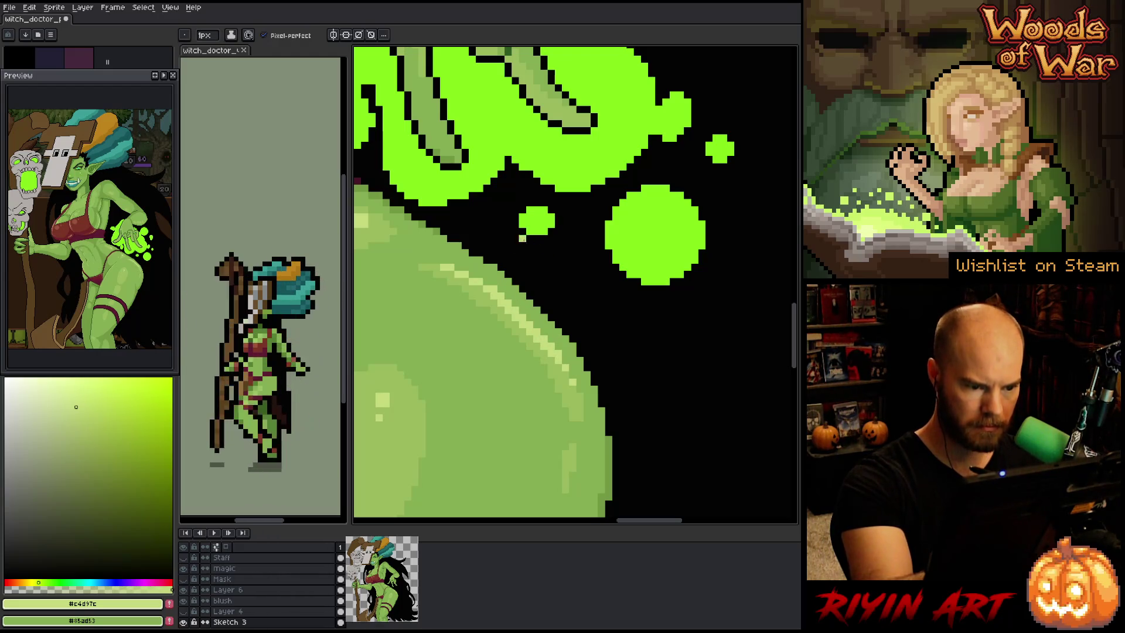
Sample the mid green #9bba5d from the hip
scroll(516, 301, down, 8)
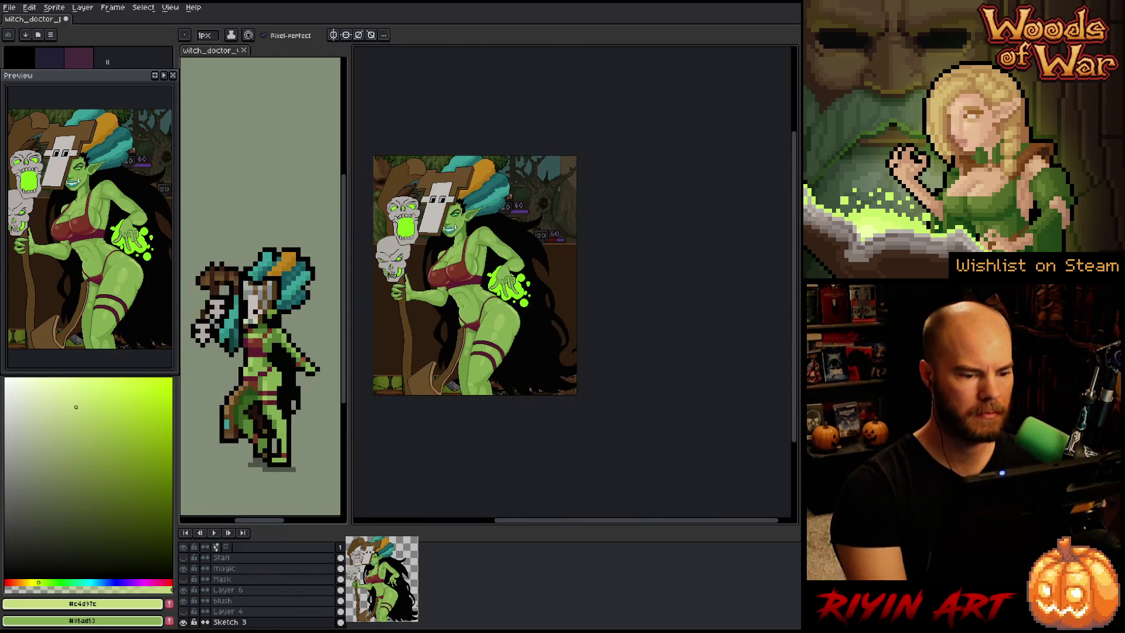
scroll(434, 316, up, 2)
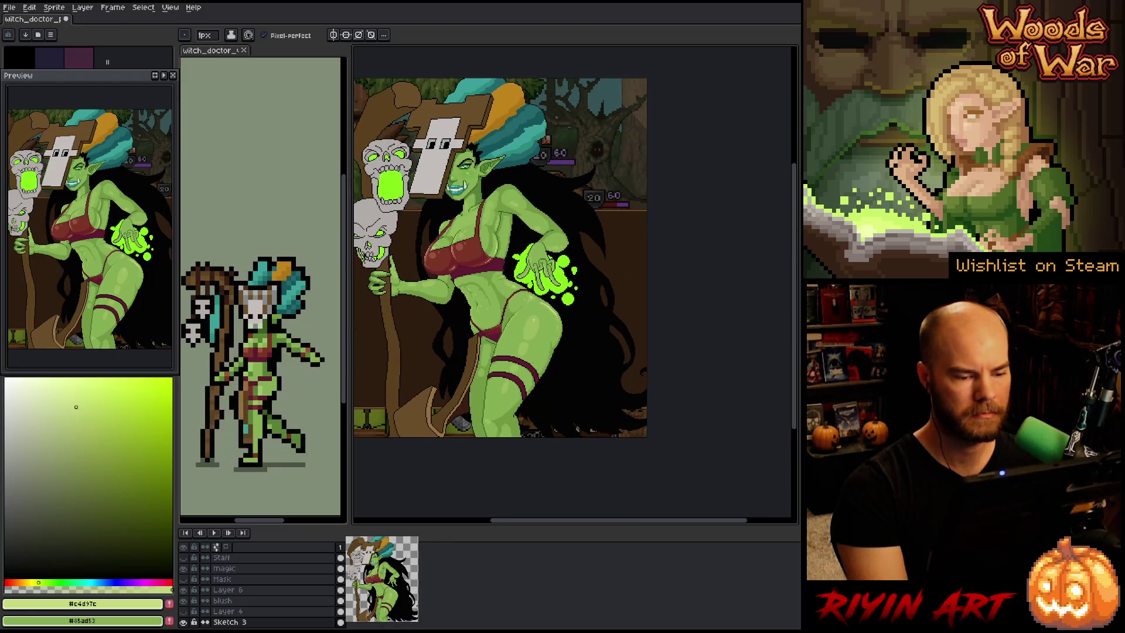
scroll(538, 280, up, 3)
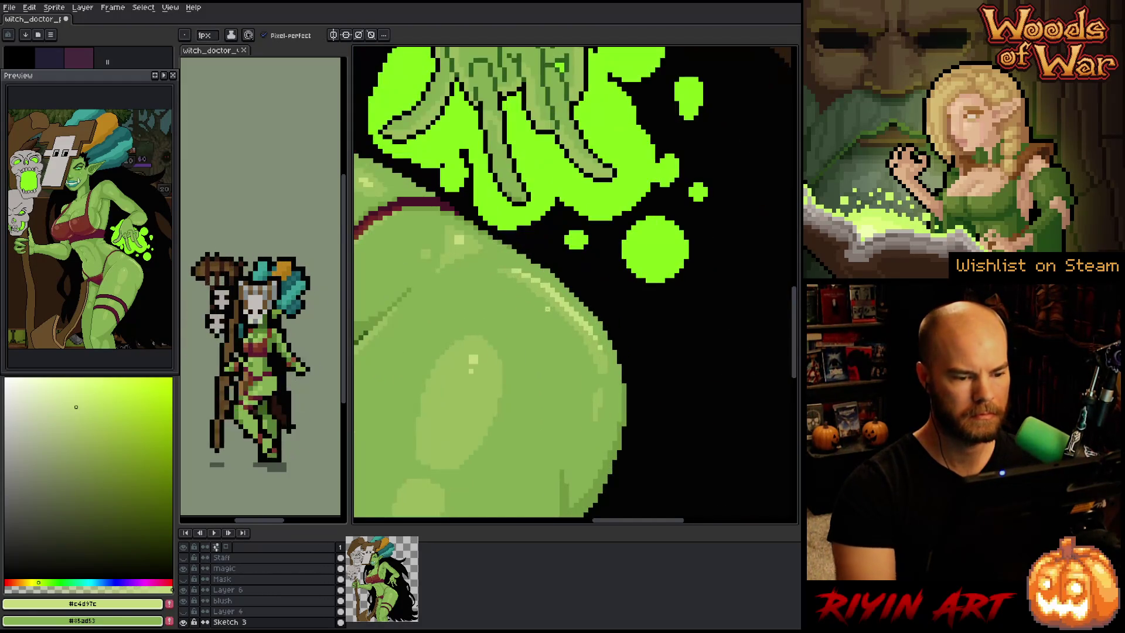
scroll(538, 280, up, 2)
alt+click(538, 279)
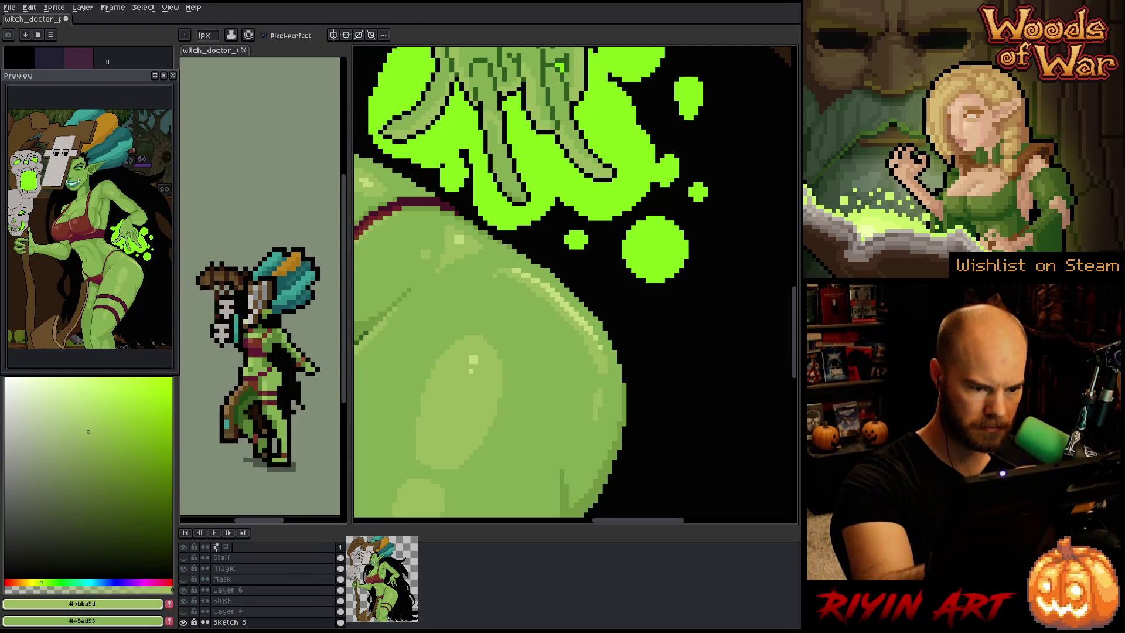
Return to the pencil, sample #85ad53, then the skin's light green, and pan toward the hip
key(g)
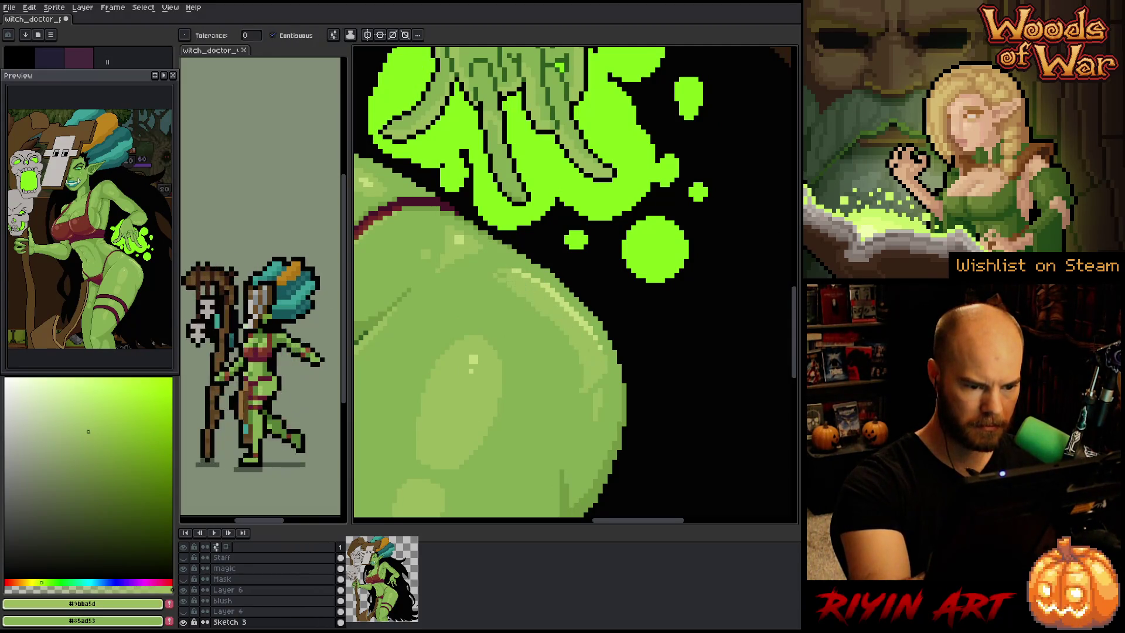
key(b)
alt+click(517, 301)
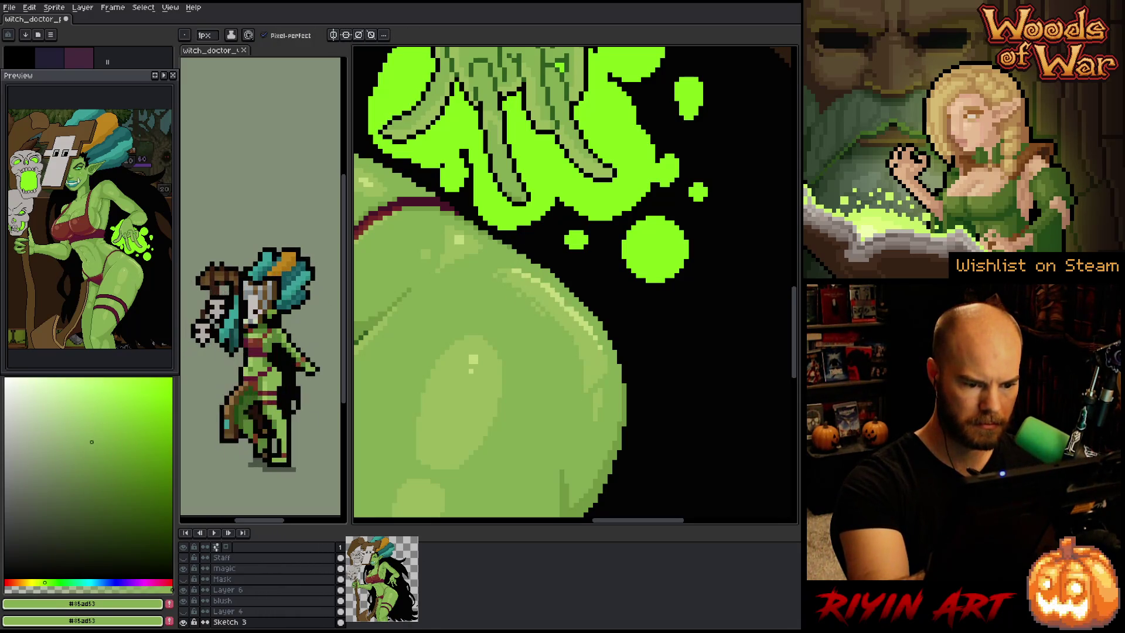
alt+click(591, 395)
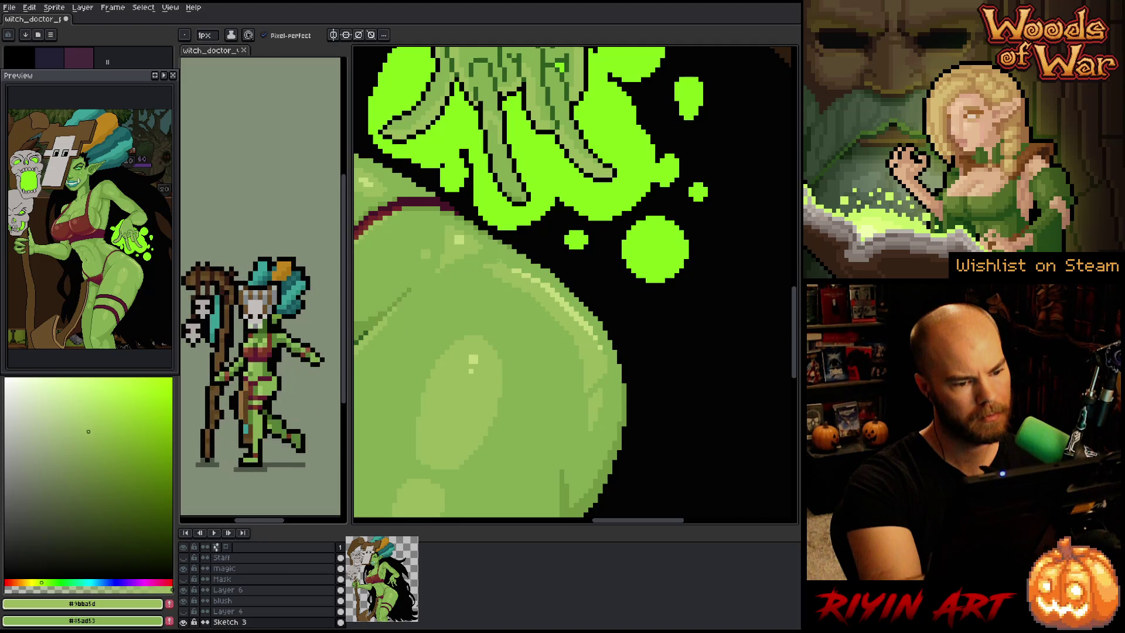
alt+click(507, 265)
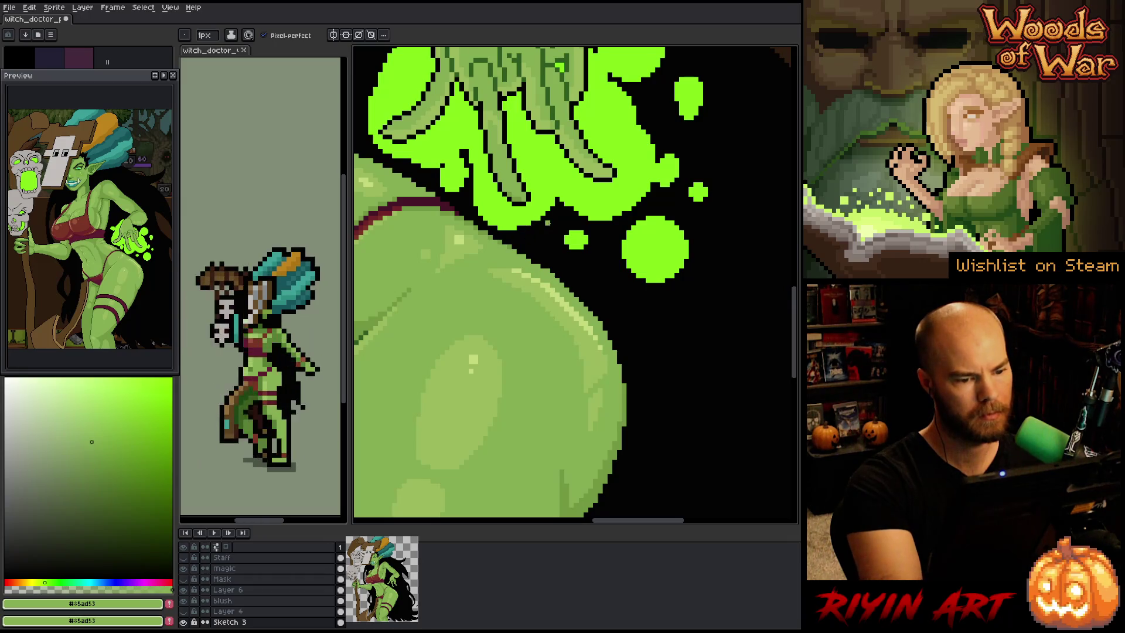
alt+click(487, 246)
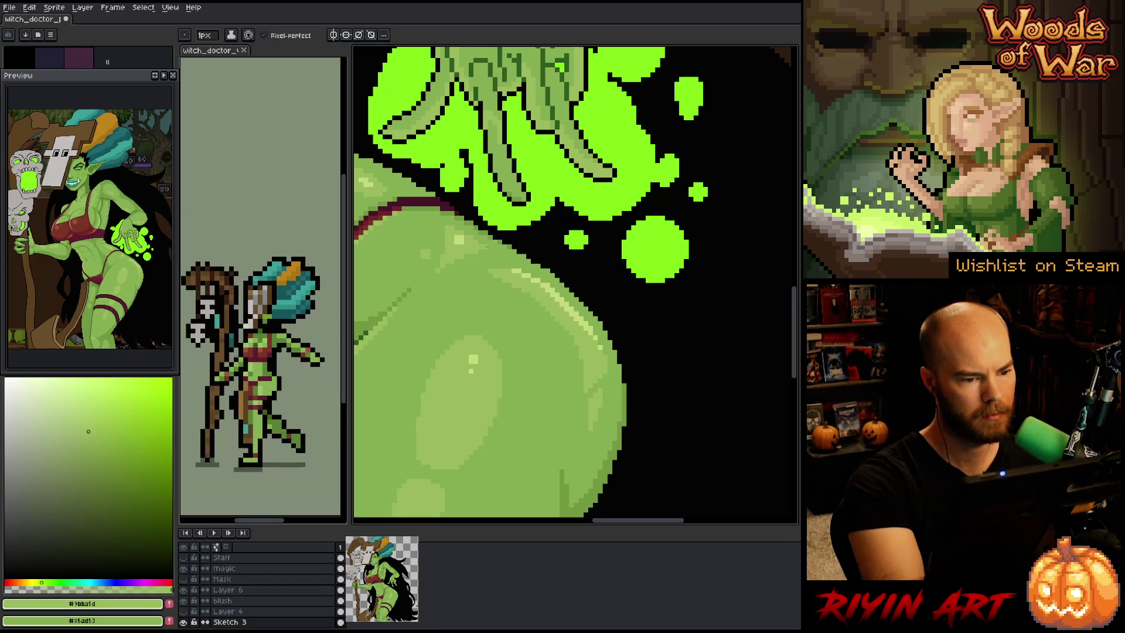
drag(494, 349, 610, 382)
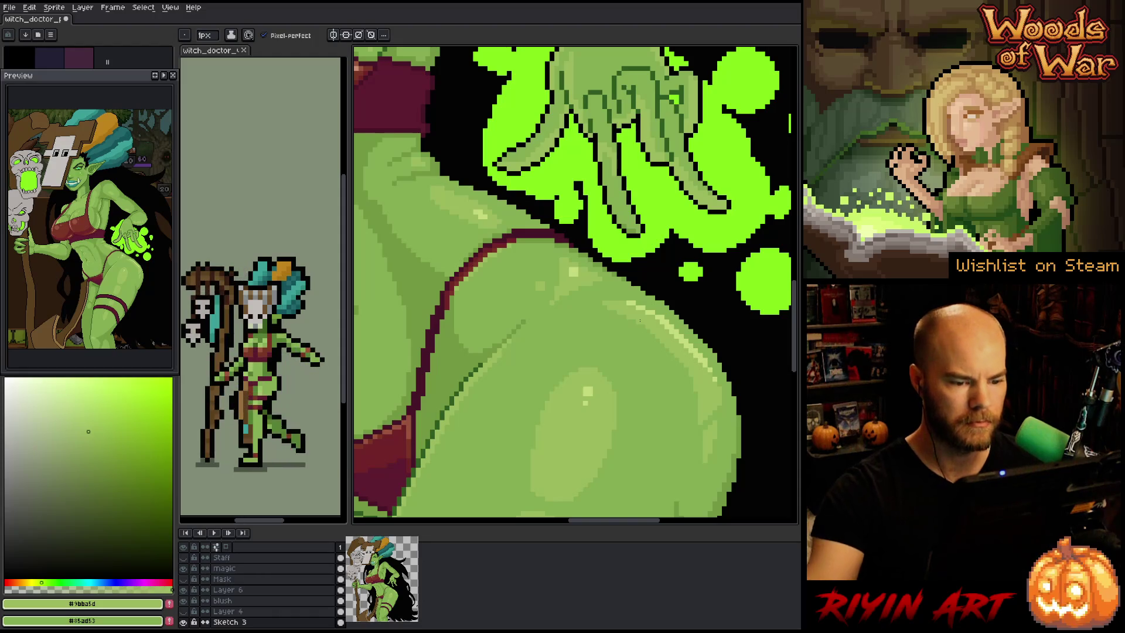
Lighten skin pixels along the dark-red bikini edge with mid green #85ad53
scroll(591, 276, up, 3)
drag(591, 276, 628, 440)
alt+click(598, 351)
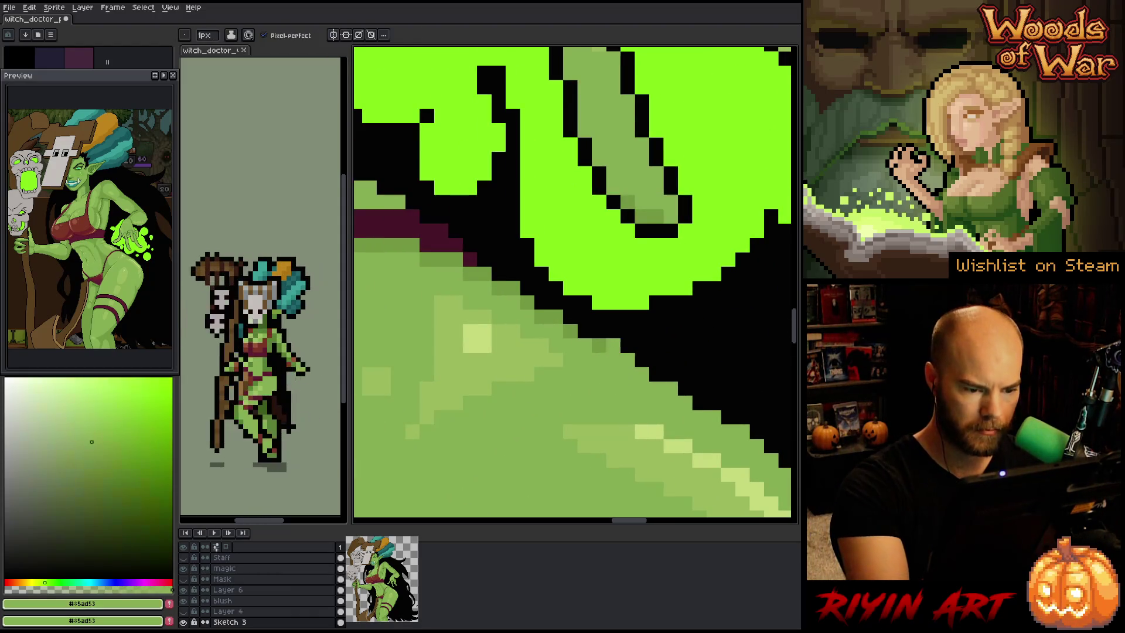
drag(484, 274, 442, 260)
click(455, 260)
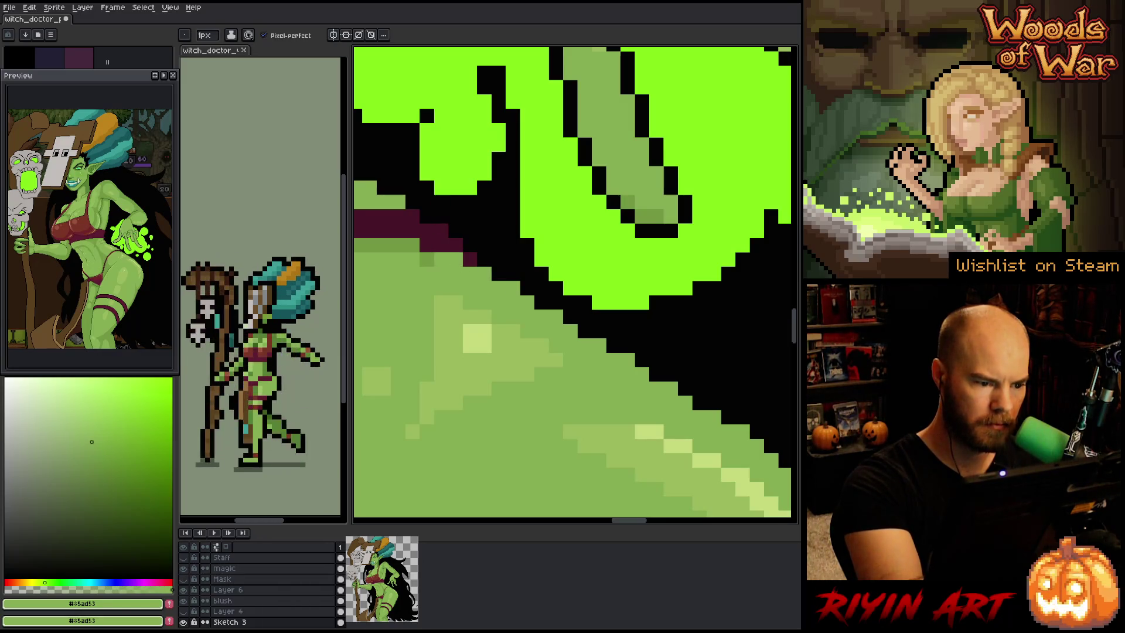
click(426, 260)
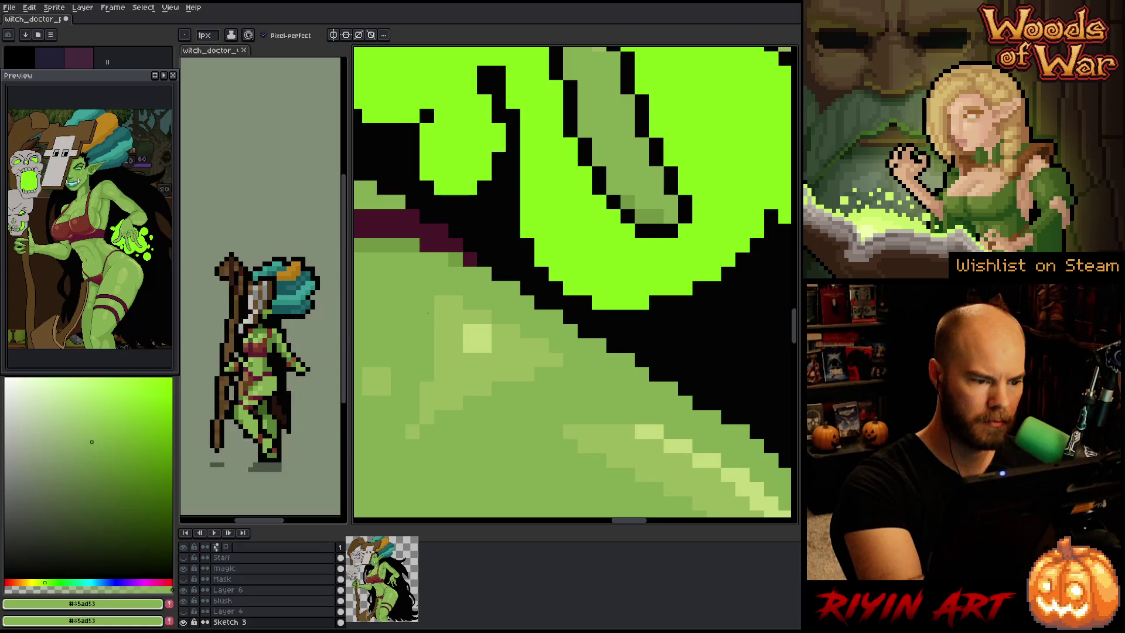
drag(427, 314, 553, 297)
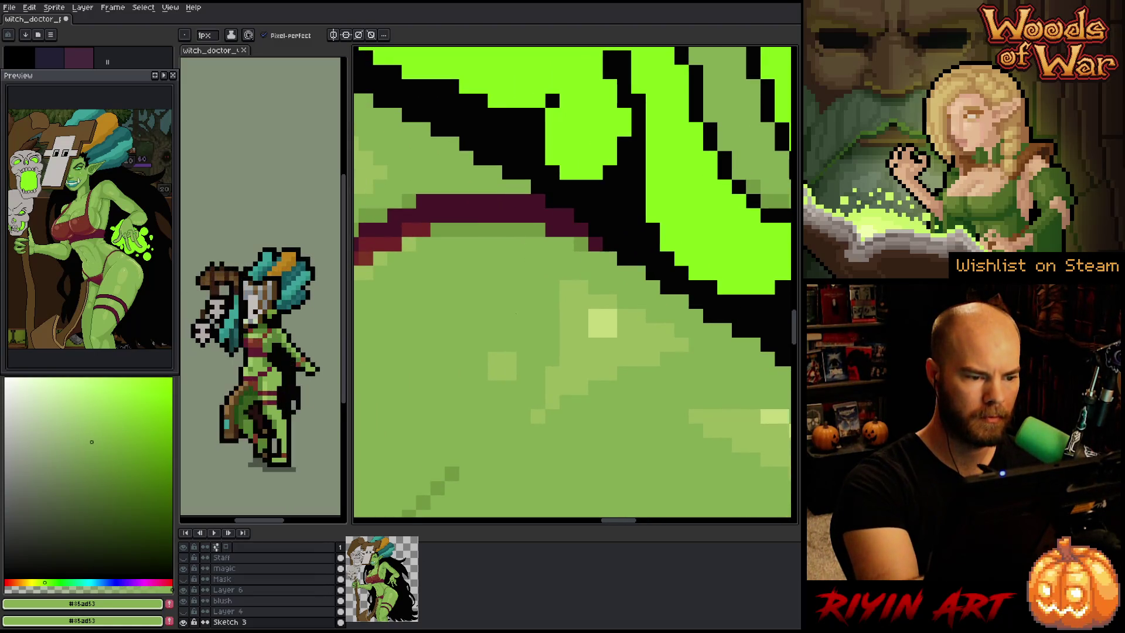
click(521, 230)
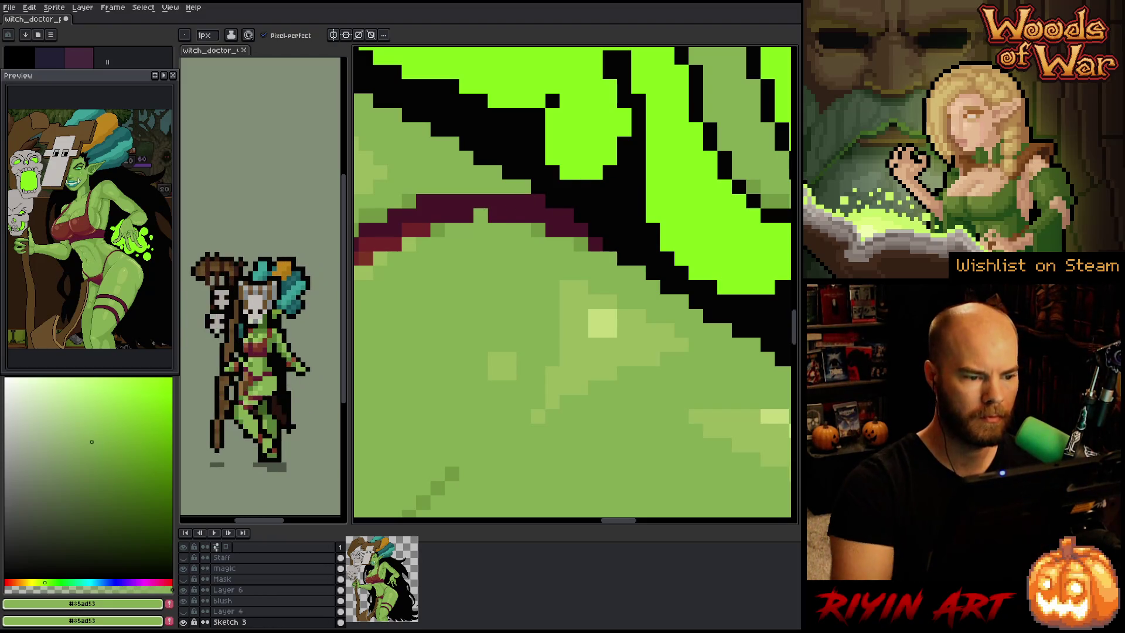
Sample the black outline colour at the hip edge and frame the lower body
scroll(551, 352, down, 3)
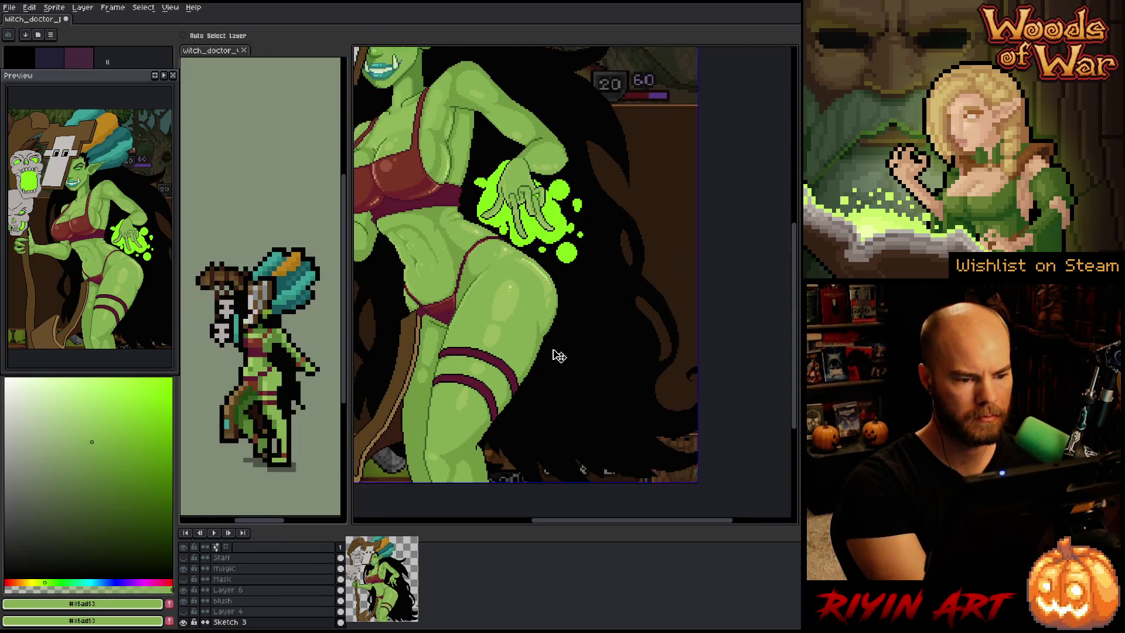
scroll(514, 258, up, 3)
drag(514, 258, 635, 334)
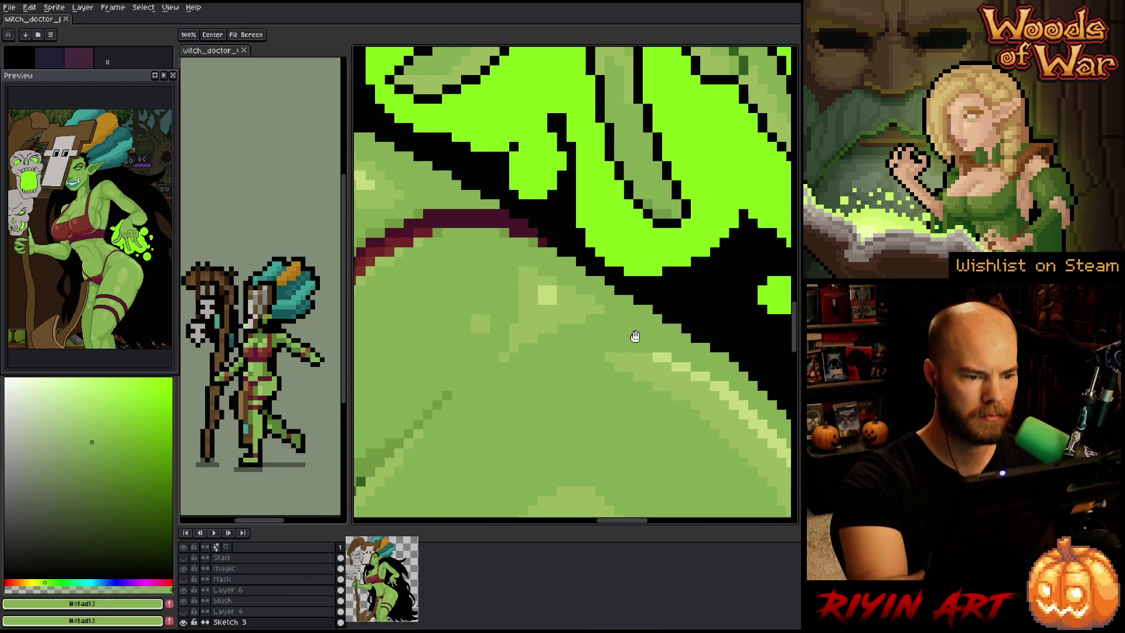
alt+click(605, 280)
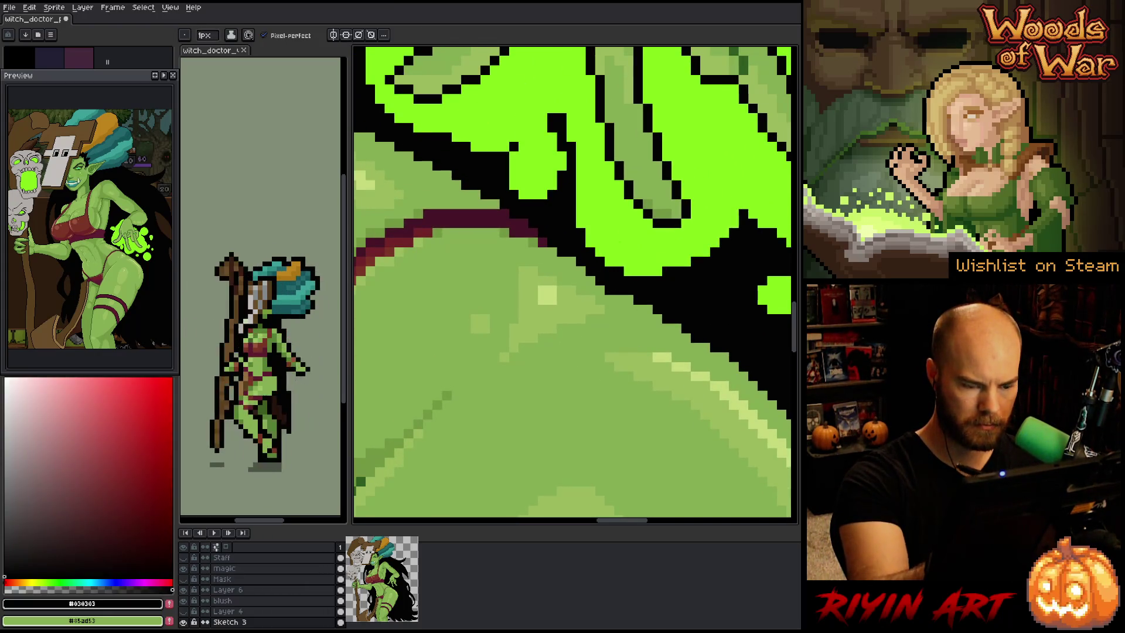
scroll(607, 410, down, 4)
scroll(686, 495, up, 1)
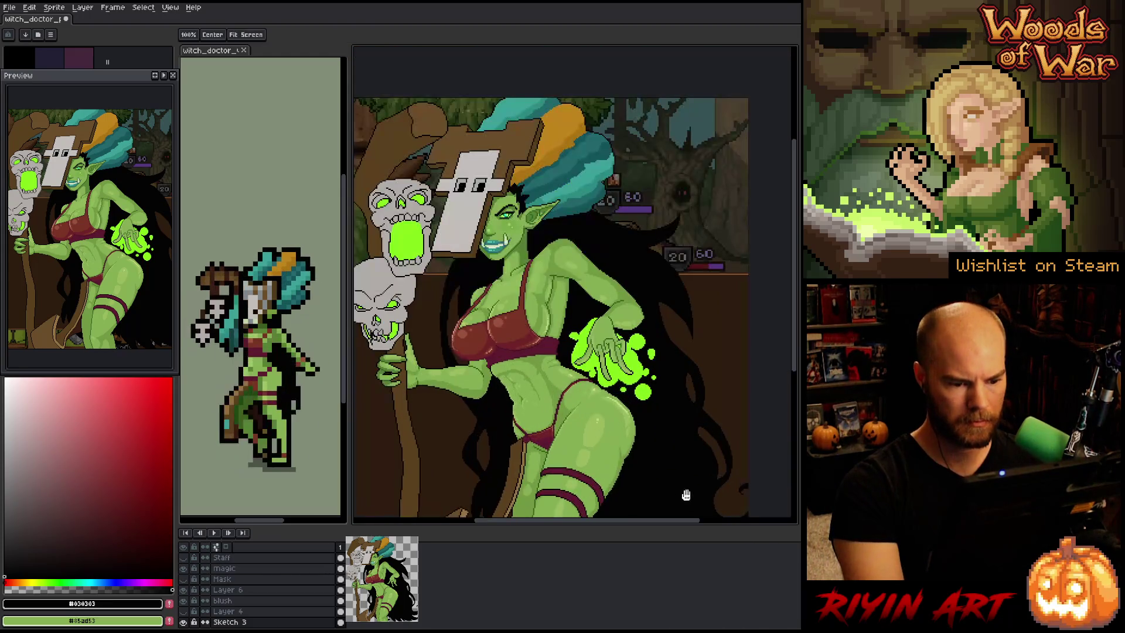
scroll(627, 401, up, 3)
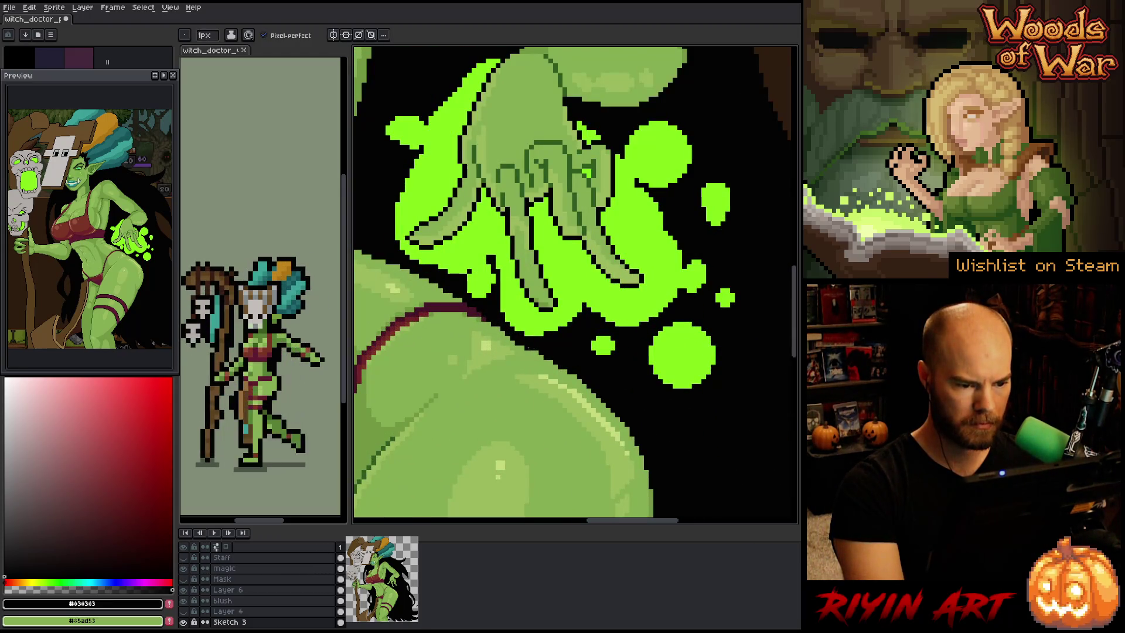
scroll(536, 352, down, 3)
mouse_move(534, 292)
mouse_down()
mouse_move(519, 178)
mouse_move(522, 211)
mouse_up()
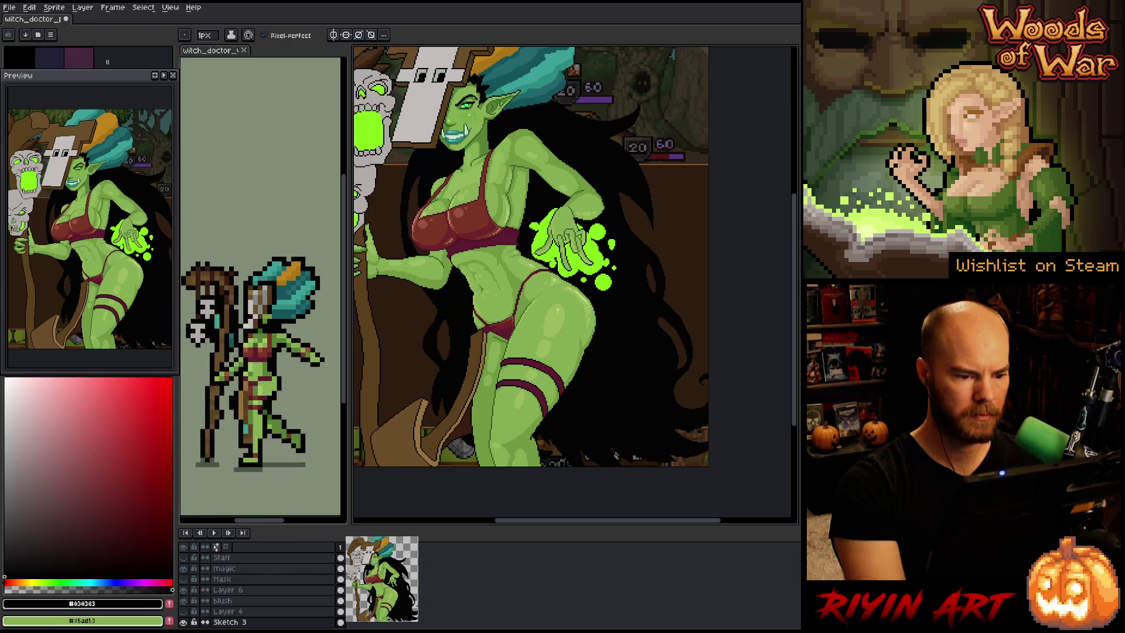
scroll(563, 326, up, 4)
Paint darker green #729842 along the maroon hip line, resample #85ad53, and fit the view
key(alt)
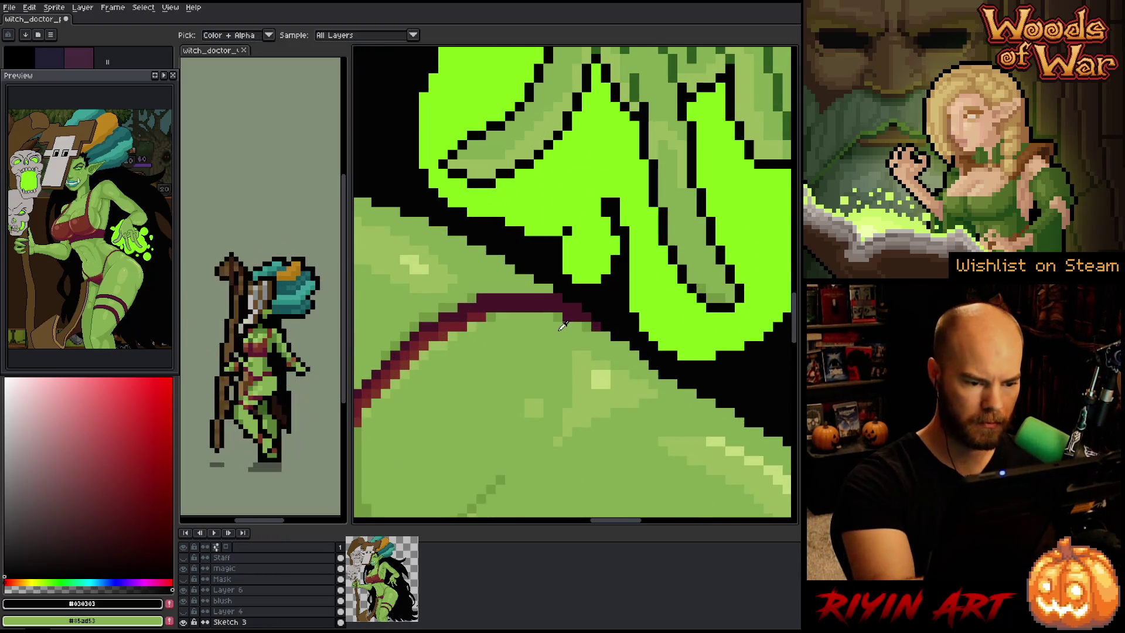
alt+click(562, 326)
drag(545, 285, 583, 317)
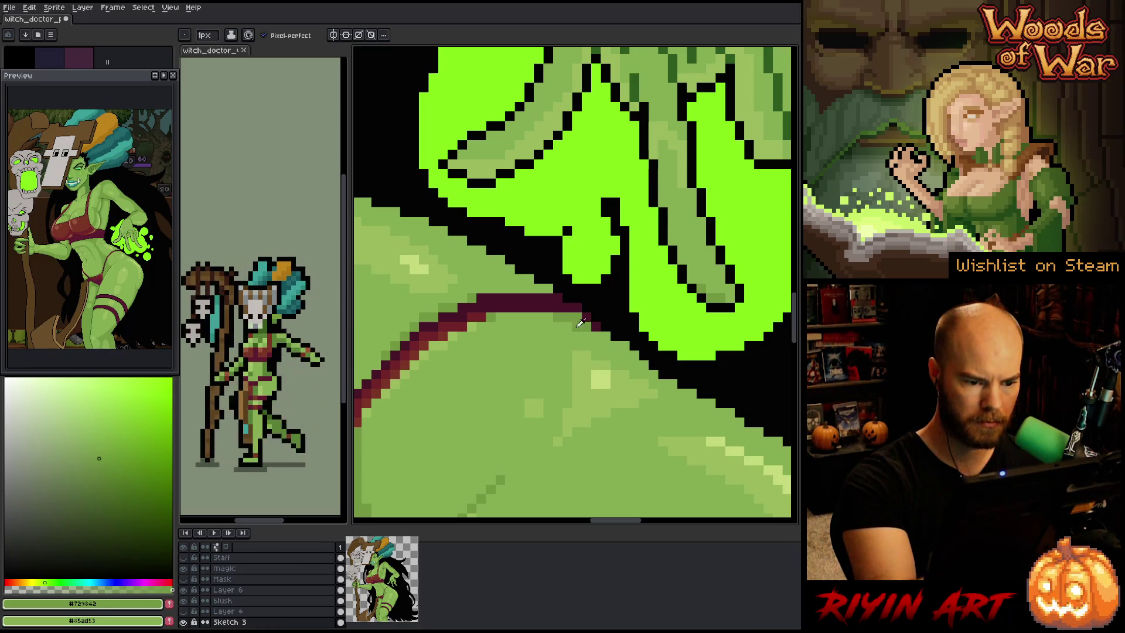
alt+click(559, 320)
alt+click(591, 307)
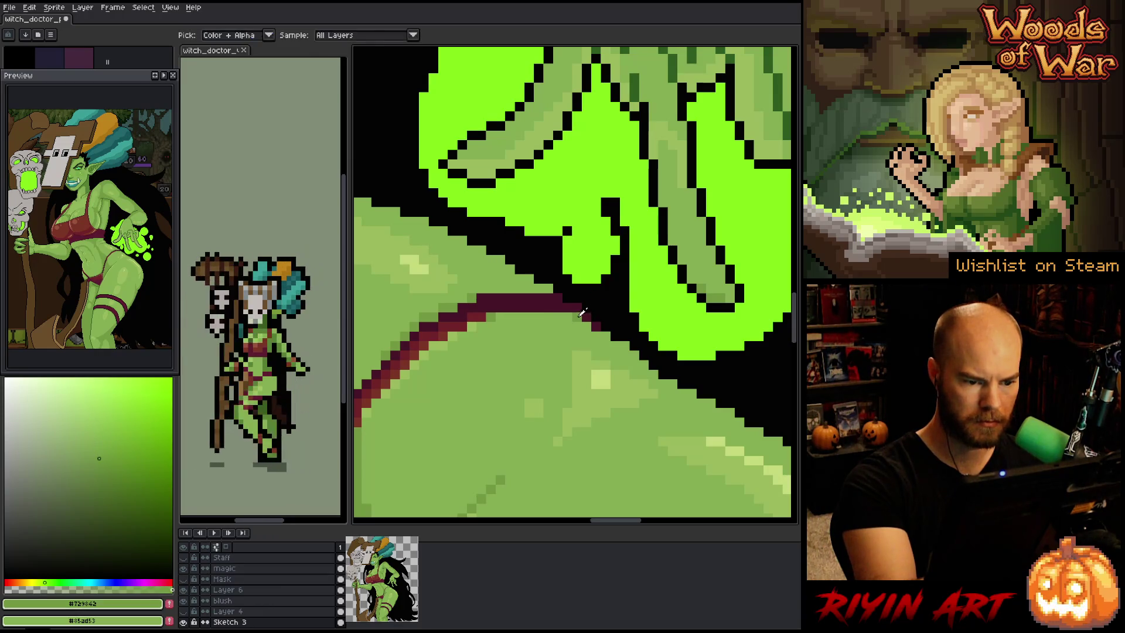
alt+click(587, 315)
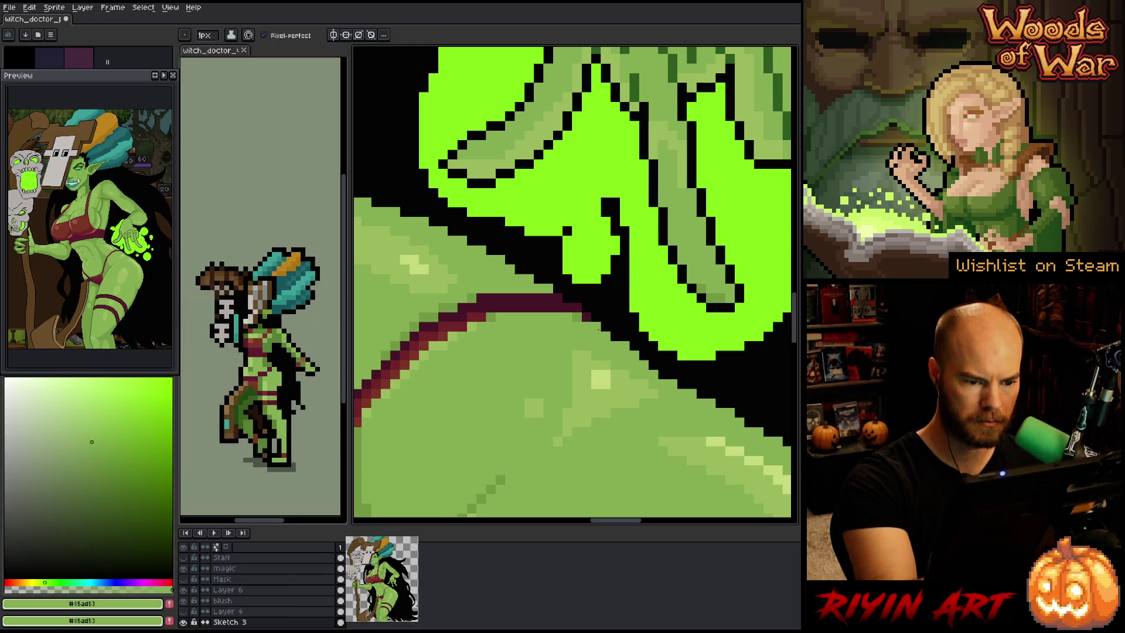
alt+click(584, 314)
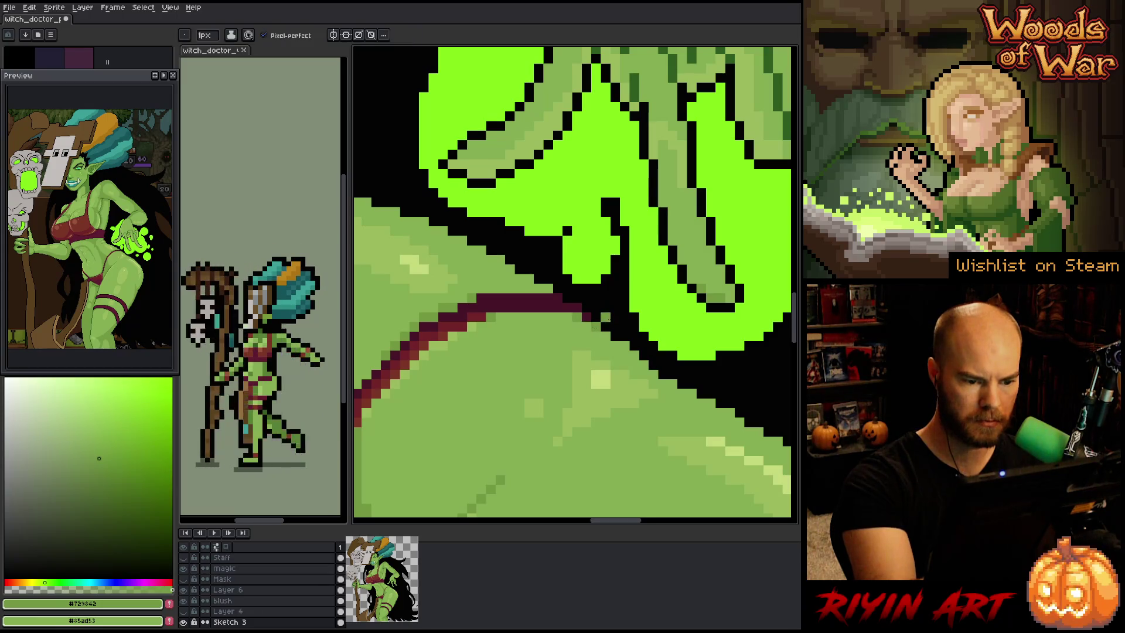
key(ctrl+0)
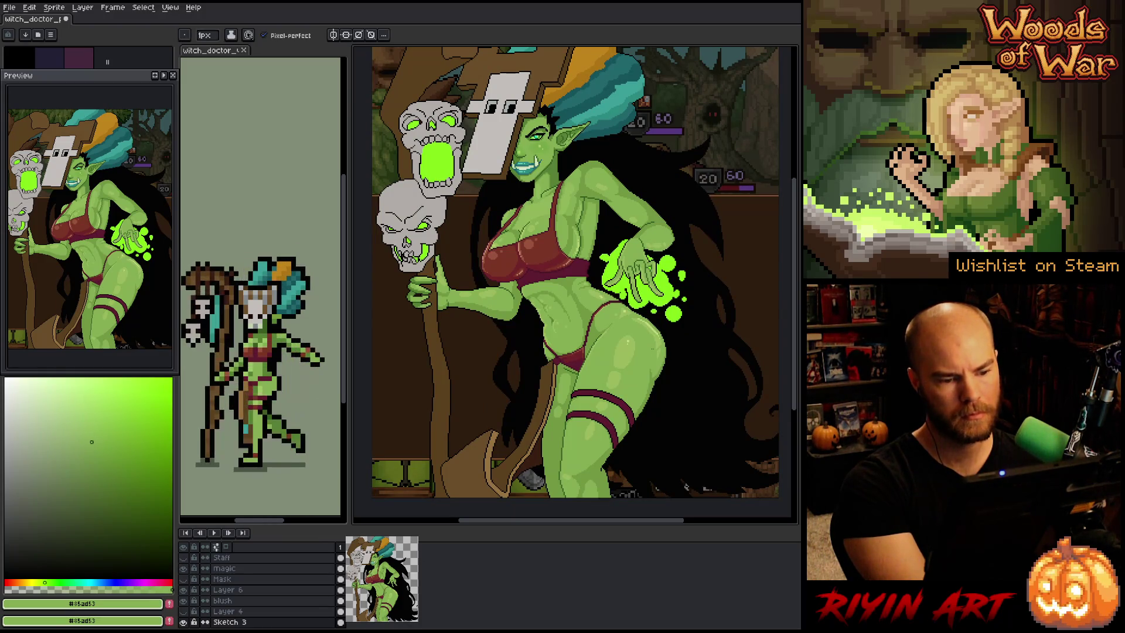
Frame the torso and glowing hand with colour sampling ready
scroll(652, 348, up, 4)
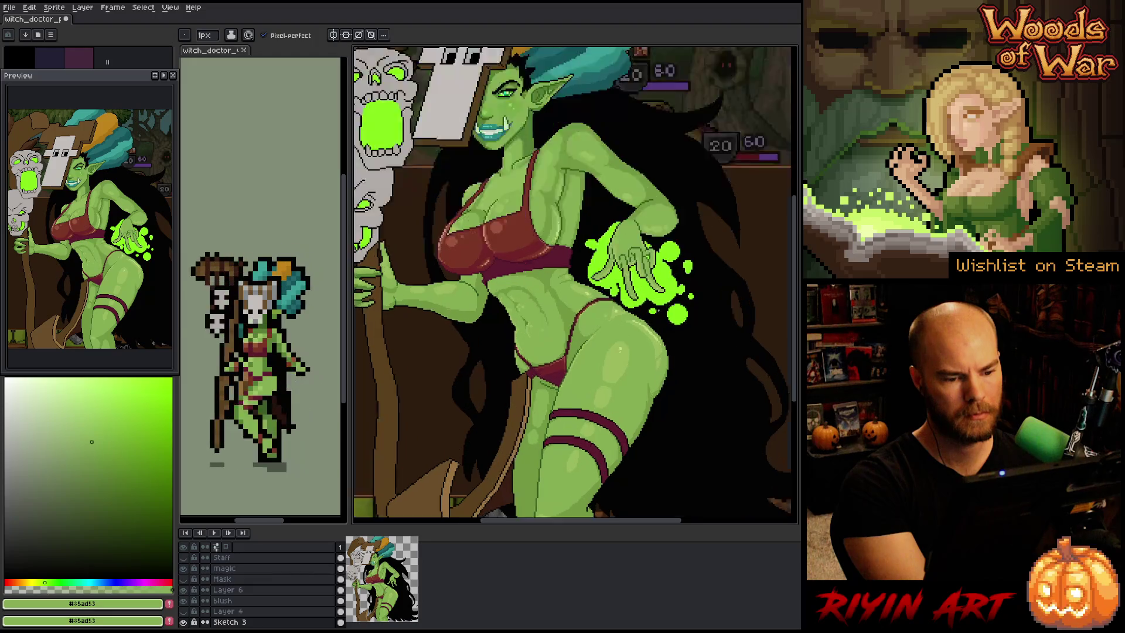
scroll(553, 320, up, 2)
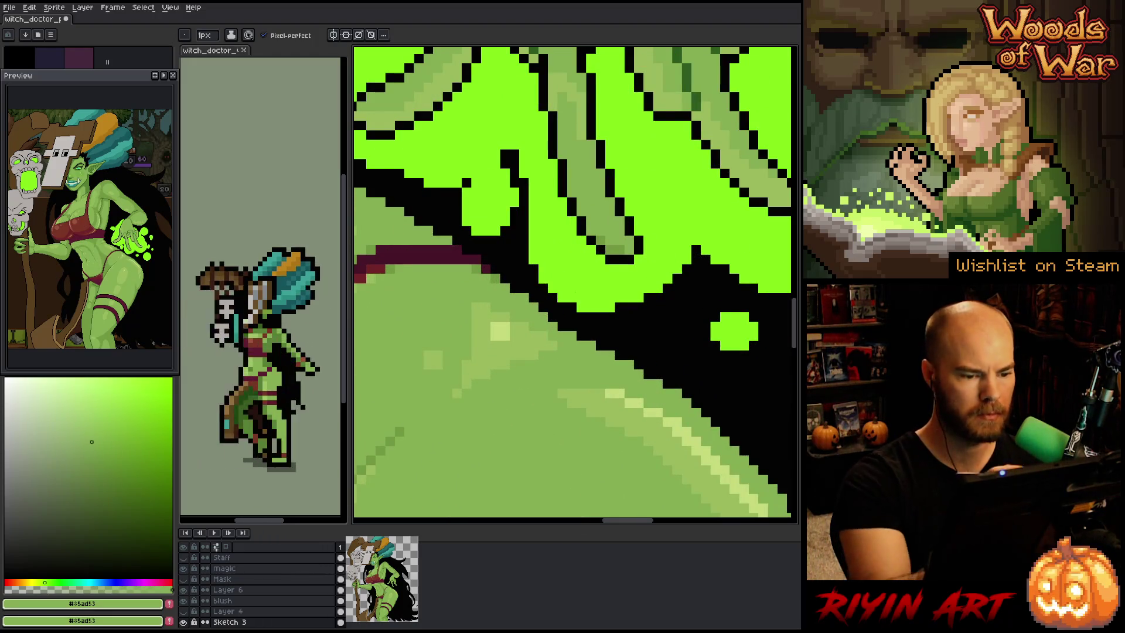
key(alt)
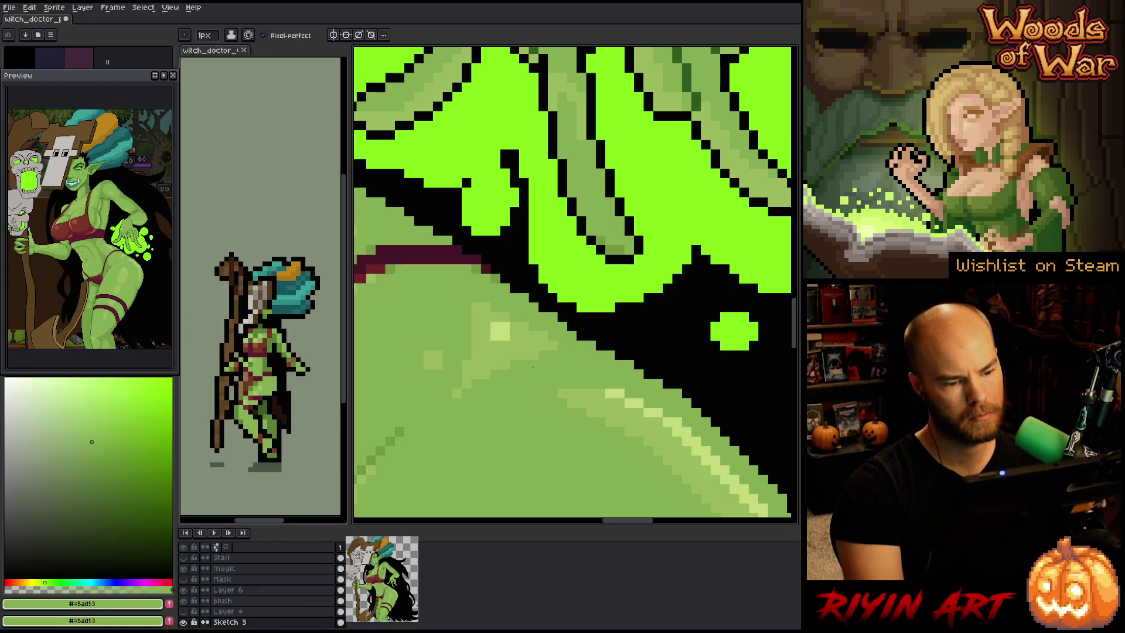
scroll(532, 367, down, 1)
scroll(533, 367, down, 3)
drag(595, 396, 633, 328)
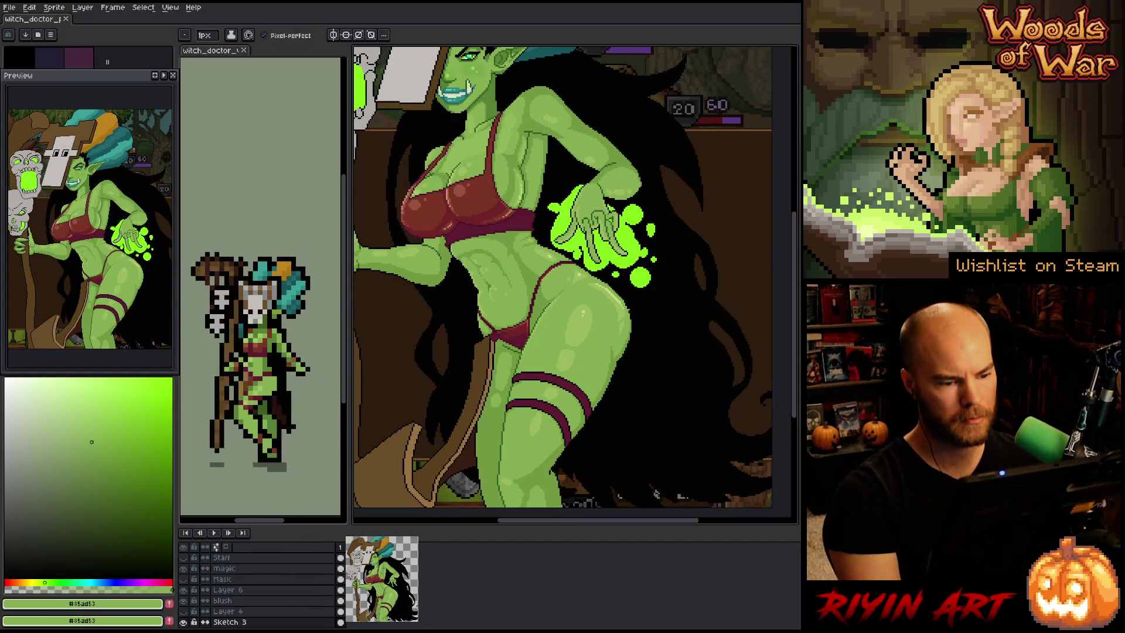
Paint a darker #729842 pixel on the hip, then sample #9bba5d and #729842
scroll(554, 257, up, 1)
scroll(550, 258, up, 3)
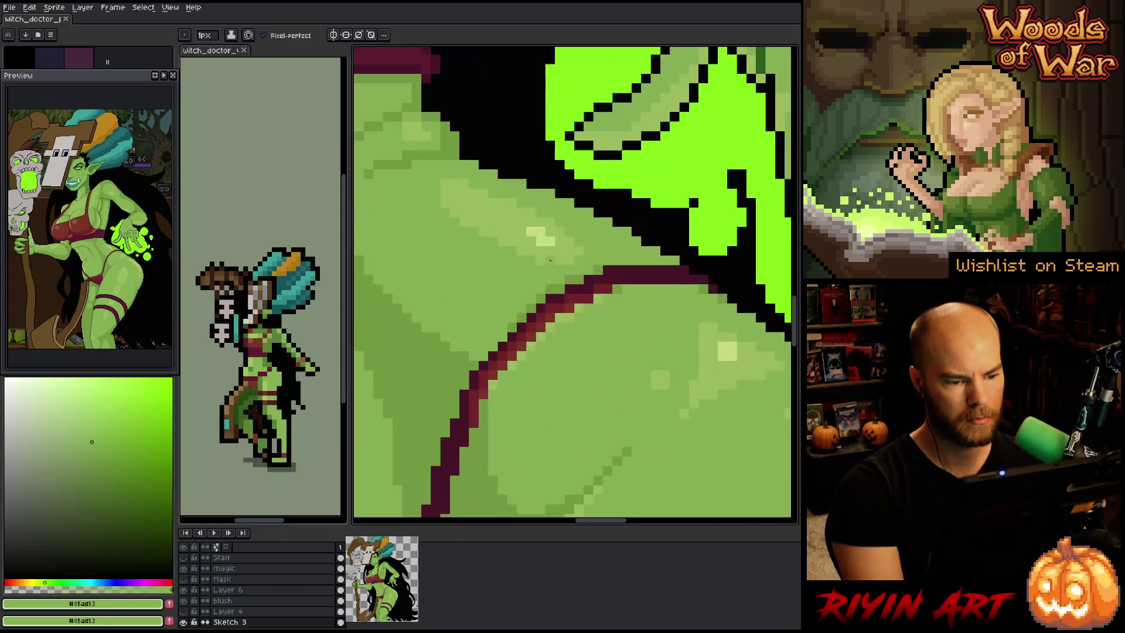
scroll(557, 306, down, 3)
scroll(547, 287, down, 2)
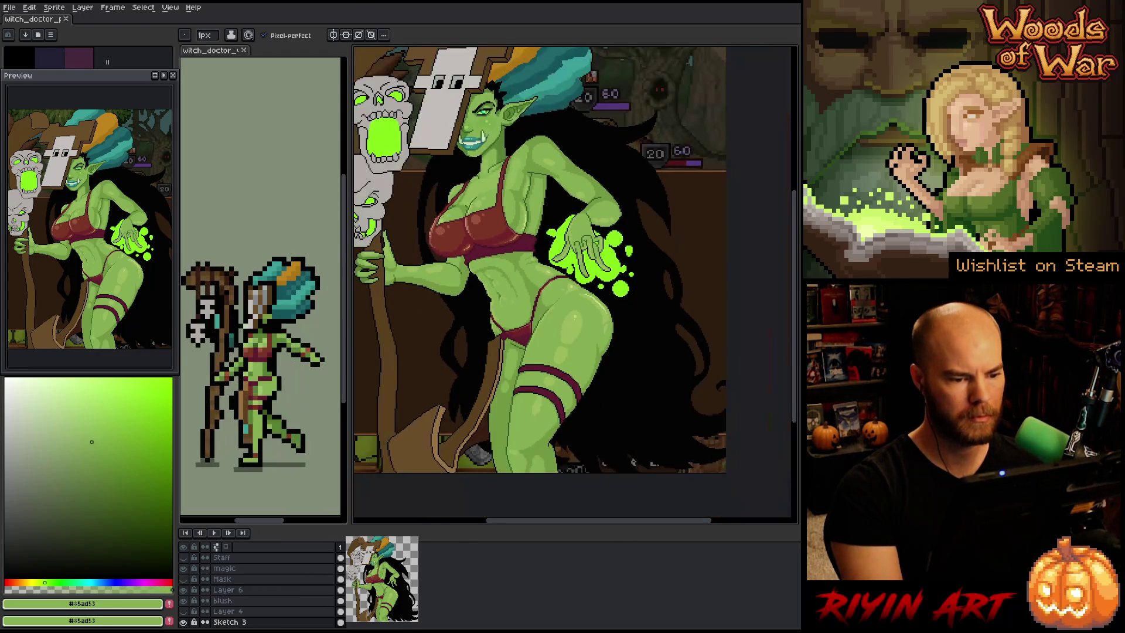
scroll(549, 277, up, 5)
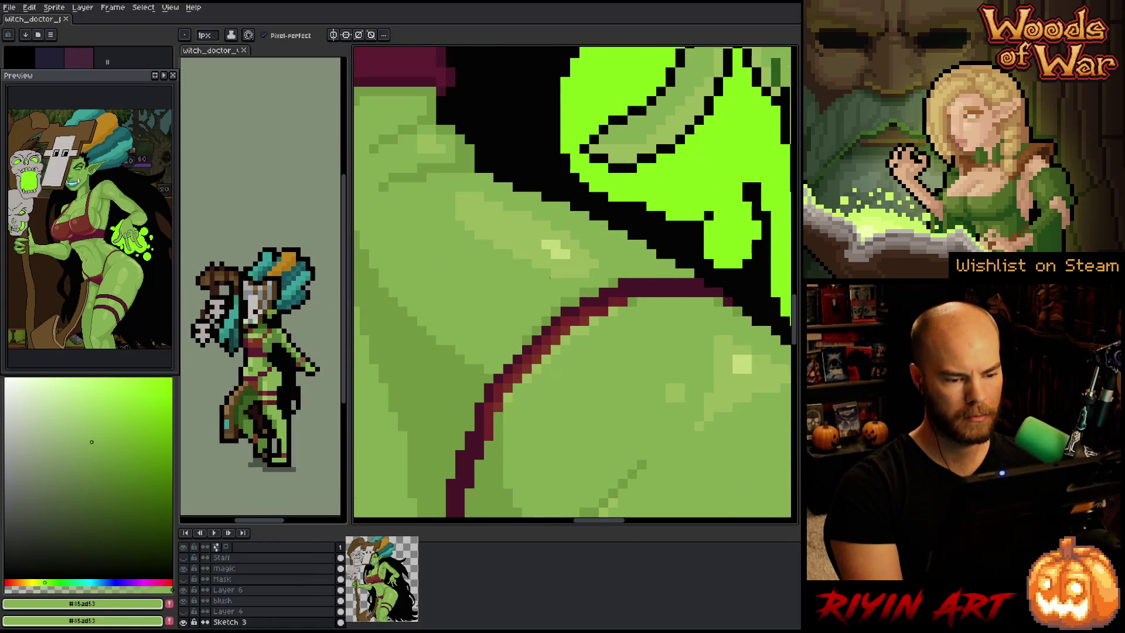
alt+click(521, 340)
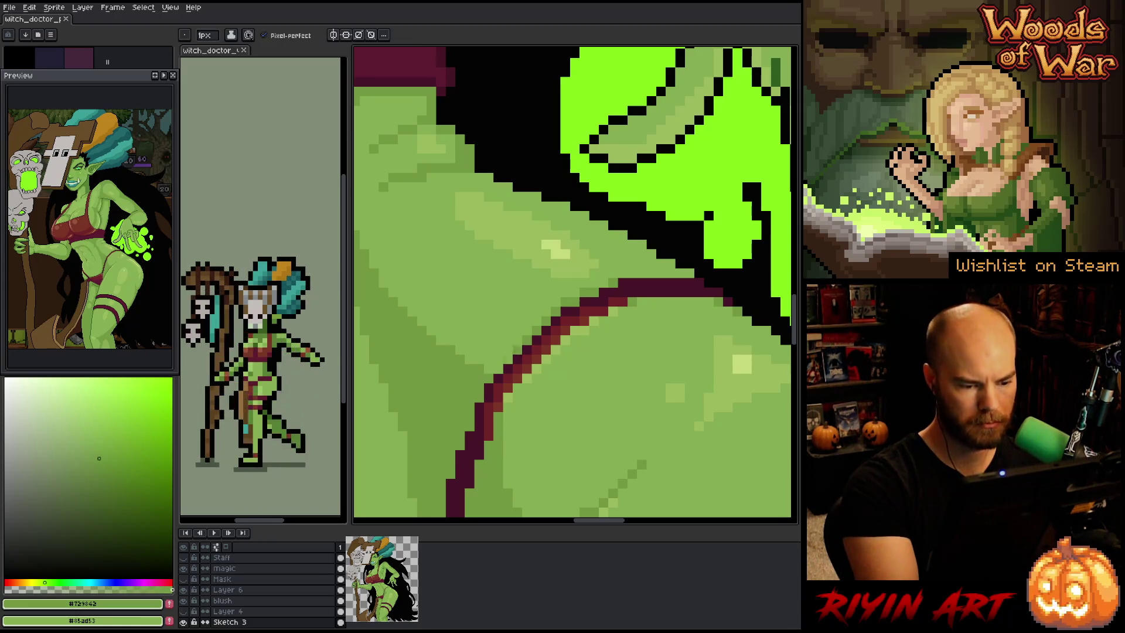
click(517, 382)
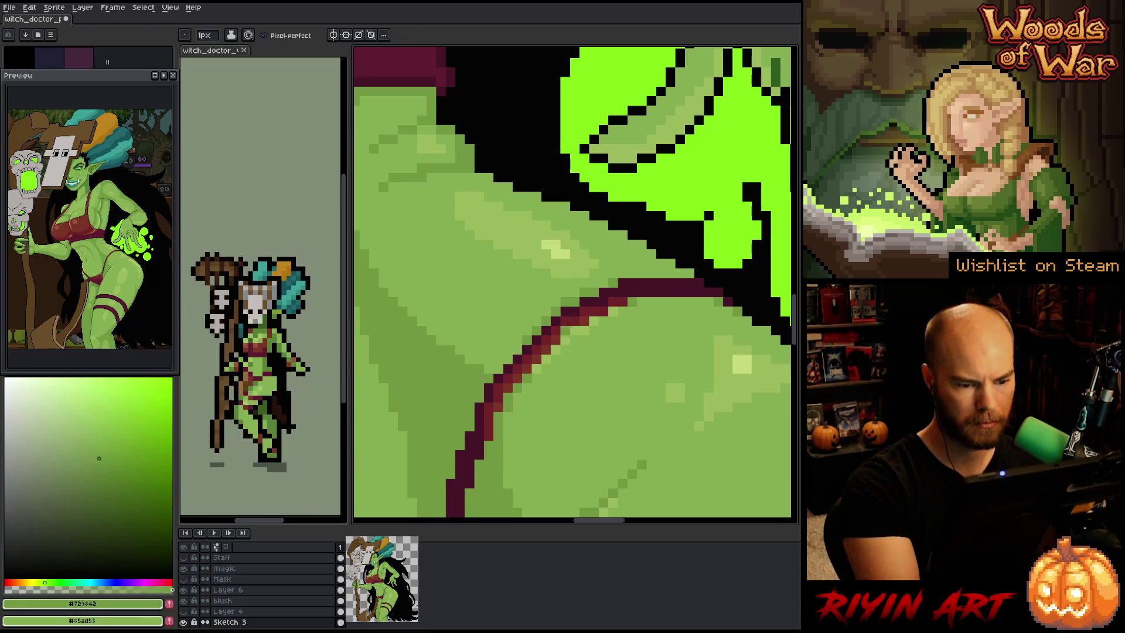
alt+click(547, 331)
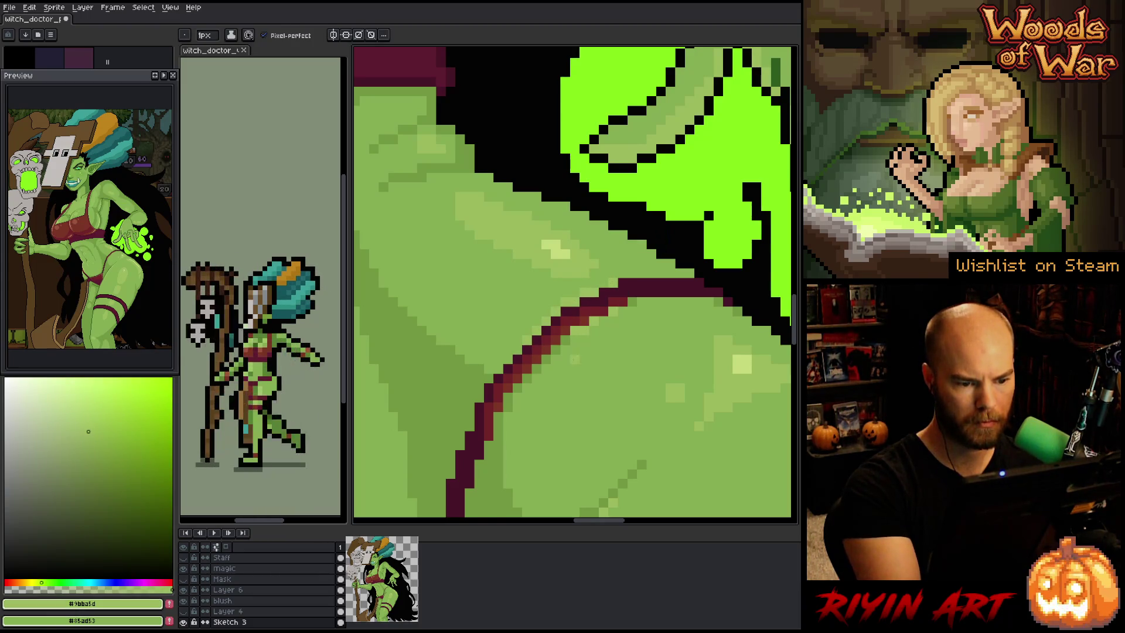
alt+click(575, 359)
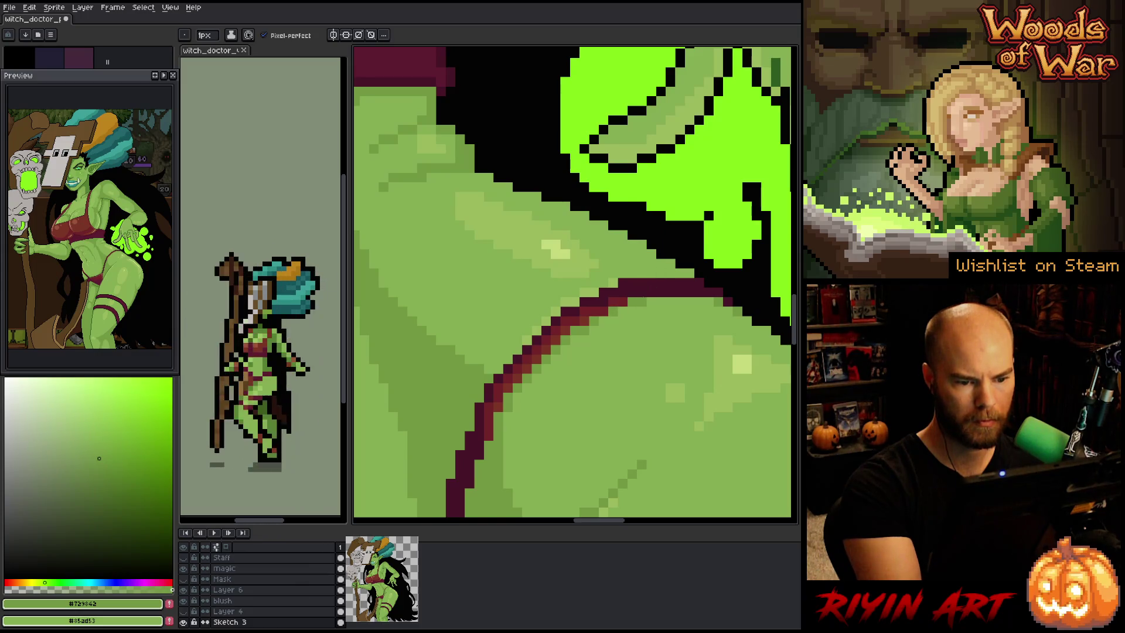
Compare the hip's #85ad53 and #9bba5d greens, ending with mid green #85ad53 selected
key(3)
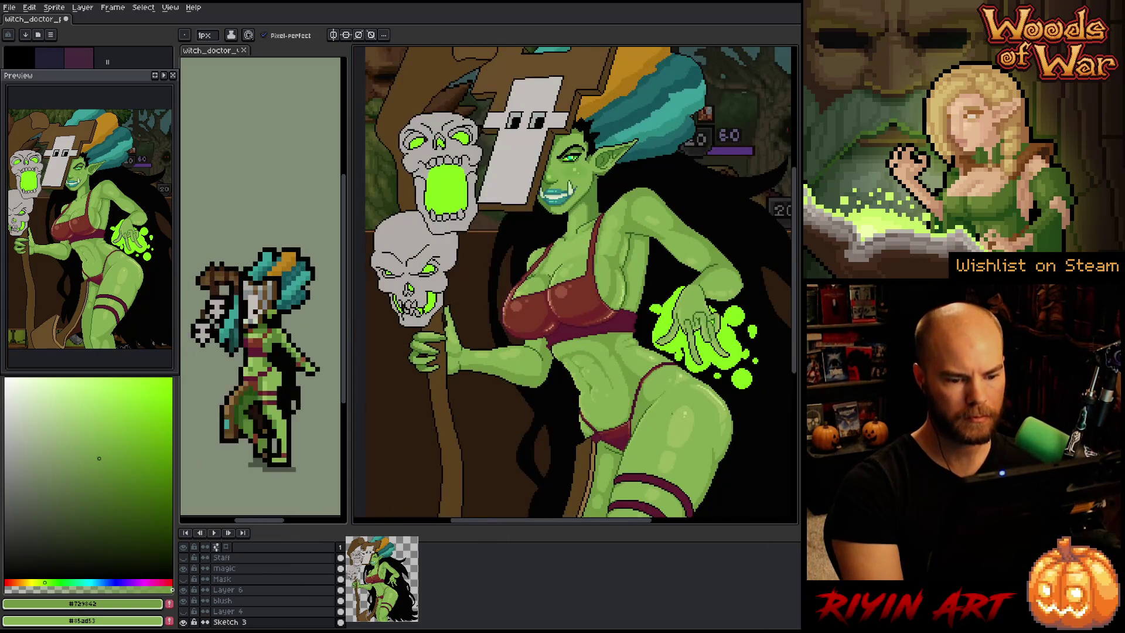
scroll(468, 159, down, 2)
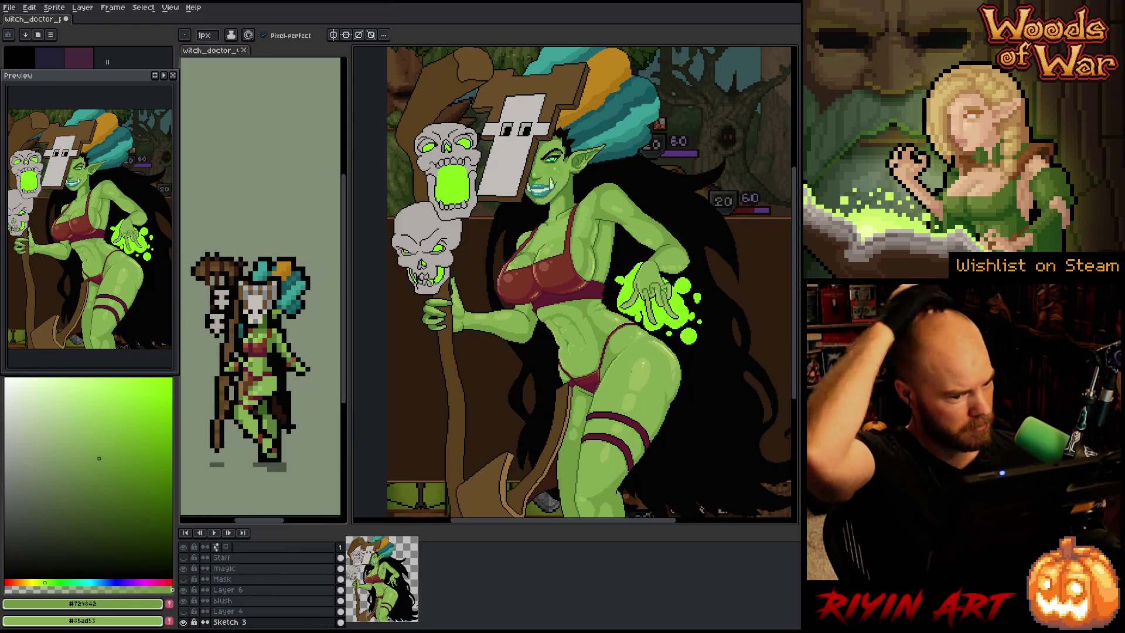
scroll(644, 351, up, 4)
key(alt)
click(664, 278)
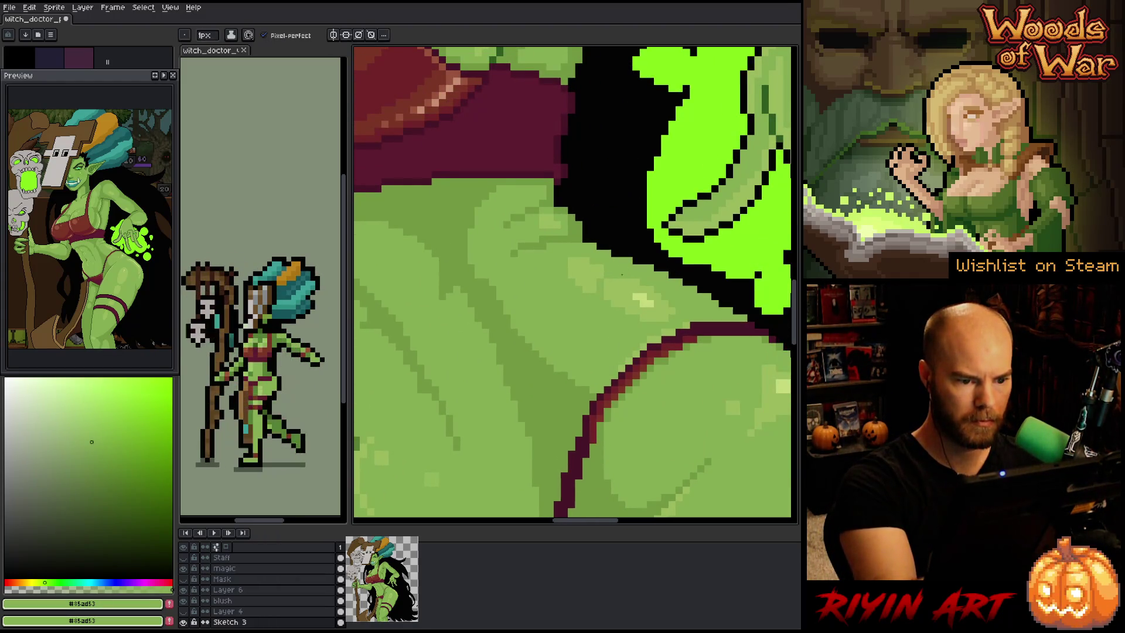
alt+click(592, 273)
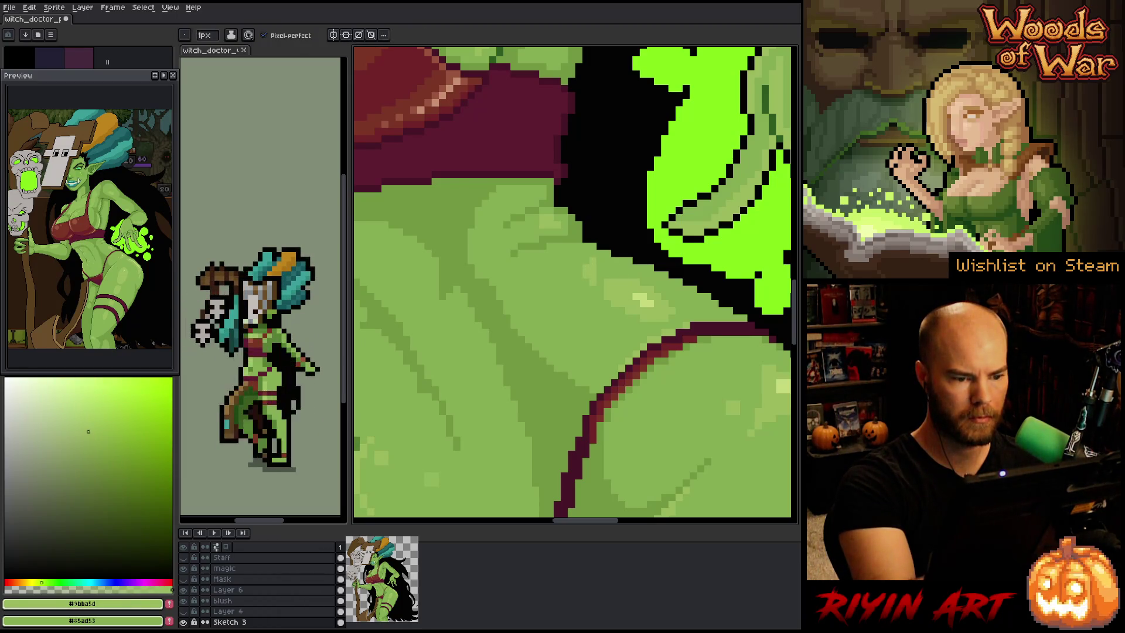
alt+click(593, 280)
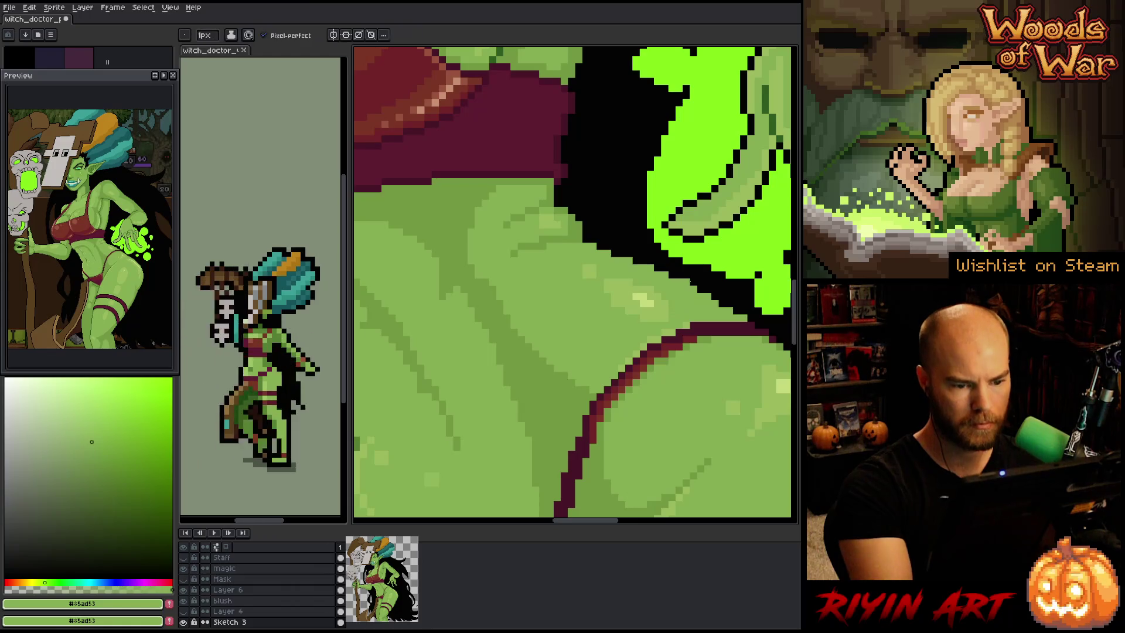
scroll(575, 285, down, 4)
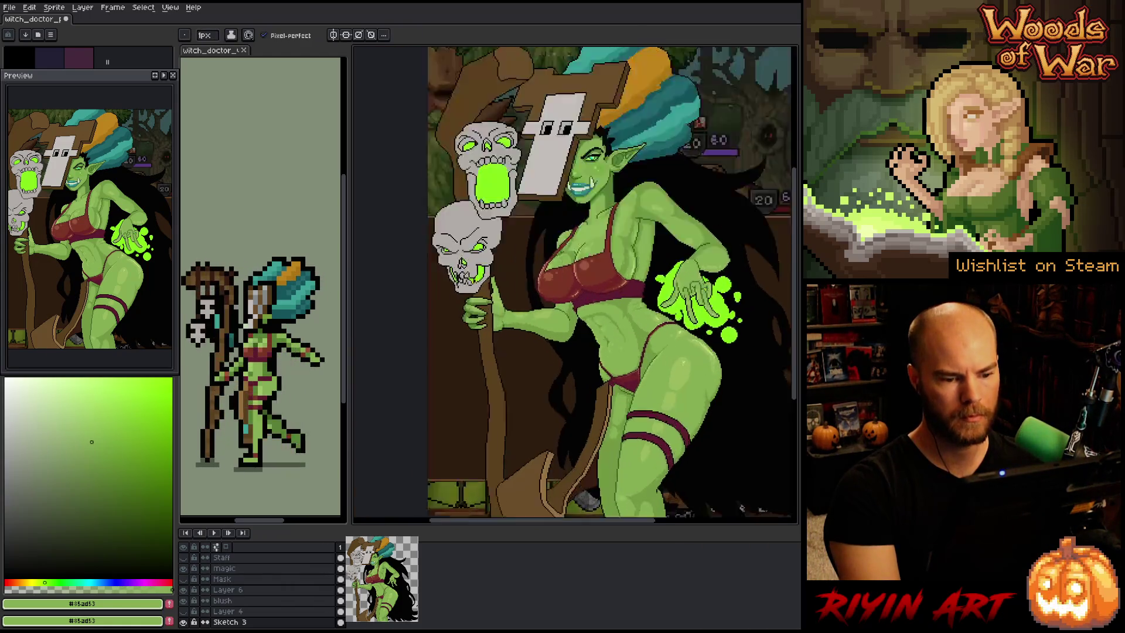
Place pale #c4d97c and lighter #9bba5d highlight pixels on the hip, ending on #c4d97c
scroll(650, 351, up, 5)
alt+click(504, 275)
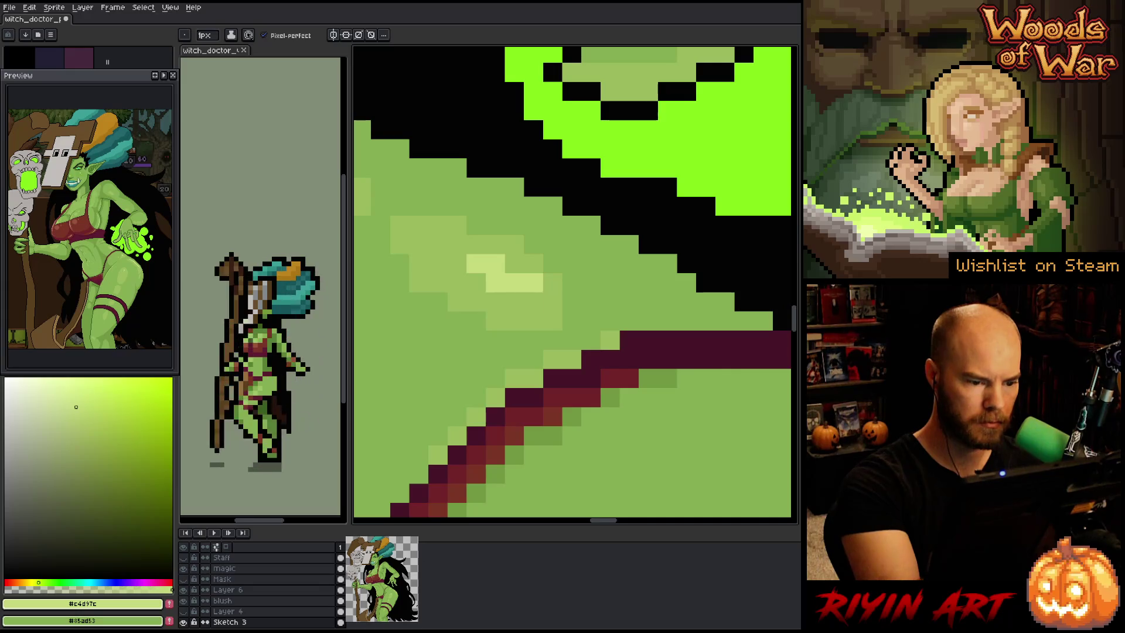
click(533, 301)
click(513, 302)
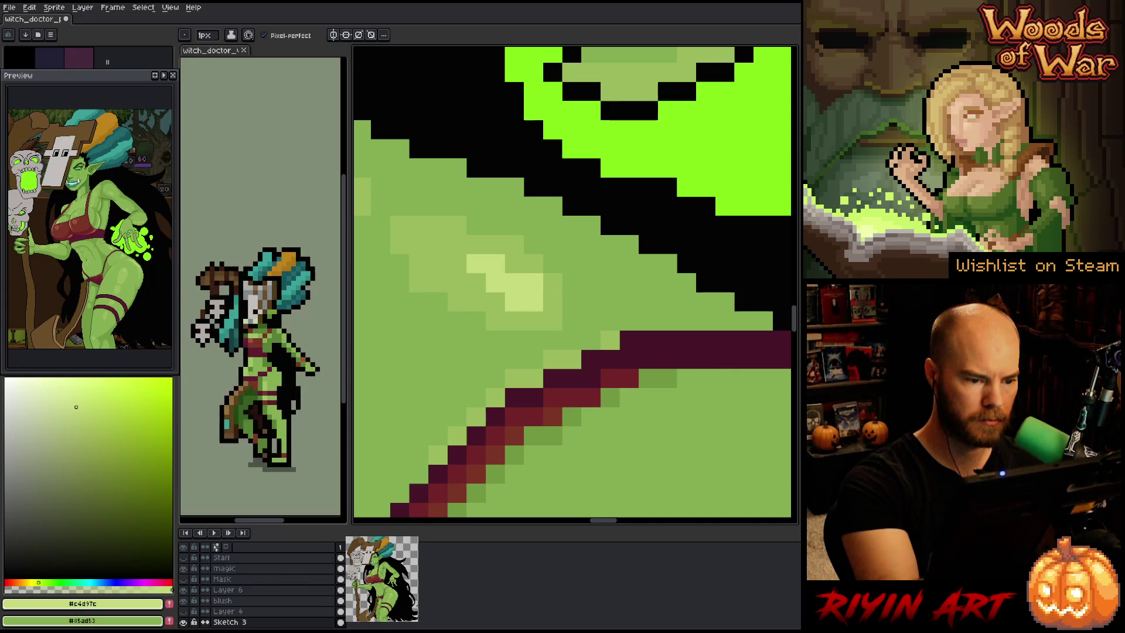
alt+click(502, 246)
click(495, 282)
alt+click(514, 280)
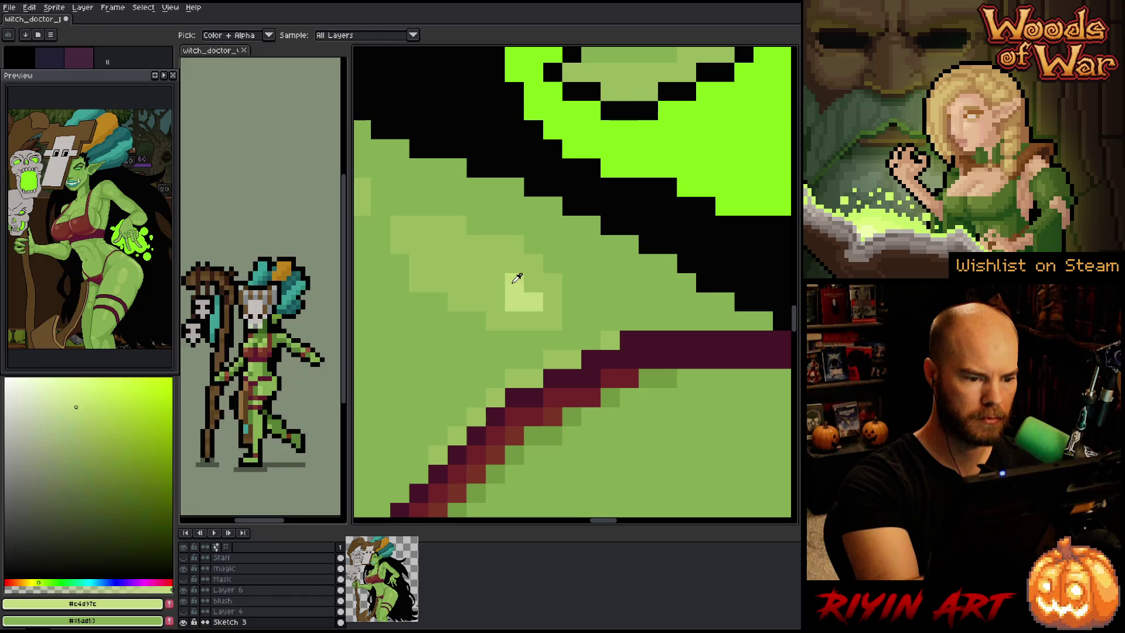
scroll(573, 244, down, 4)
scroll(574, 281, down, 5)
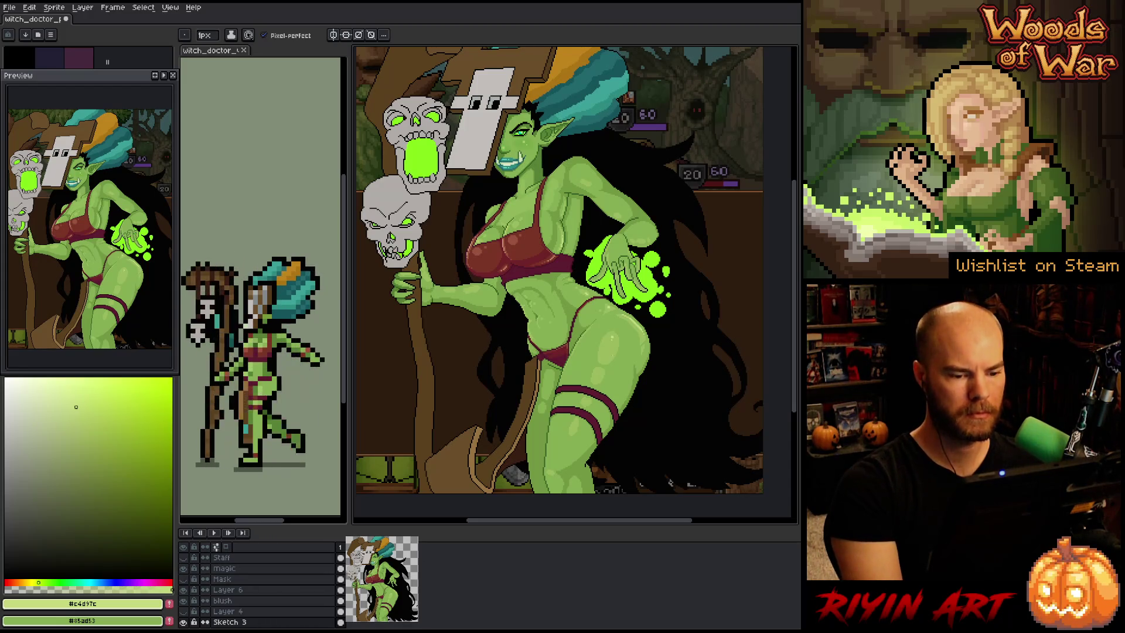
Paint a soft lighter-green stroke across the hip and add a #c4d97c highlight pixel
scroll(606, 336, up, 6)
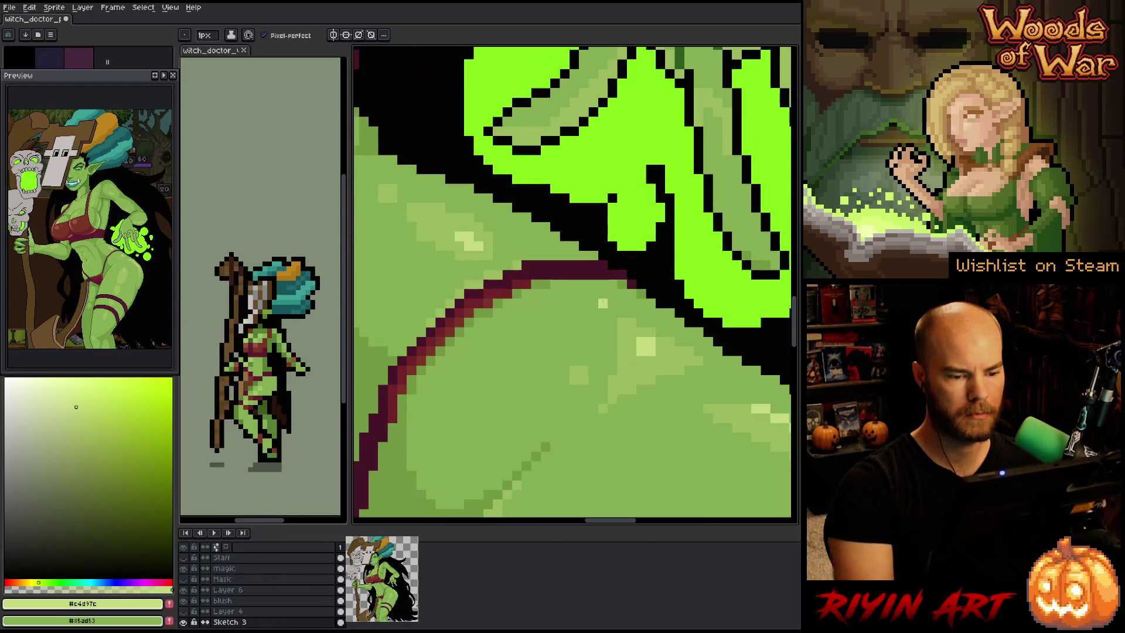
alt+click(607, 336)
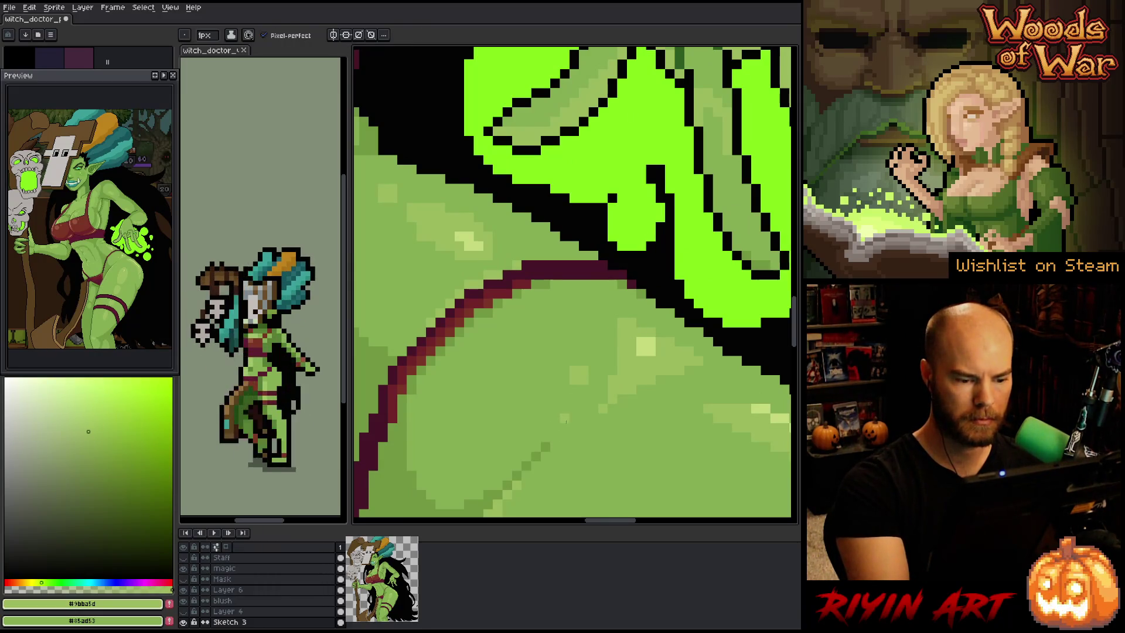
mouse_move(604, 294)
mouse_down()
mouse_move(592, 300)
mouse_move(609, 314)
mouse_move(570, 303)
mouse_up()
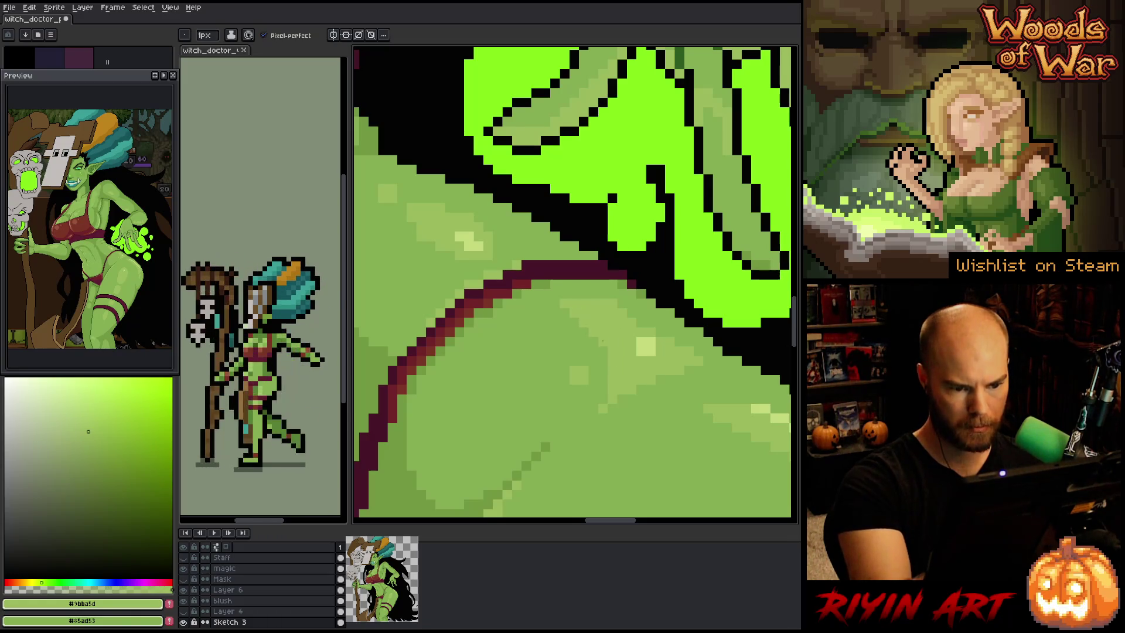
alt+click(556, 437)
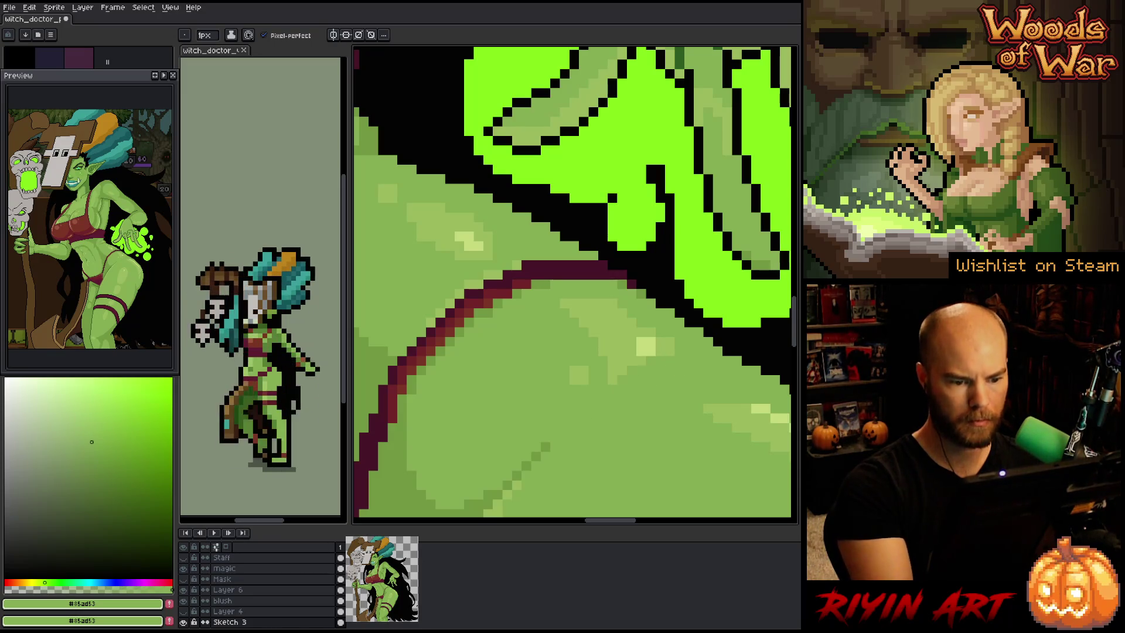
alt+click(612, 323)
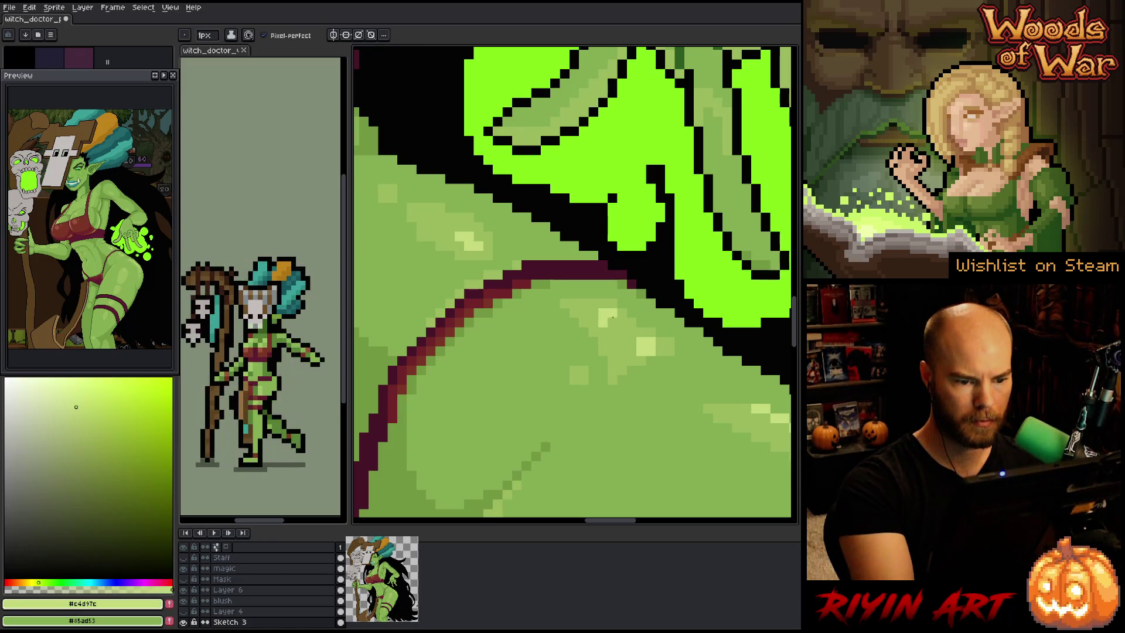
click(631, 322)
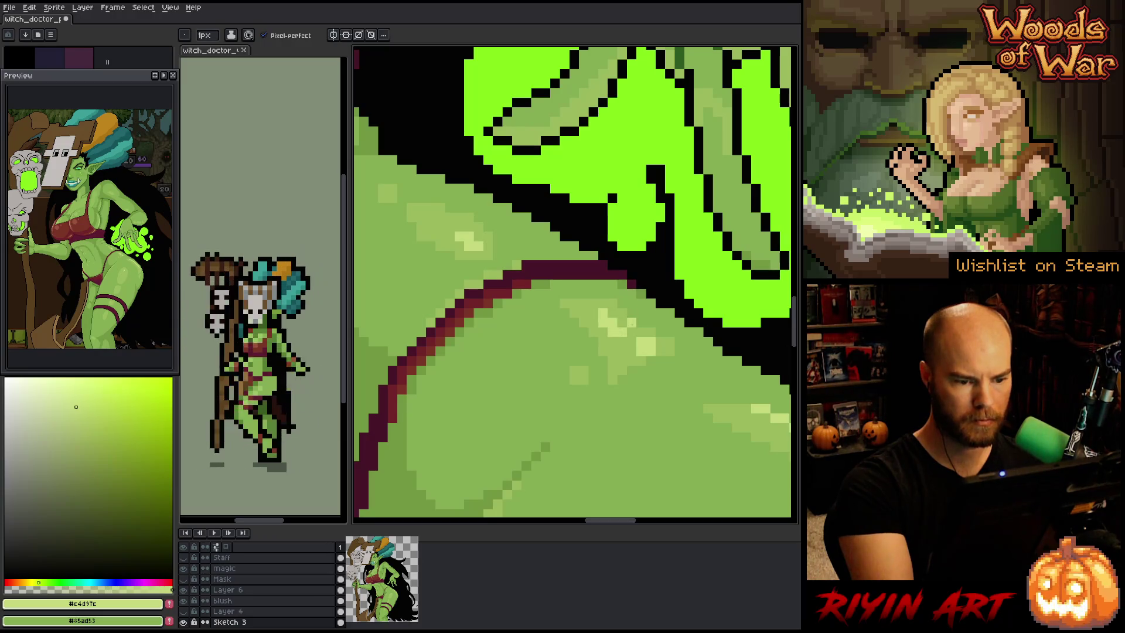
Add a lighter-green pixel lower on the hip, comparing mid and lighter greens
alt+click(627, 352)
click(642, 352)
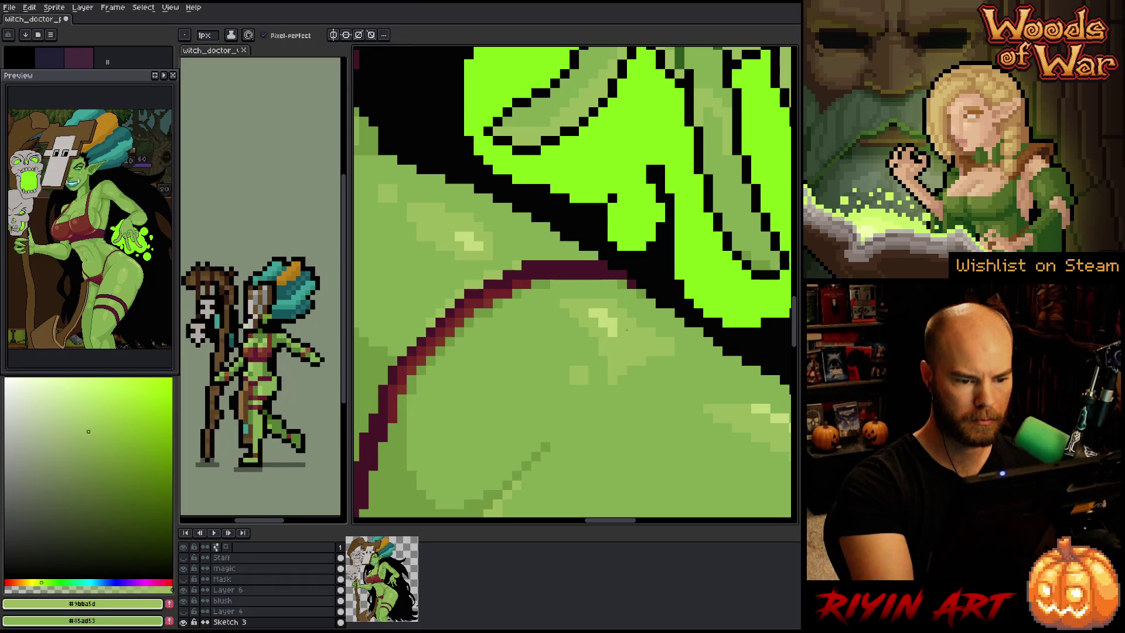
alt+click(616, 396)
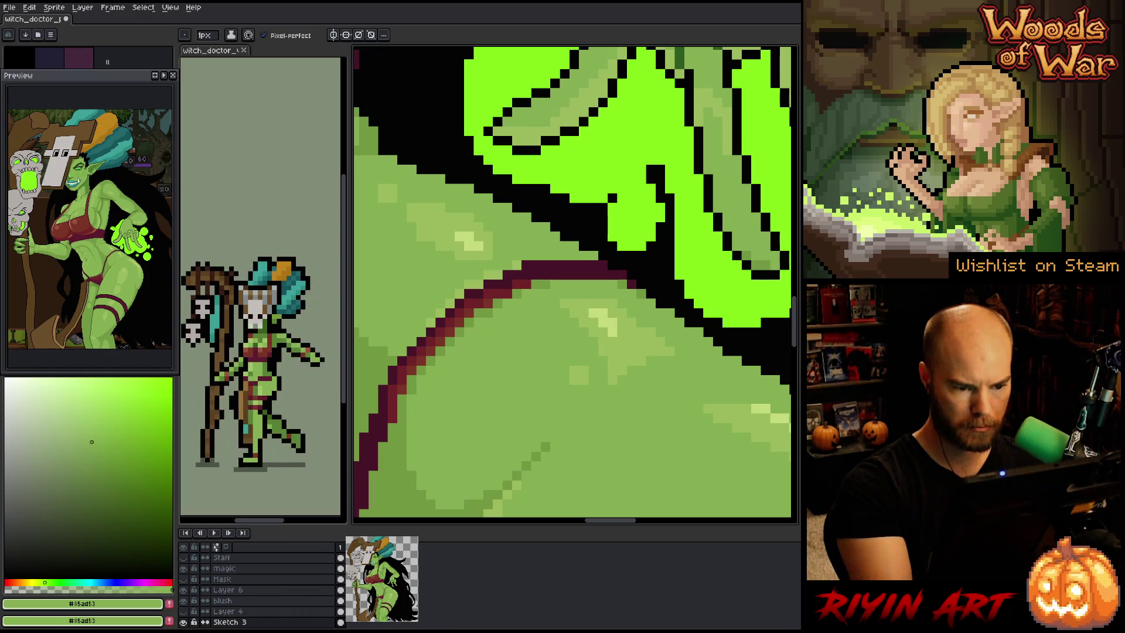
alt+click(584, 371)
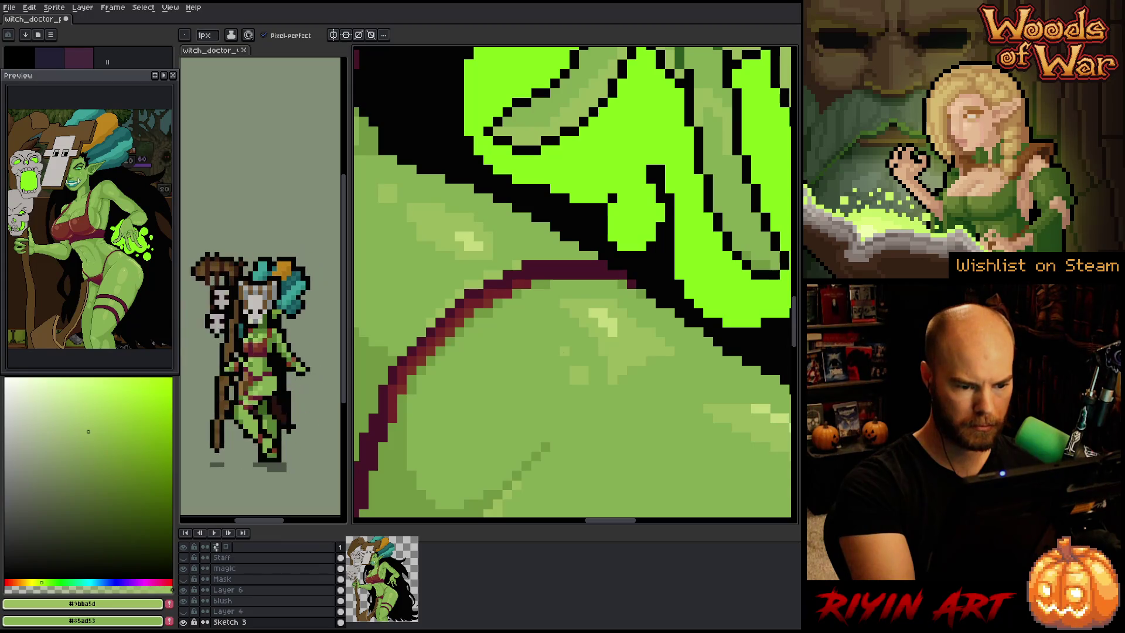
alt+click(586, 387)
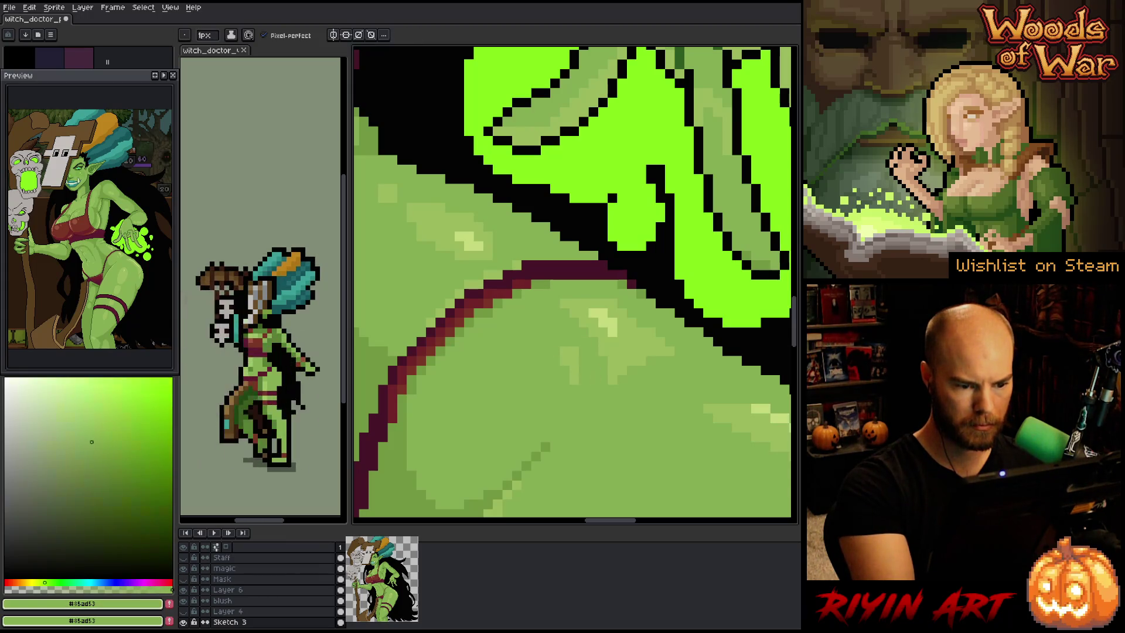
scroll(580, 381, down, 5)
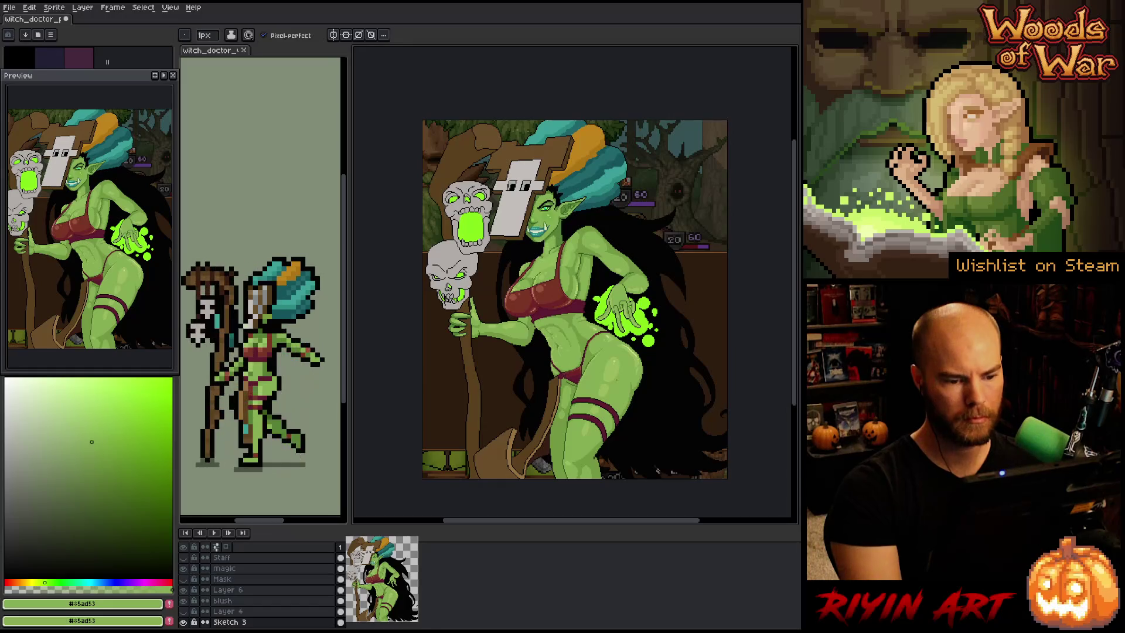
scroll(580, 381, up, 5)
alt+click(583, 302)
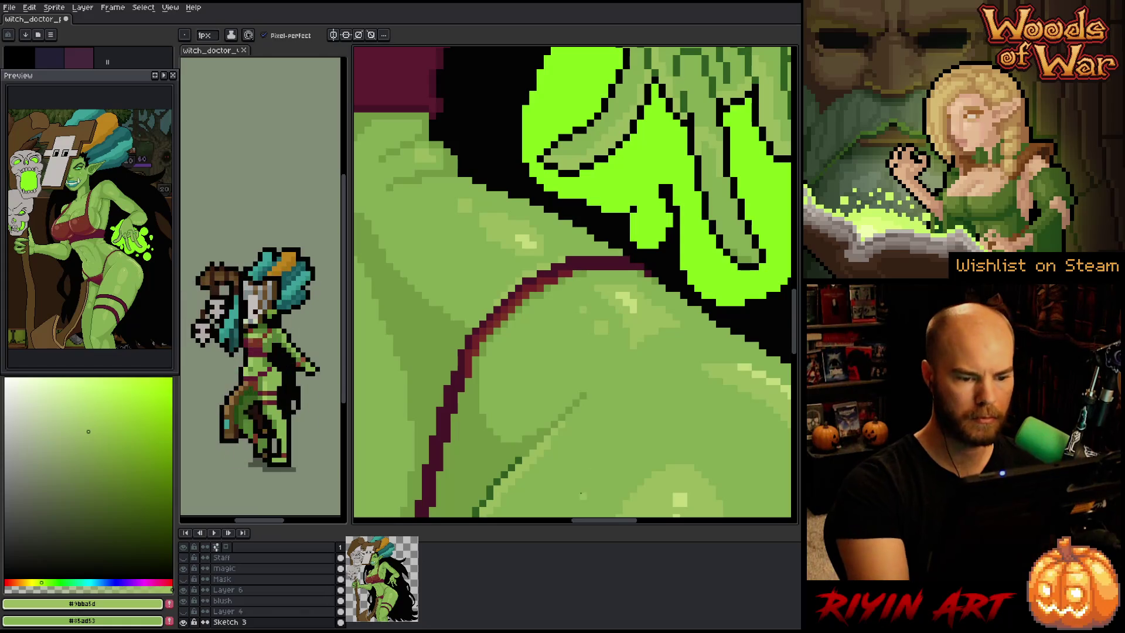
scroll(583, 308, down, 5)
drag(553, 326, 550, 322)
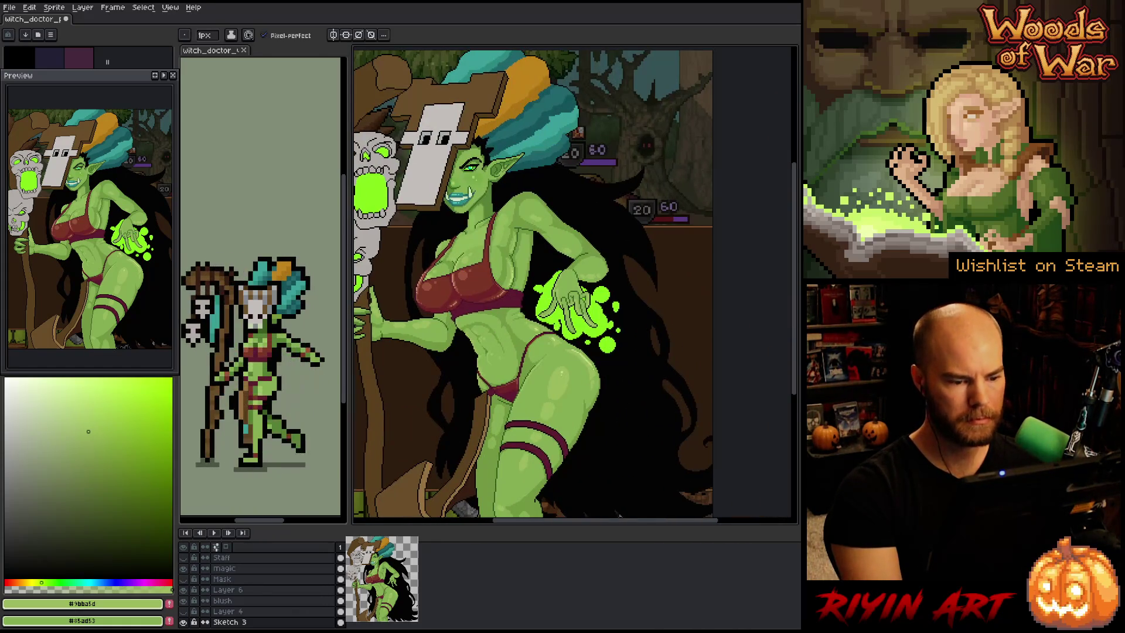
scroll(588, 344, up, 5)
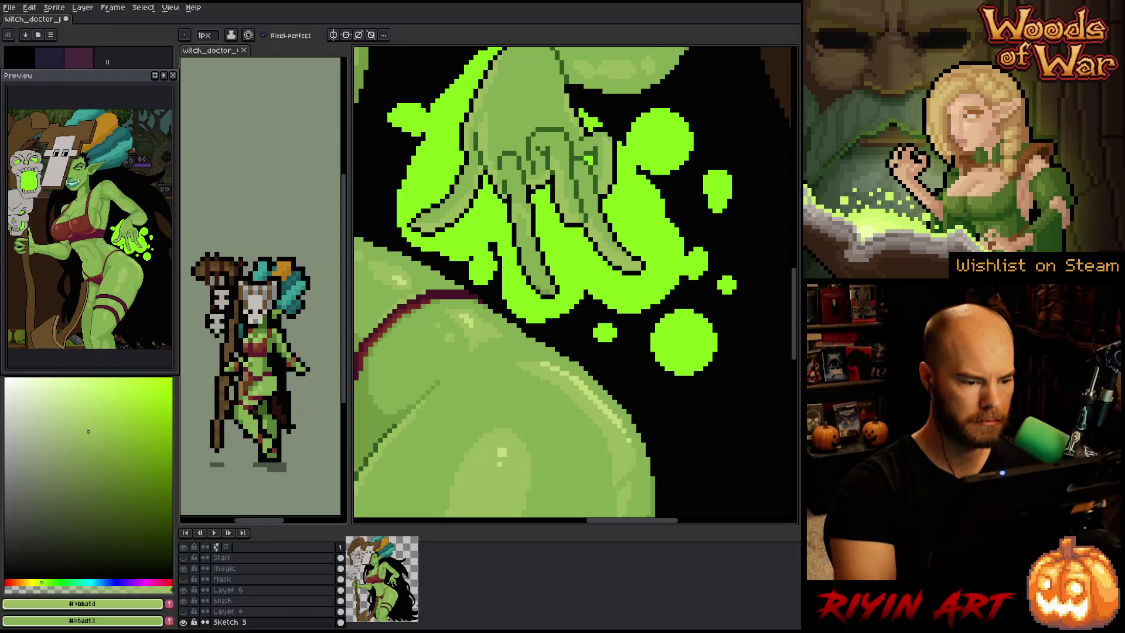
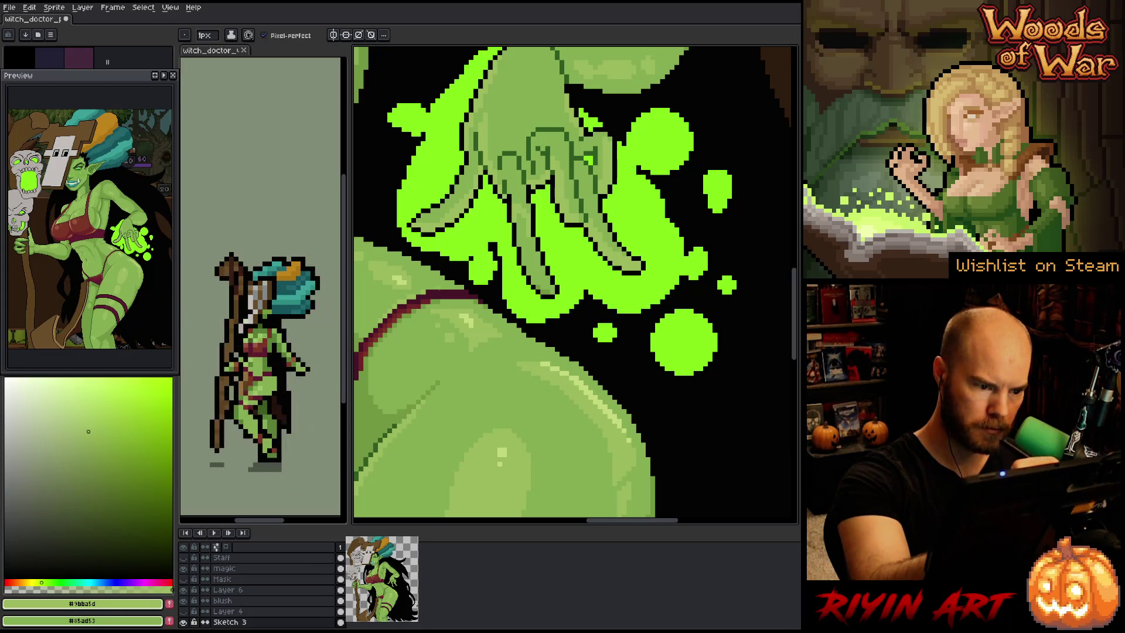
Sample the mid green #85ad53 and light green #9bba5d from the hip skin
alt+click(463, 283)
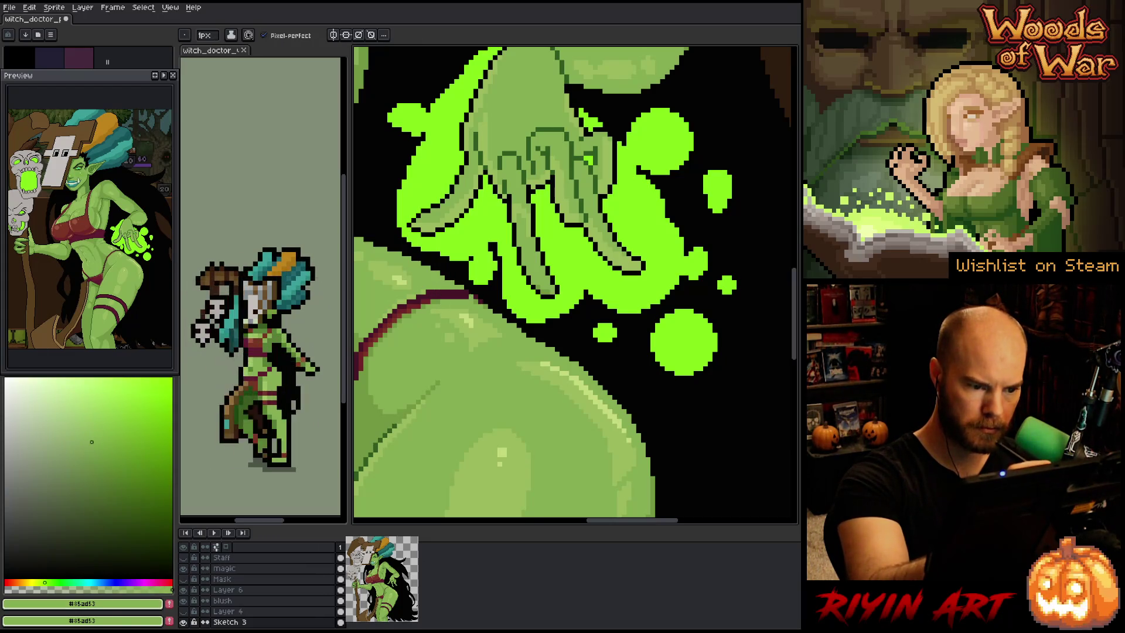
alt+click(509, 193)
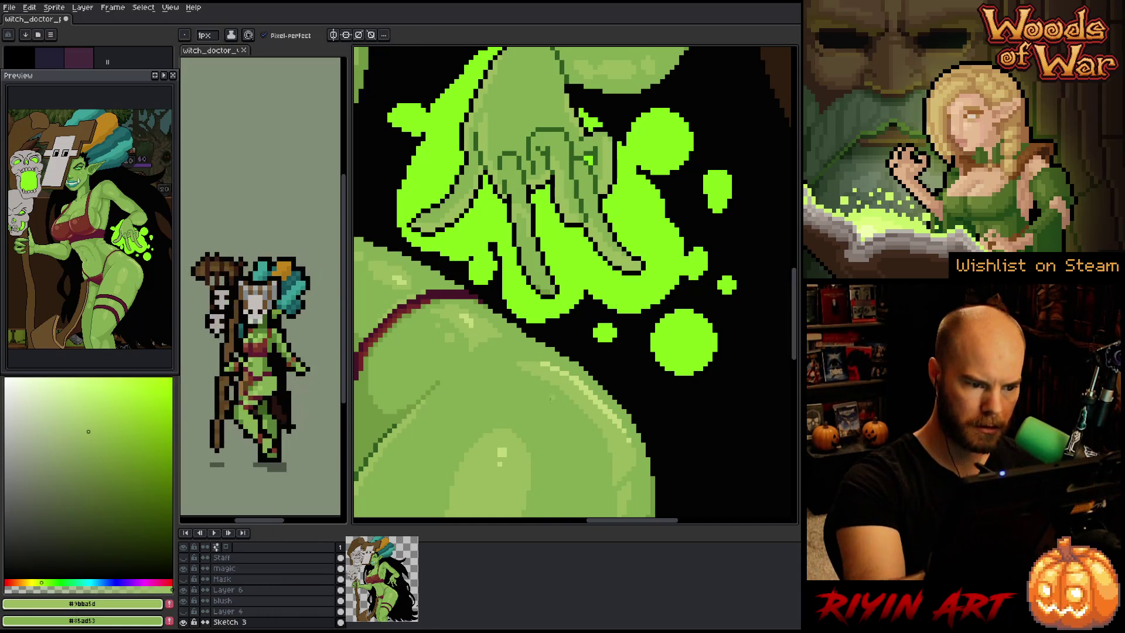
scroll(503, 351, down, 2)
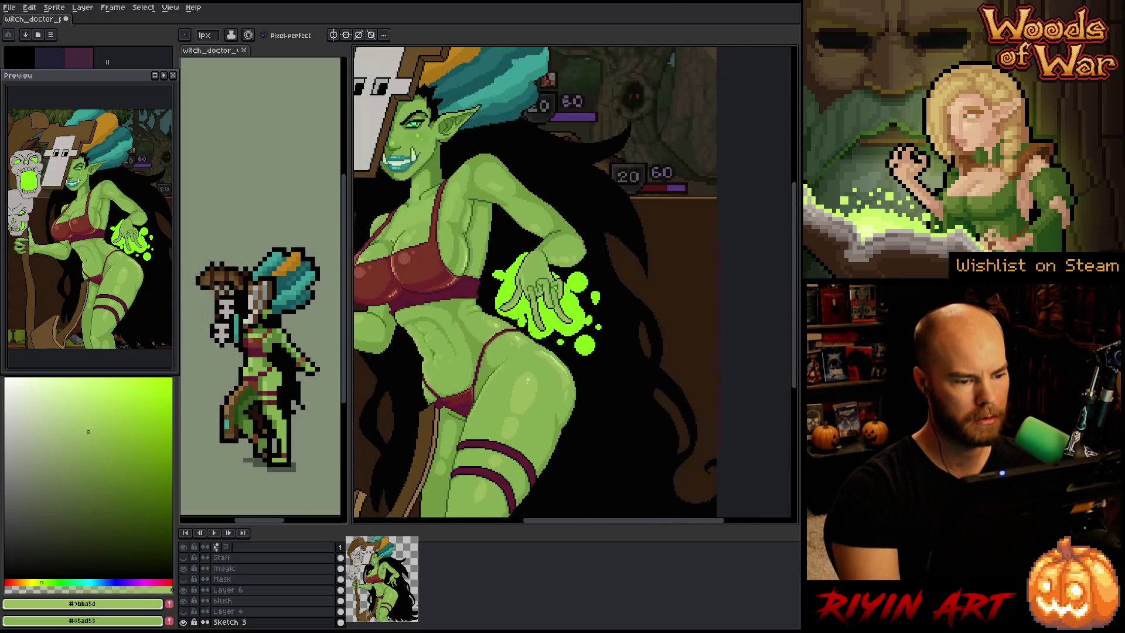
drag(488, 334, 551, 314)
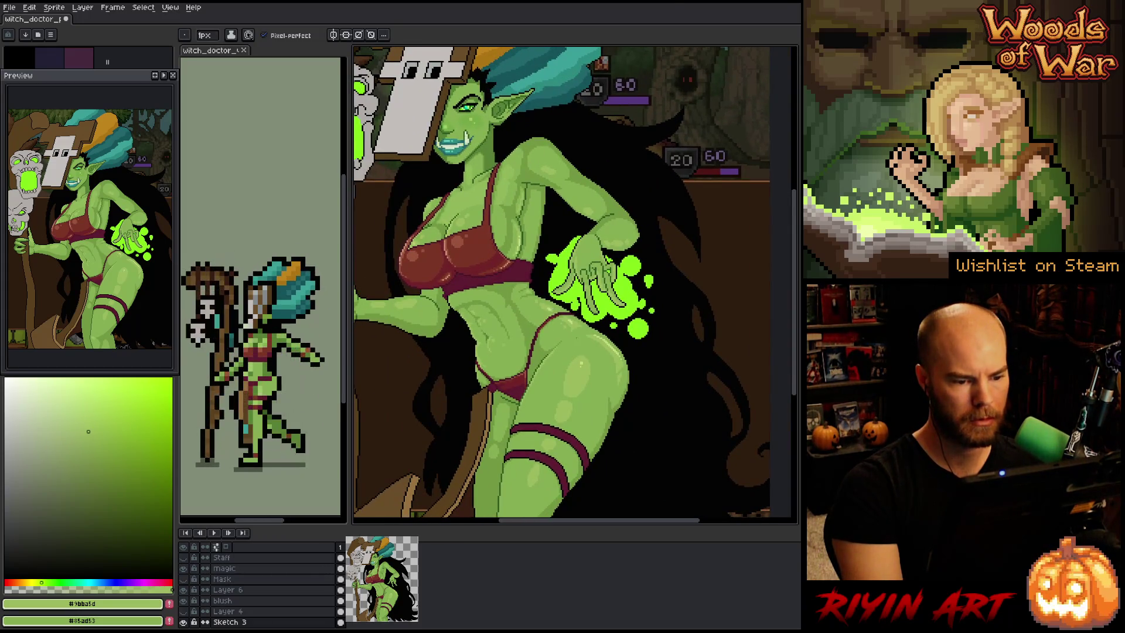
scroll(563, 303, up, 3)
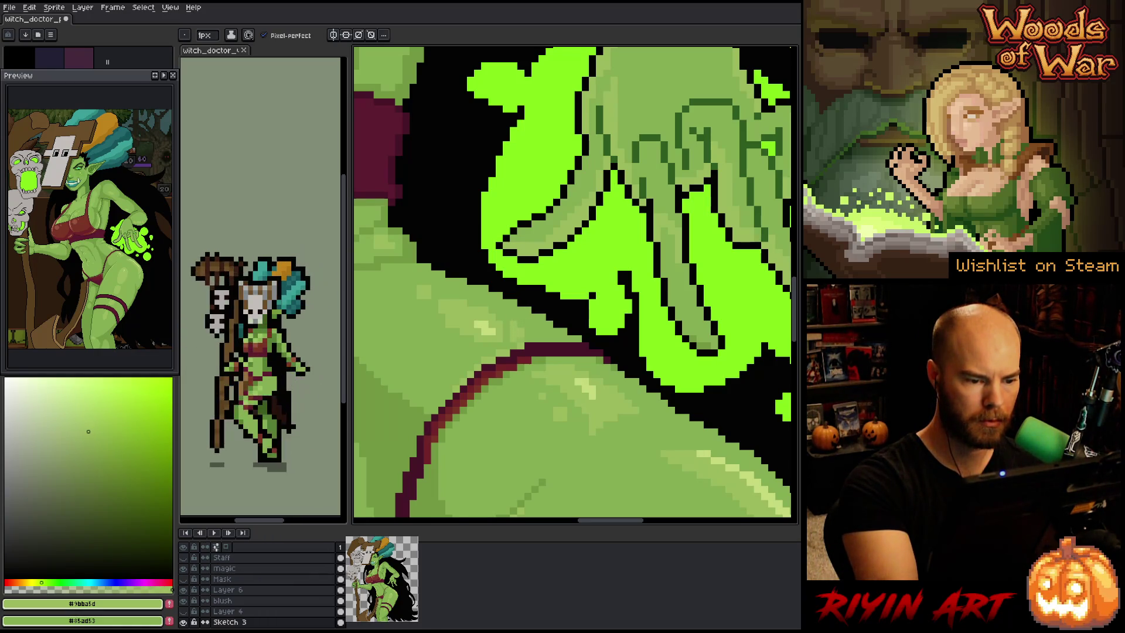
alt+click(570, 310)
scroll(588, 431, down, 4)
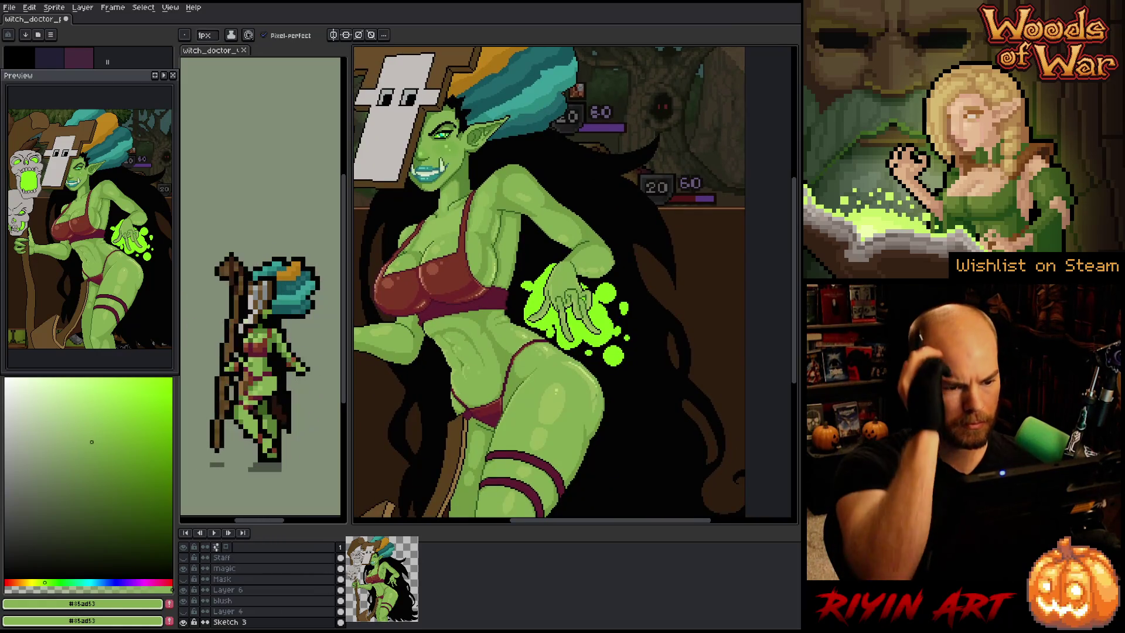
scroll(589, 363, up, 4)
Take the lighter skin green for the bucket fill, reframe the figure, and return to the pencil
alt+click(582, 360)
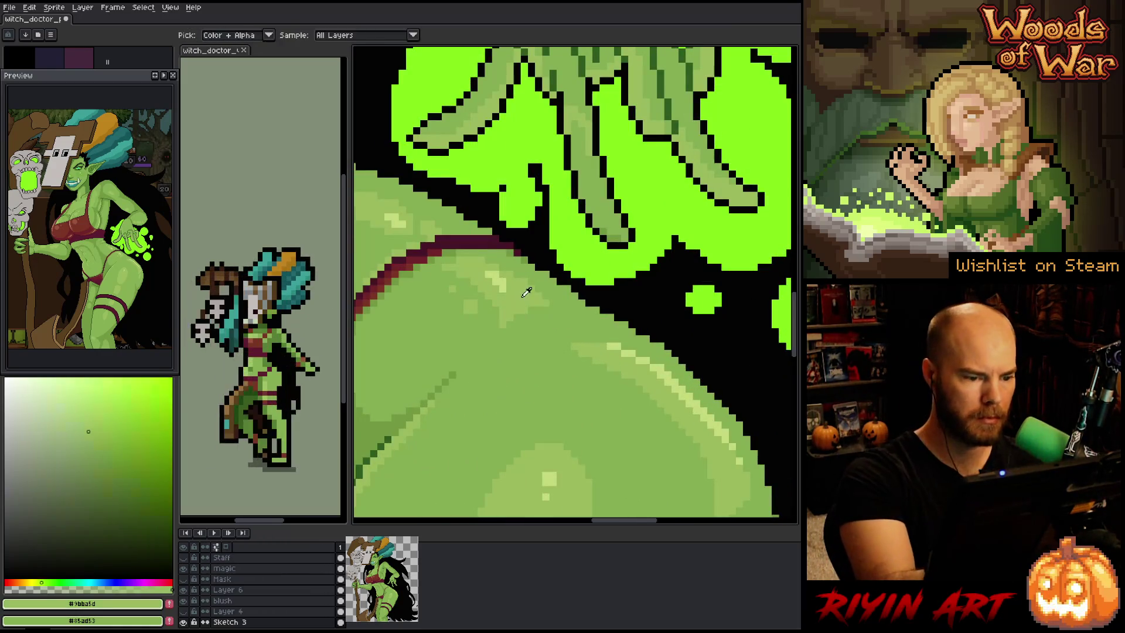
key(g)
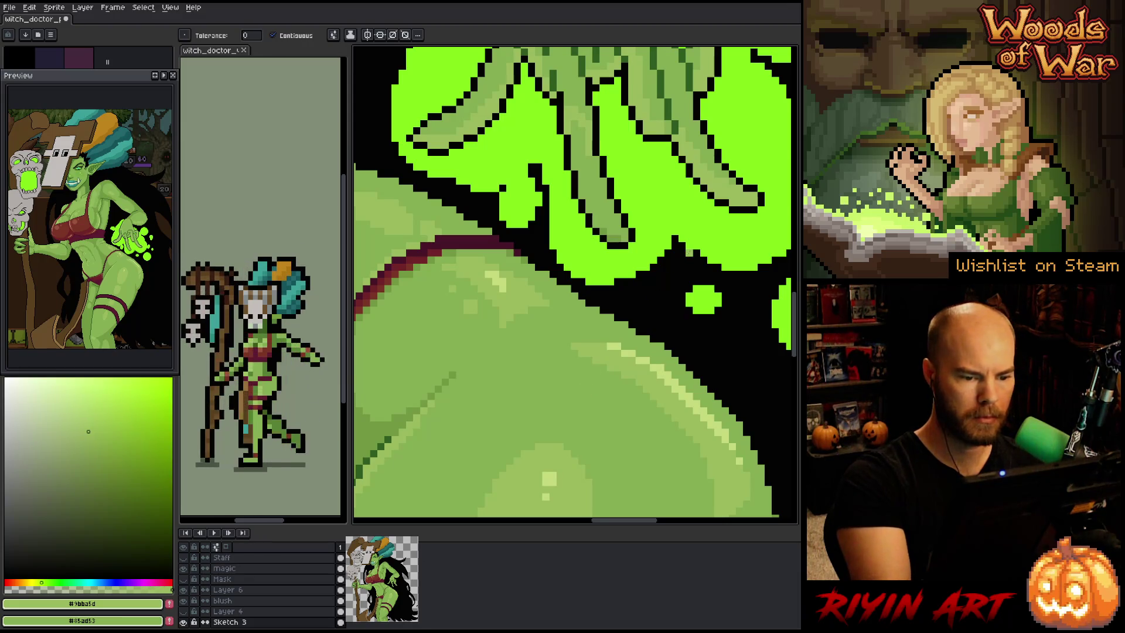
scroll(497, 311, down, 4)
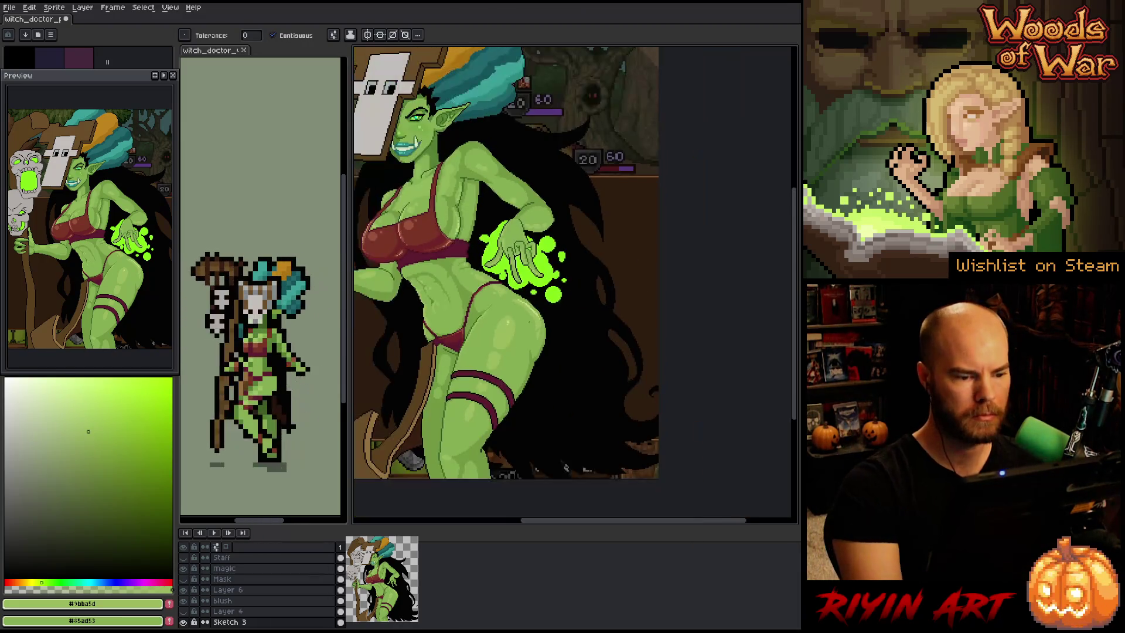
key(space)
drag(497, 312, 585, 341)
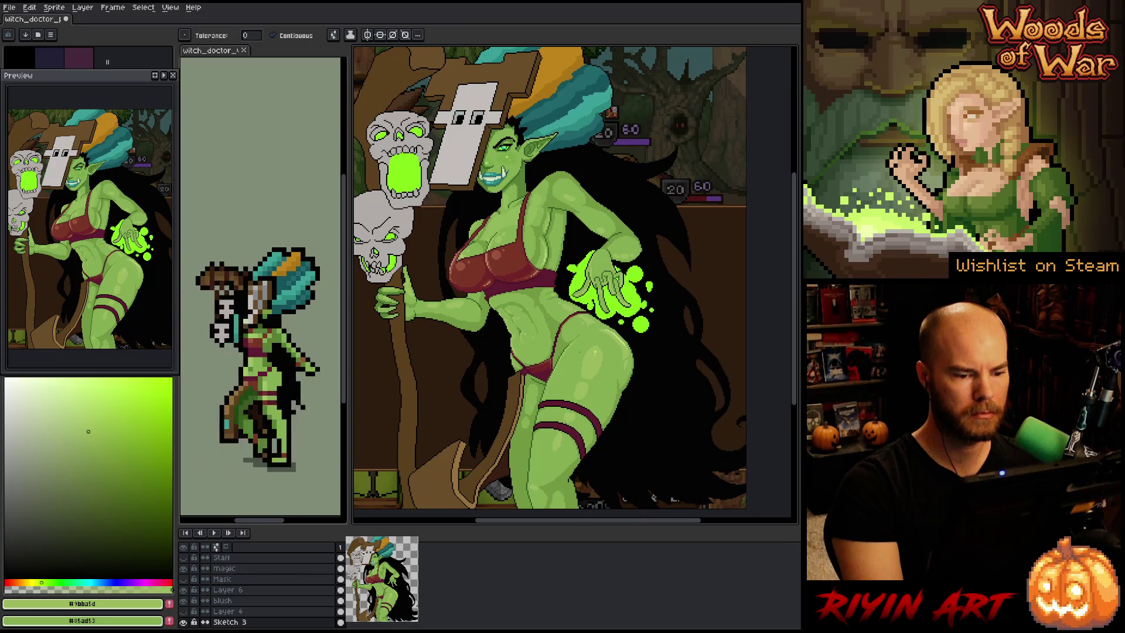
scroll(596, 309, up, 4)
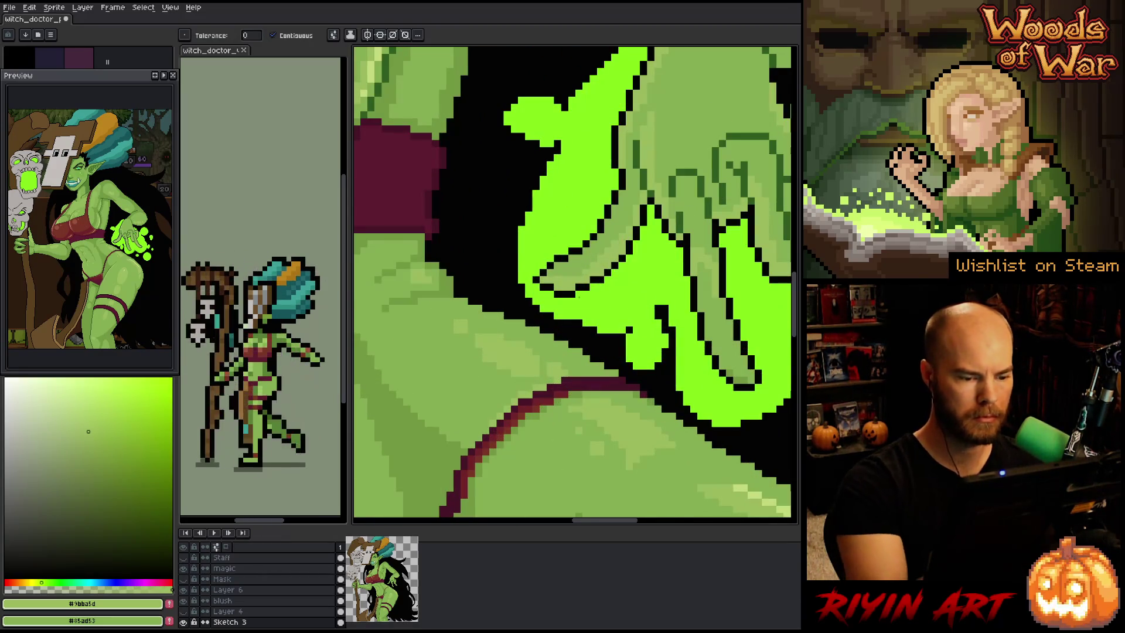
key(b)
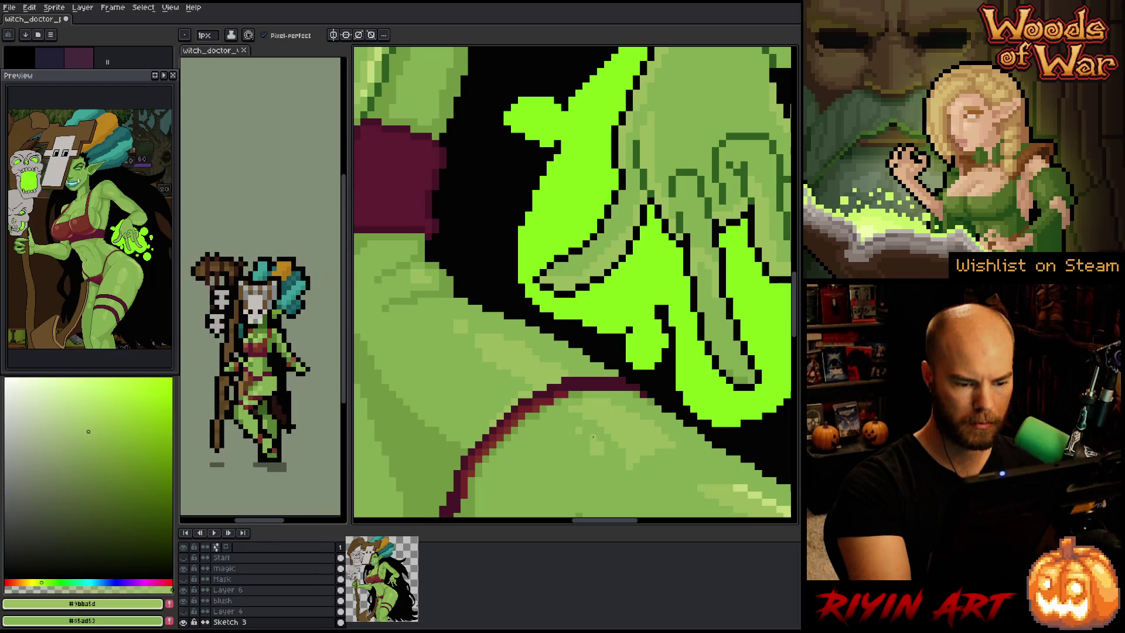
Bucket-fill a darker green patch on the hand with light green, then undo it
alt+click(592, 465)
key(g)
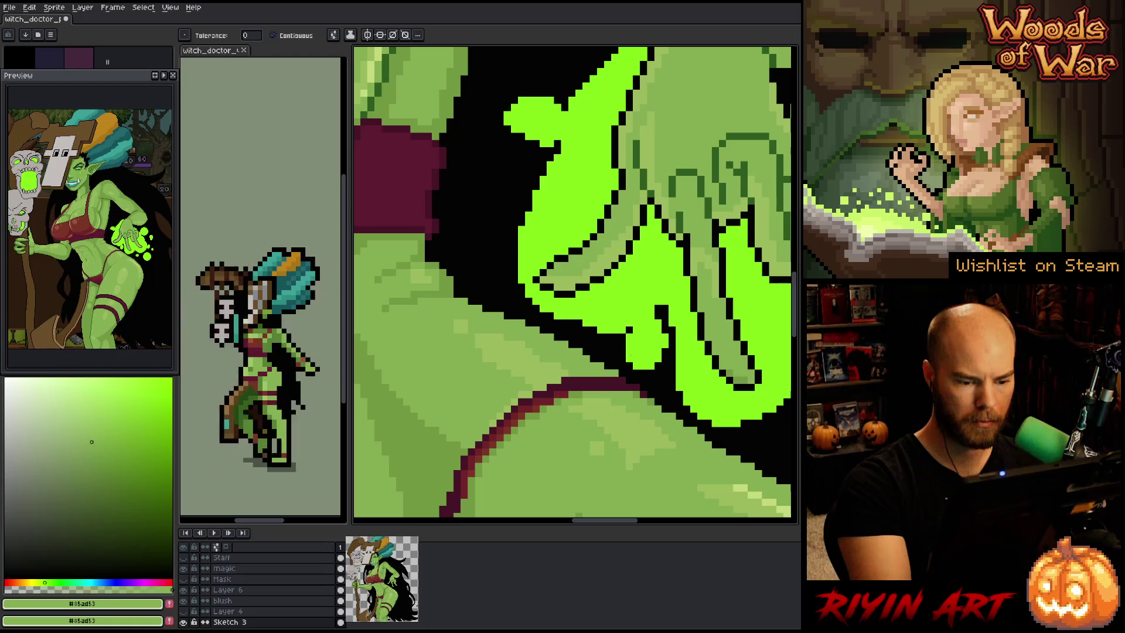
scroll(620, 416, down, 3)
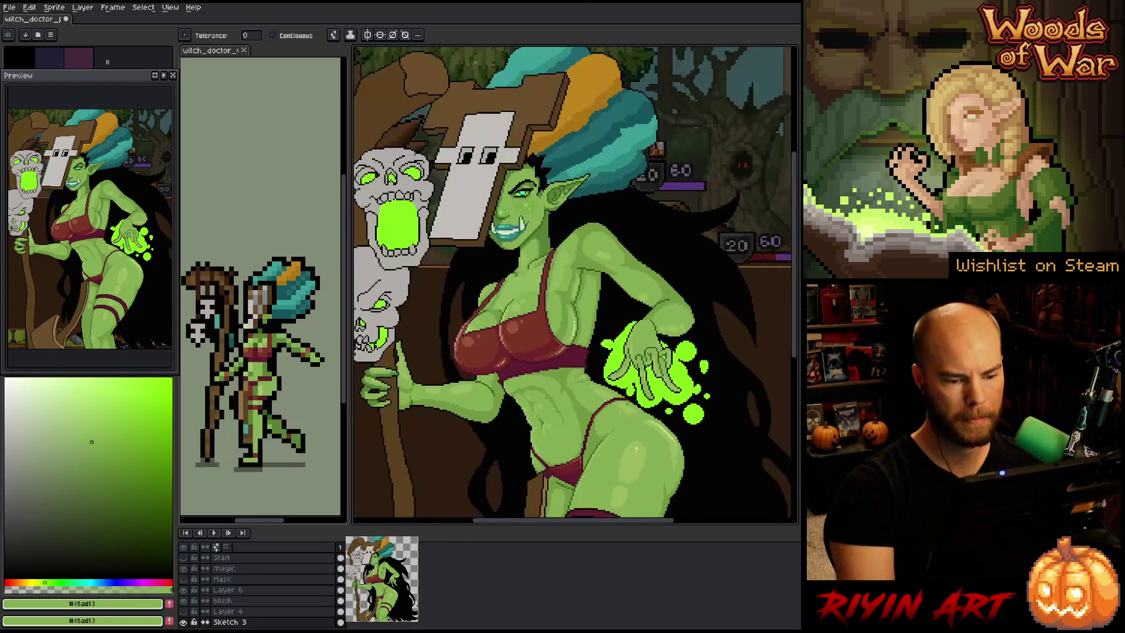
scroll(601, 382, up, 3)
alt+click(629, 420)
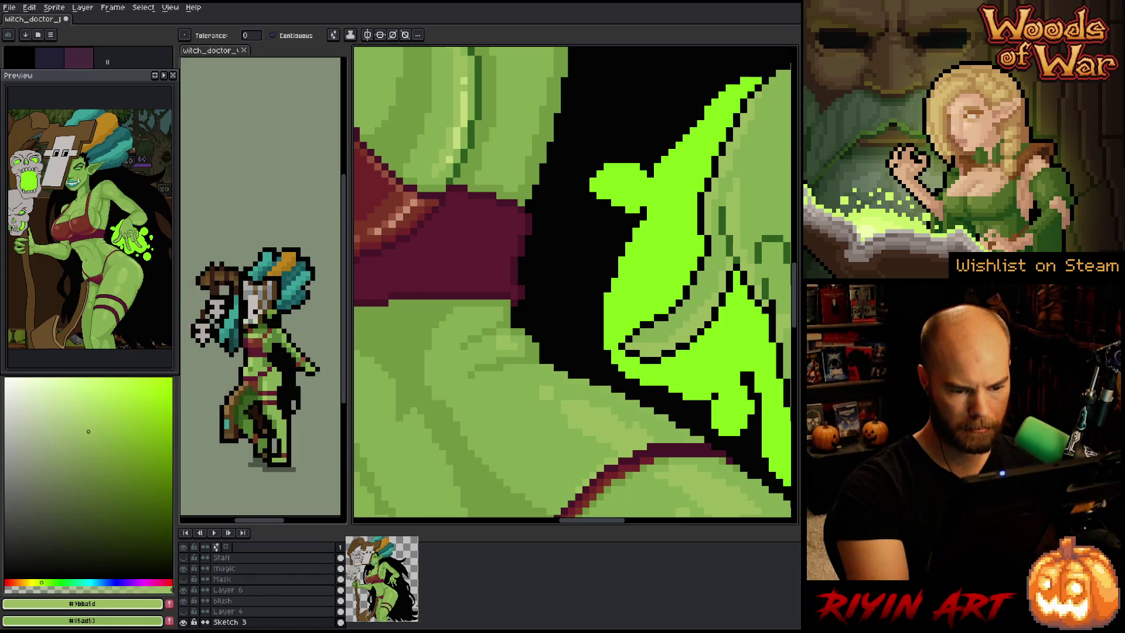
click(648, 403)
key(b)
key(ctrl+z)
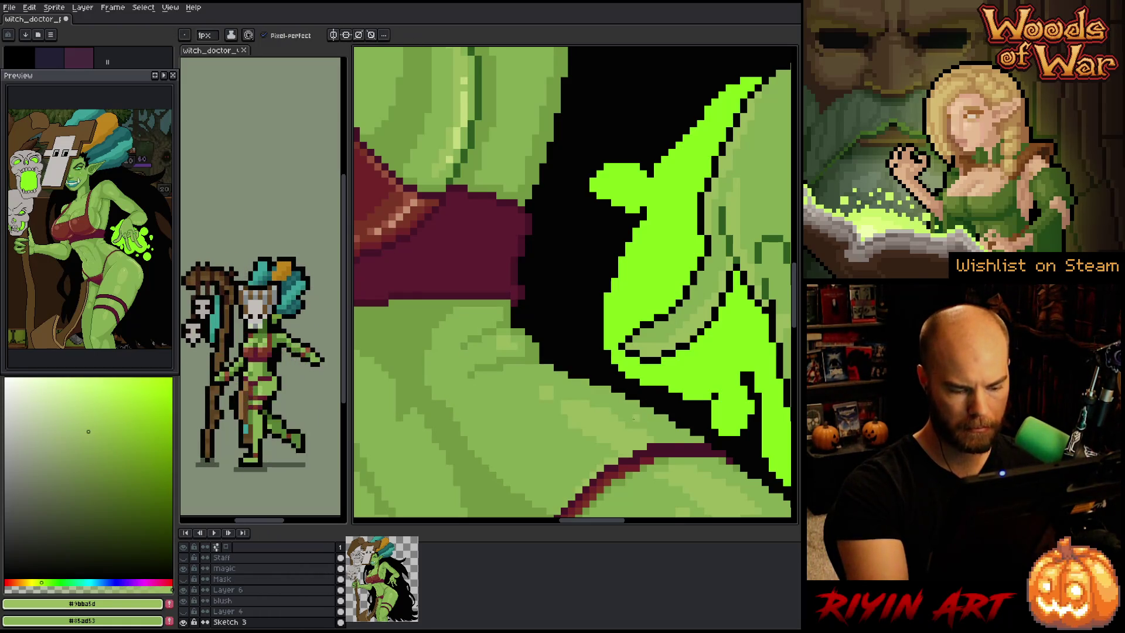
Re-sample the mid green and lighter skin green for pencil work on the hip
right_click(541, 287)
drag(693, 408, 586, 349)
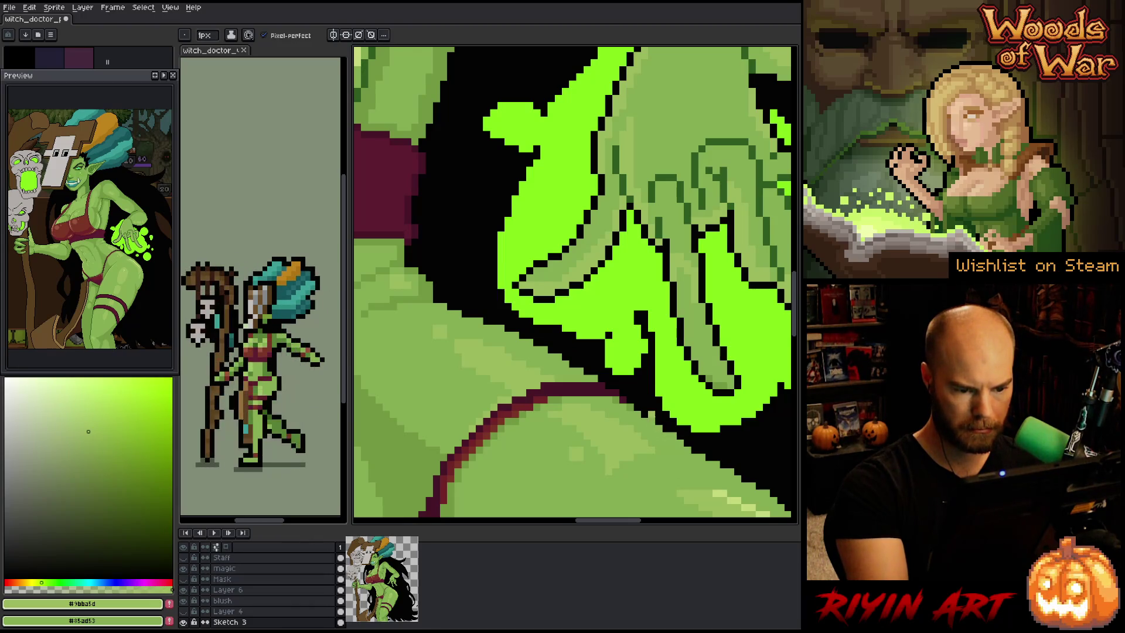
key(g)
alt+click(592, 462)
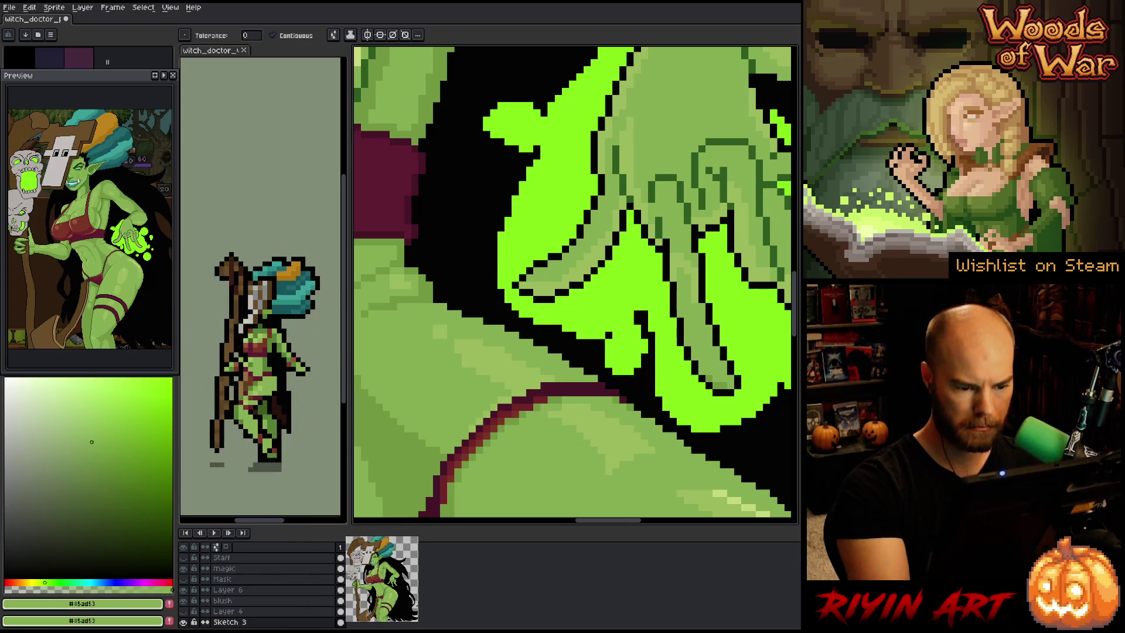
scroll(593, 462, down, 3)
scroll(592, 462, up, 4)
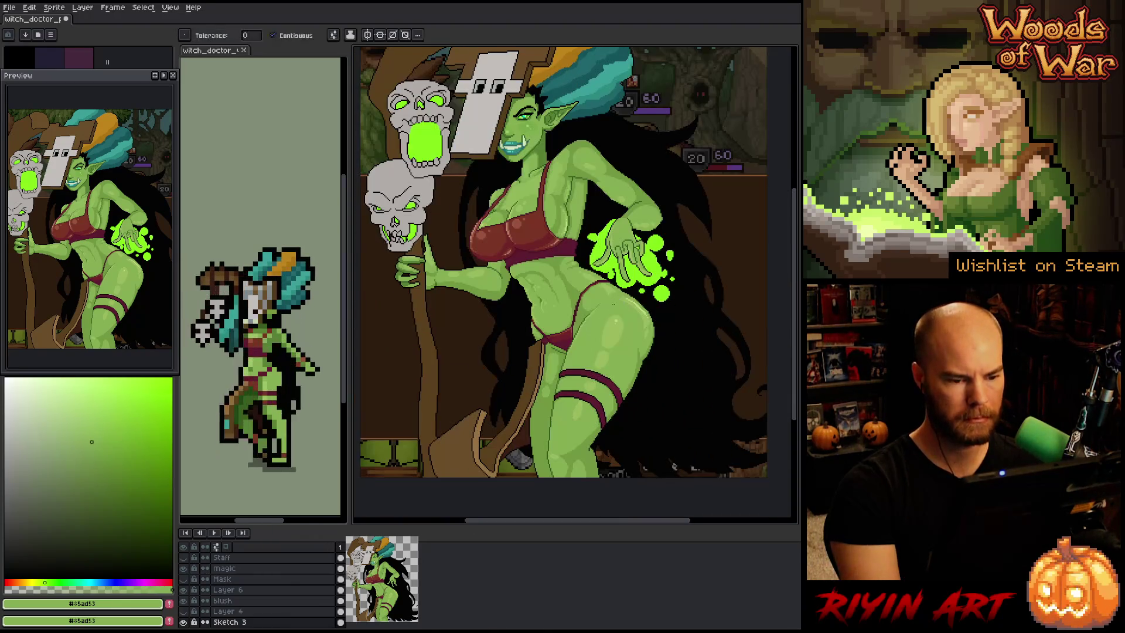
key(b)
alt+click(593, 463)
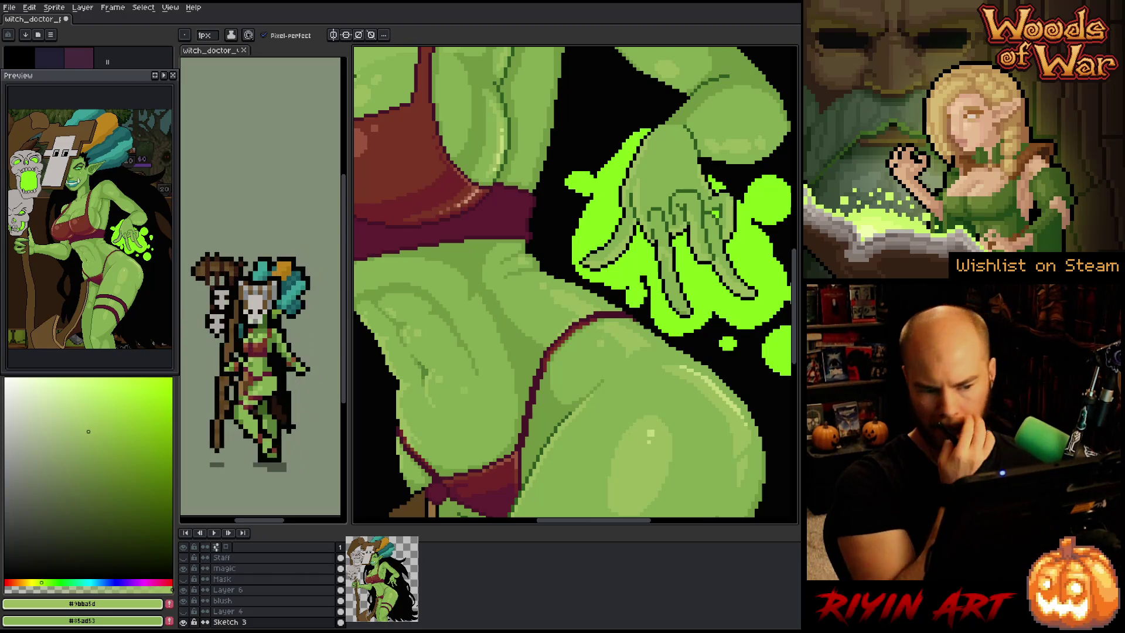
Sample the pale highlight green #c4d97c and lighter skin green around the belly and hip
scroll(593, 462, down, 2)
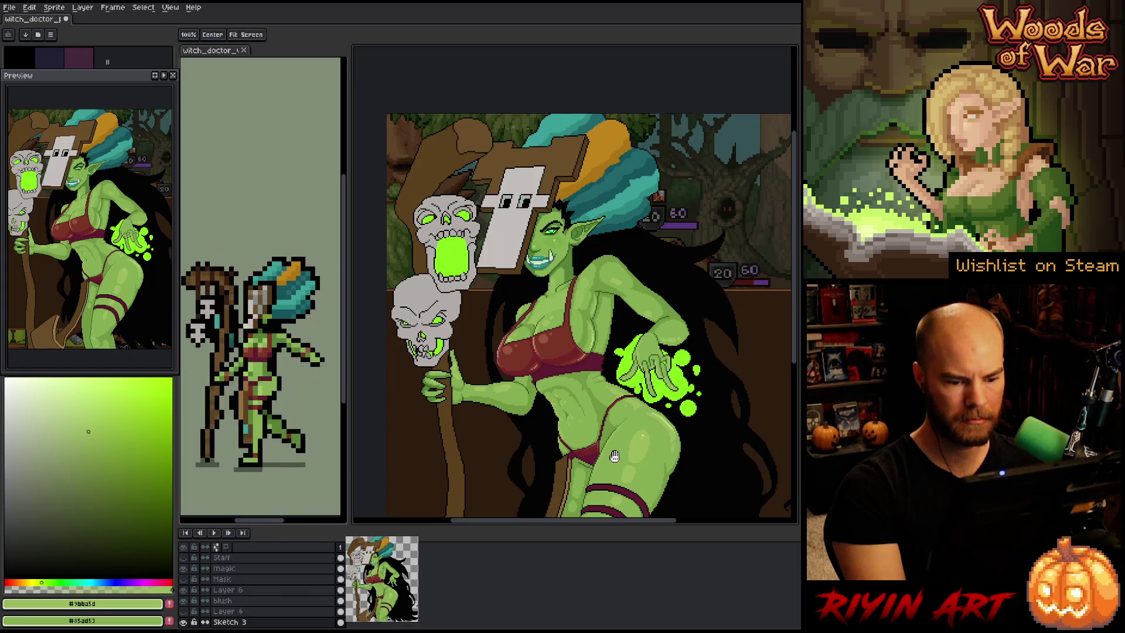
scroll(609, 459, up, 3)
drag(634, 360, 745, 148)
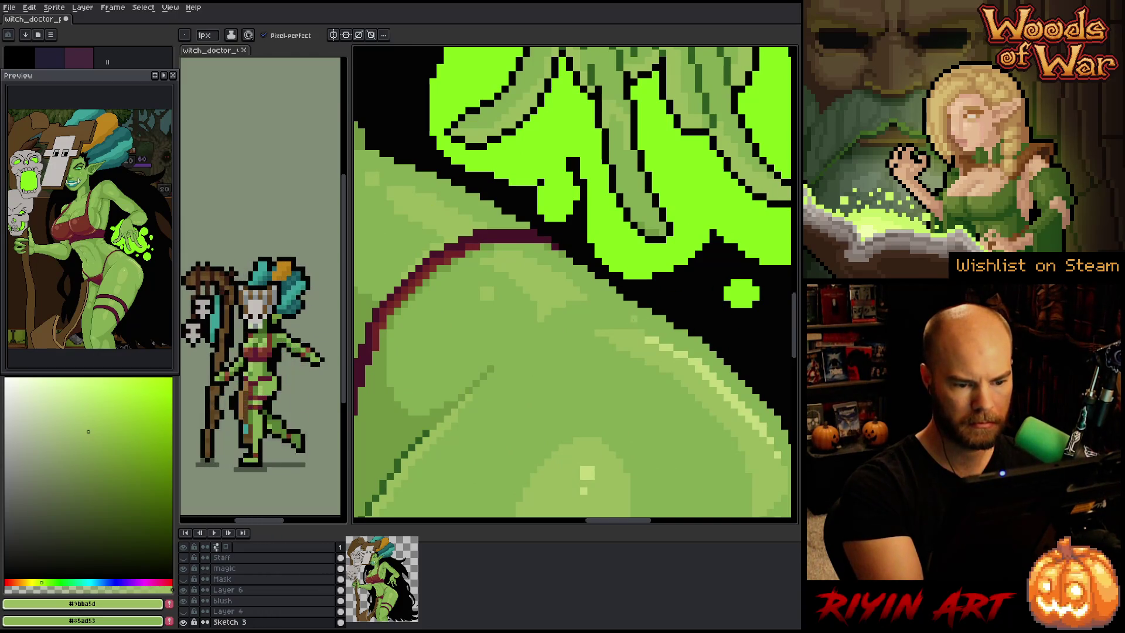
alt+click(655, 331)
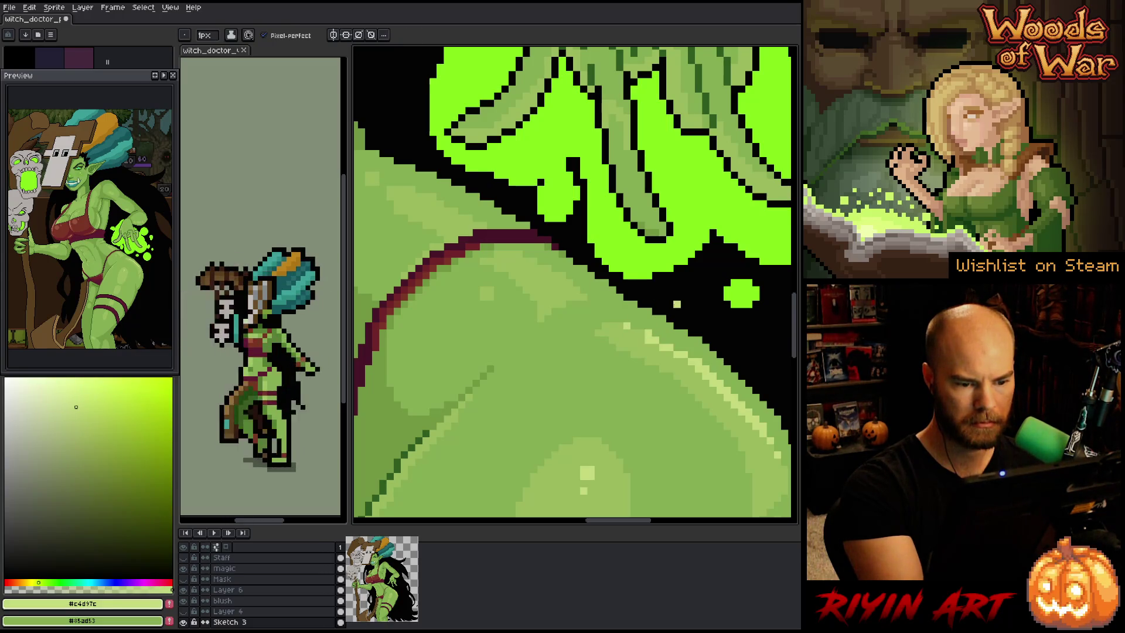
alt+click(661, 338)
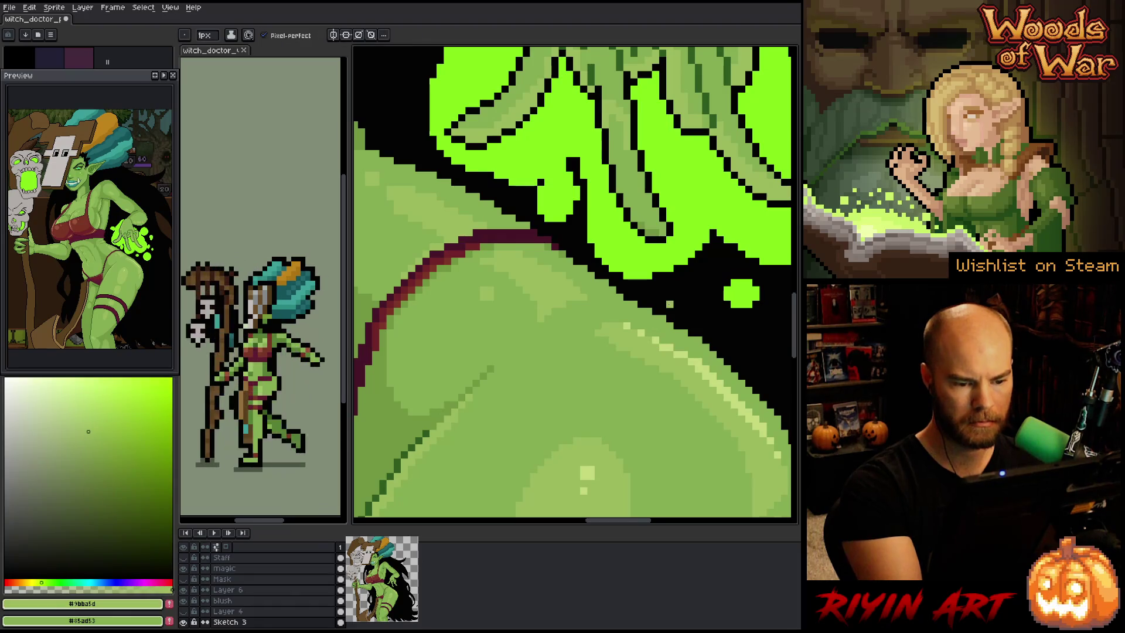
drag(795, 363, 723, 273)
alt+click(701, 365)
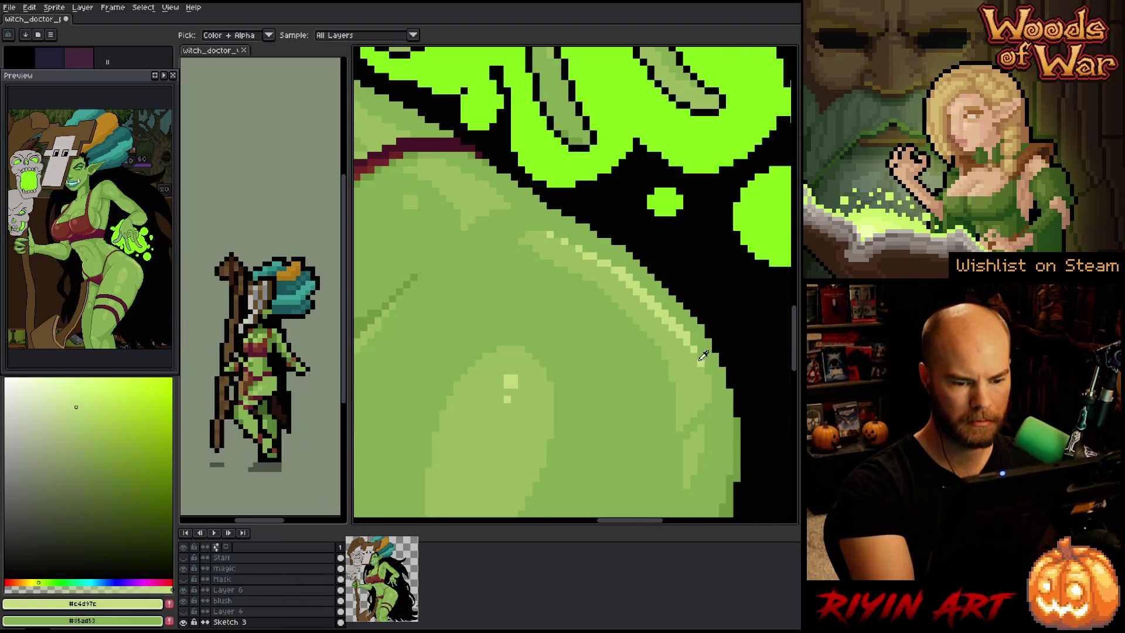
scroll(668, 326, down, 2)
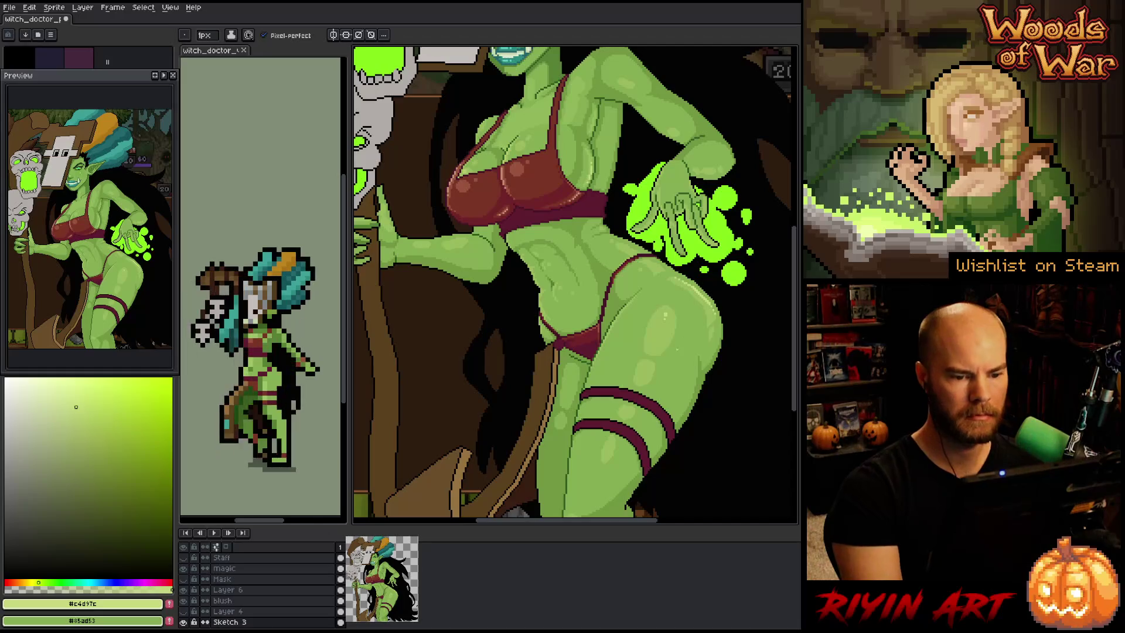
scroll(669, 326, down, 2)
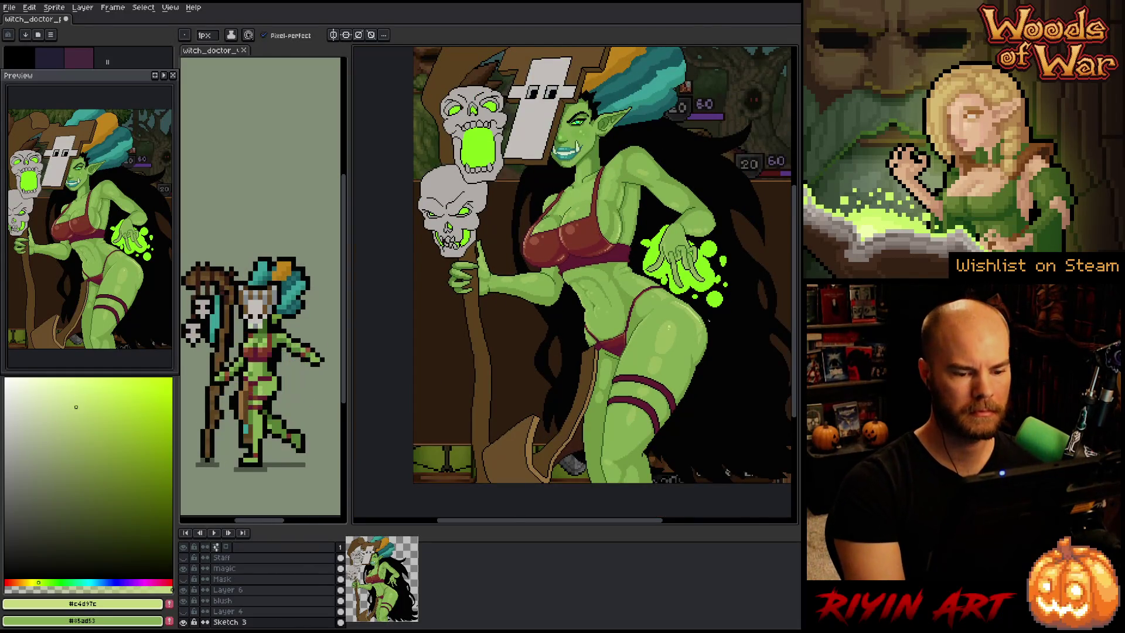
scroll(673, 327, up, 4)
drag(677, 326, 636, 310)
Sample the body greens #9bba5d and #85ad53 and the lighter highlight green from the skin
alt+click(603, 343)
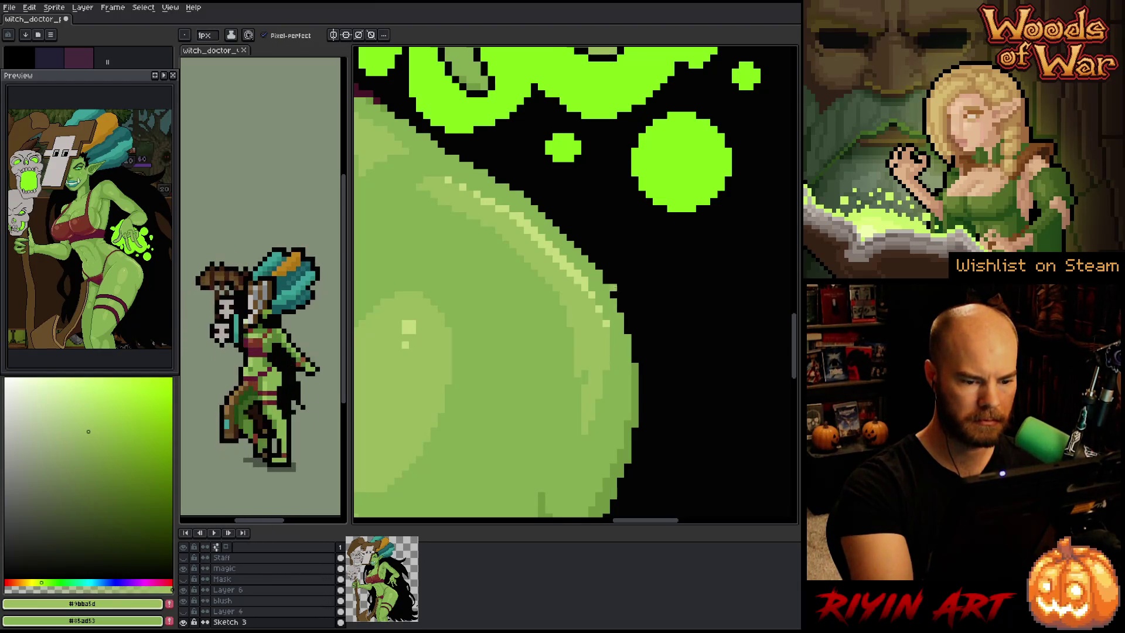
alt+click(595, 346)
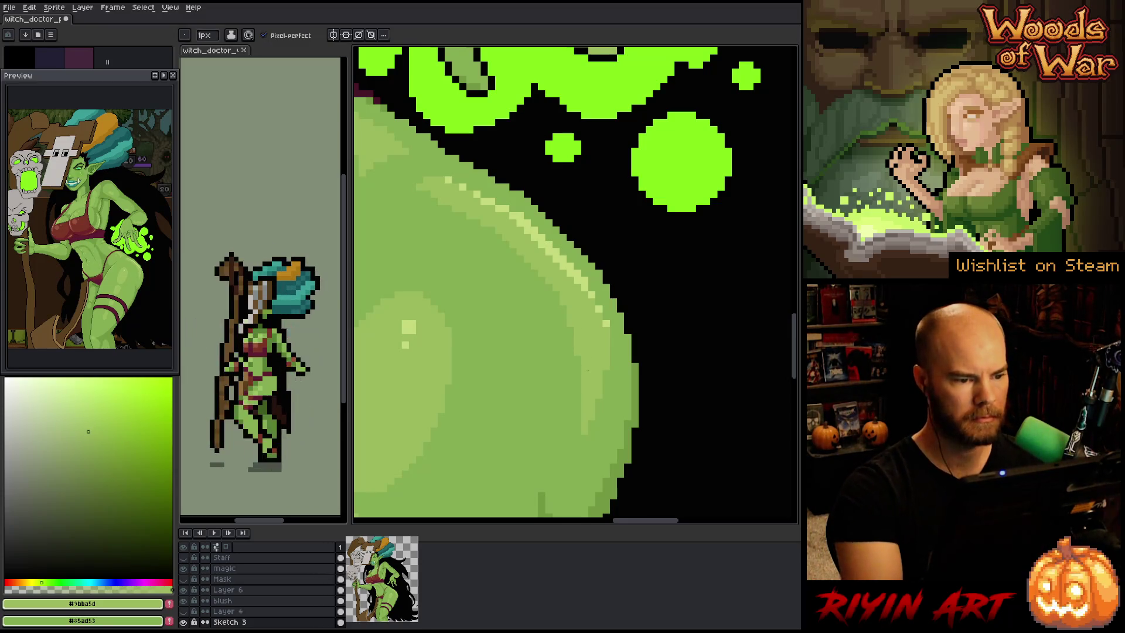
alt+click(492, 251)
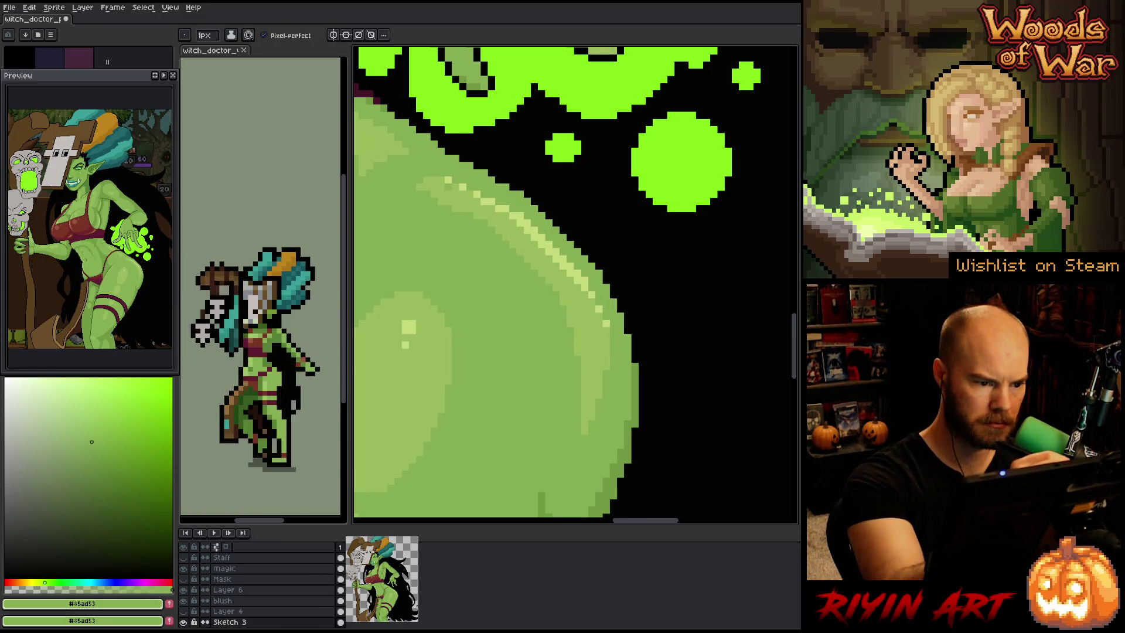
alt+click(475, 178)
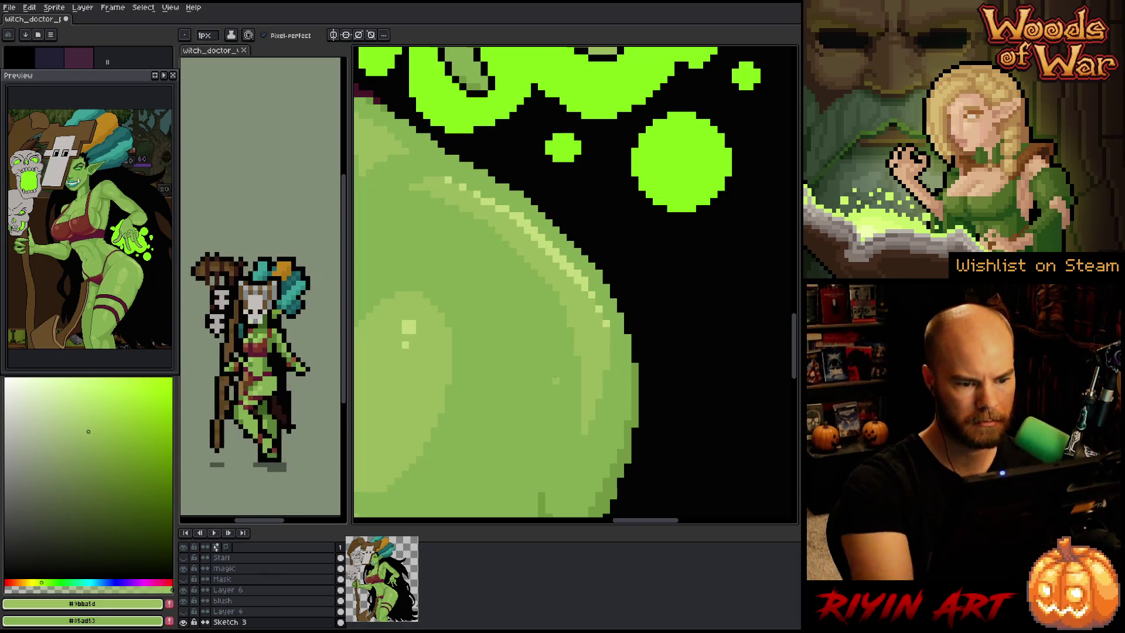
scroll(478, 179, down, 5)
scroll(517, 286, down, 3)
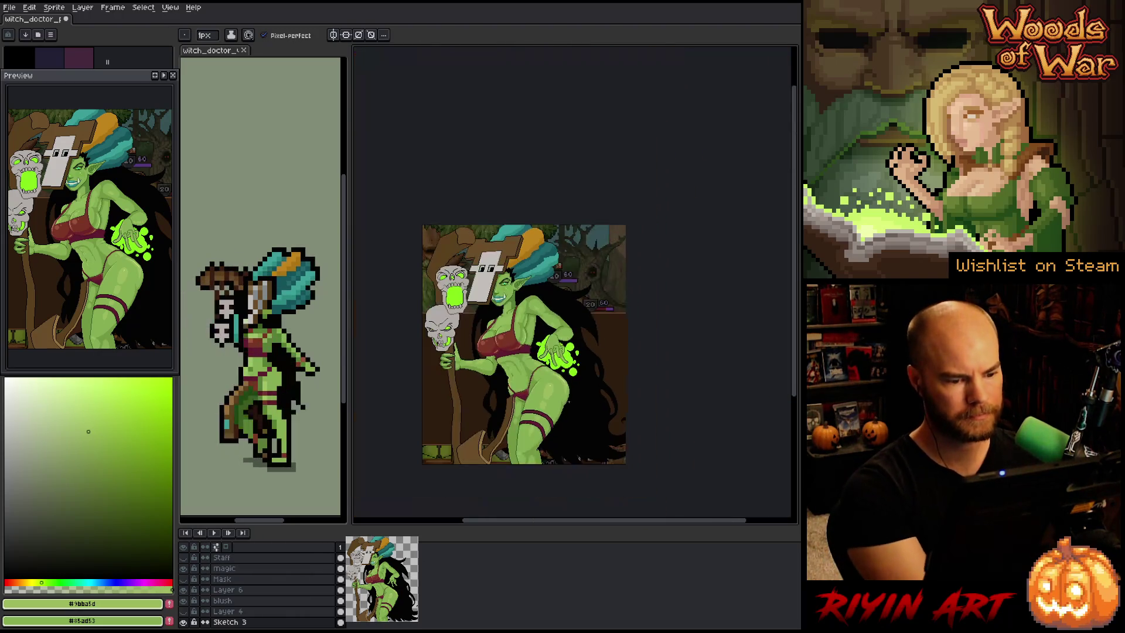
right_click(540, 285)
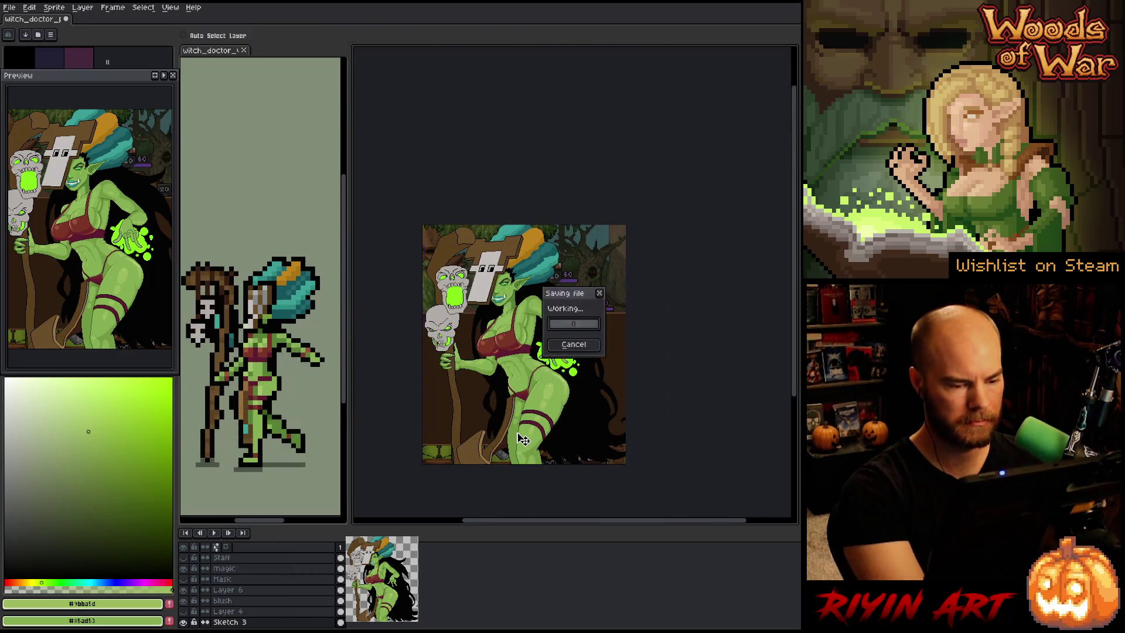
Save the sprite and recentre the view on the witch's abdomen
key(Escape)
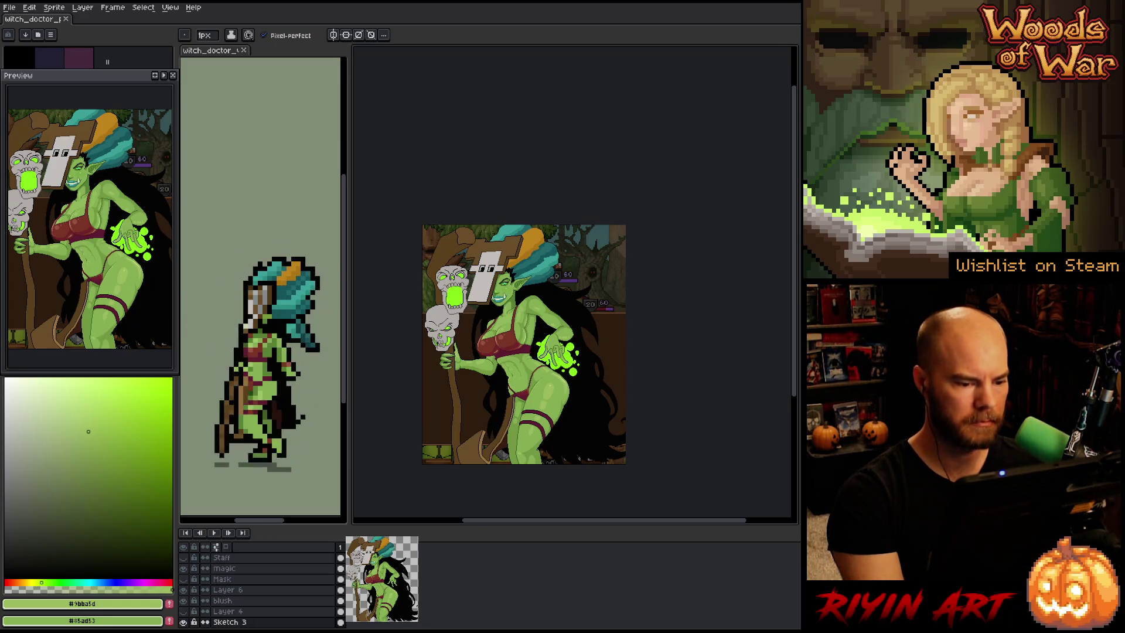
scroll(574, 285, up, 3)
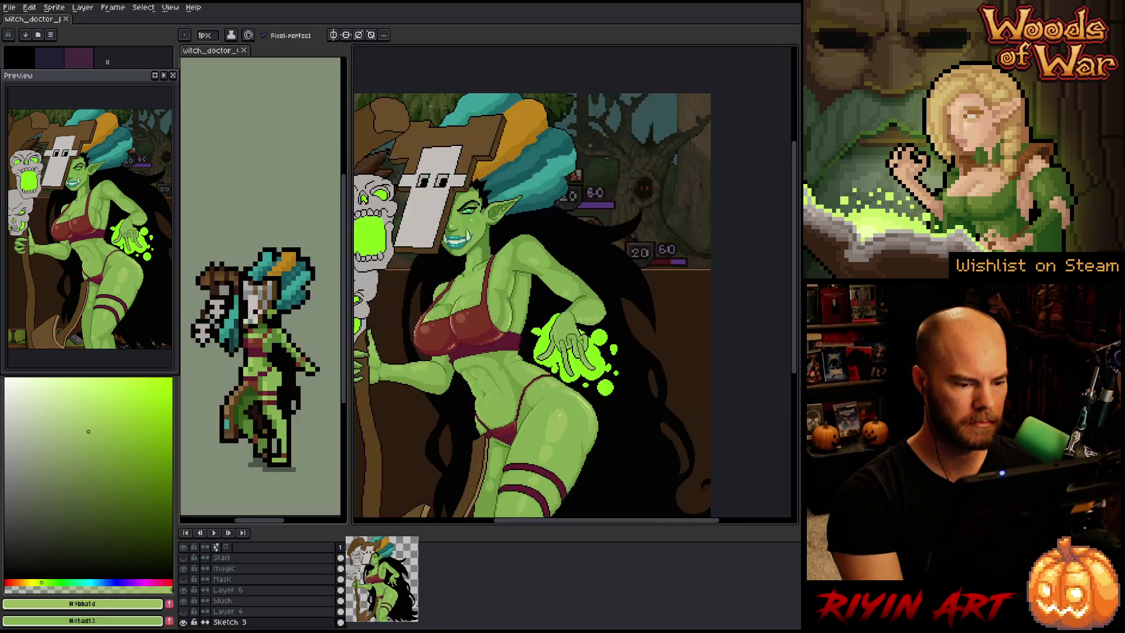
scroll(621, 268, up, 1)
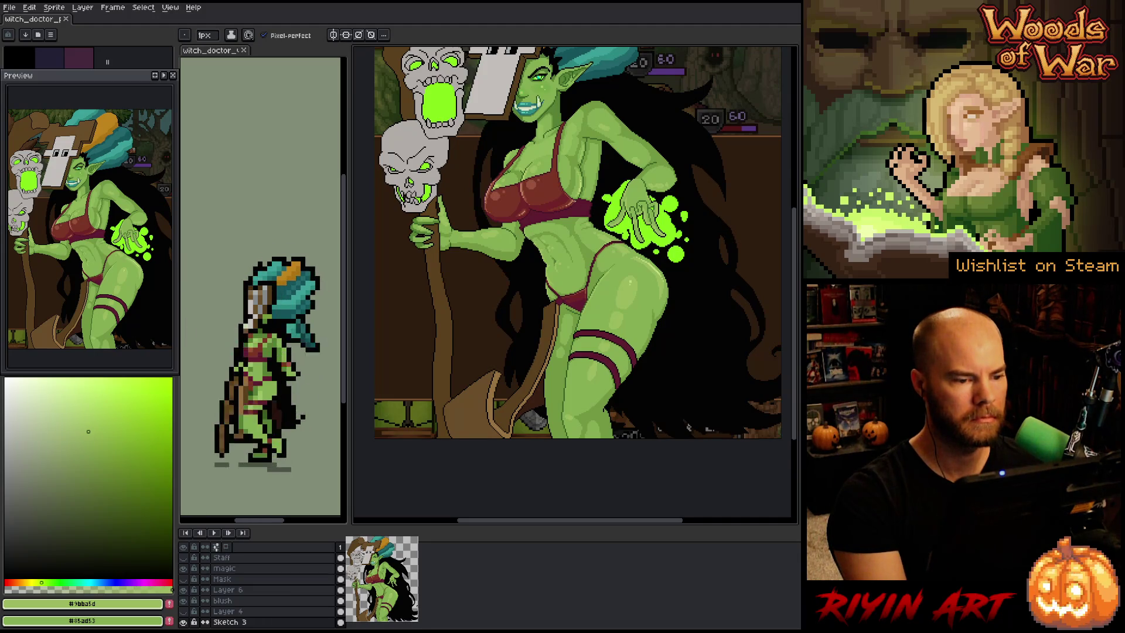
scroll(600, 205, down, 1)
mouse_move(560, 183)
mouse_down()
mouse_move(577, 218)
mouse_move(572, 252)
mouse_up()
scroll(571, 252, up, 1)
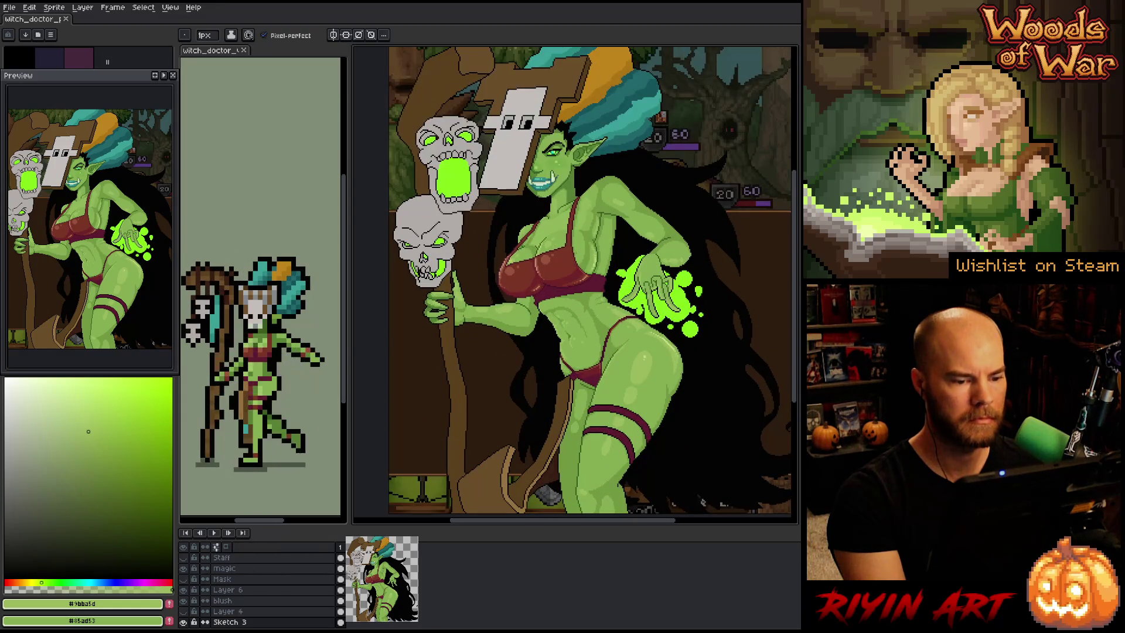
scroll(574, 305, down, 2)
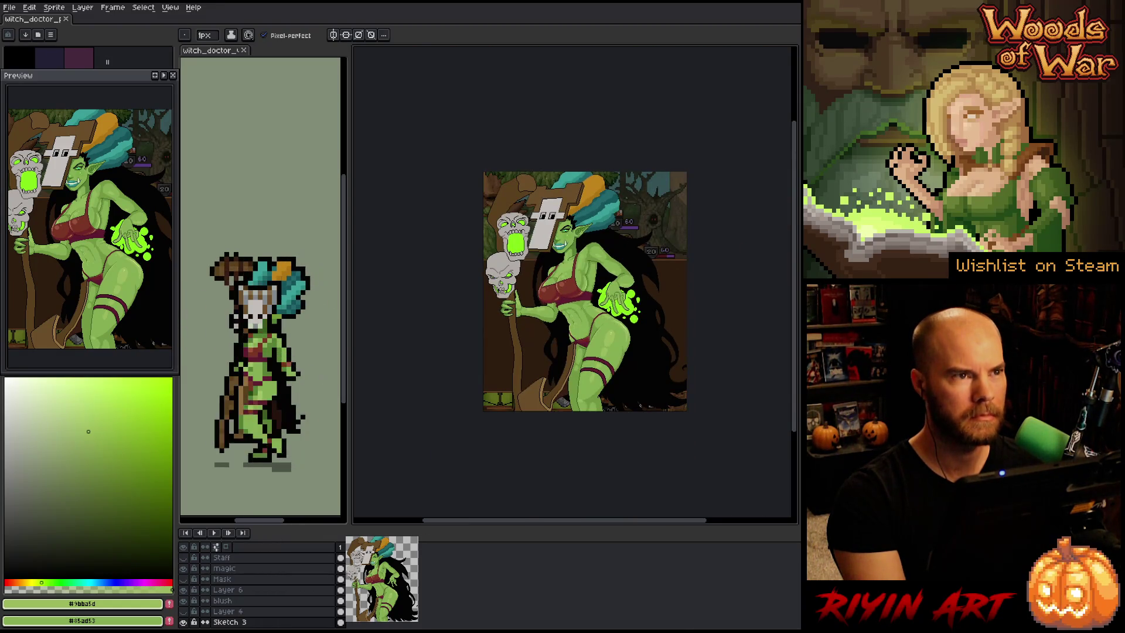
scroll(576, 309, up, 1)
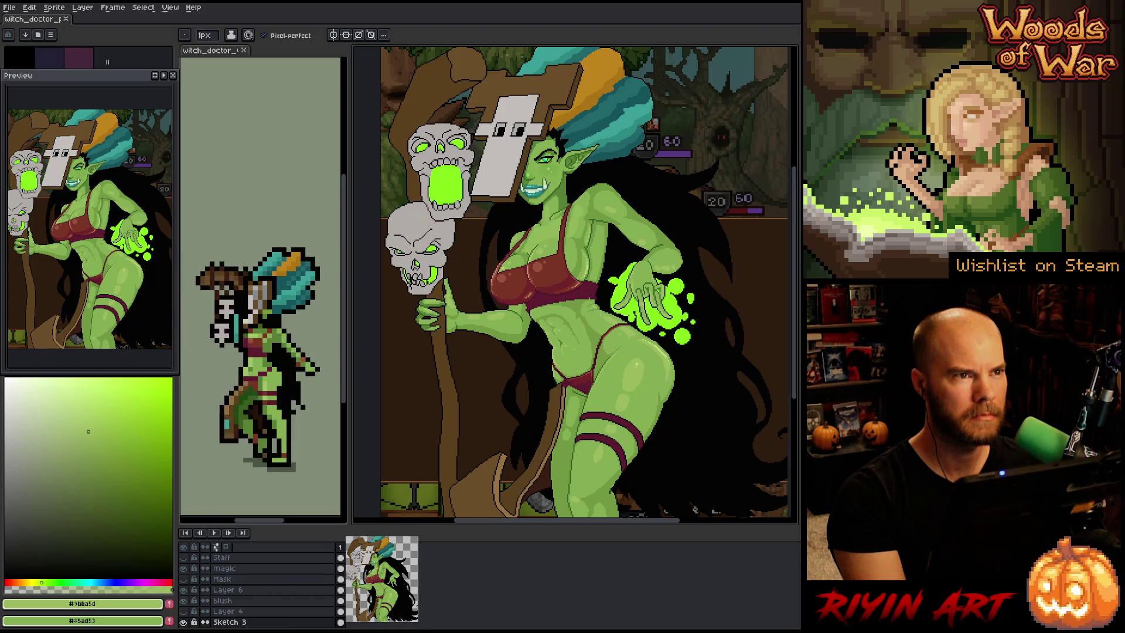
scroll(594, 299, up, 2)
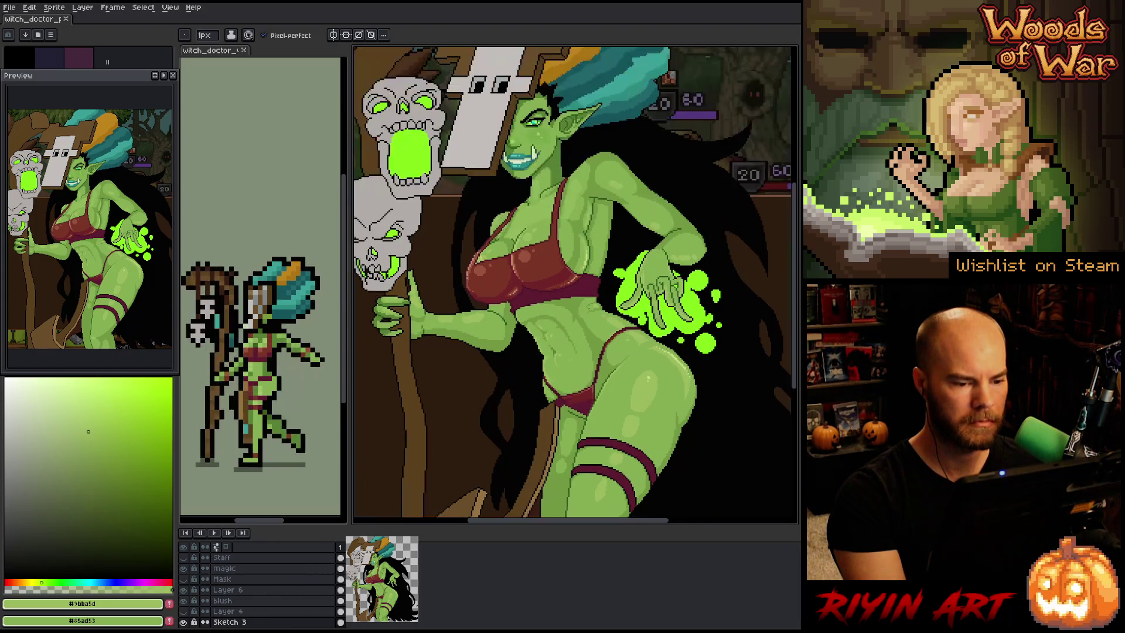
Paint mid-green #85ad53 shading strokes on the abdomen, trying a magic-wand selection then deselecting
alt+click(595, 299)
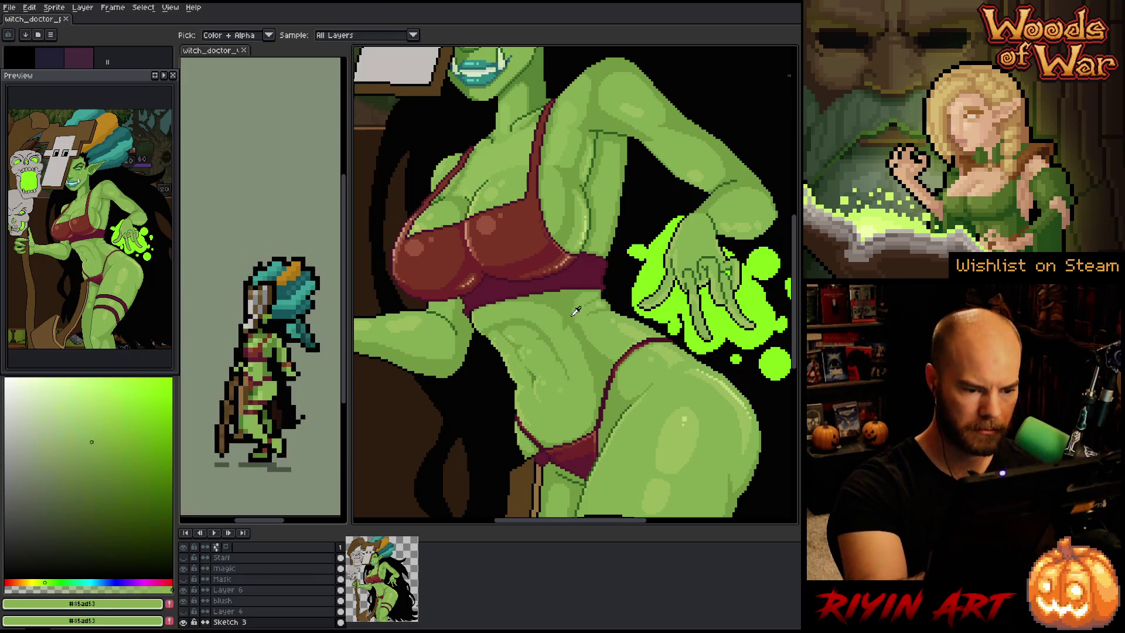
drag(570, 331, 580, 349)
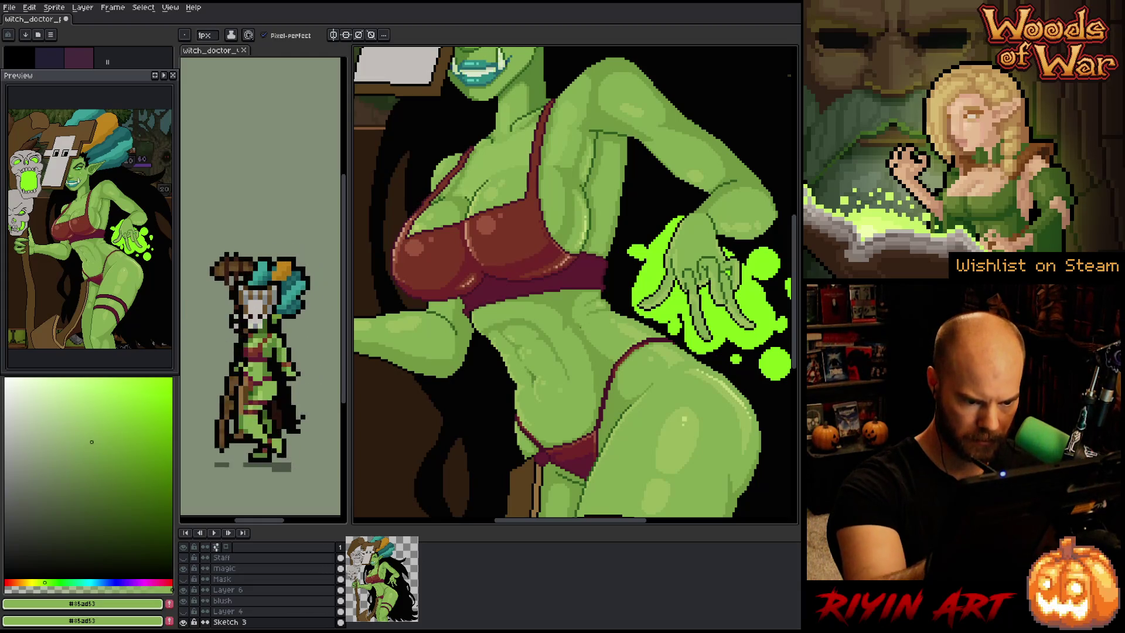
click(593, 348)
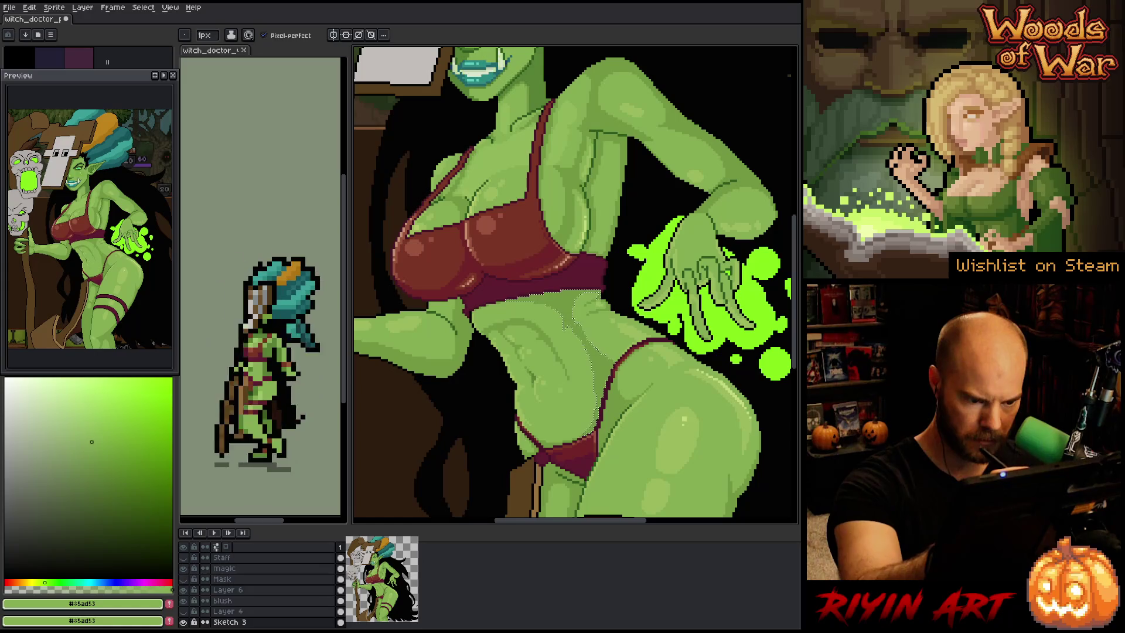
key(w)
key(ctrl+d)
key(b)
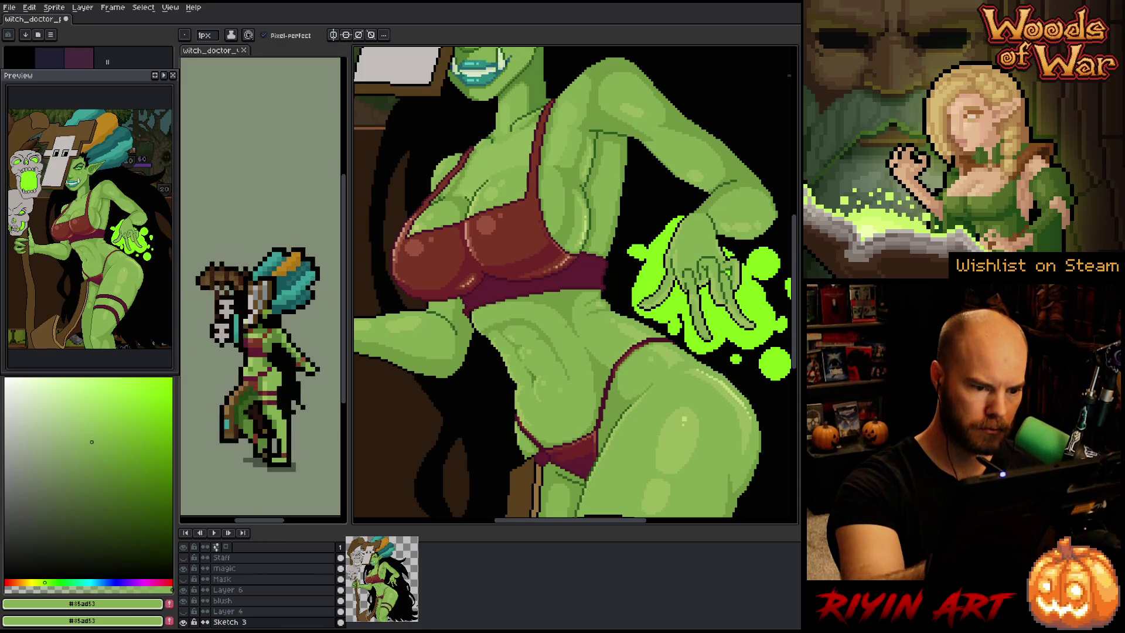
Try the darker shadow green #729842, then go back to mid green #85ad53
alt+click(674, 436)
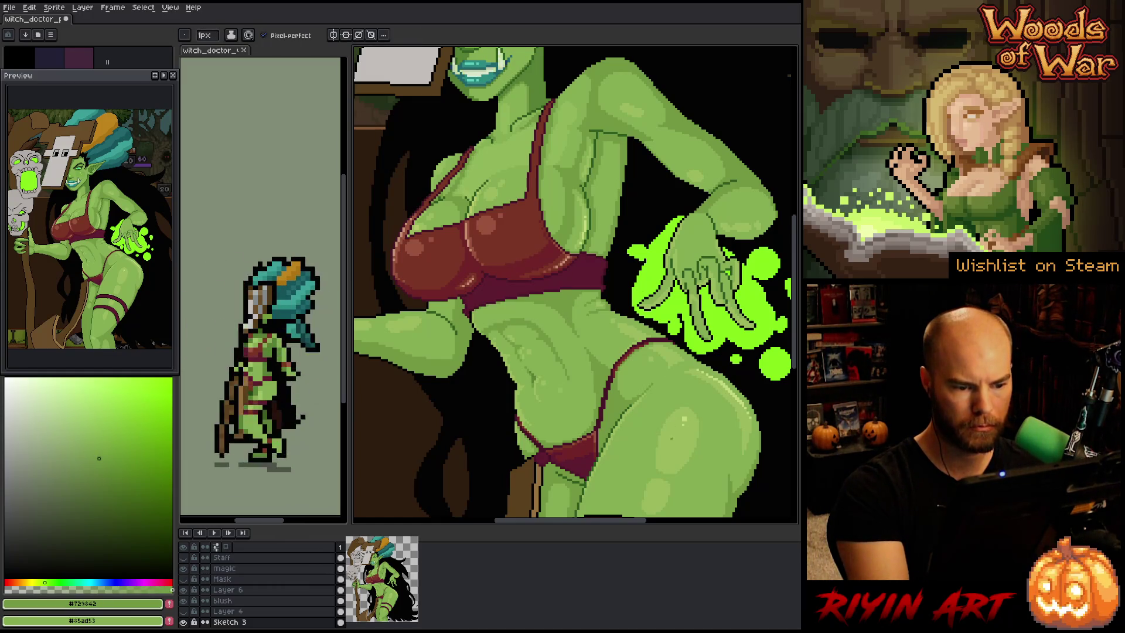
alt+click(672, 439)
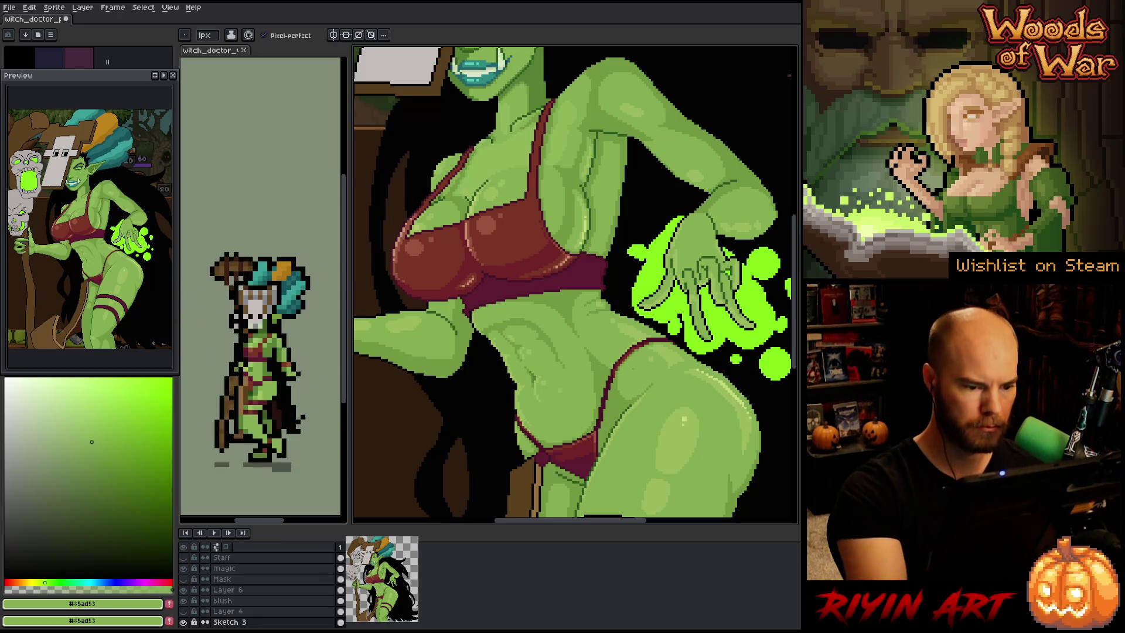
scroll(626, 349, down, 4)
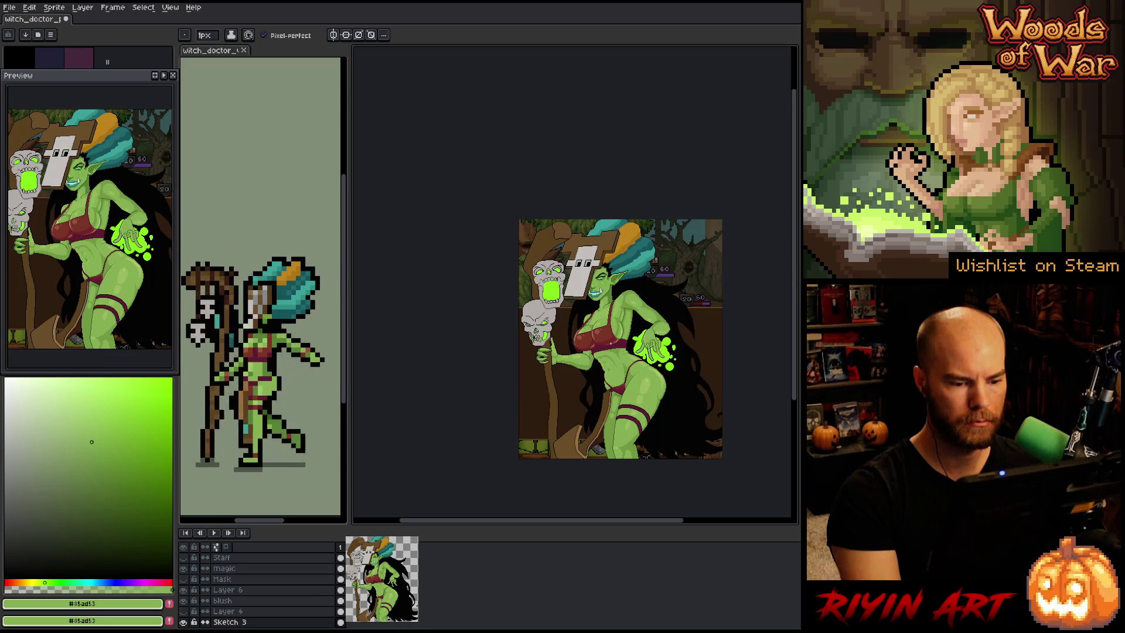
Zoom out from the abdomen close-up toward the whole witch doctor figure
scroll(609, 353, up, 3)
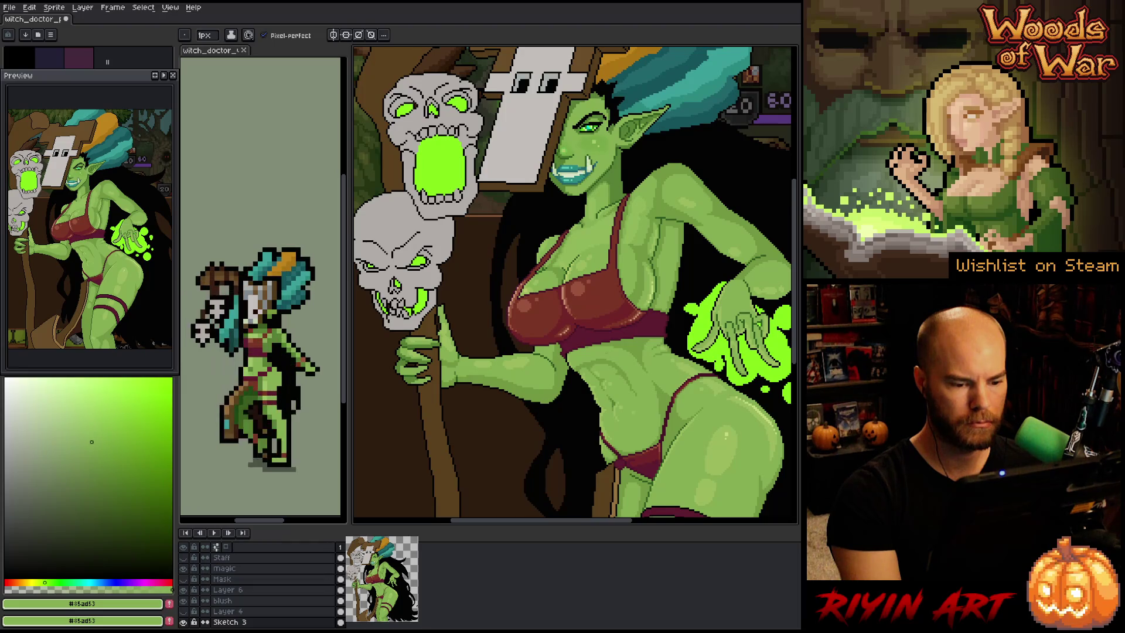
scroll(697, 375, down, 1)
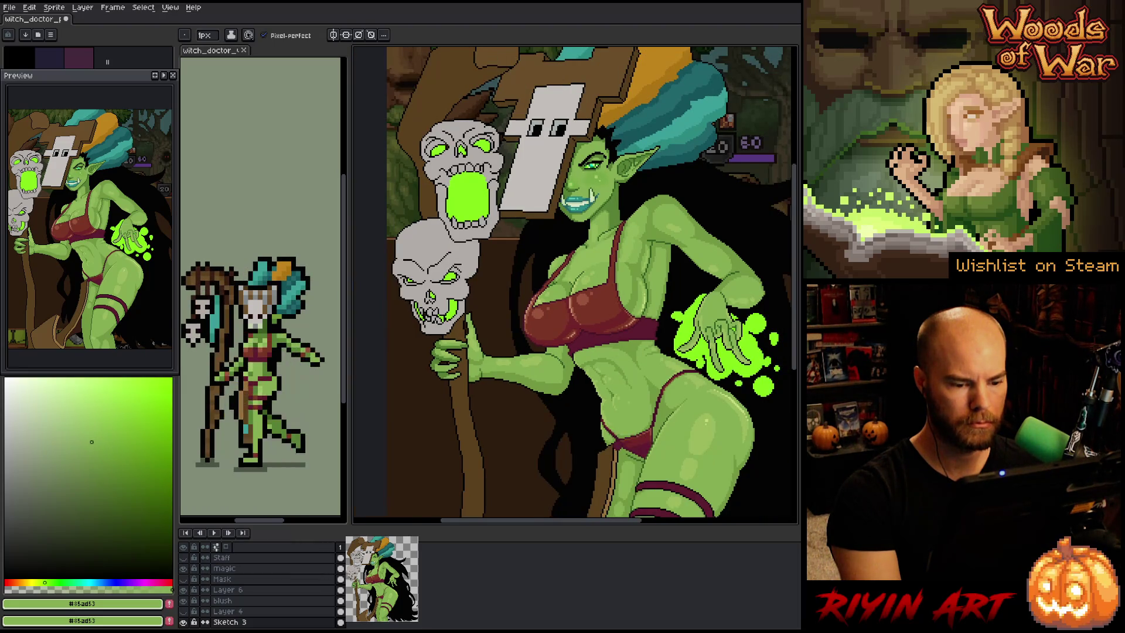
scroll(633, 382, down, 4)
scroll(634, 382, up, 3)
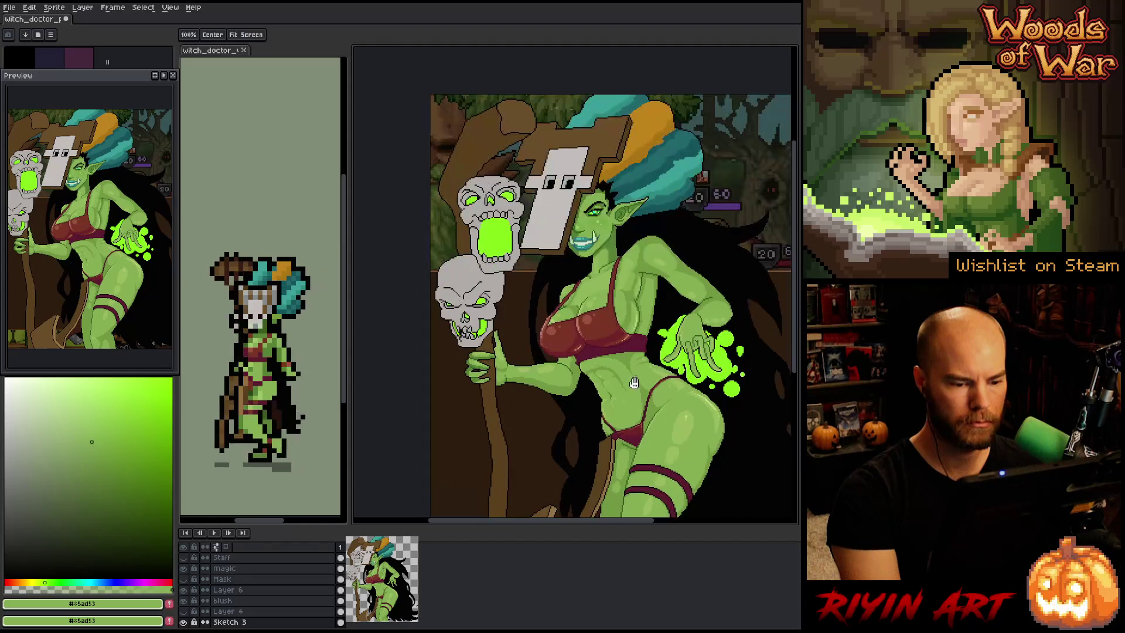
scroll(634, 382, down, 1)
scroll(605, 348, down, 2)
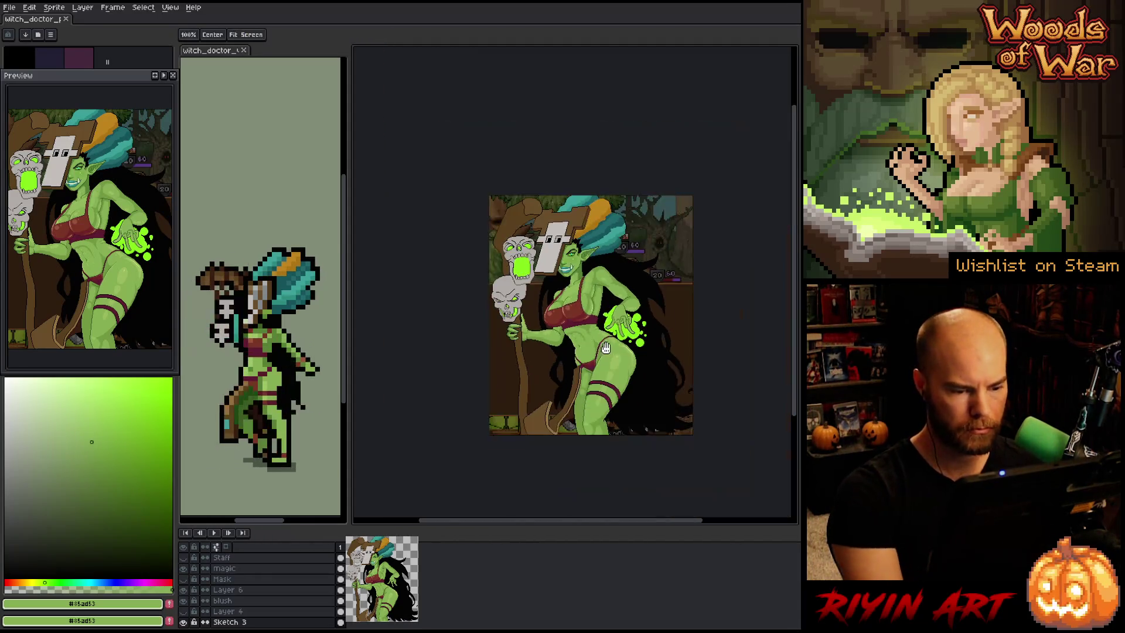
scroll(656, 339, up, 1)
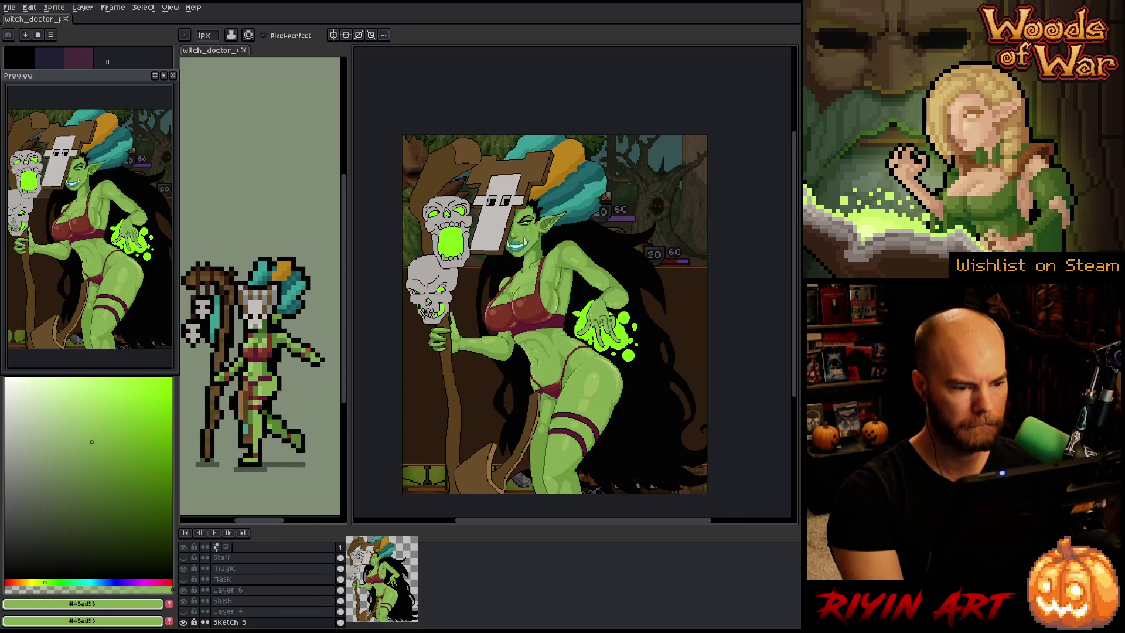
Pan the full sprite into view and magic-wand select the black hair beside the glowing hand
drag(495, 268, 529, 304)
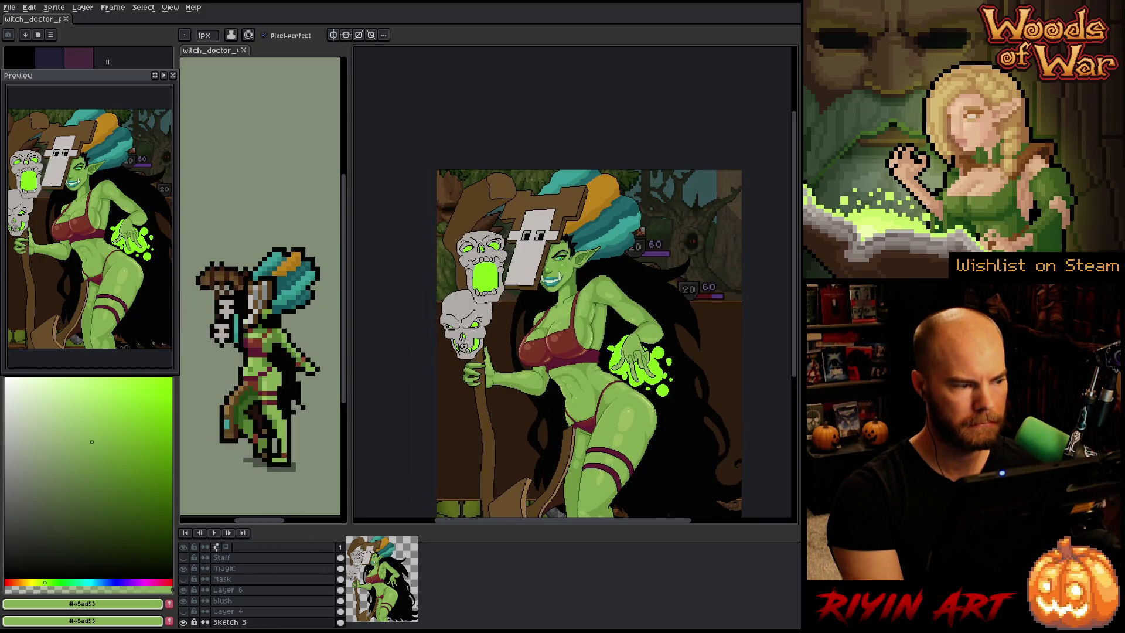
key(space)
drag(469, 260, 490, 283)
scroll(490, 283, up, 4)
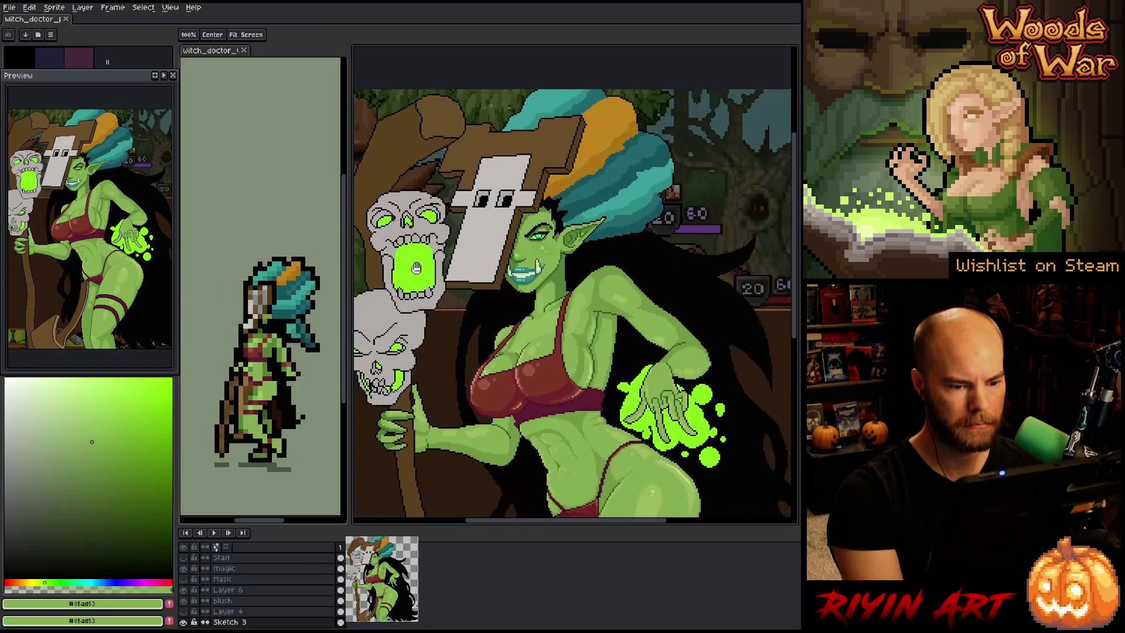
scroll(434, 233, down, 1)
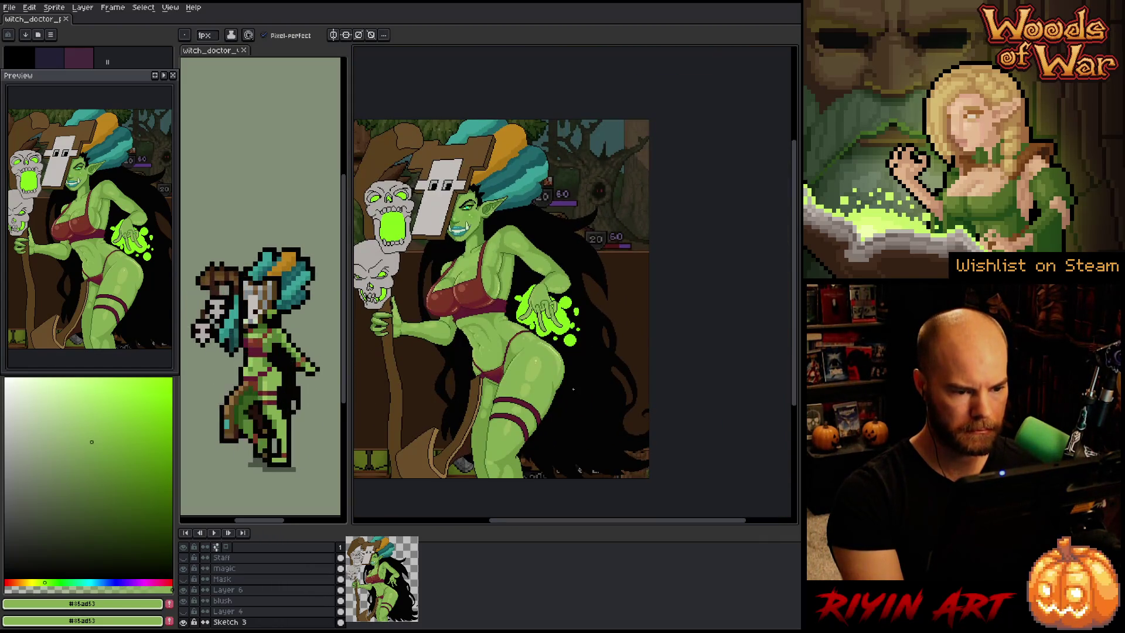
key(w)
click(583, 398)
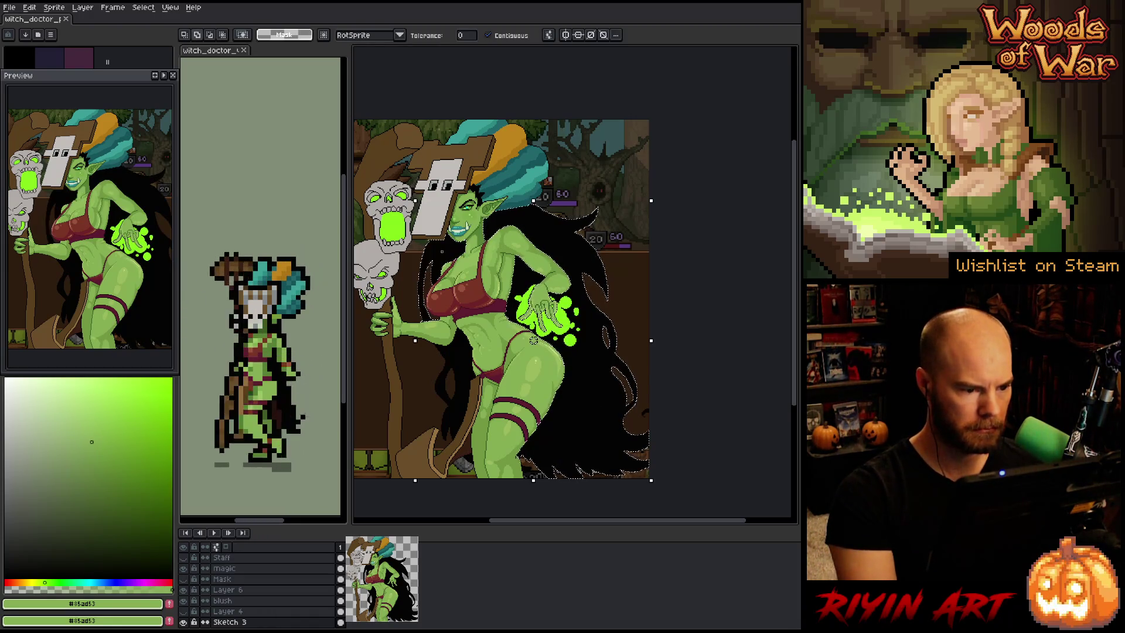
Add the hair left of the hip to the magic-wand selection
shift+click(472, 370)
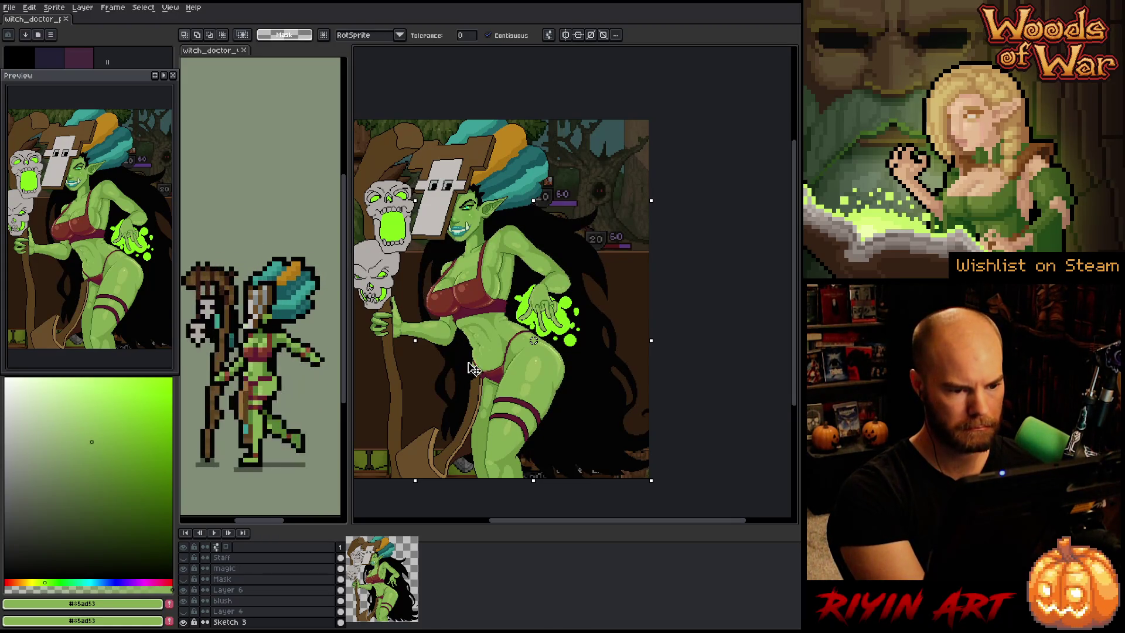
scroll(474, 368, up, 2)
scroll(531, 327, down, 2)
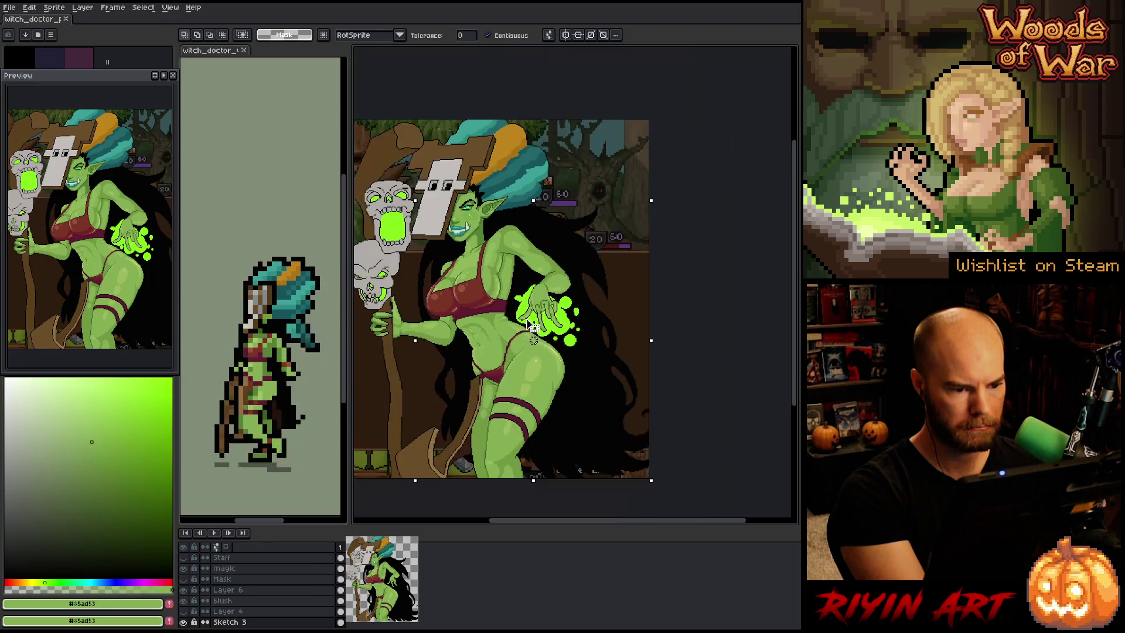
scroll(532, 327, up, 1)
scroll(531, 327, down, 1)
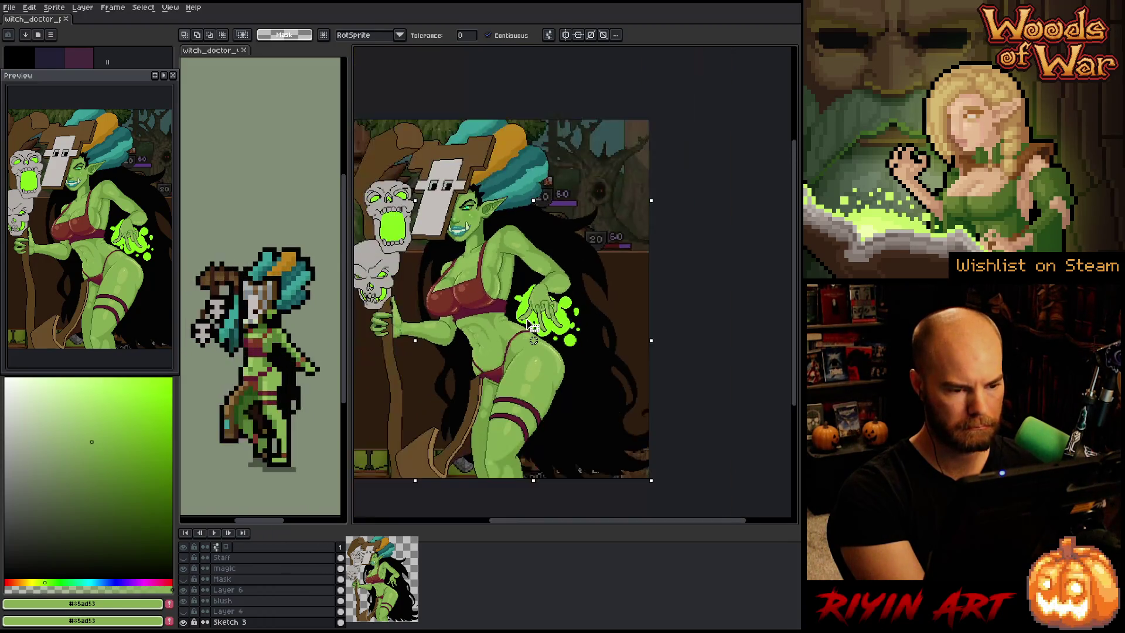
scroll(532, 326, up, 1)
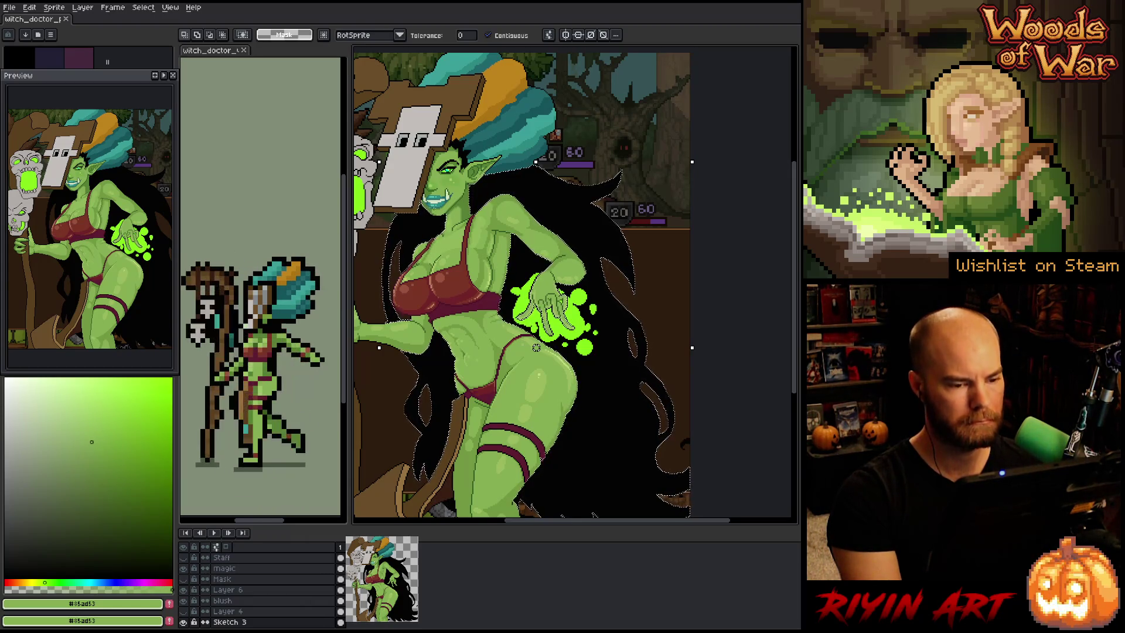
Shrink the hair selection using the selection Modify options
click(143, 7)
mouse_move(176, 72)
click(258, 91)
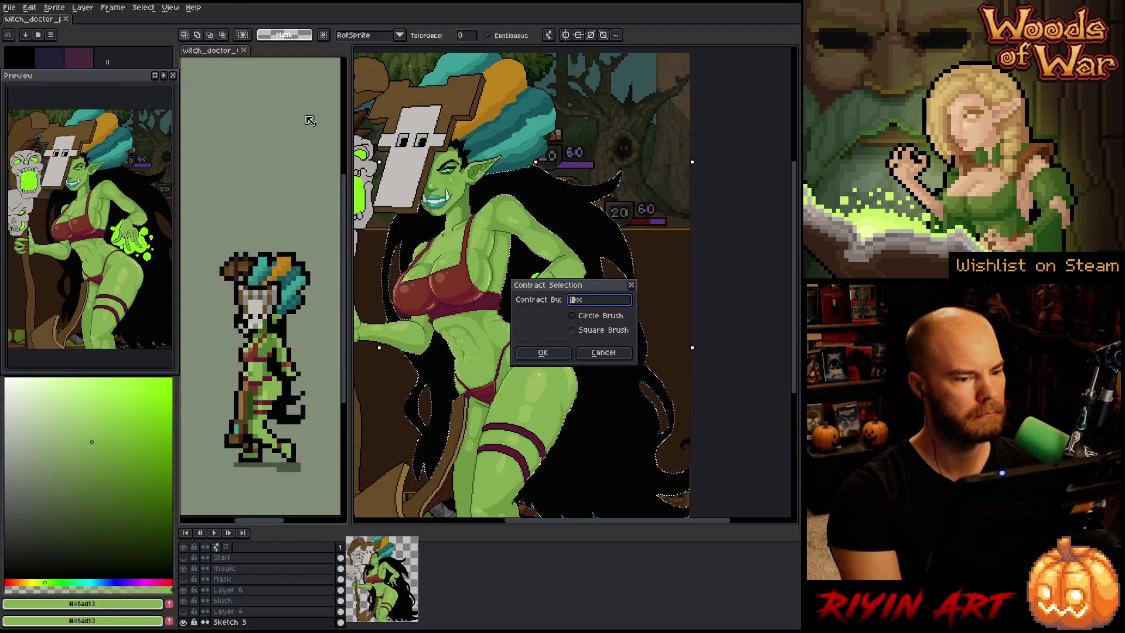
click(539, 350)
scroll(536, 347, up, 5)
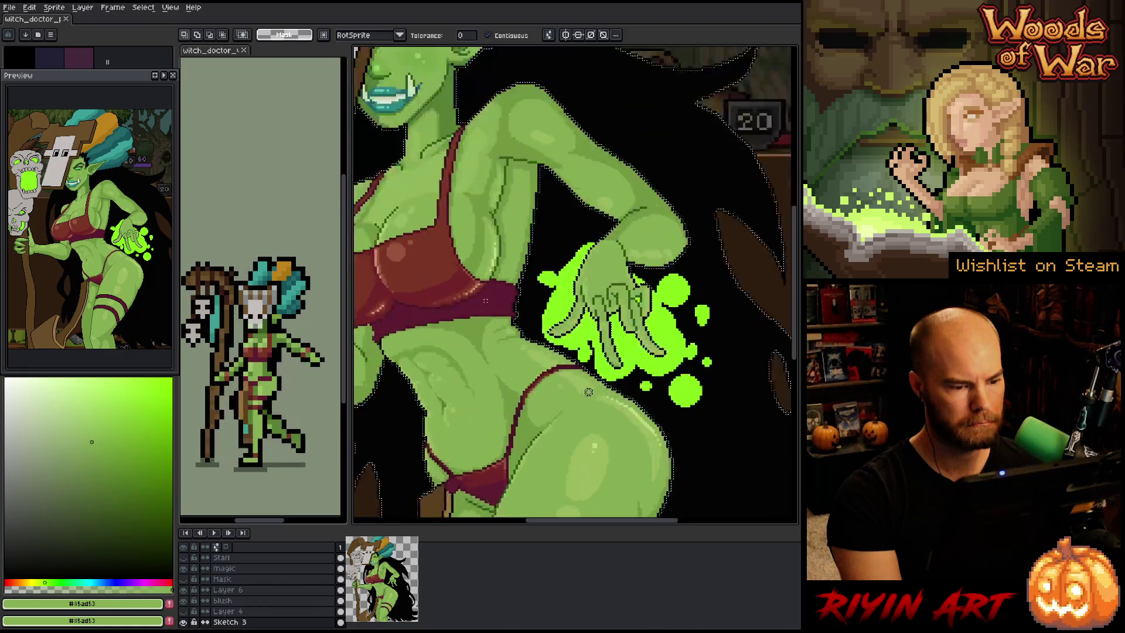
scroll(515, 319, down, 5)
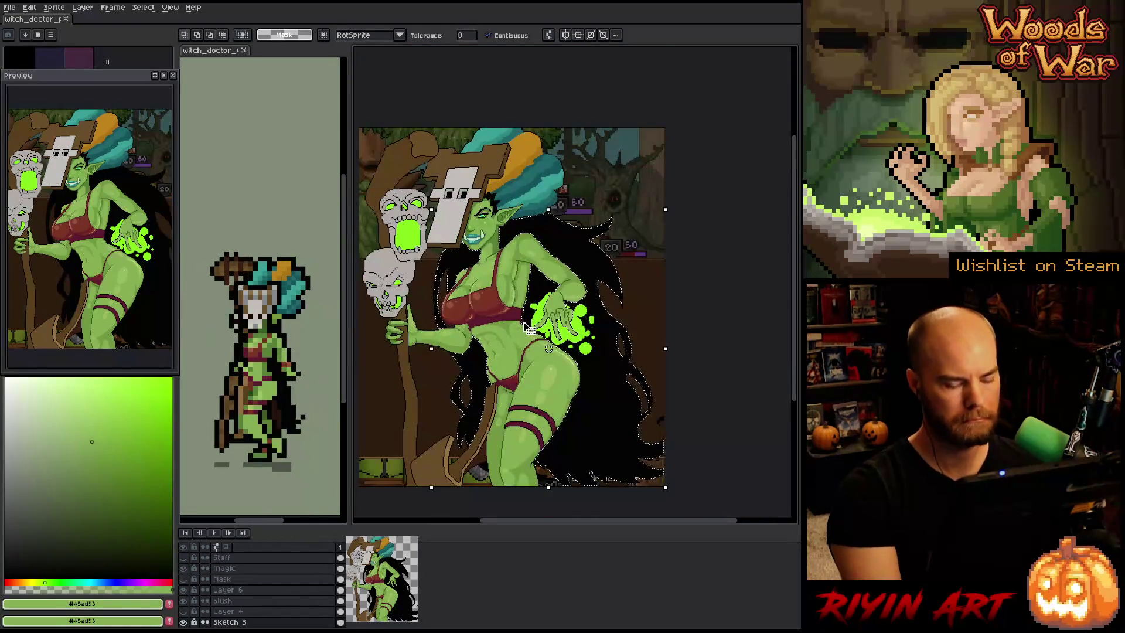
Deselect, sample the hair's near-black #030303, and switch to the pencil
key(ctrl+d)
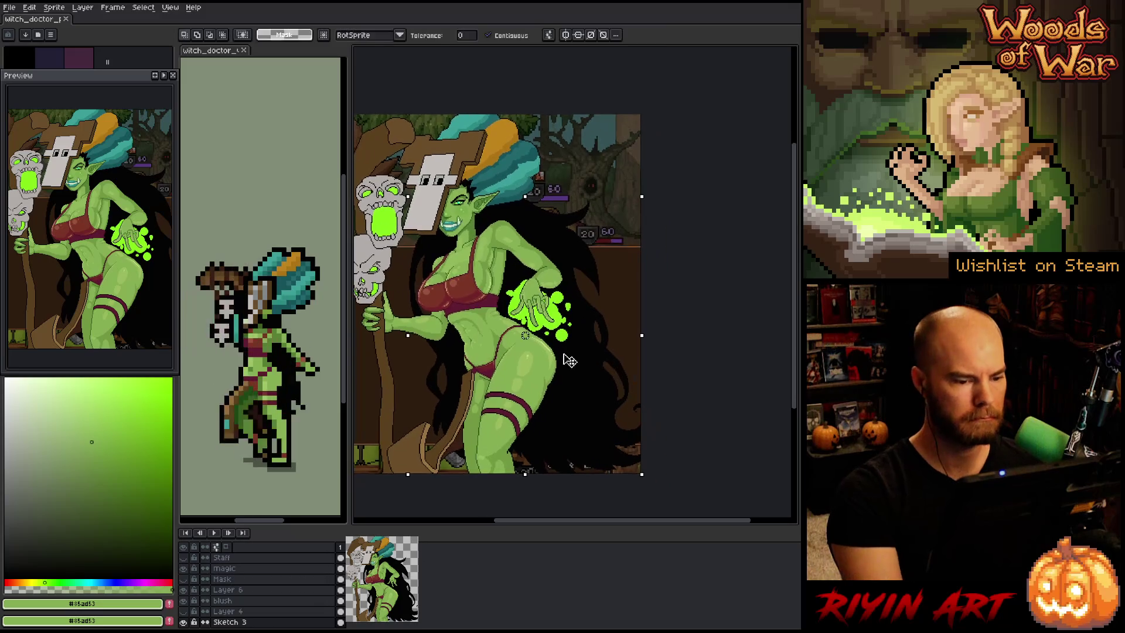
key(i)
alt+click(575, 403)
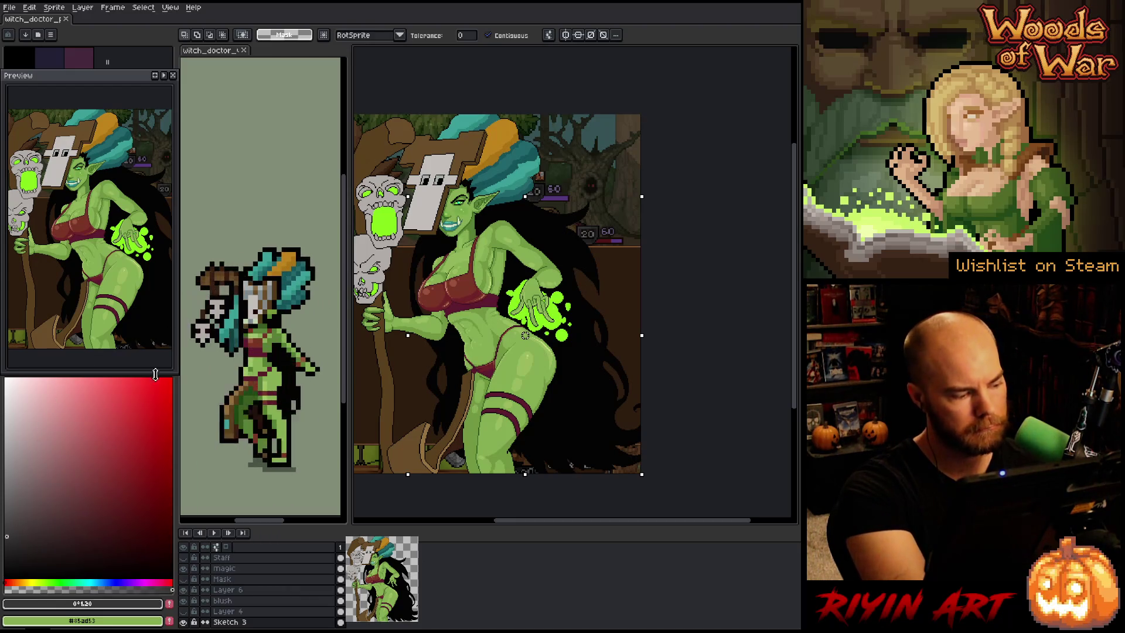
key(b)
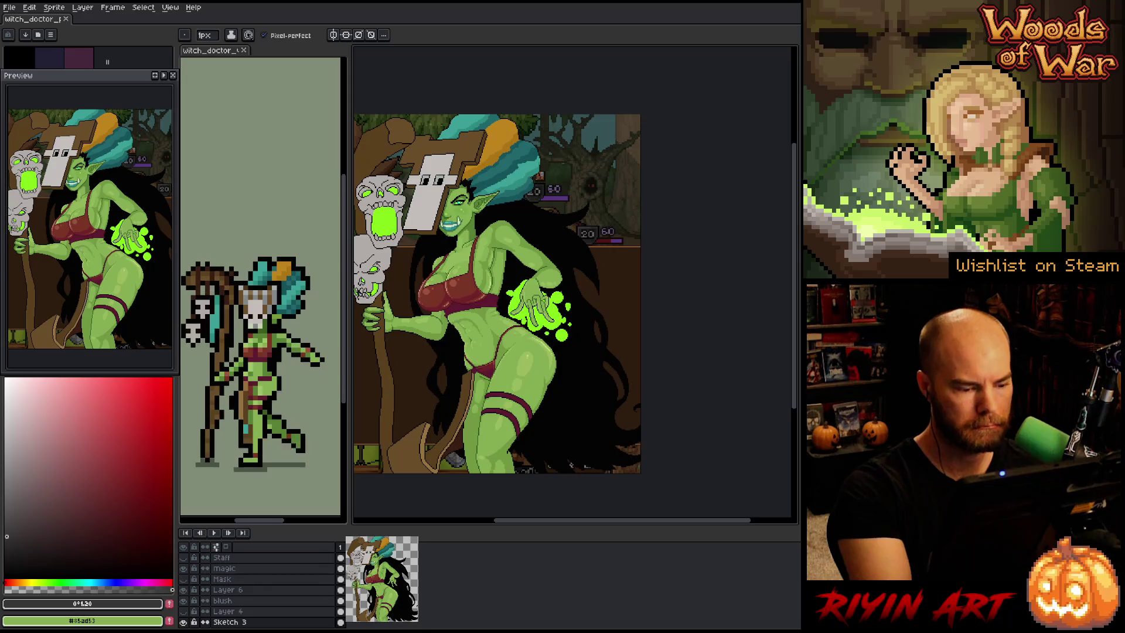
Add Layer 7 and alternate black #030303 and dark grey #353535 samples from the hair for grey strands
key(shift+n)
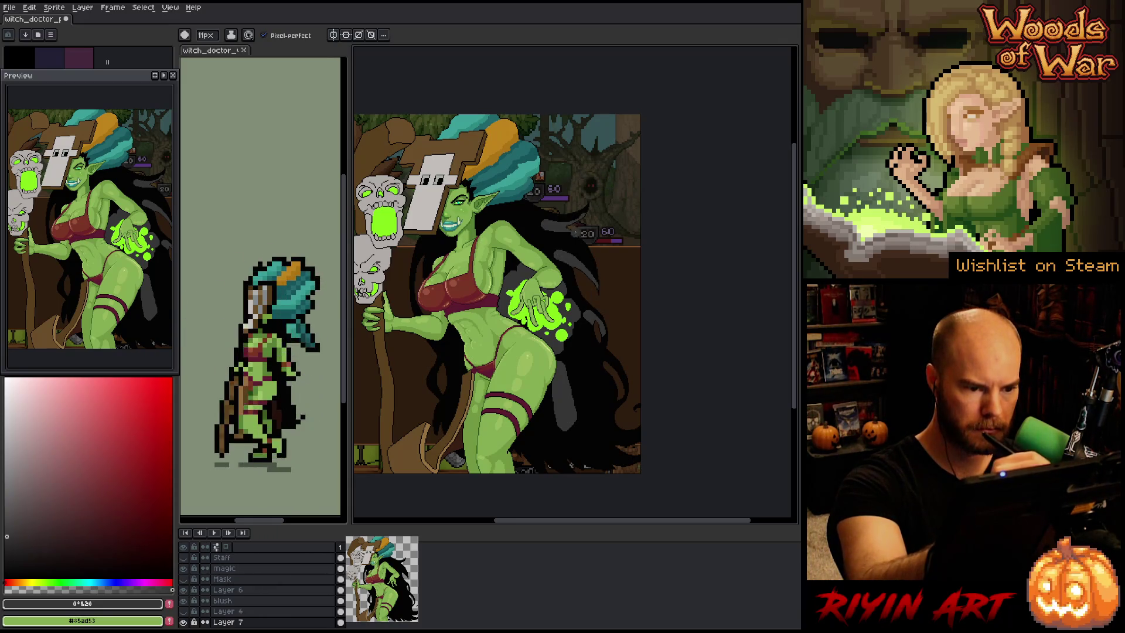
alt+click(571, 237)
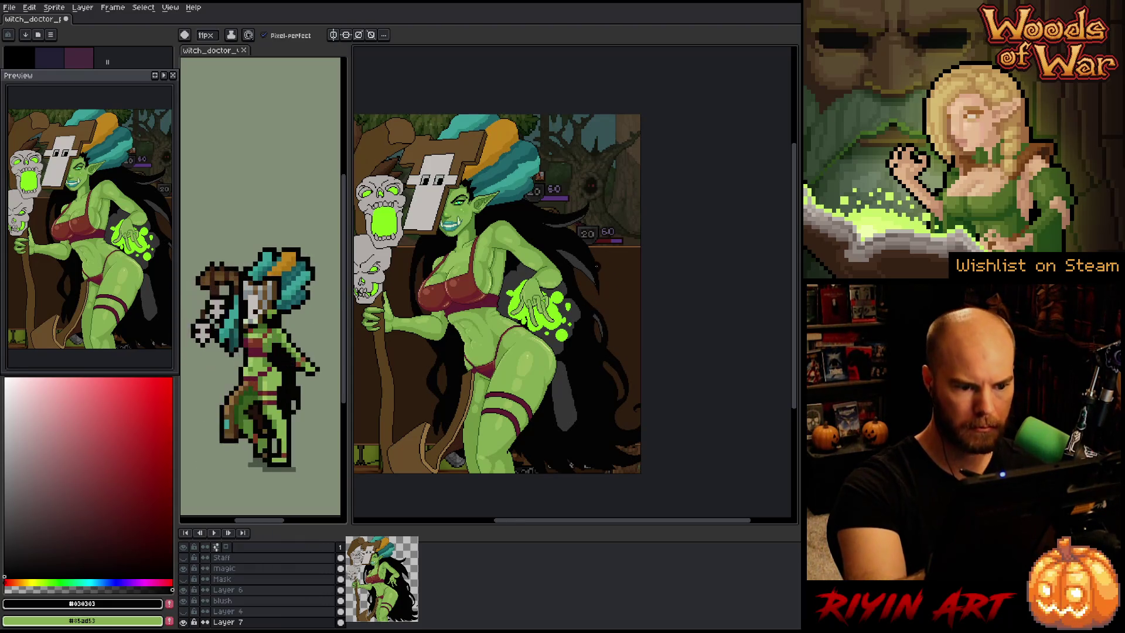
alt+click(603, 356)
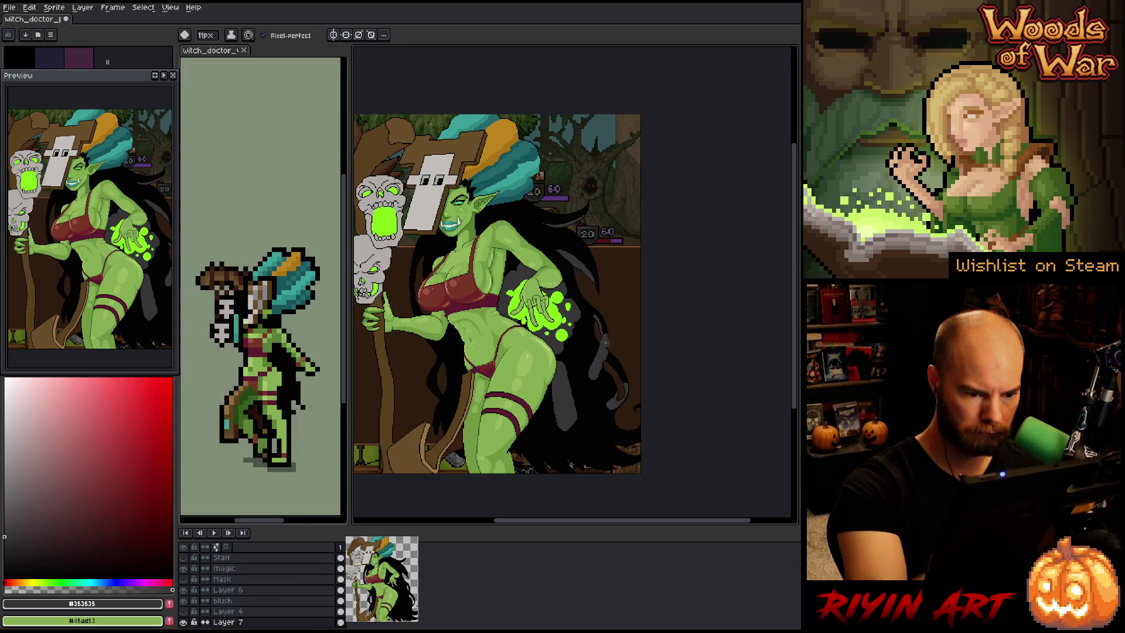
alt+click(607, 321)
Paint dark marks into the hair beside the hip, swapping between dark grey and black samples
mouse_move(608, 335)
mouse_down()
mouse_move(593, 379)
mouse_move(604, 385)
mouse_up()
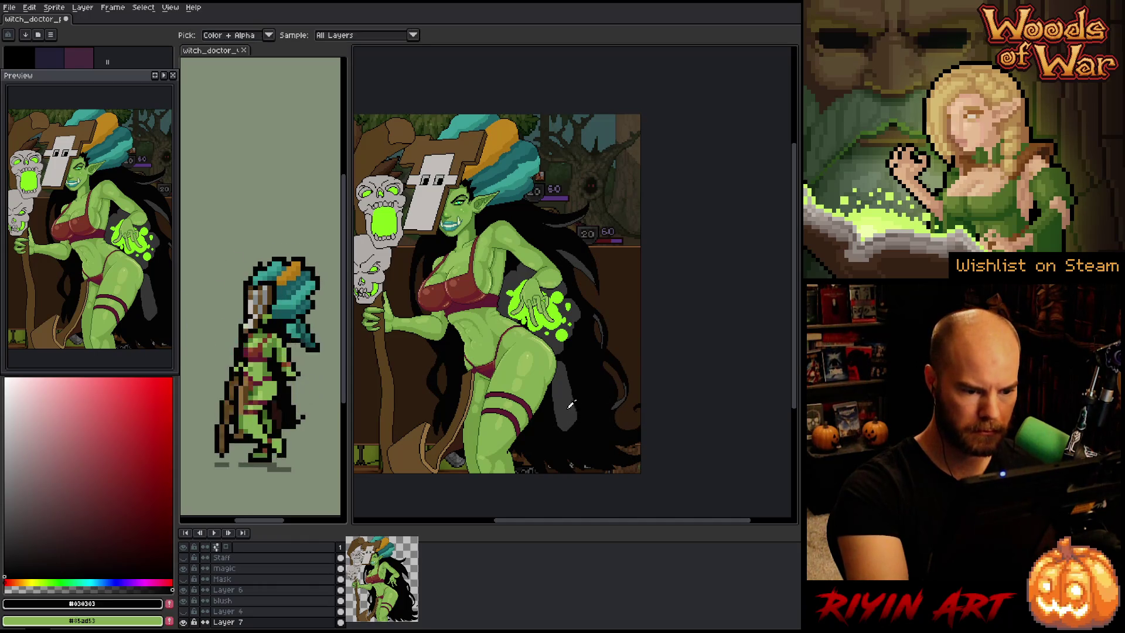
alt+click(576, 334)
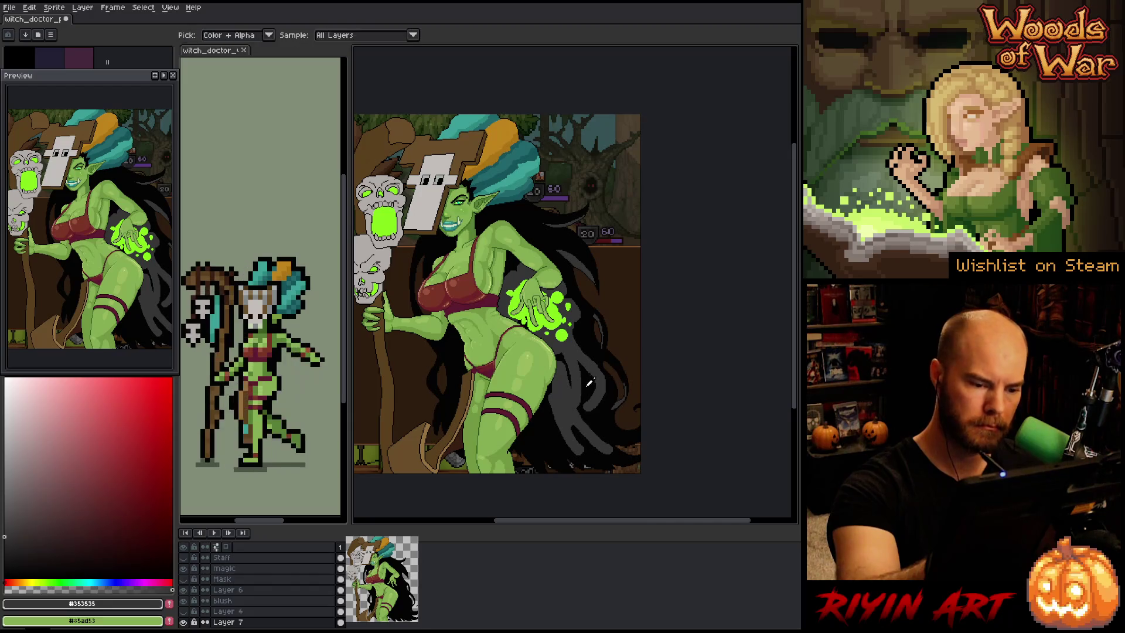
alt+click(577, 353)
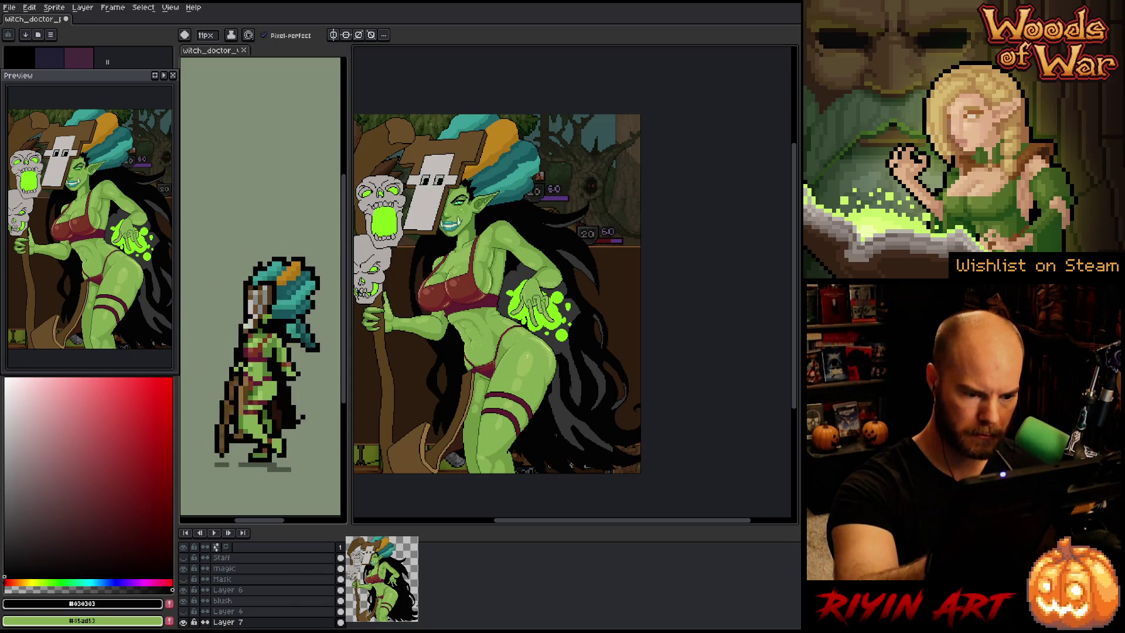
alt+click(553, 404)
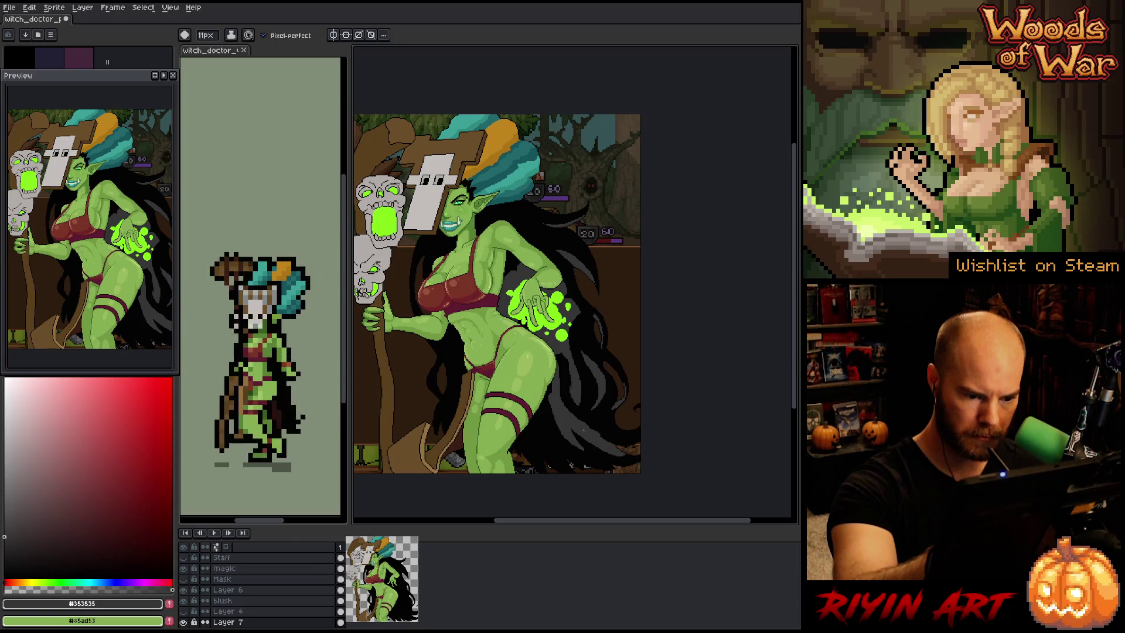
Streak the lower black hair with alternating #030303 near-black and #353535 dark grey strands
alt+click(591, 433)
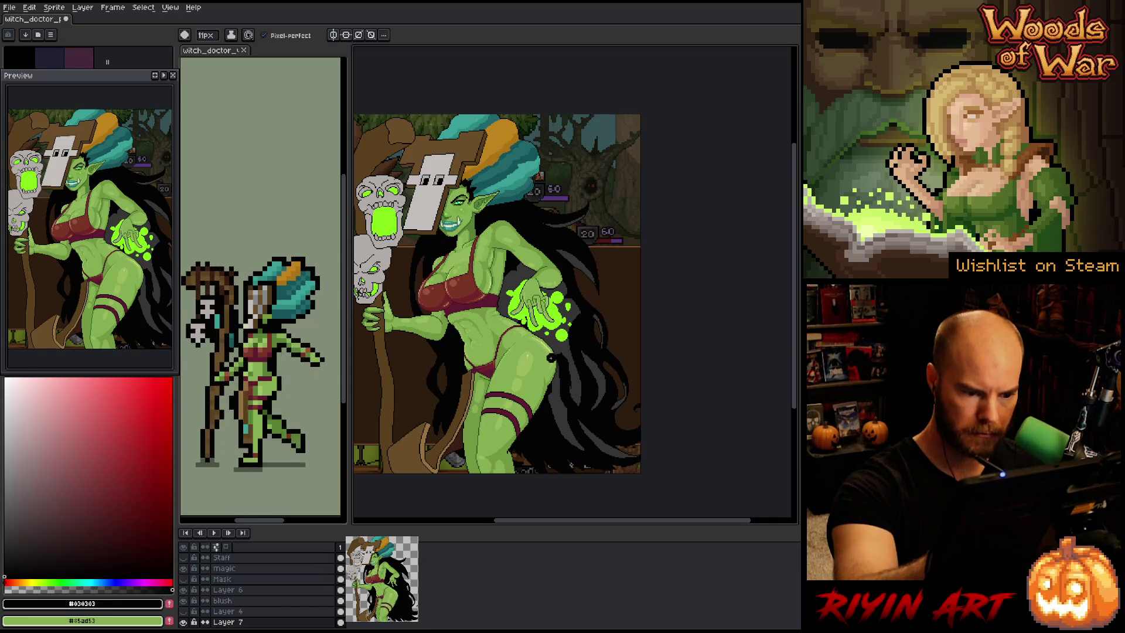
key(alt)
alt+click(560, 370)
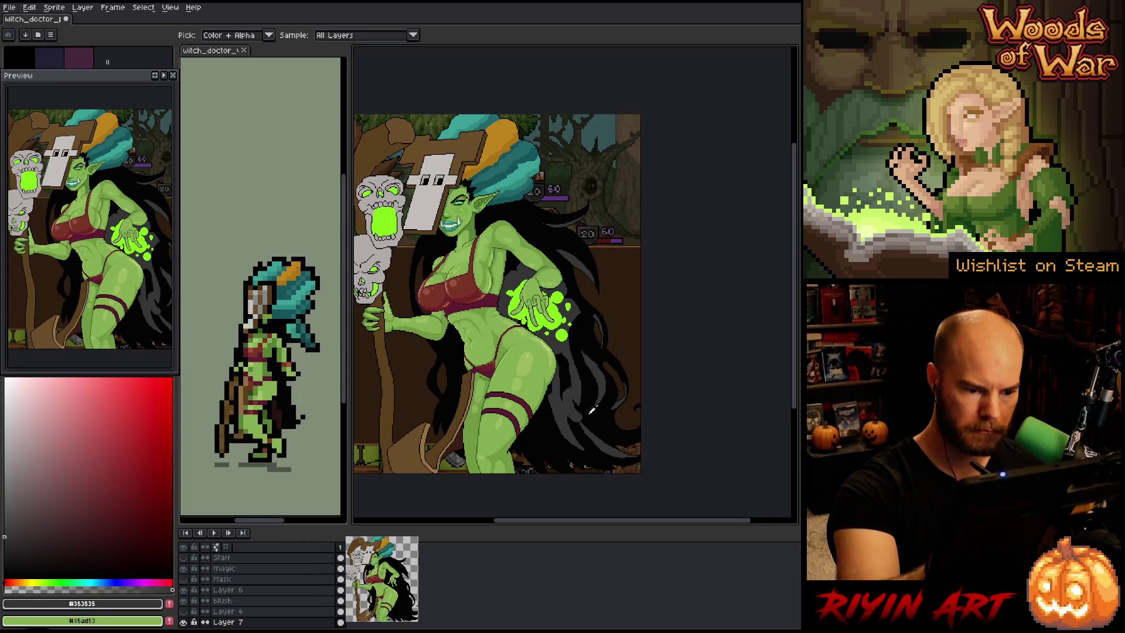
alt+click(584, 420)
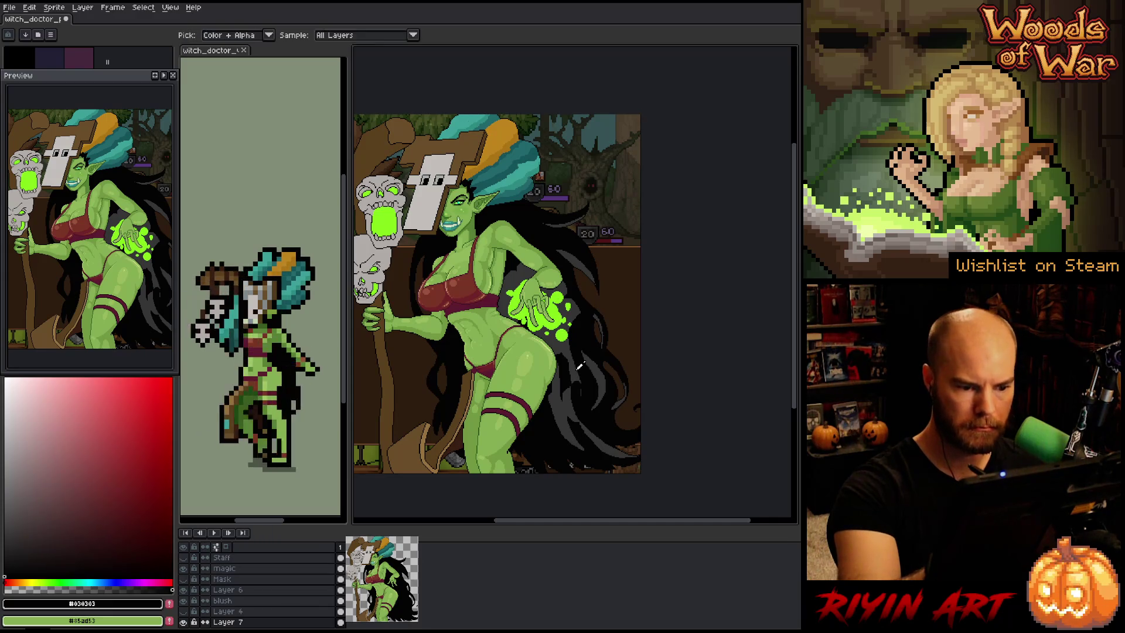
alt+click(579, 398)
alt+click(577, 404)
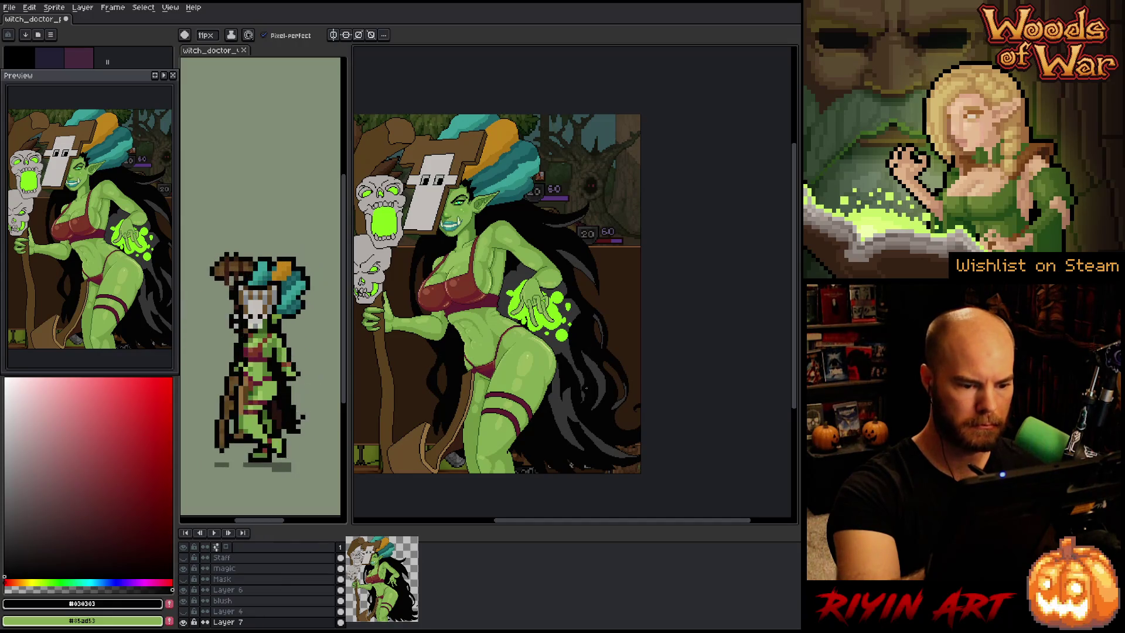
alt+click(585, 379)
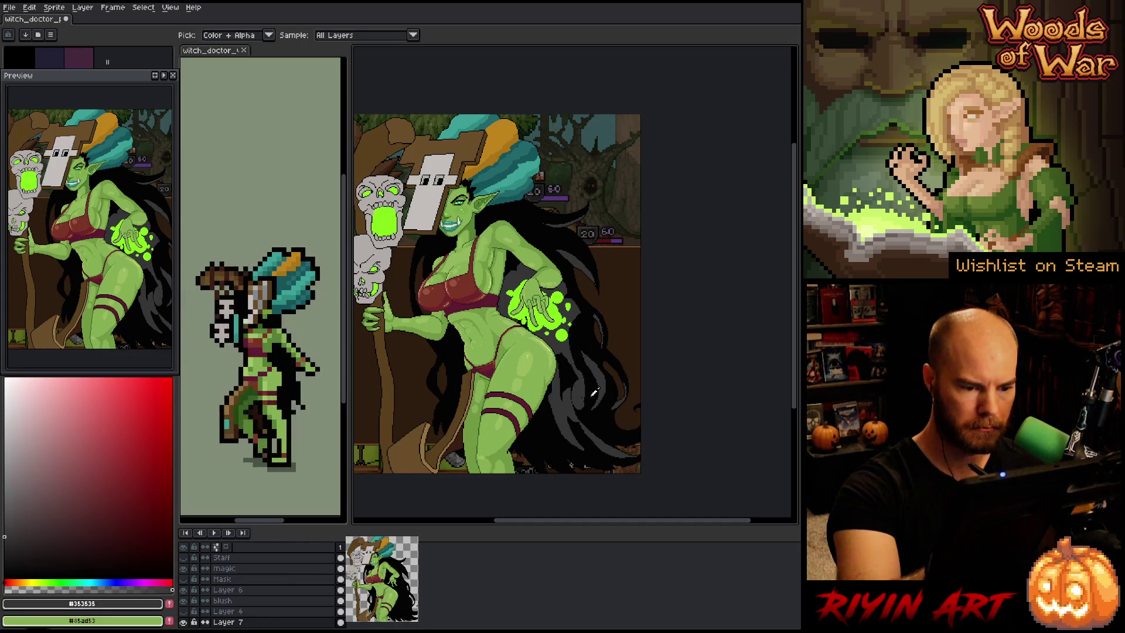
alt+click(593, 389)
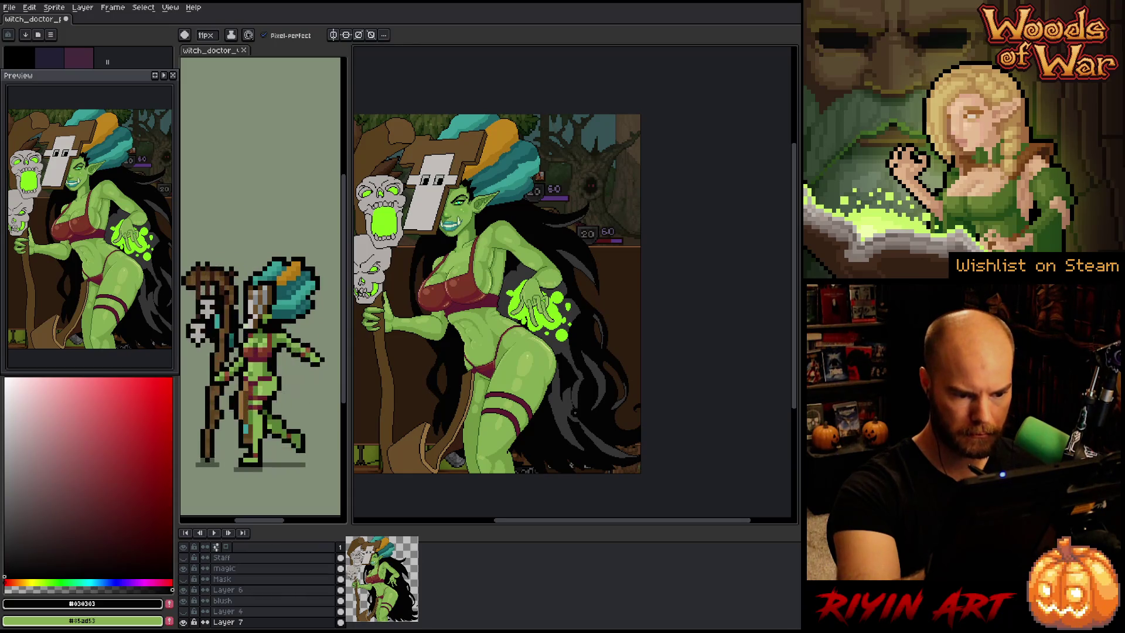
alt+click(565, 379)
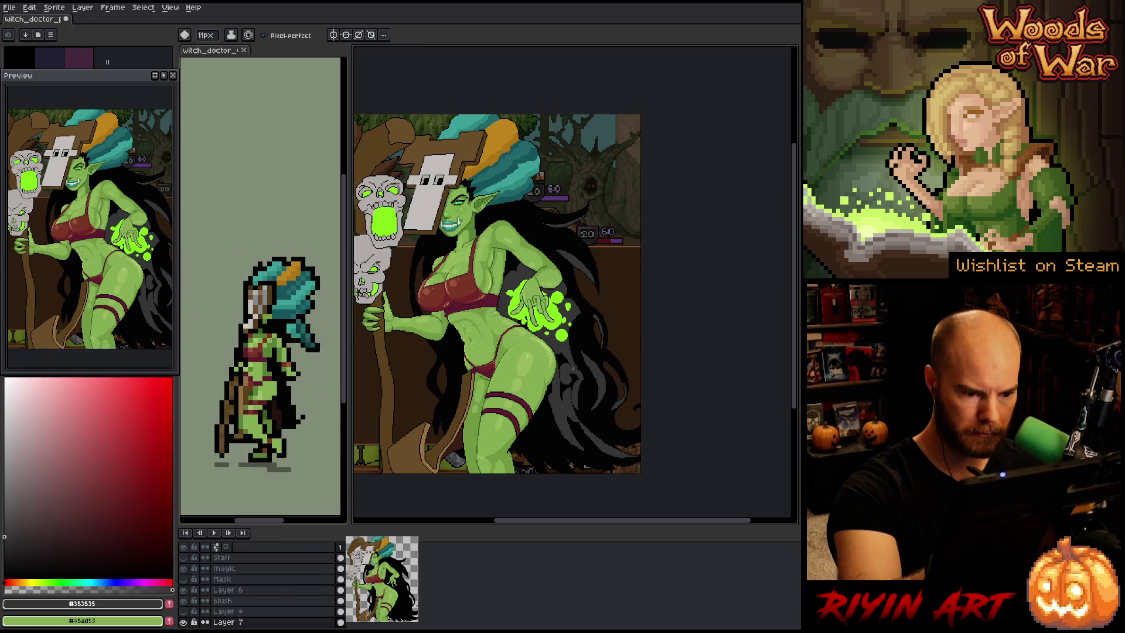
alt+click(570, 381)
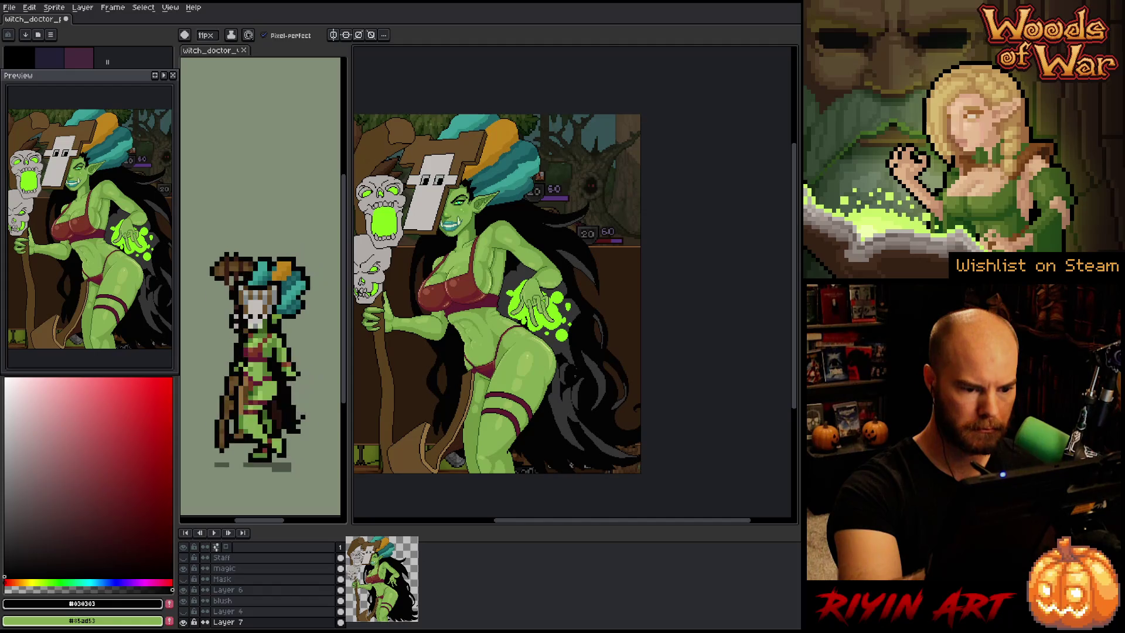
alt+click(574, 363)
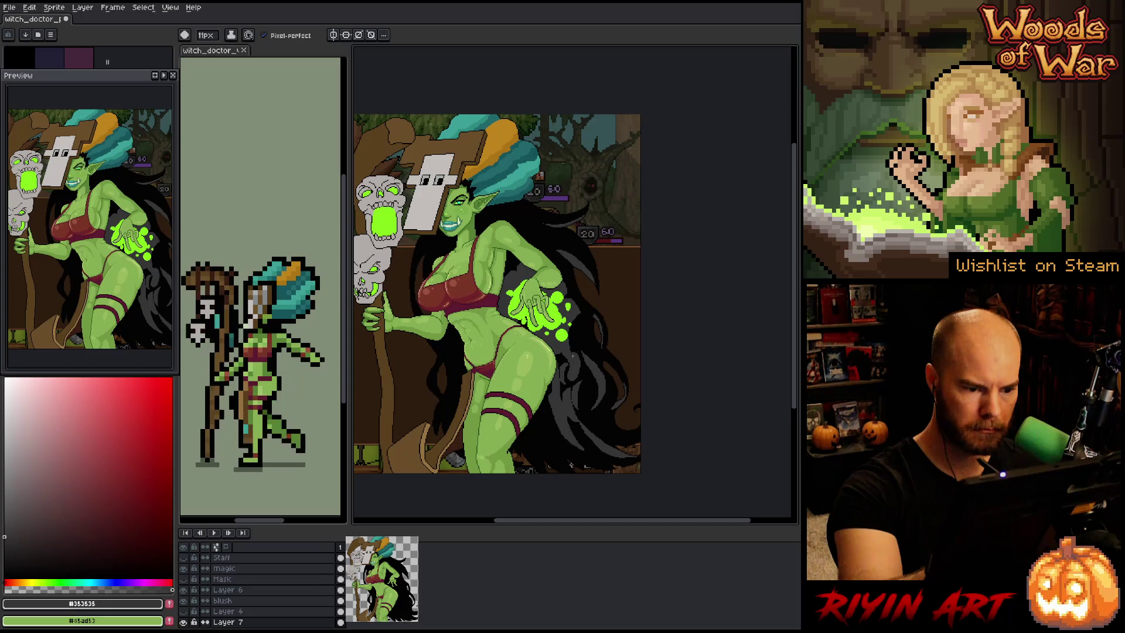
alt+click(567, 378)
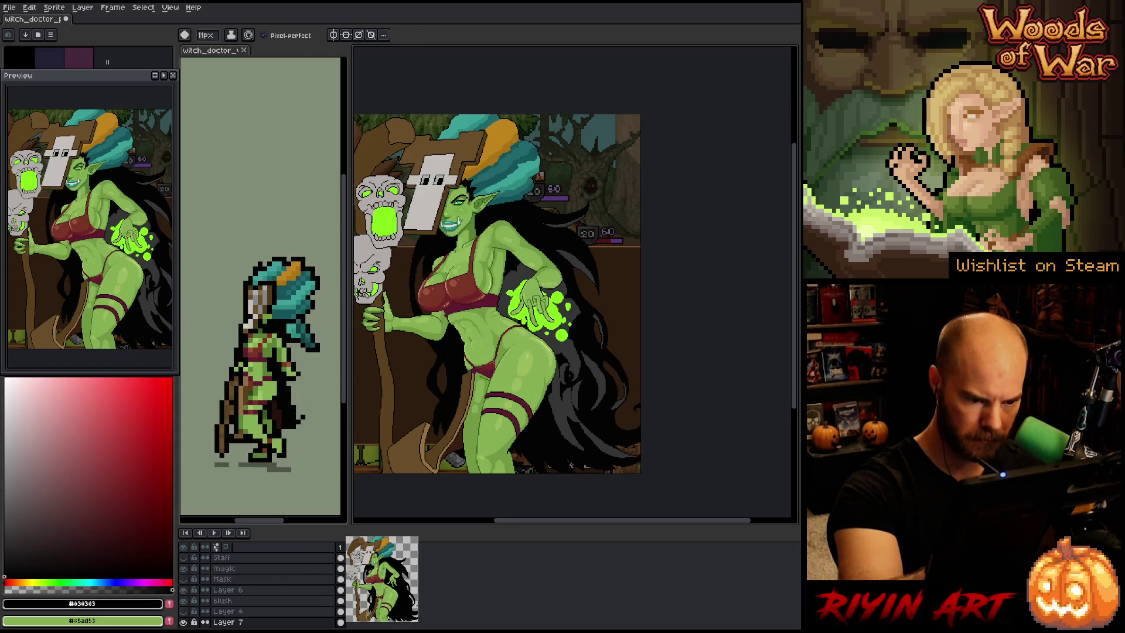
alt+click(574, 367)
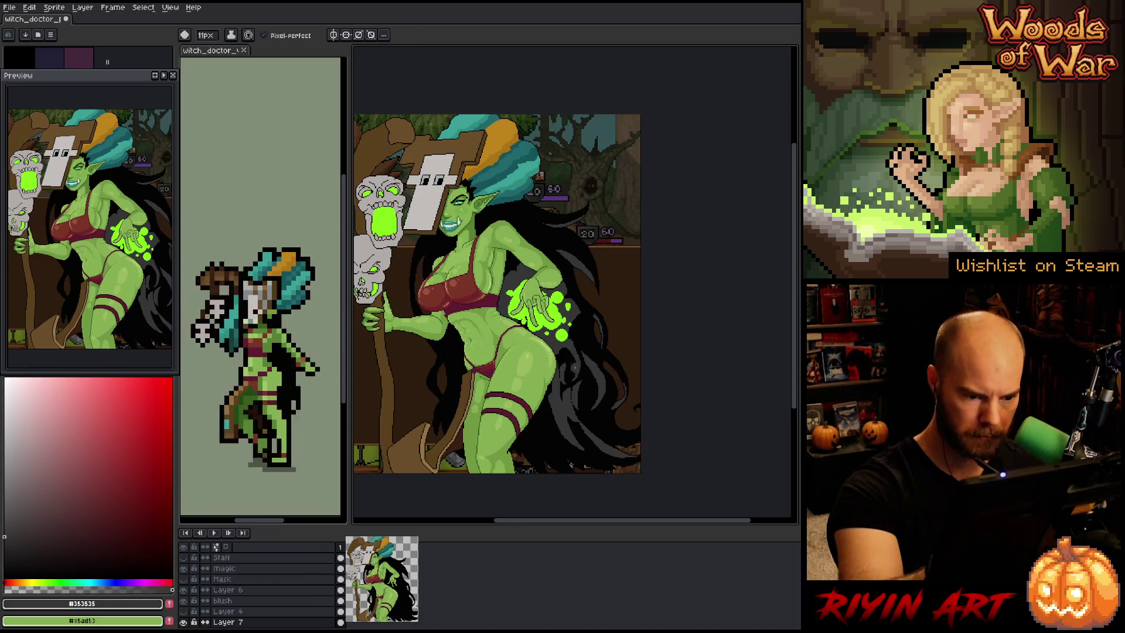
alt+click(570, 376)
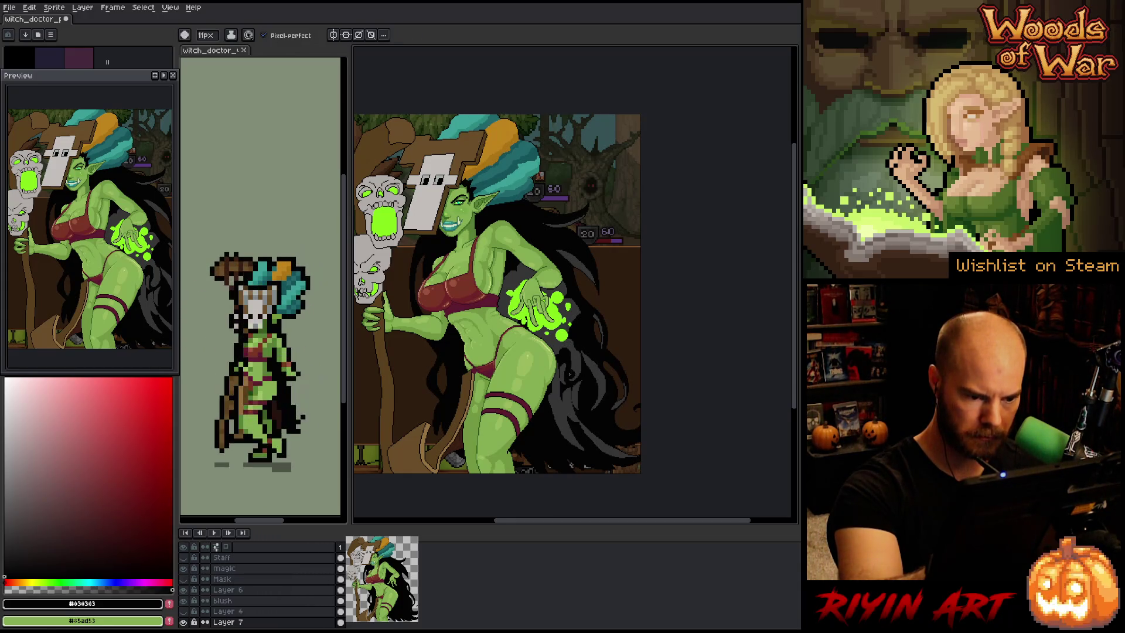
Add more strands in both tones, darkening part of a grey strand with a near-black stroke
key(alt)
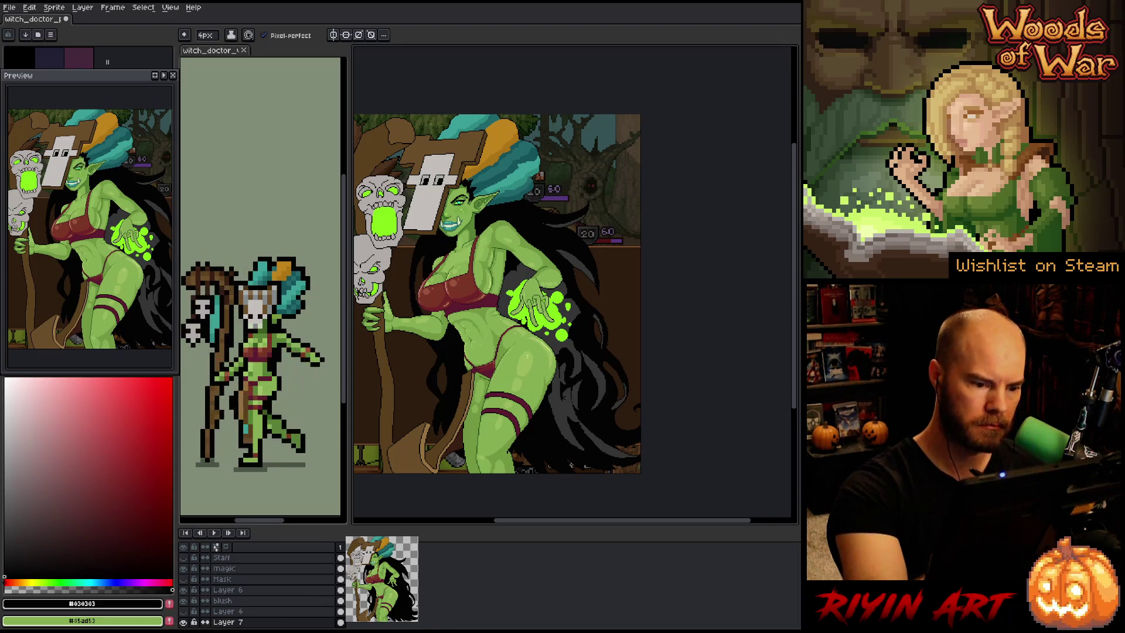
alt+click(564, 382)
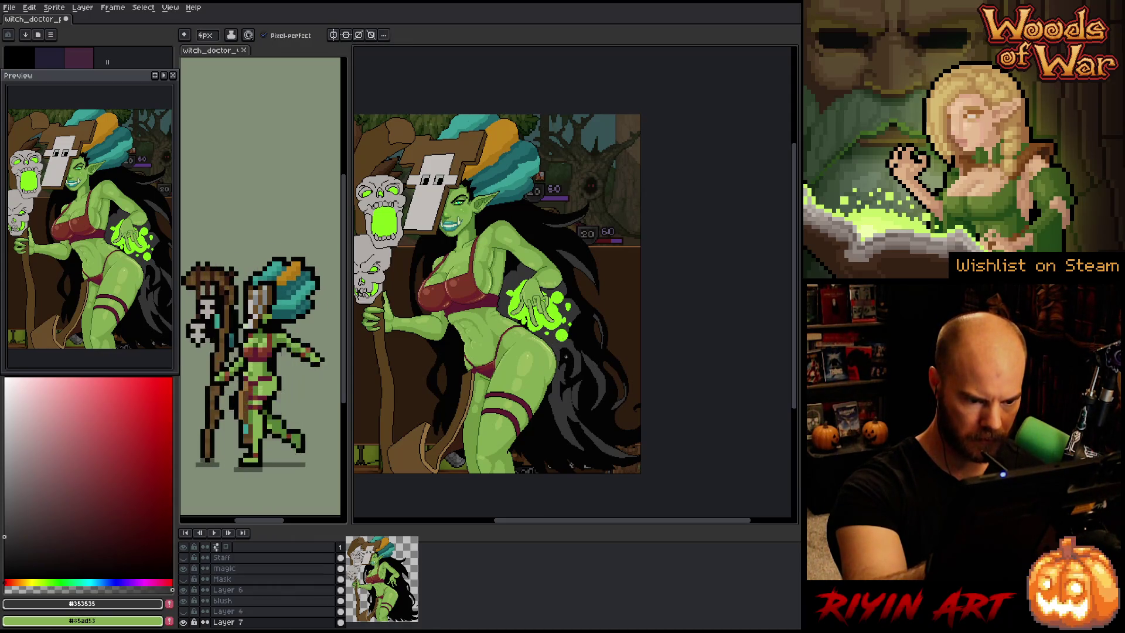
key(alt)
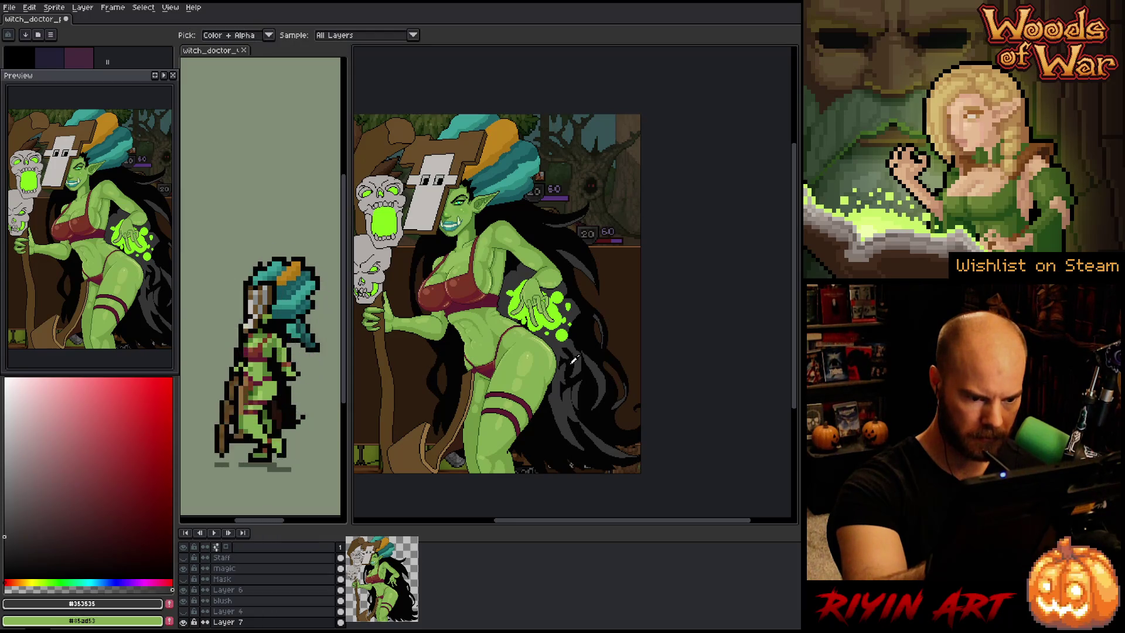
alt+click(575, 355)
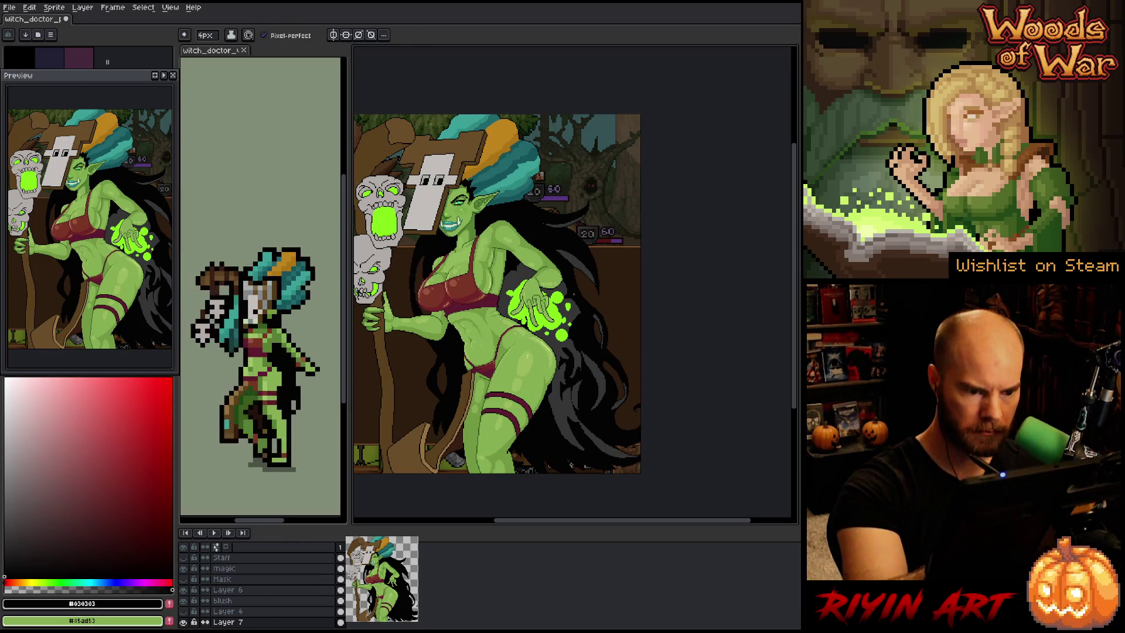
alt+click(576, 399)
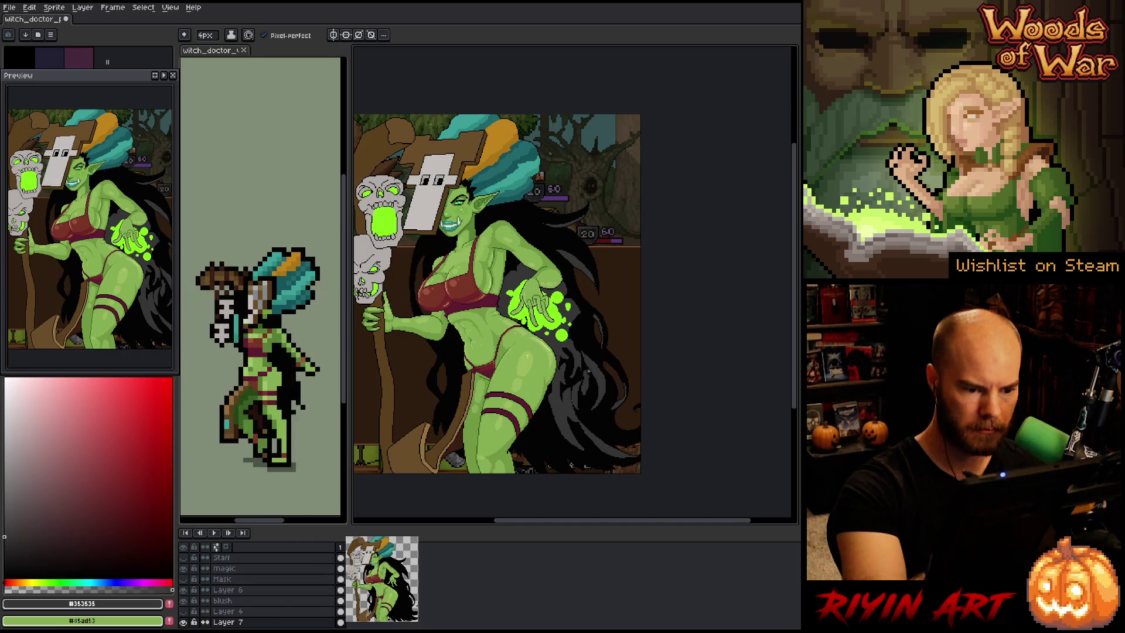
alt+click(585, 371)
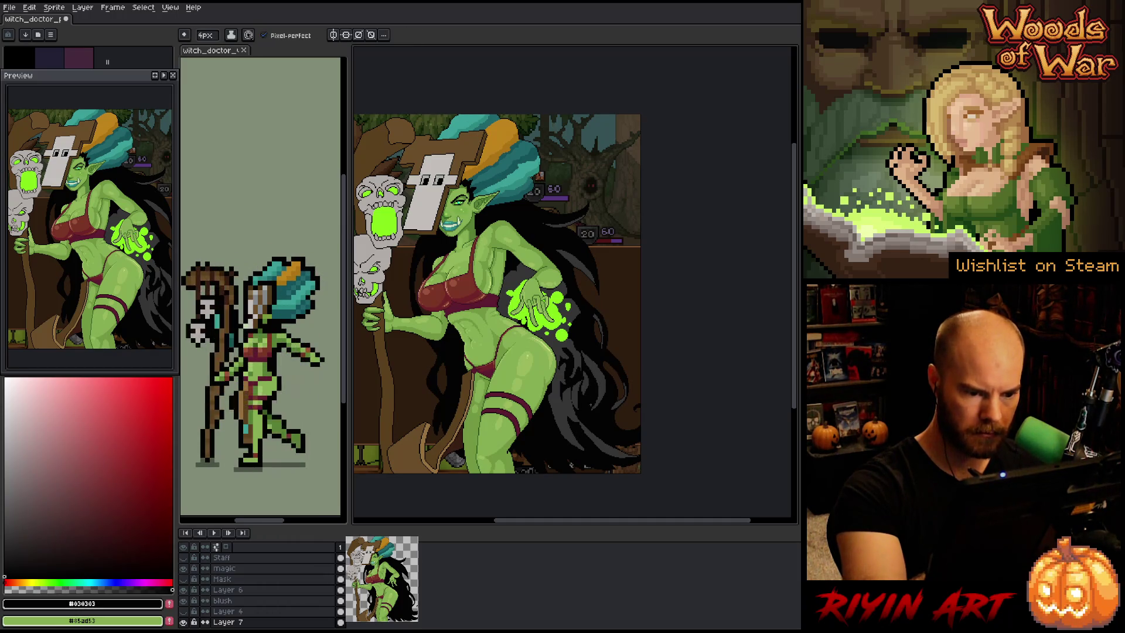
alt+click(576, 398)
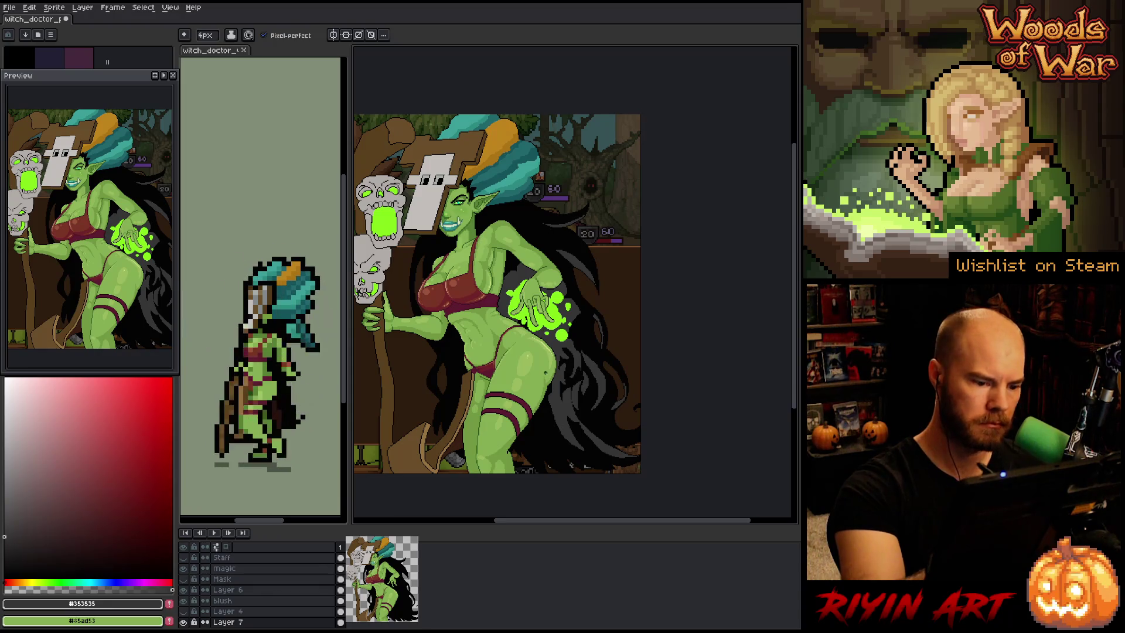
alt+click(583, 374)
mouse_move(553, 392)
mouse_down()
mouse_move(565, 450)
mouse_move(561, 440)
mouse_up()
alt+click(559, 415)
alt+click(571, 465)
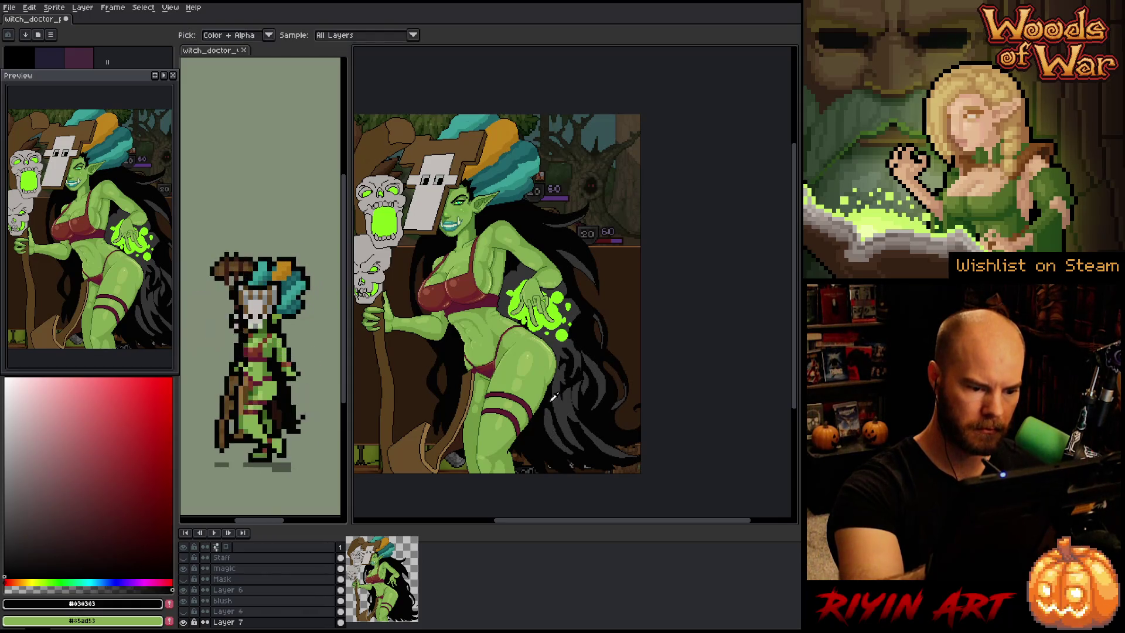
mouse_move(546, 410)
mouse_down()
mouse_move(554, 451)
mouse_move(541, 430)
mouse_up()
alt+click(545, 425)
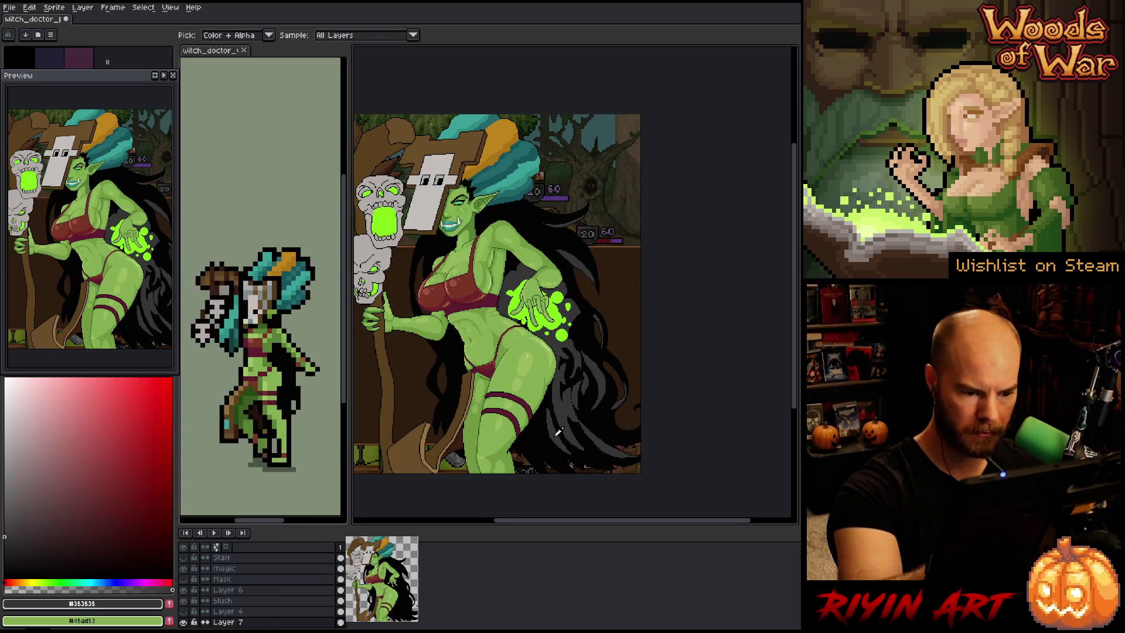
alt+click(554, 450)
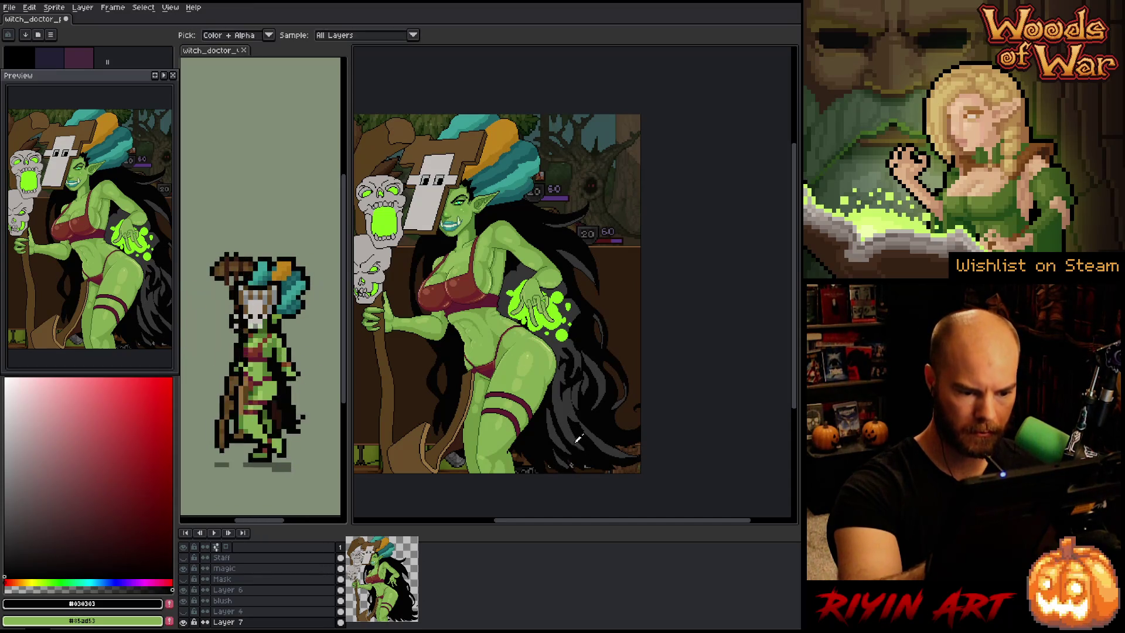
Refine the hair ends near the bottom, alternating #030303 and #353535
alt+click(585, 459)
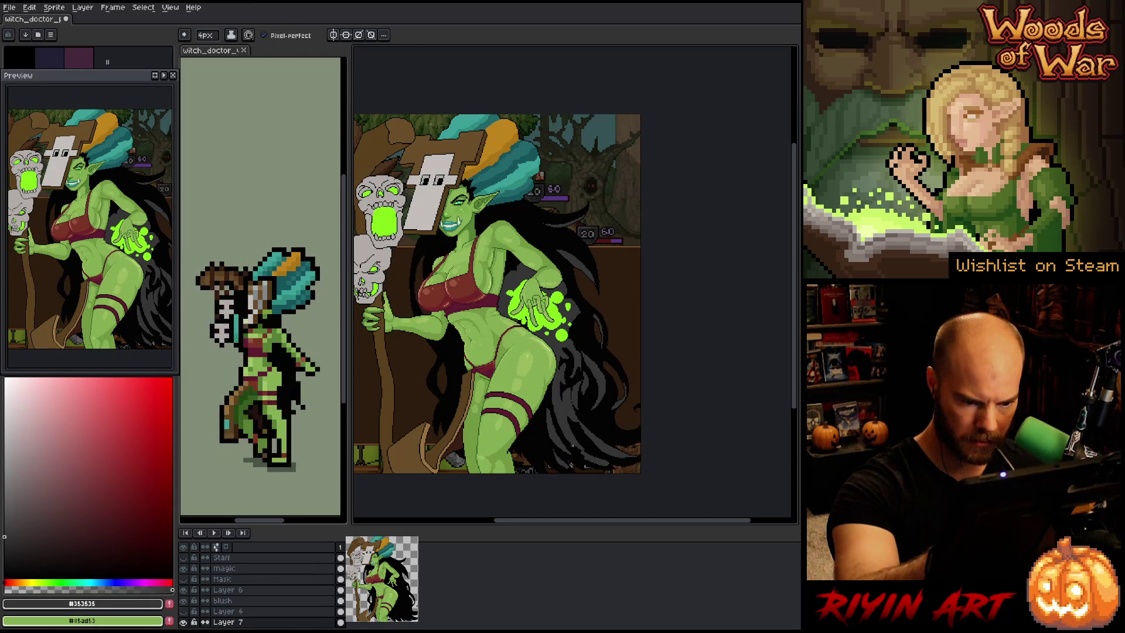
alt+click(603, 461)
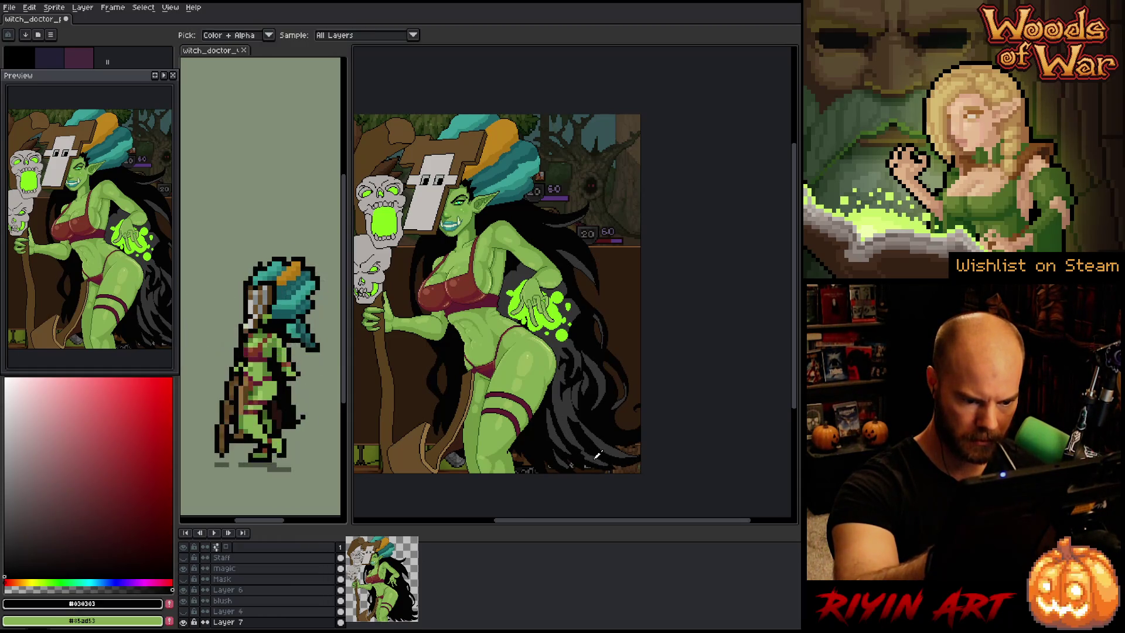
alt+click(585, 458)
alt+click(598, 456)
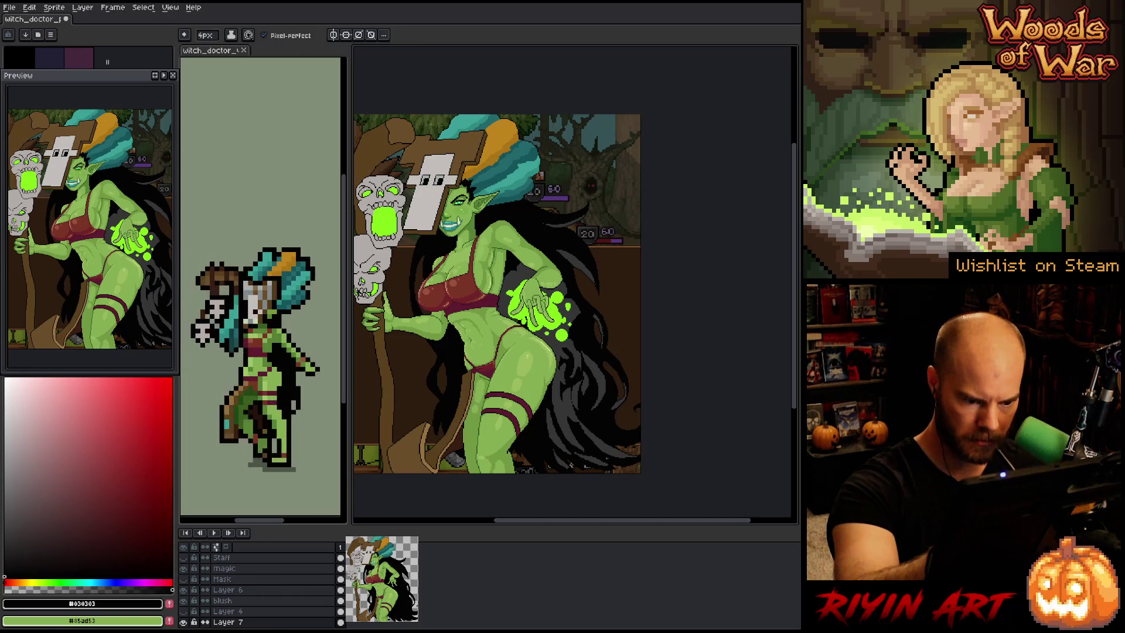
alt+click(585, 448)
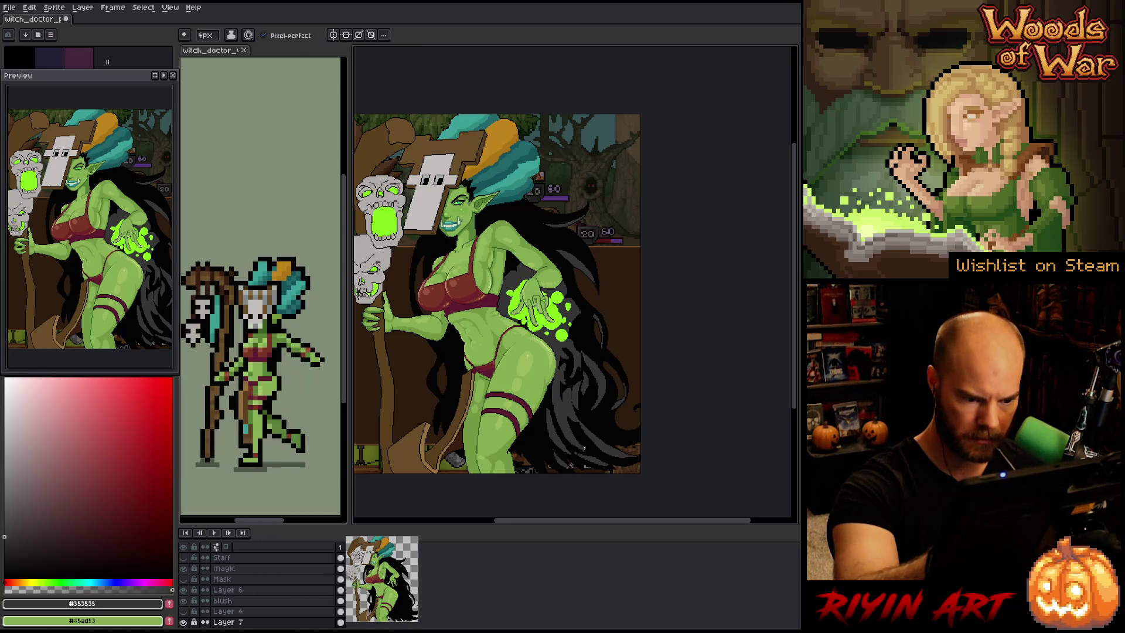
alt+click(589, 451)
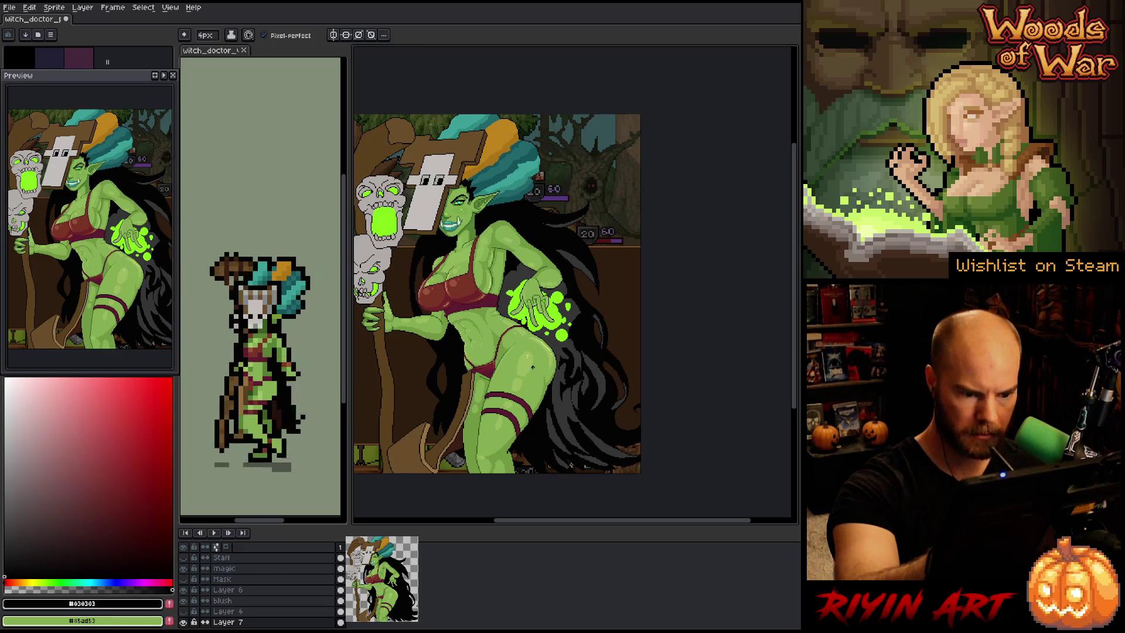
alt+click(584, 427)
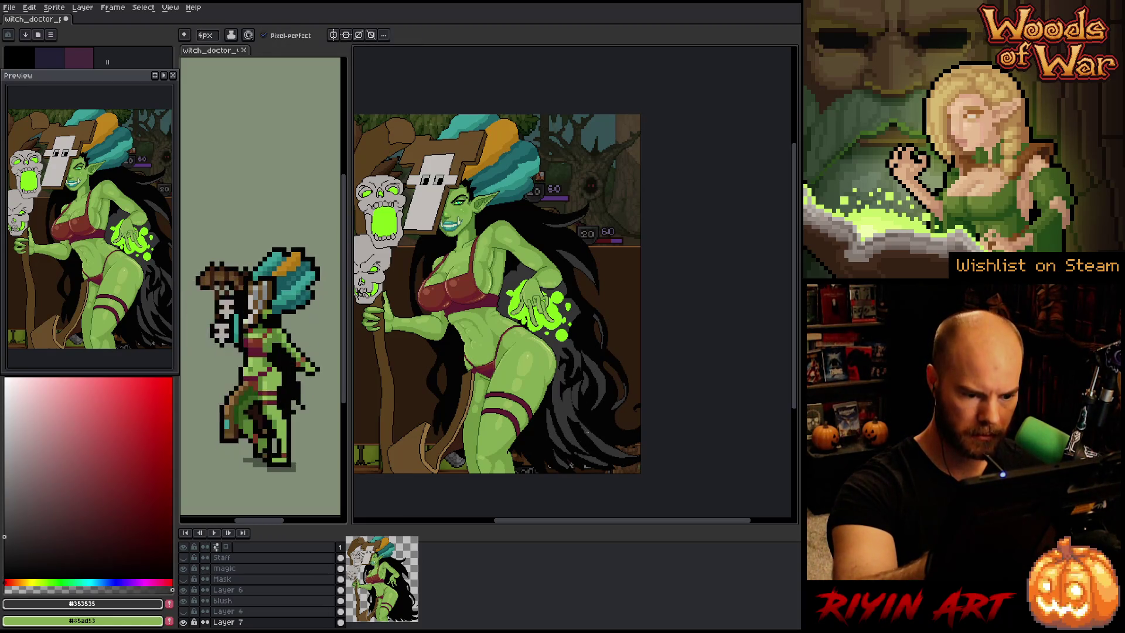
alt+click(587, 415)
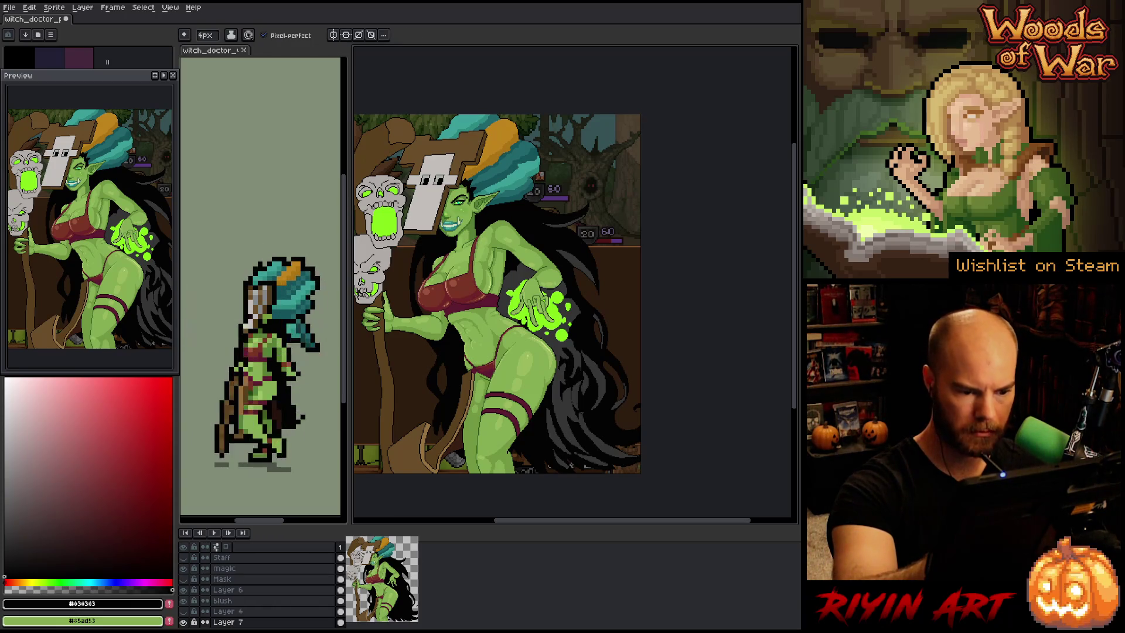
alt+click(581, 428)
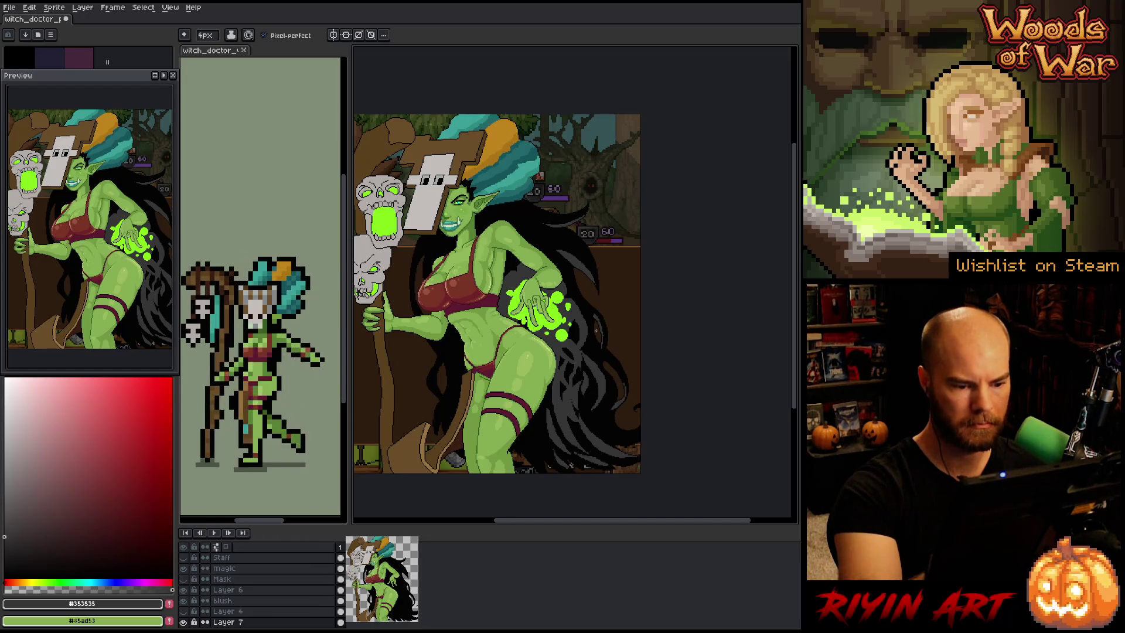
Paint near-black and dark grey strands into the hair flowing beside the hip
alt+click(575, 375)
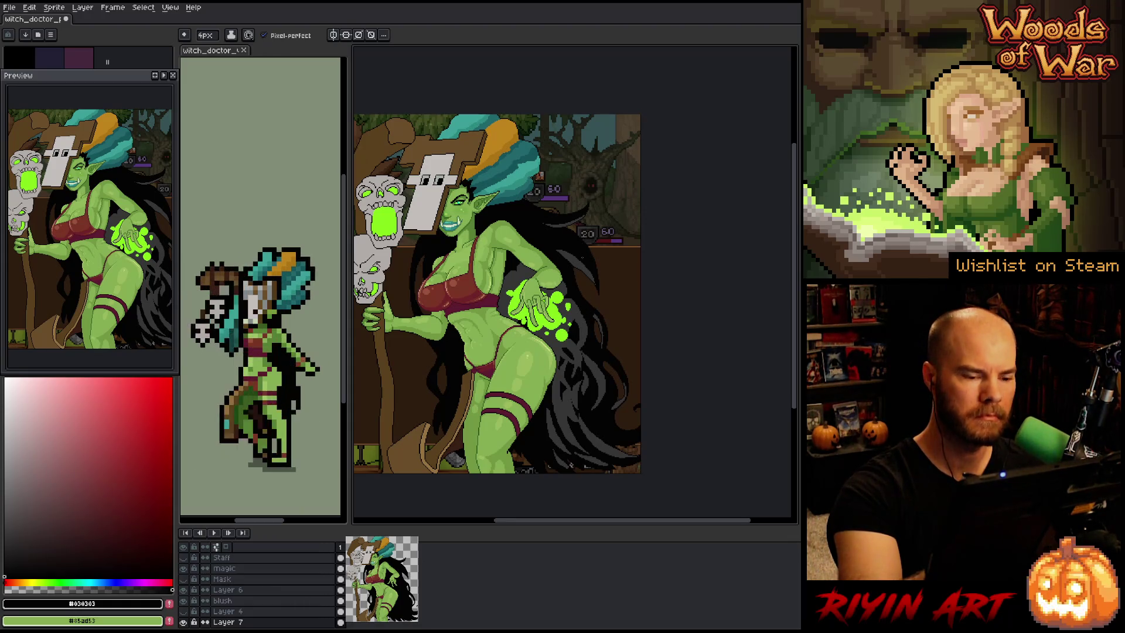
alt+click(580, 256)
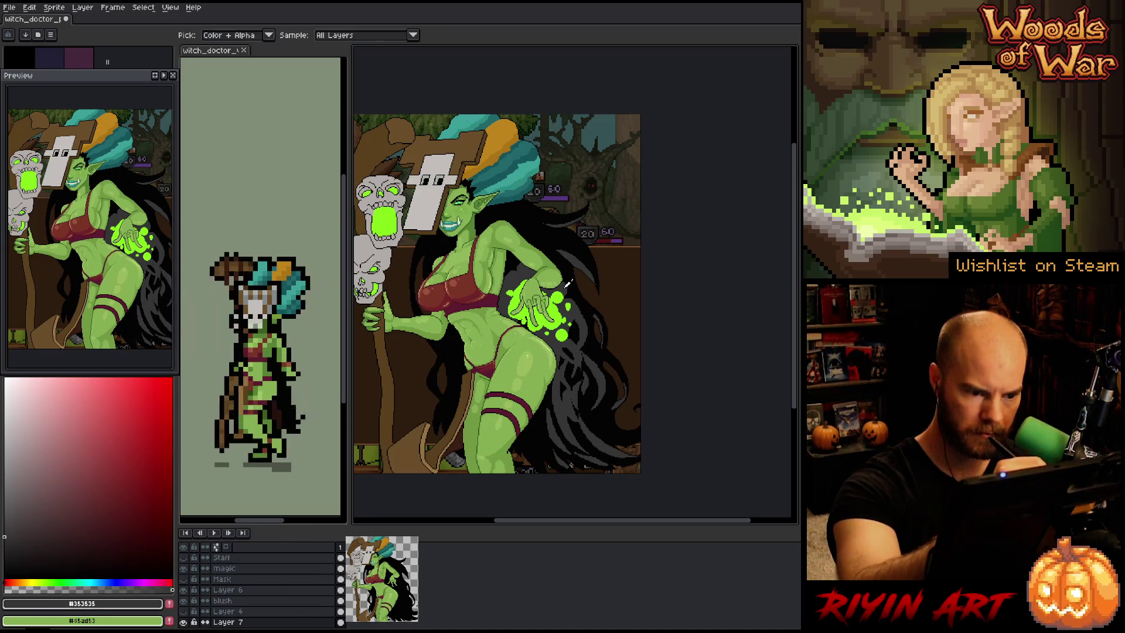
alt+click(511, 265)
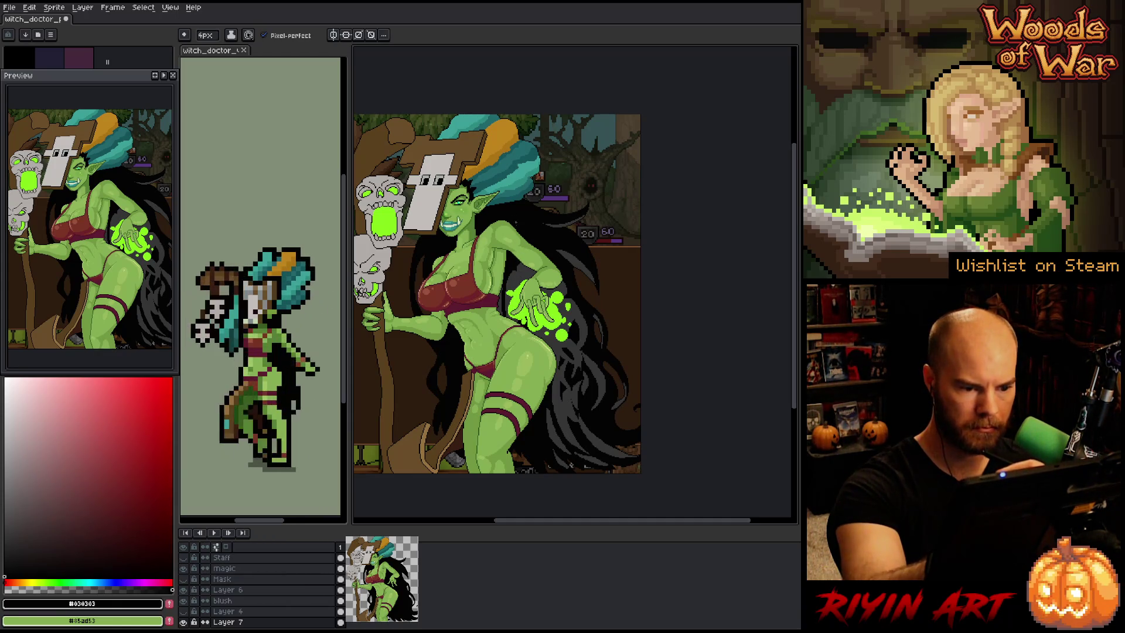
alt+click(572, 300)
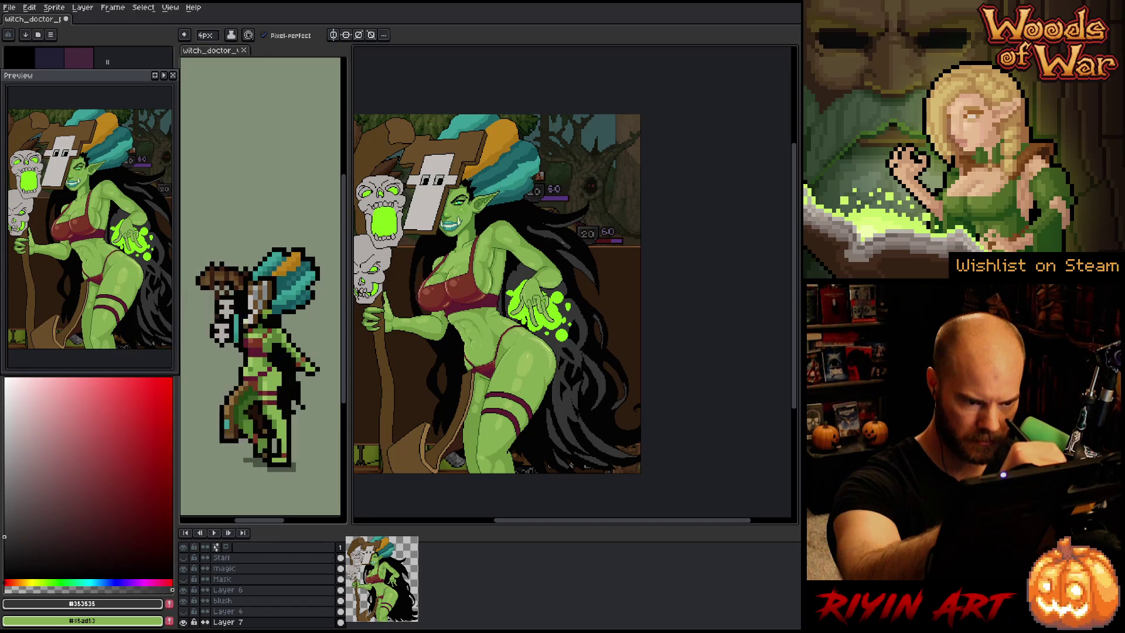
alt+click(572, 250)
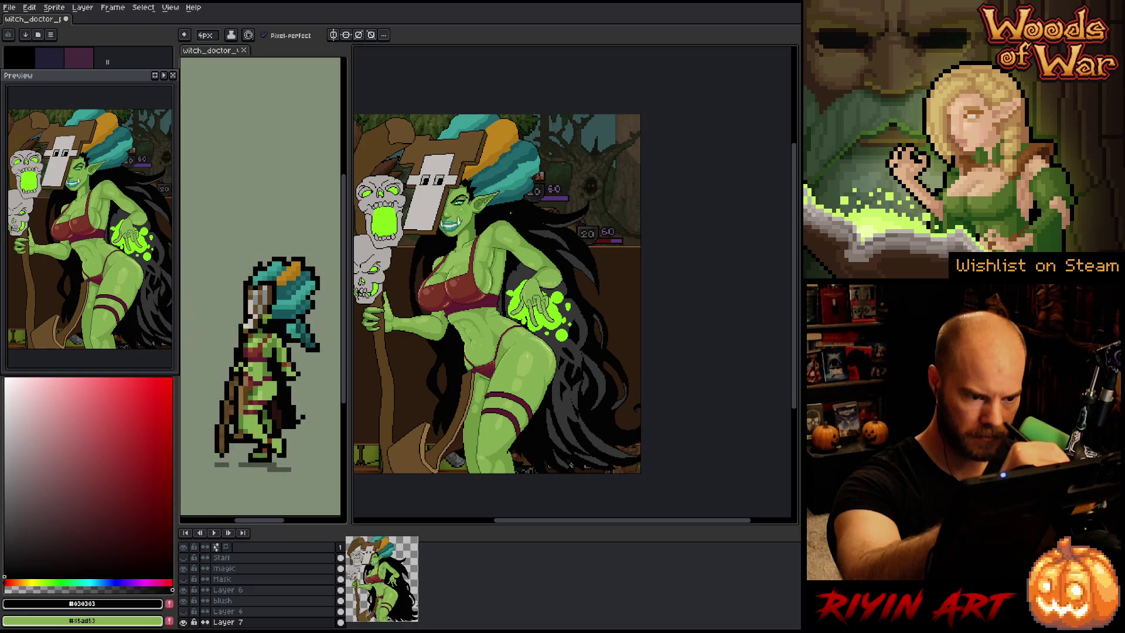
Add #353535 dark grey and #030303 near-black strands to the upper part of the hair
alt+click(552, 230)
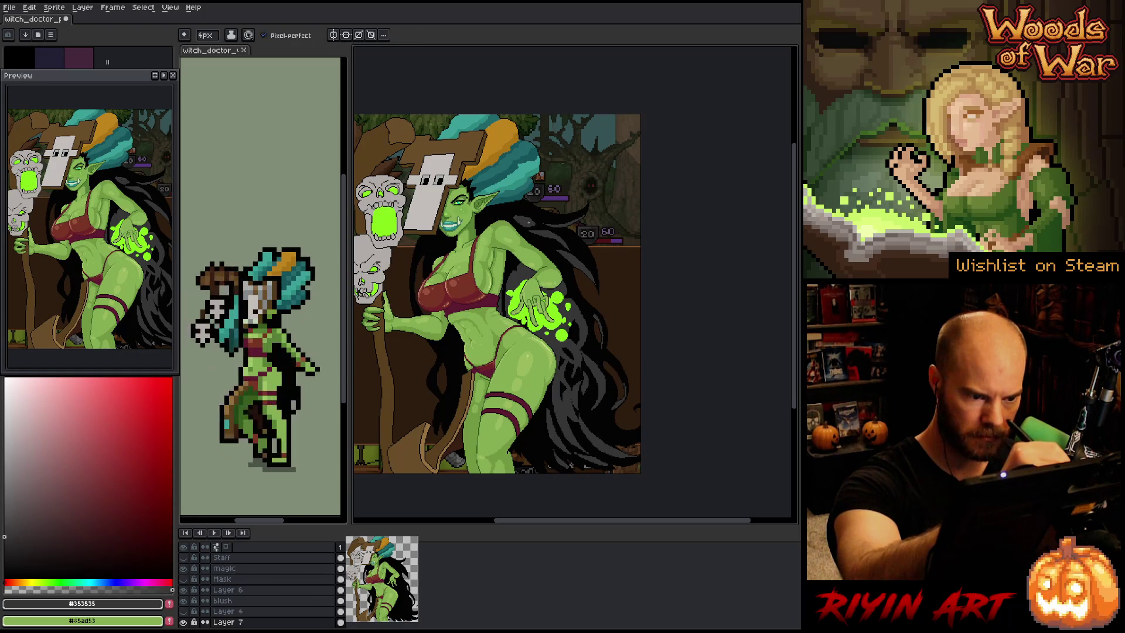
alt+click(540, 218)
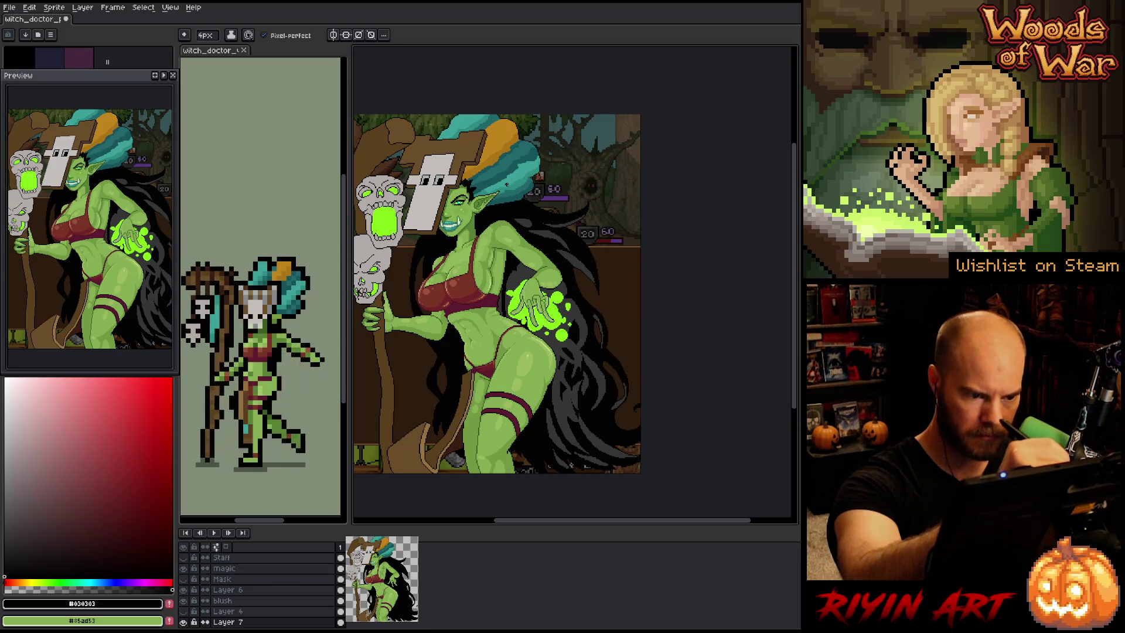
alt+click(536, 215)
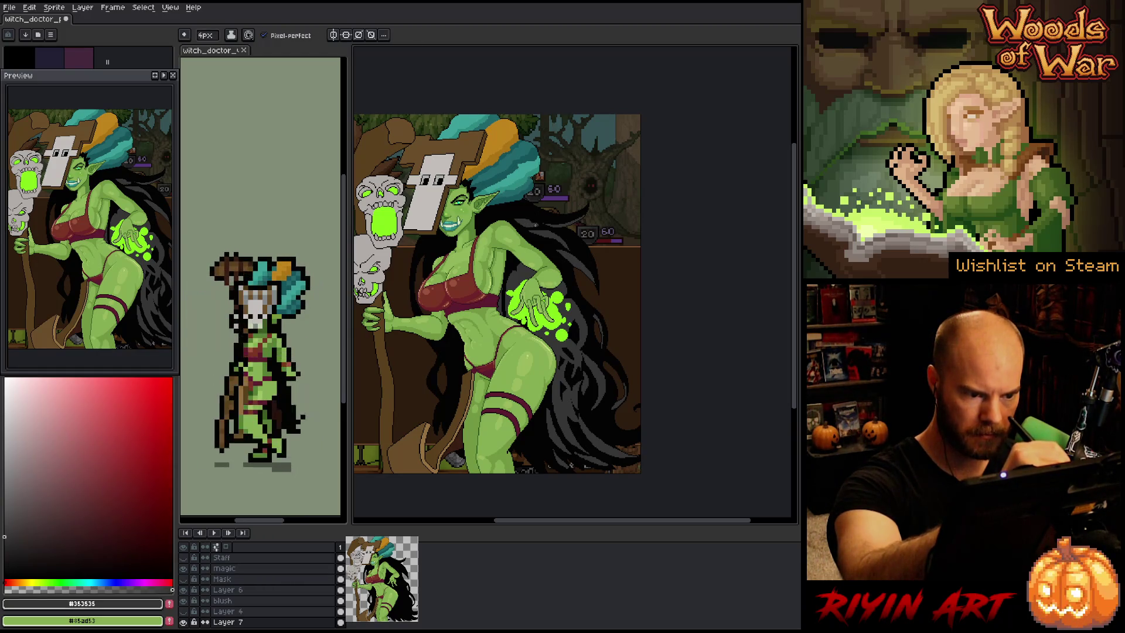
alt+click(538, 217)
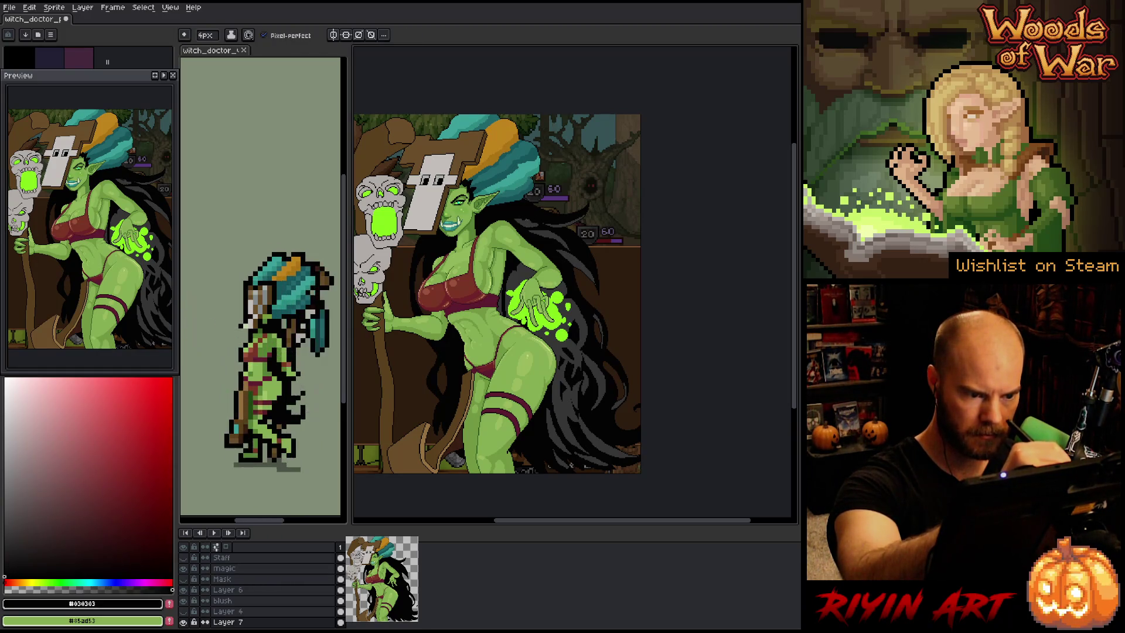
alt+click(534, 219)
alt+click(537, 225)
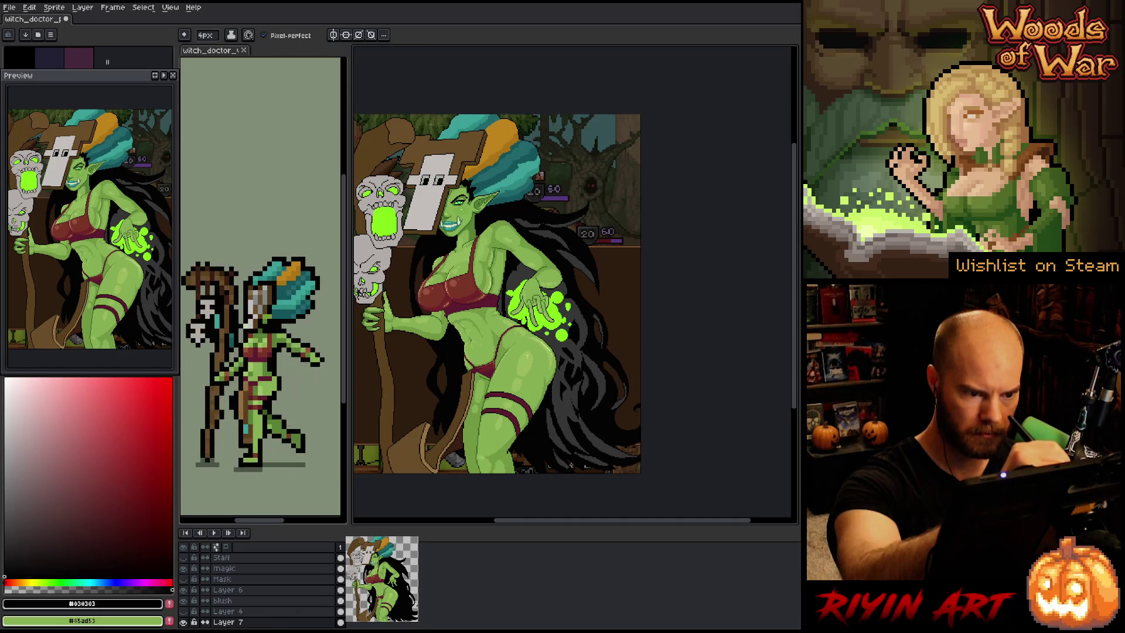
alt+click(541, 218)
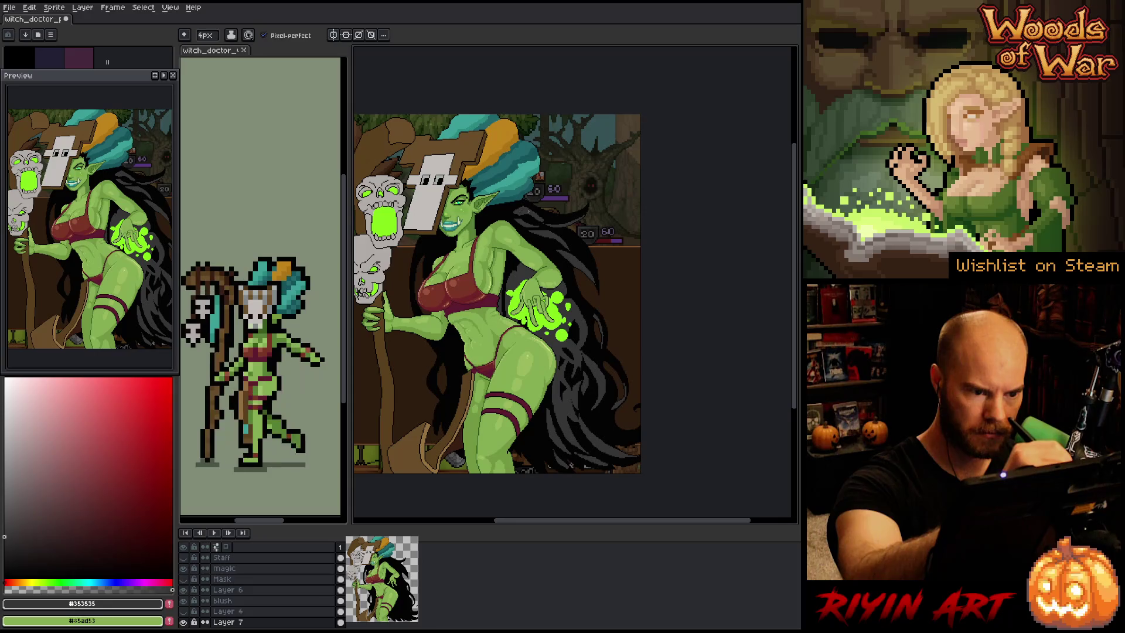
alt+click(525, 216)
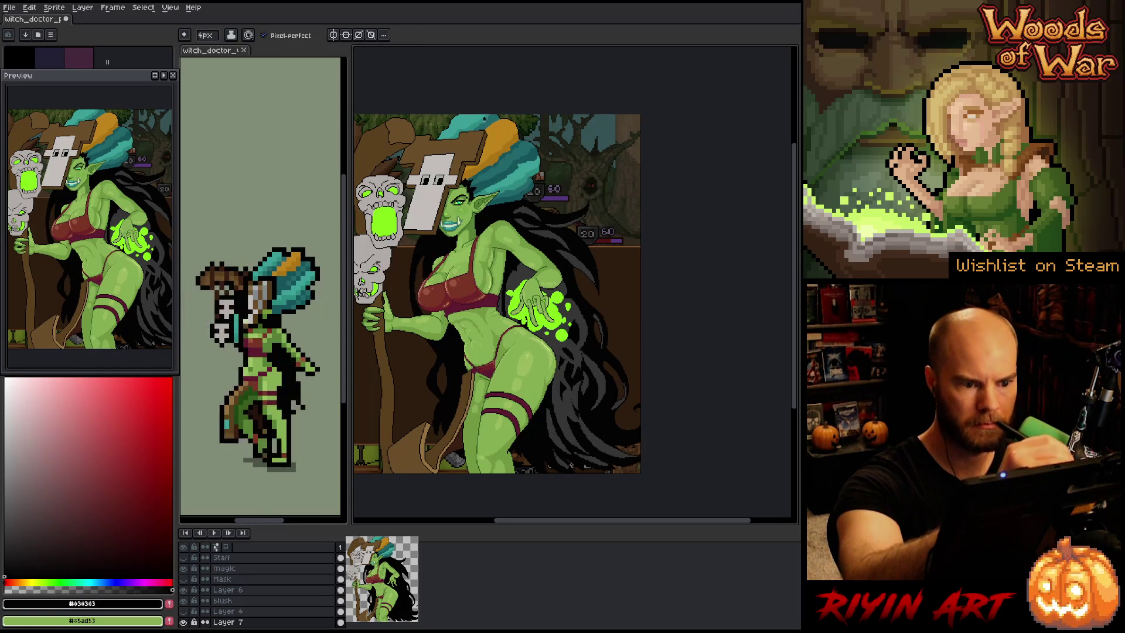
alt+click(573, 207)
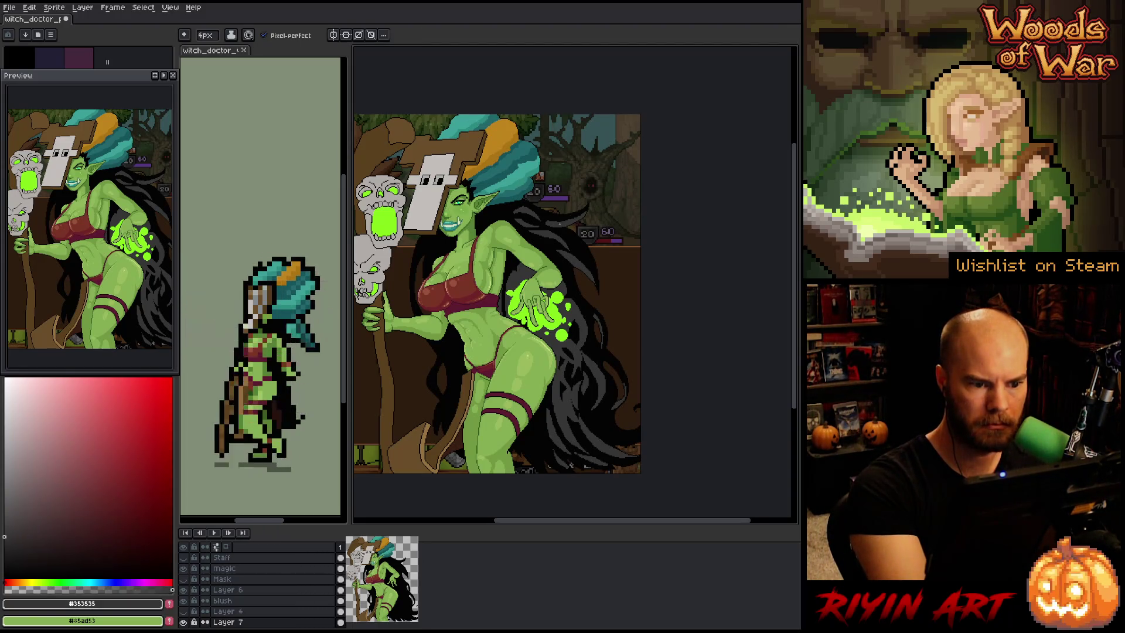
alt+click(560, 222)
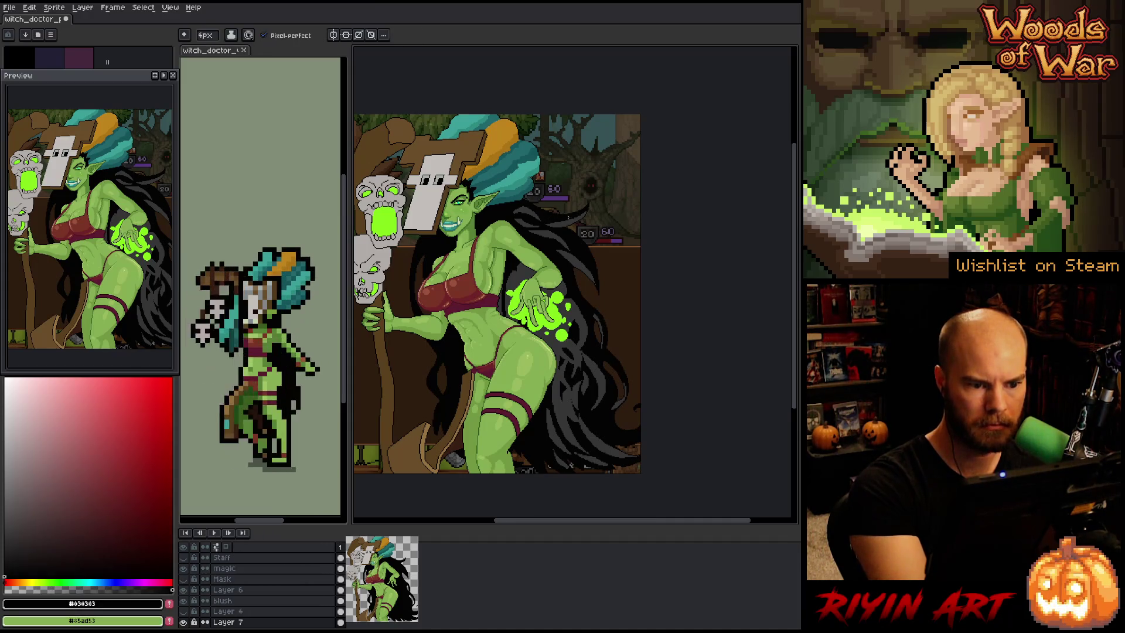
alt+click(583, 215)
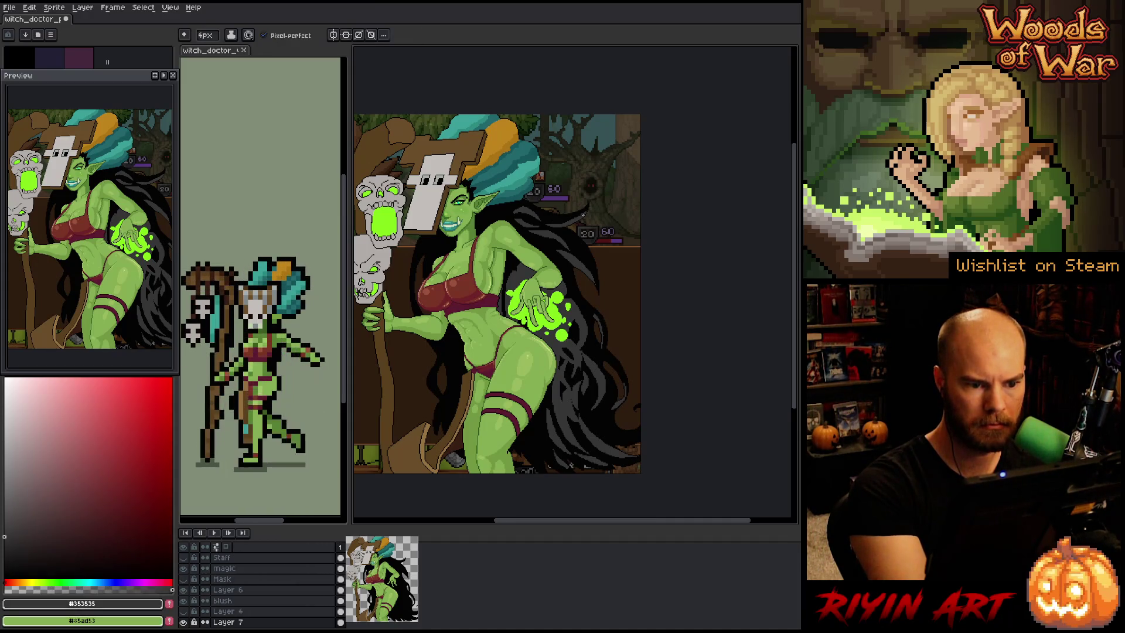
alt+click(604, 185)
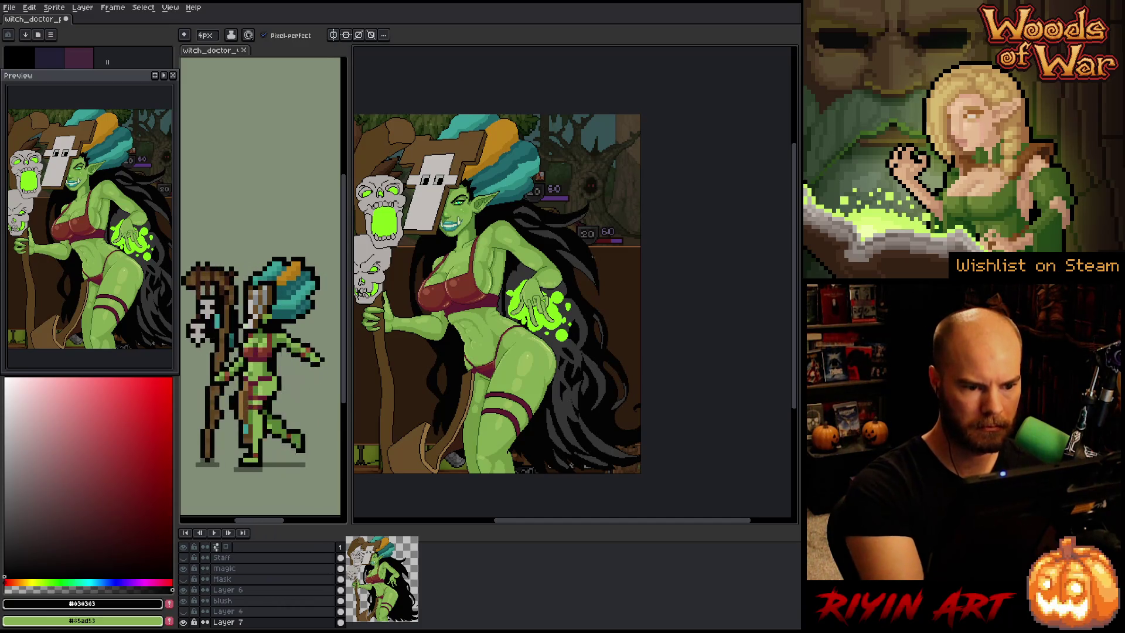
Continue alternating near-black and dark grey strands through the middle of the hair
alt+click(575, 250)
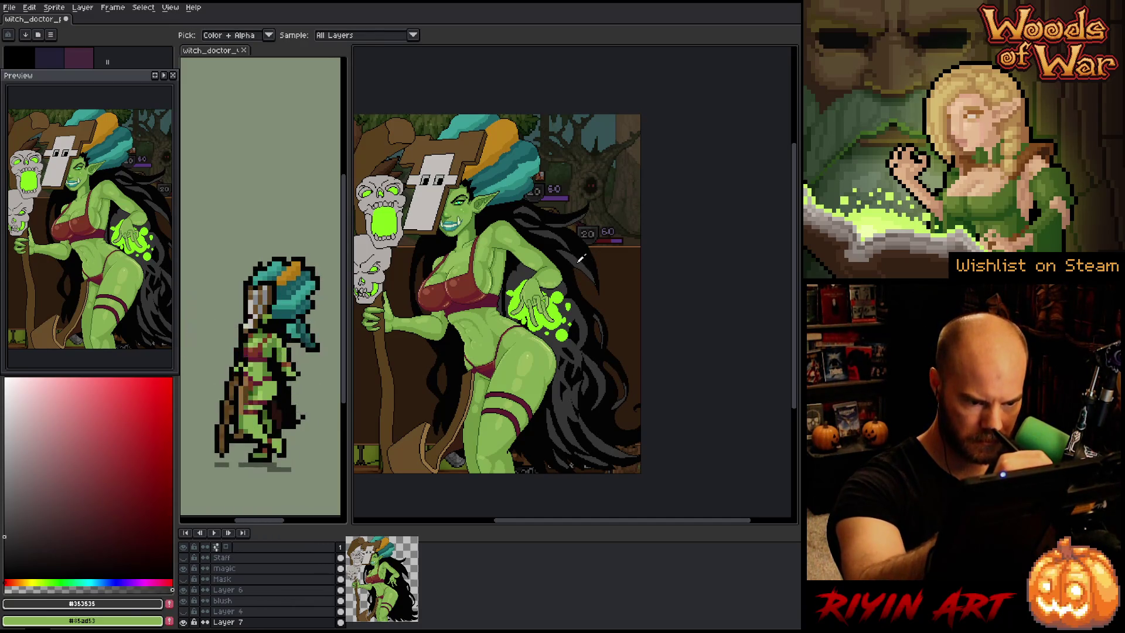
alt+click(557, 256)
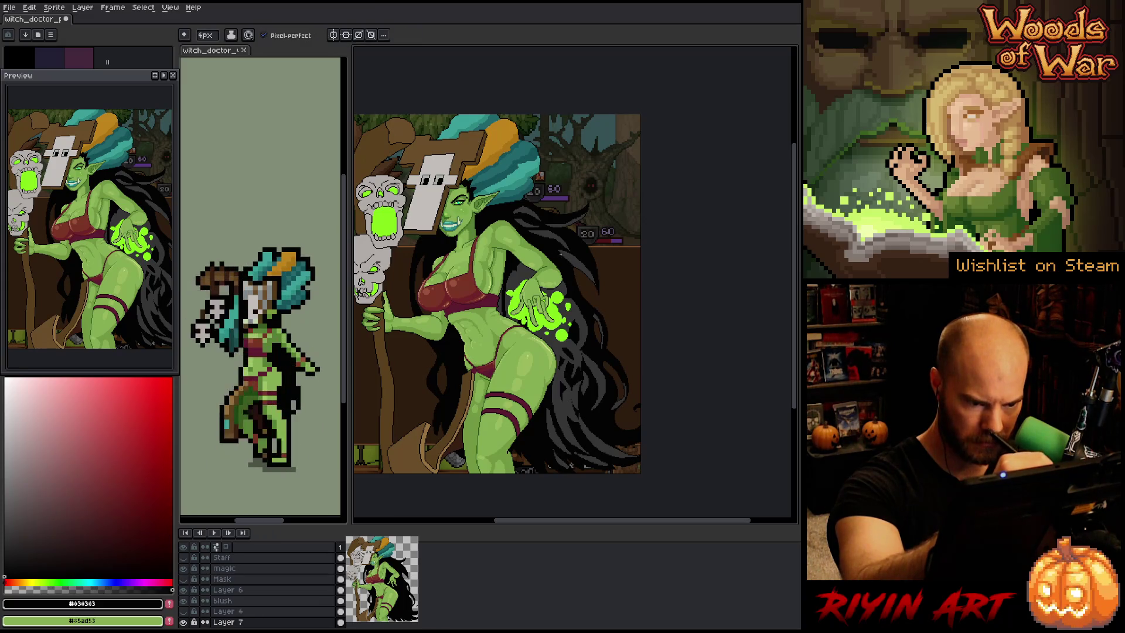
alt+click(577, 252)
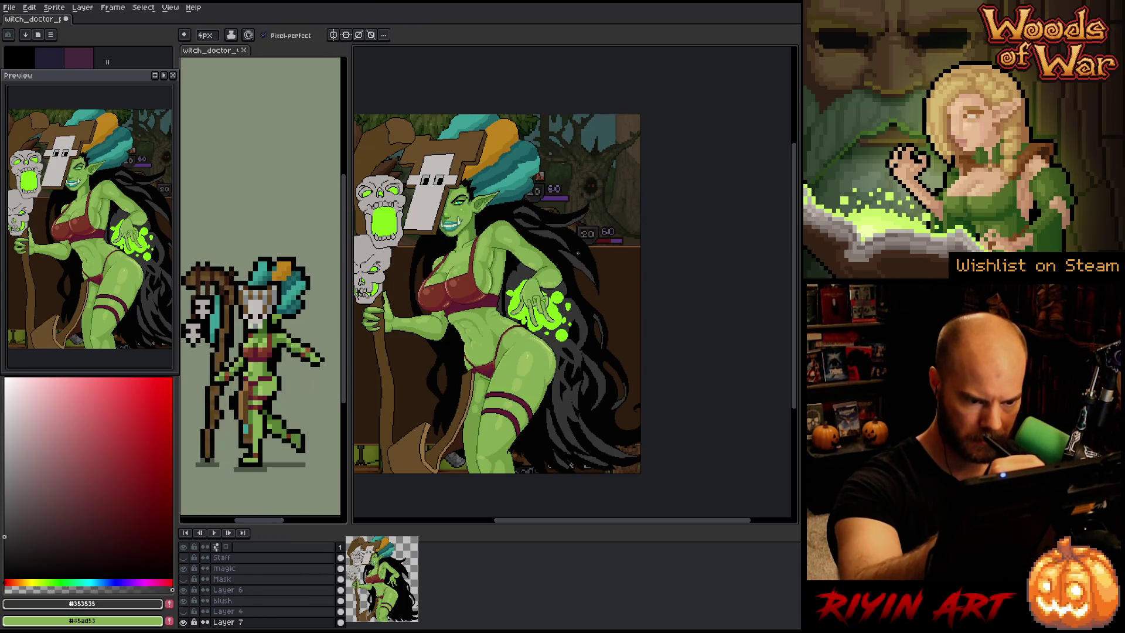
alt+click(573, 250)
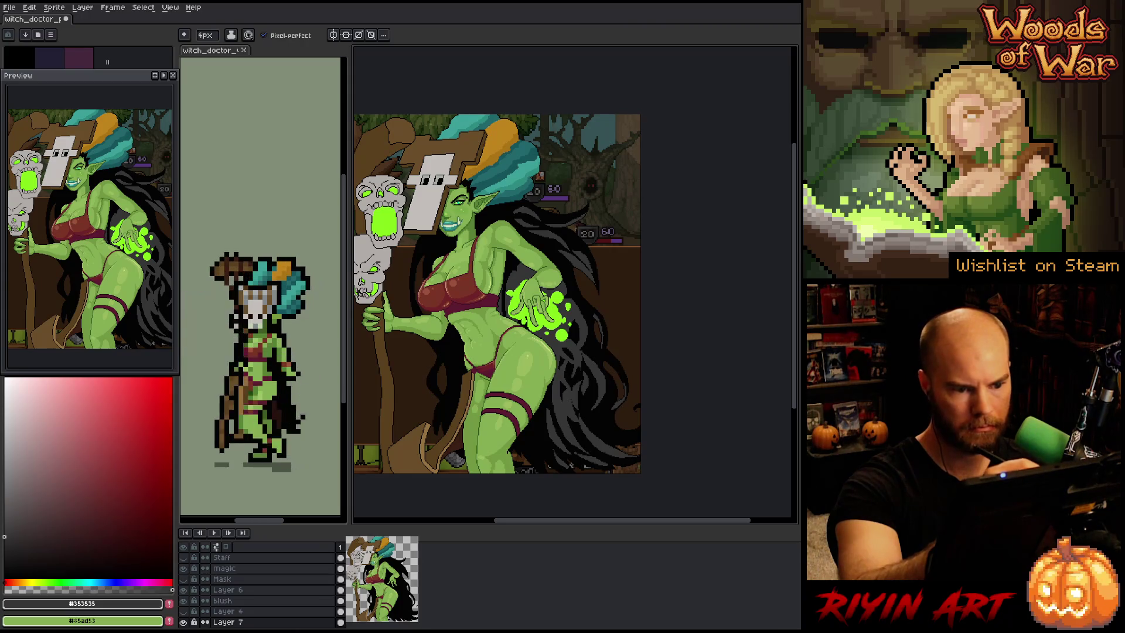
alt+click(580, 246)
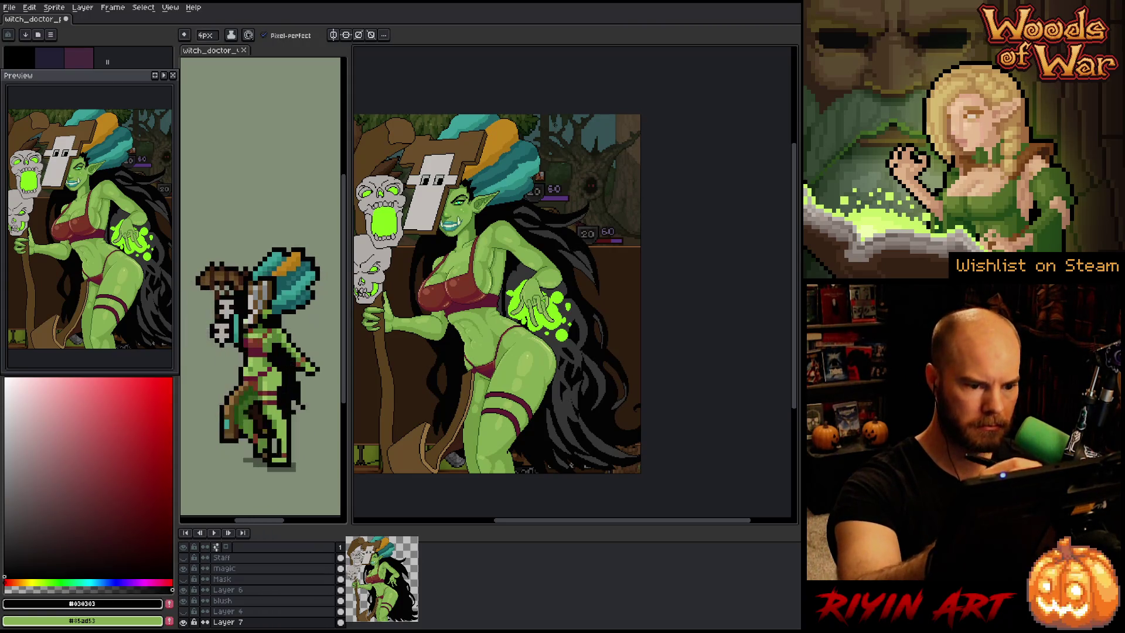
alt+click(572, 251)
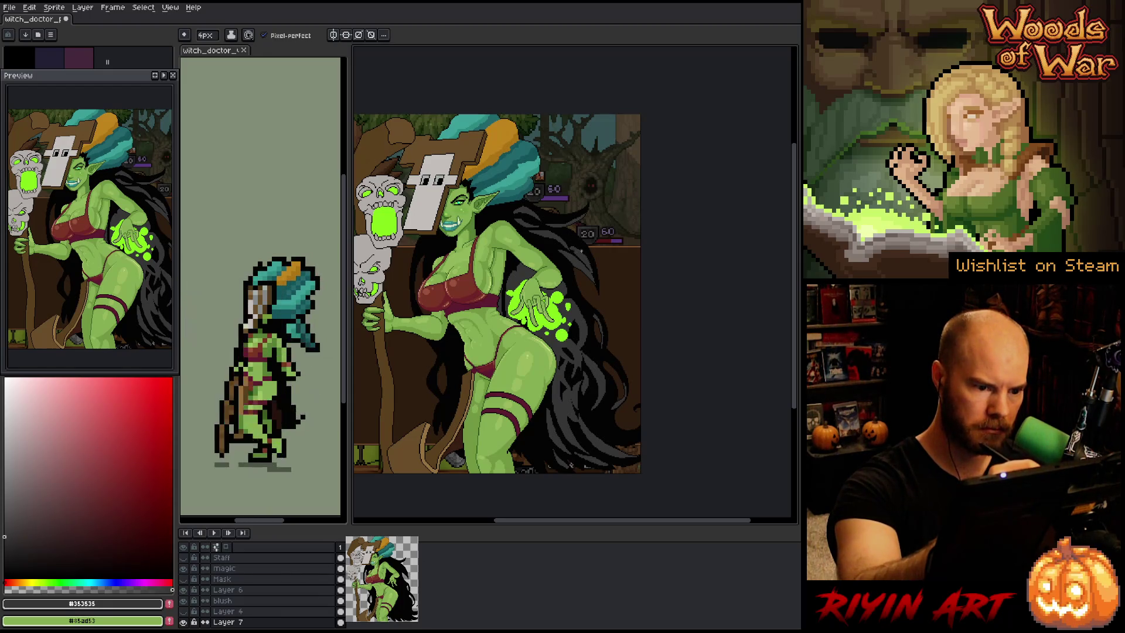
alt+click(574, 249)
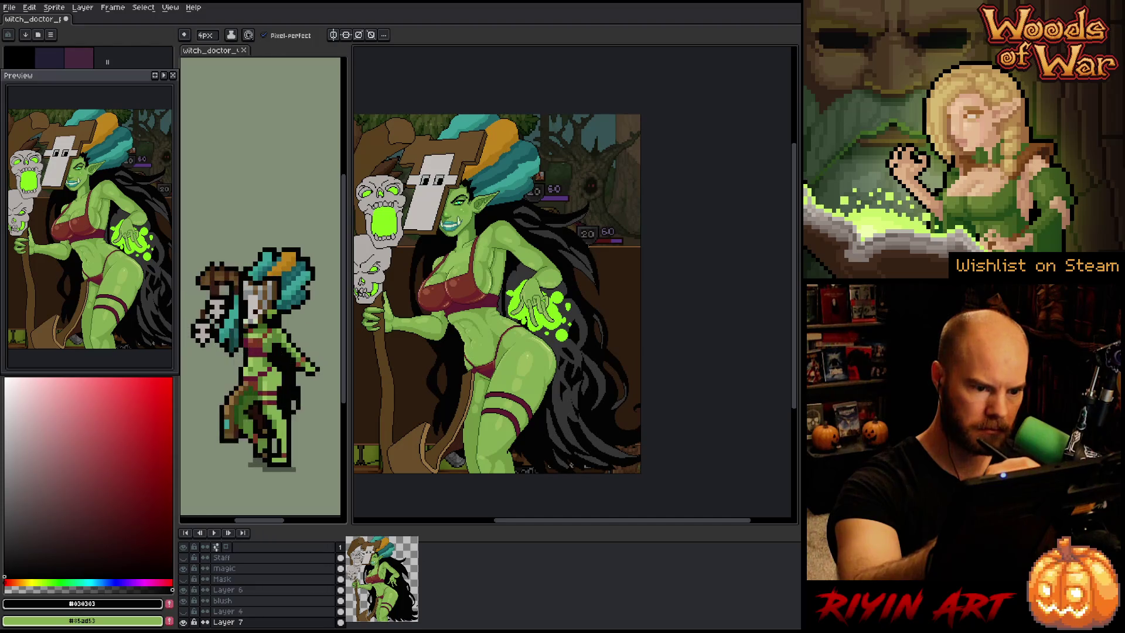
alt+click(595, 280)
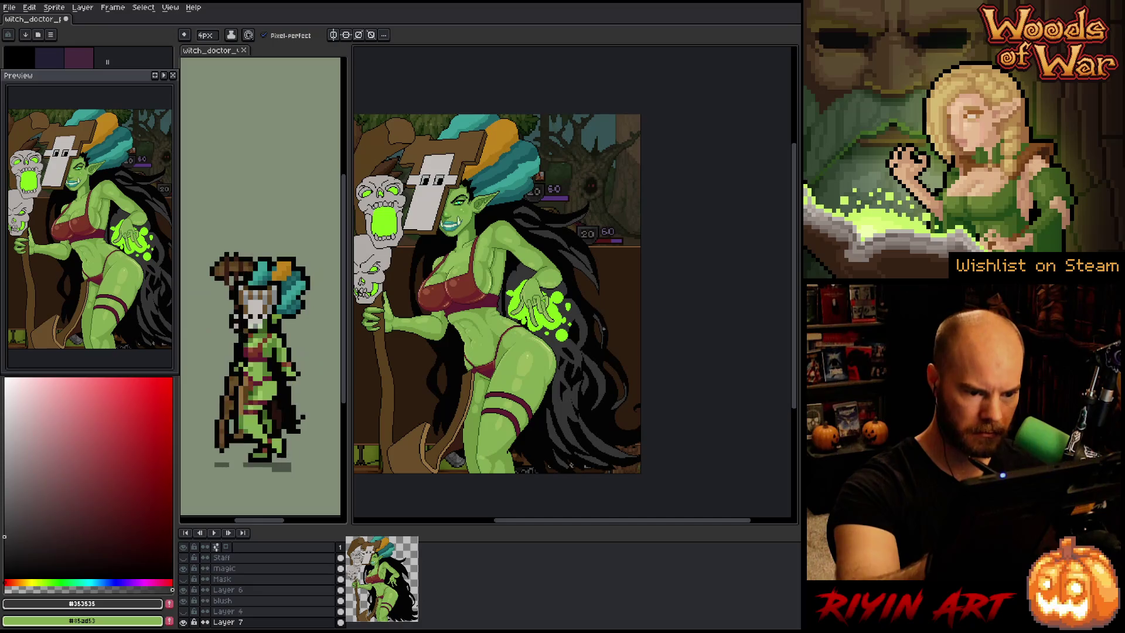
Streak the hair around hip level with near-black and dark grey pixels
key(alt)
alt+click(610, 350)
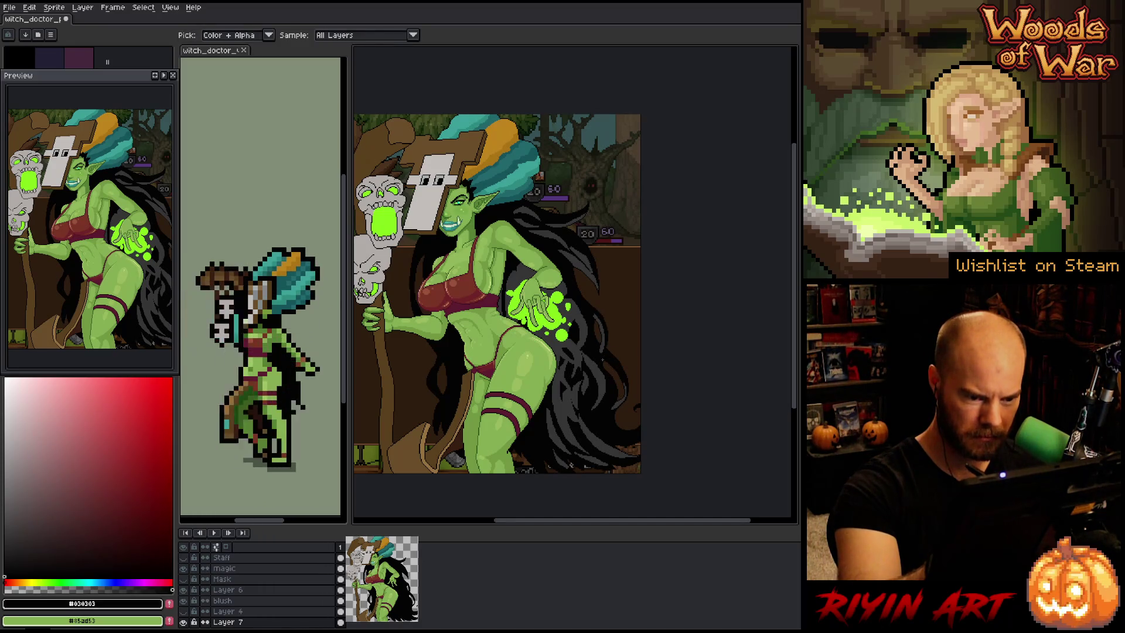
alt+click(606, 342)
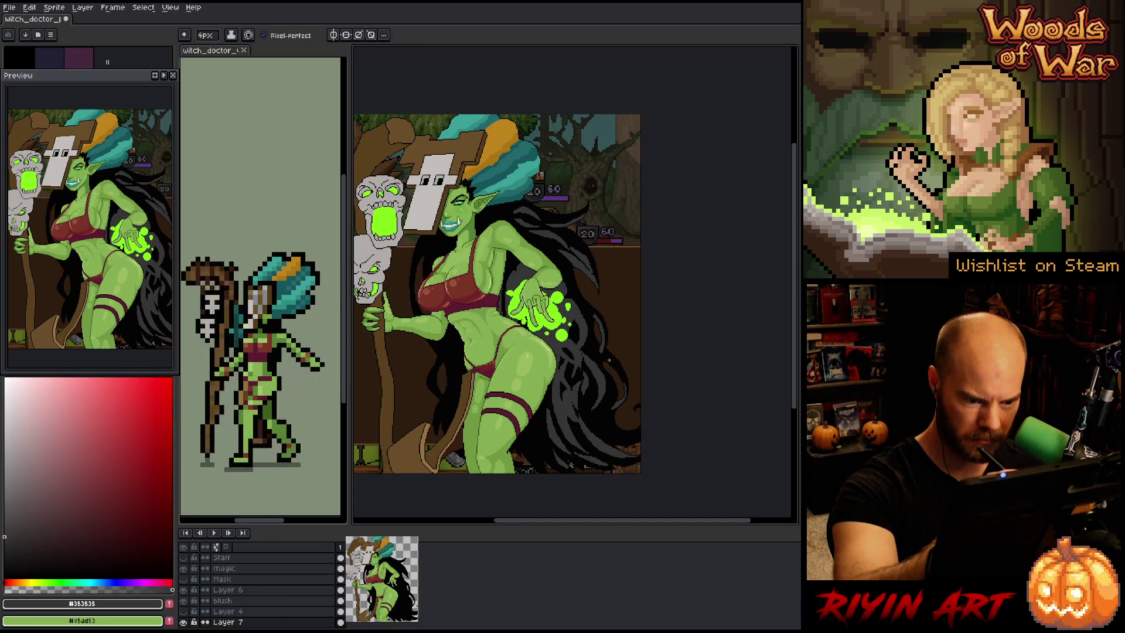
key(alt)
alt+click(620, 355)
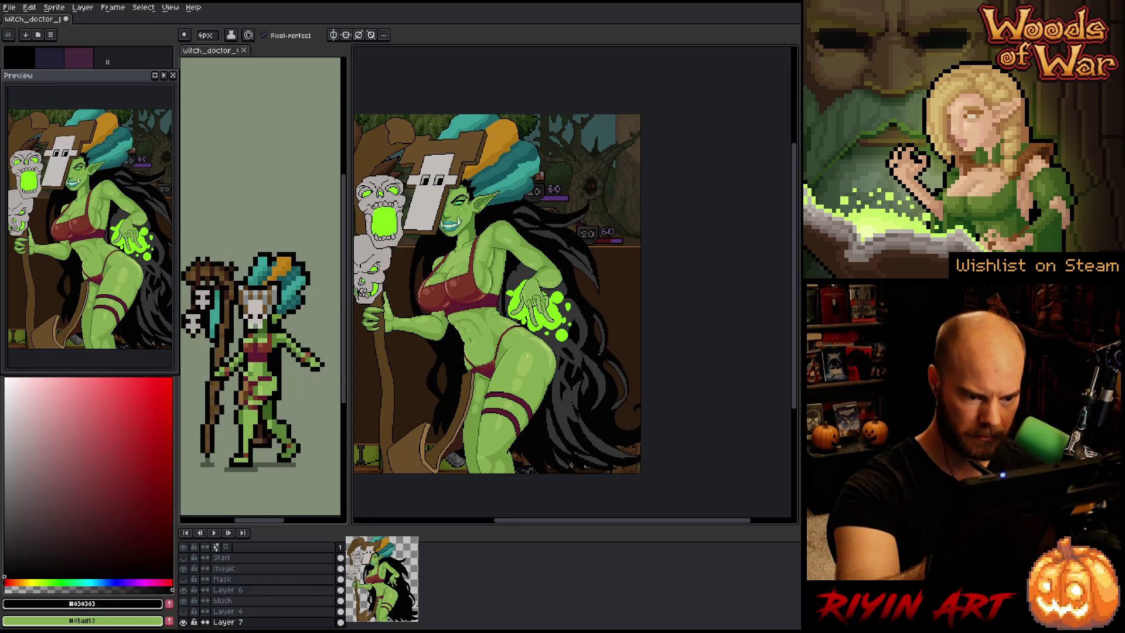
key(alt)
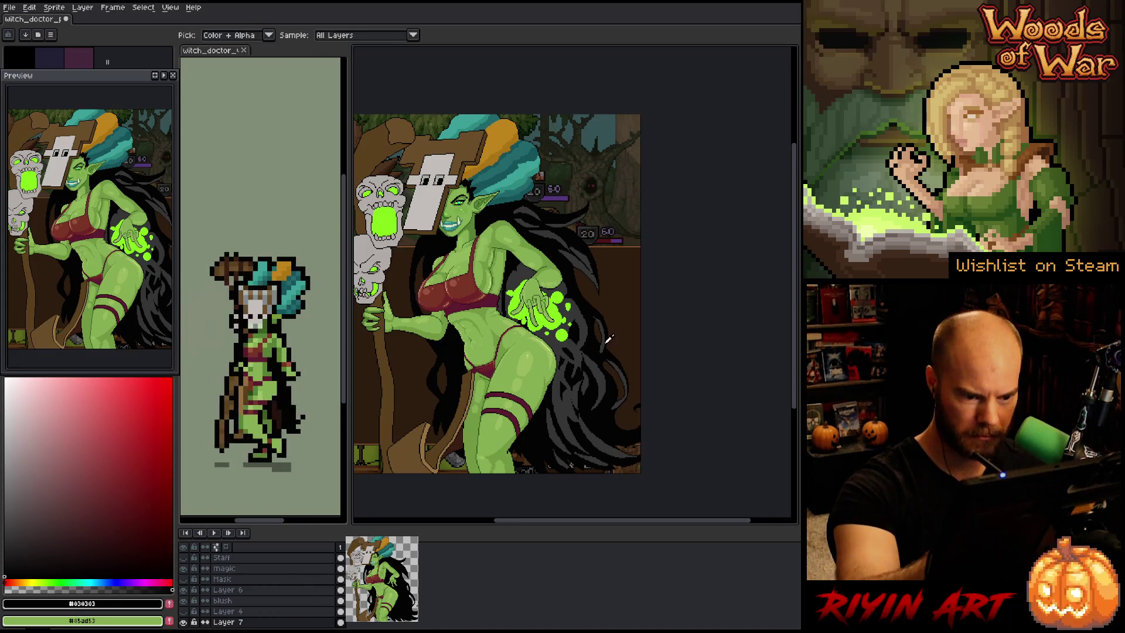
alt+click(610, 339)
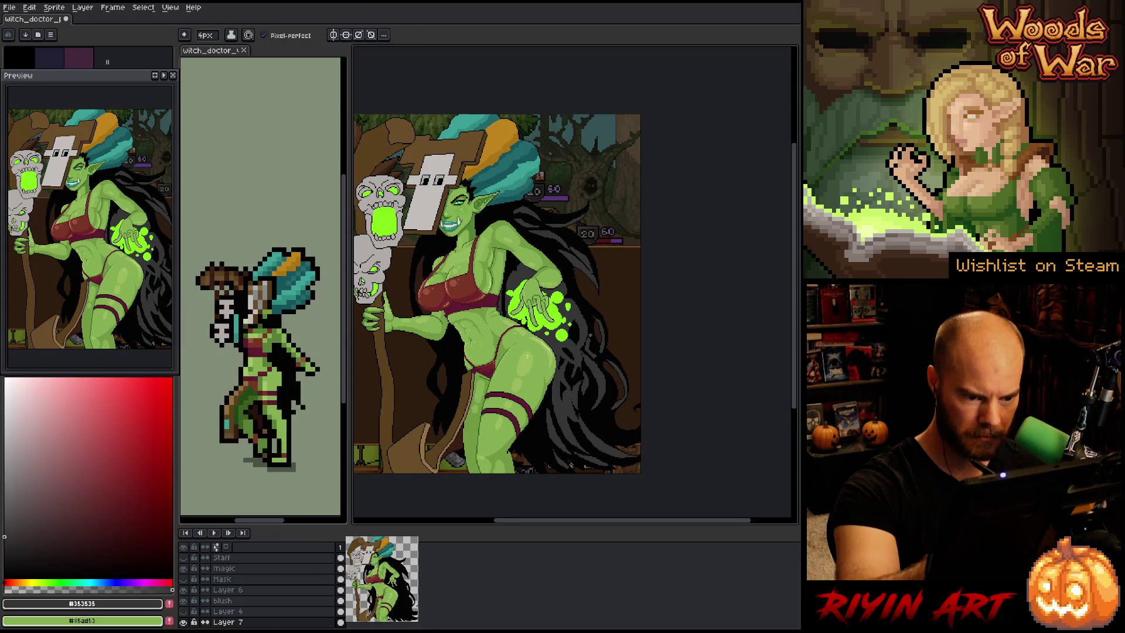
alt+click(592, 347)
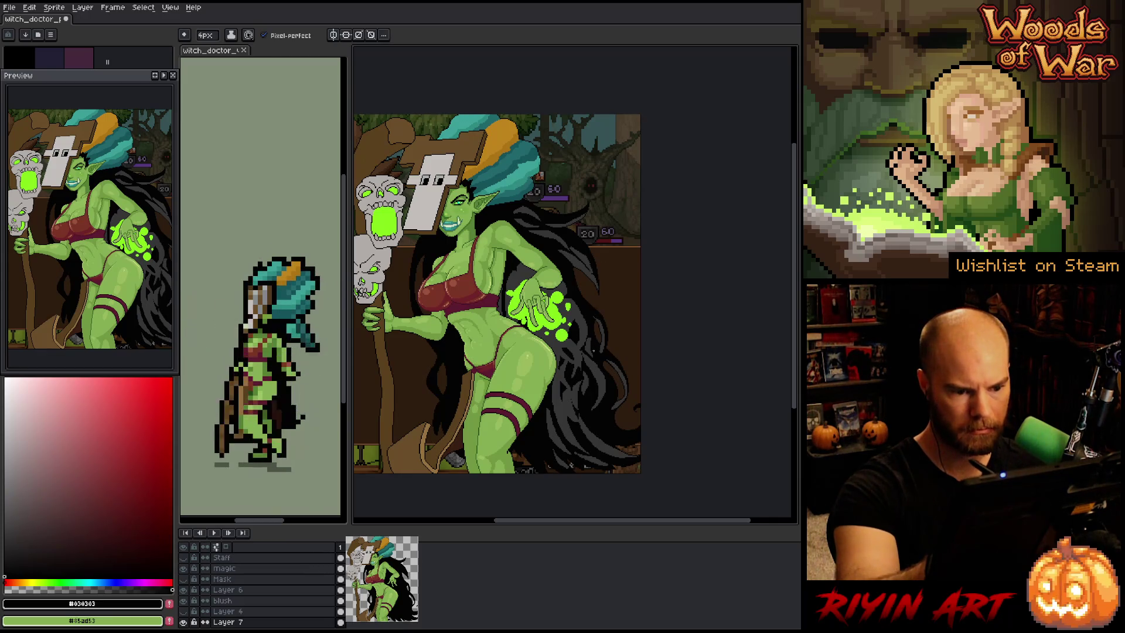
alt+click(595, 344)
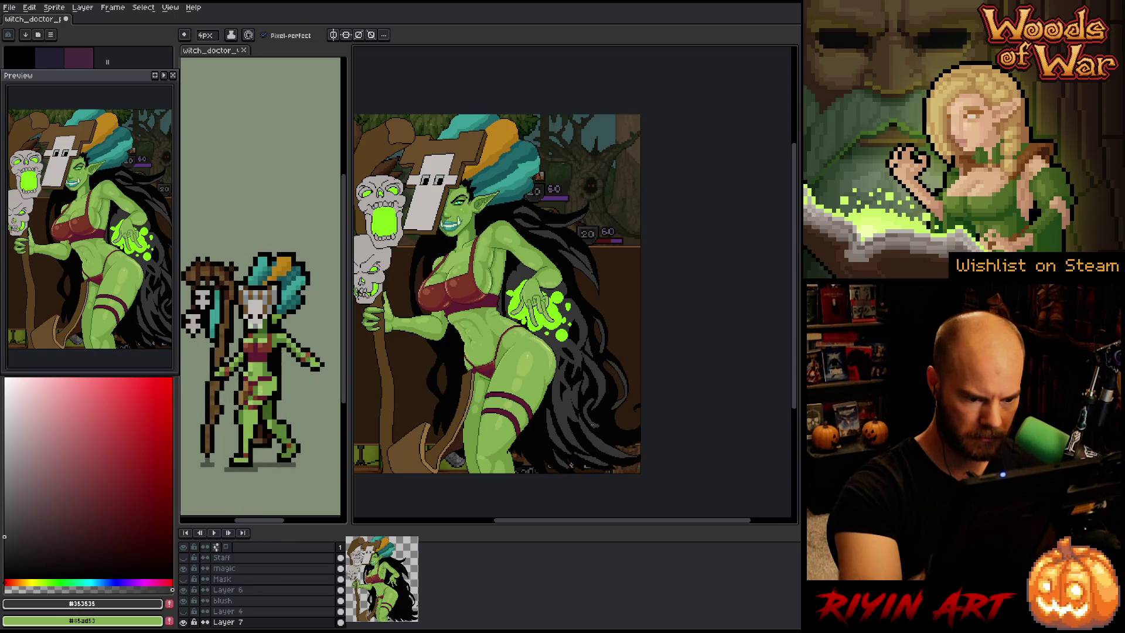
Define the lower hair locks past the legs in alternating #030303 and #353535
alt+click(591, 396)
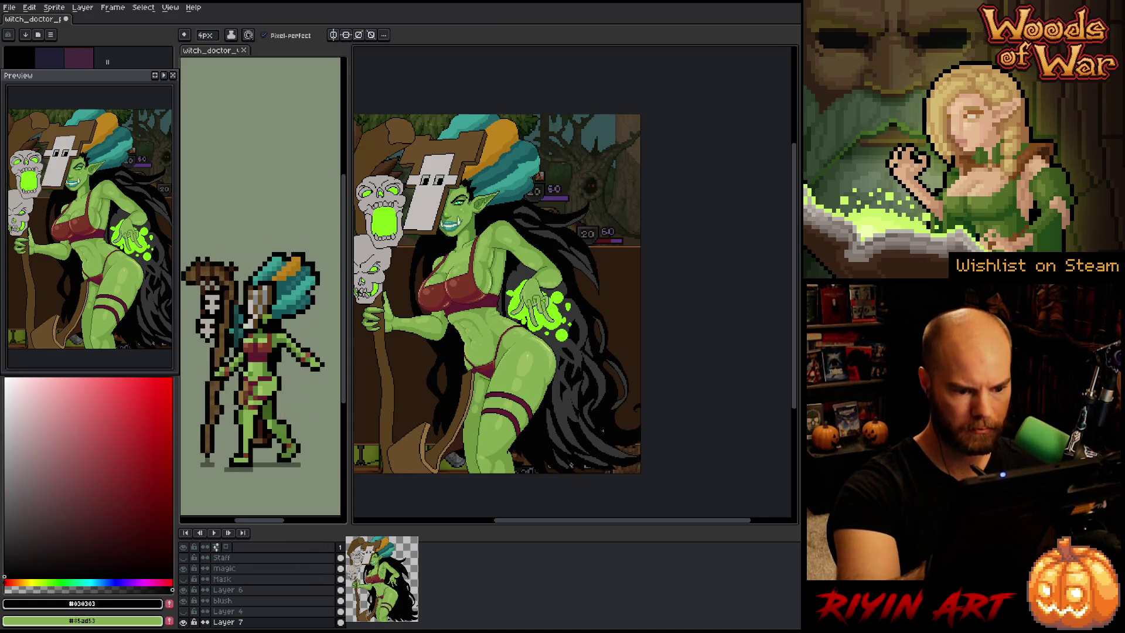
alt+click(598, 388)
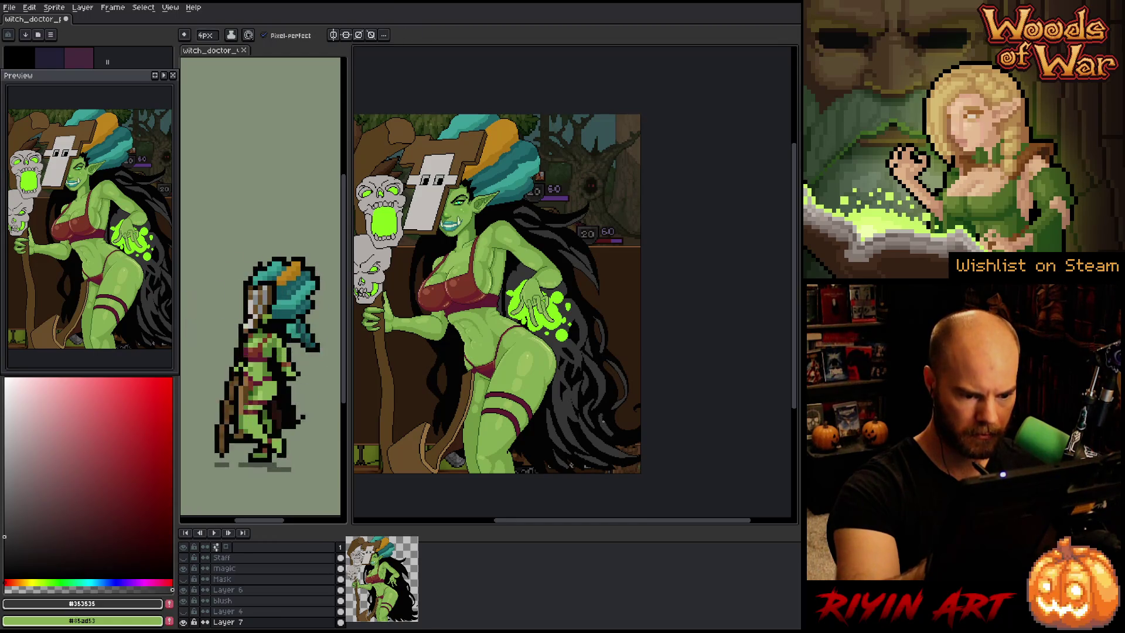
alt+click(610, 414)
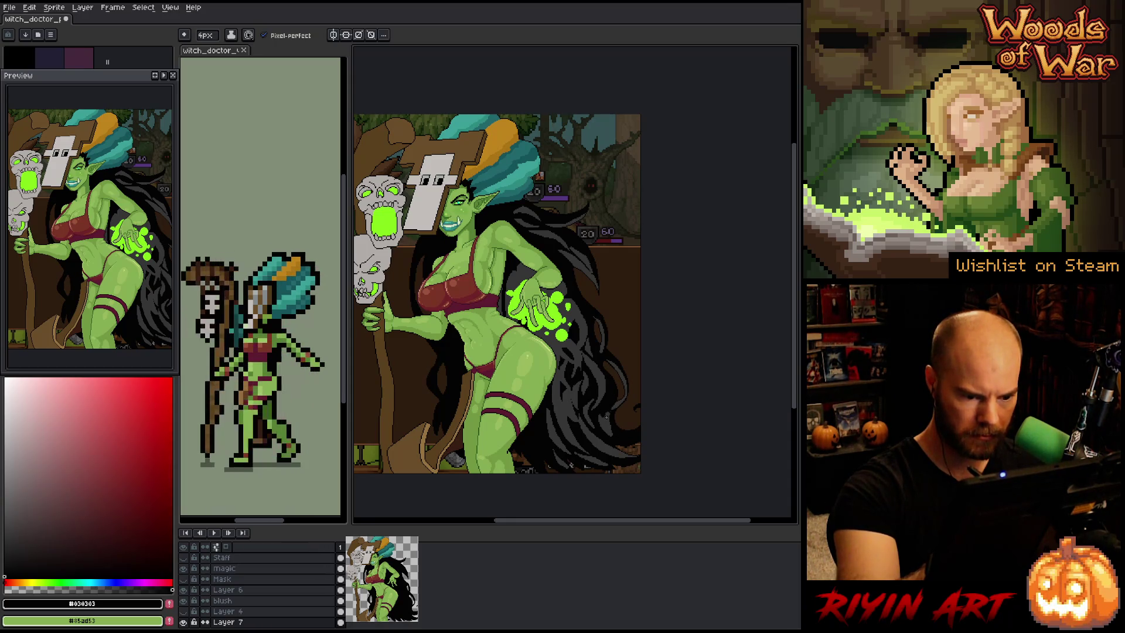
alt+click(603, 419)
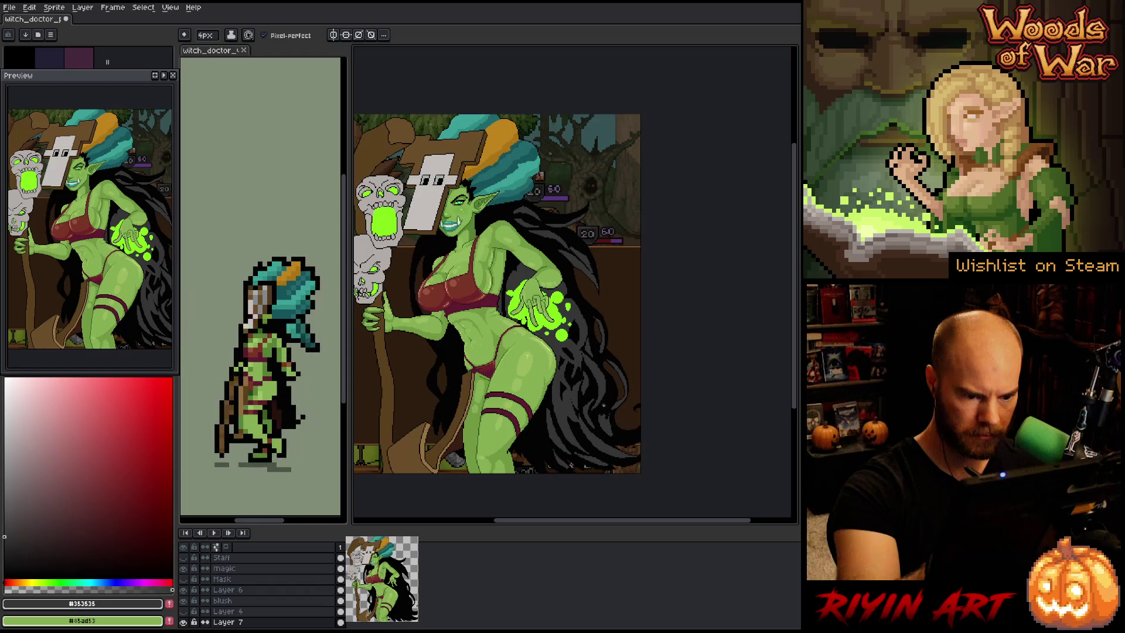
alt+click(606, 396)
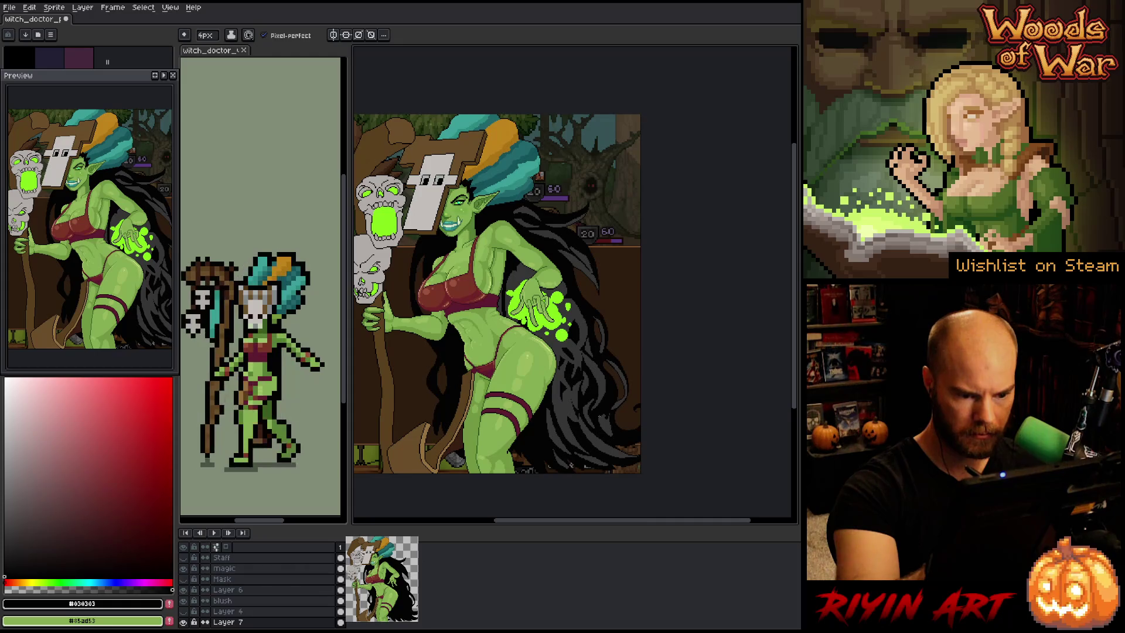
alt+click(608, 434)
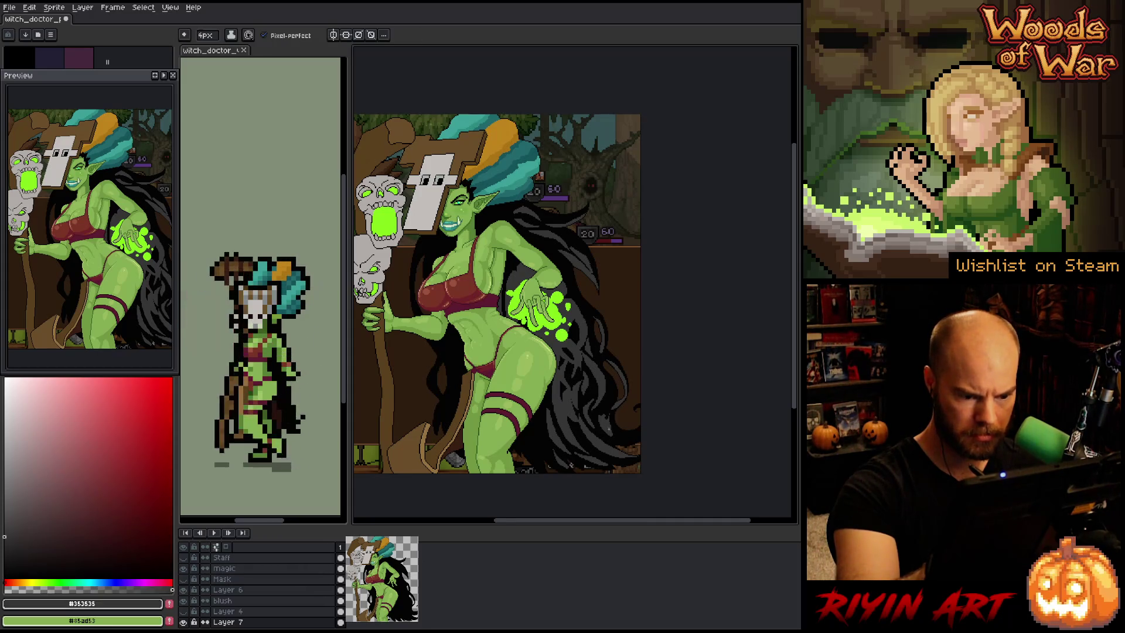
alt+click(609, 430)
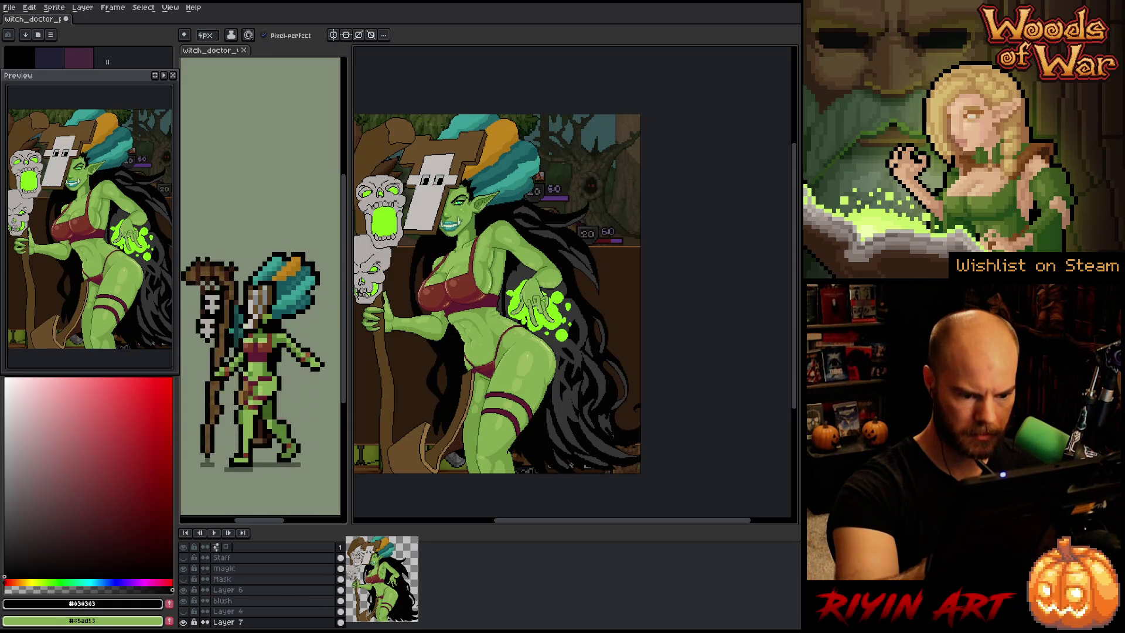
alt+click(613, 430)
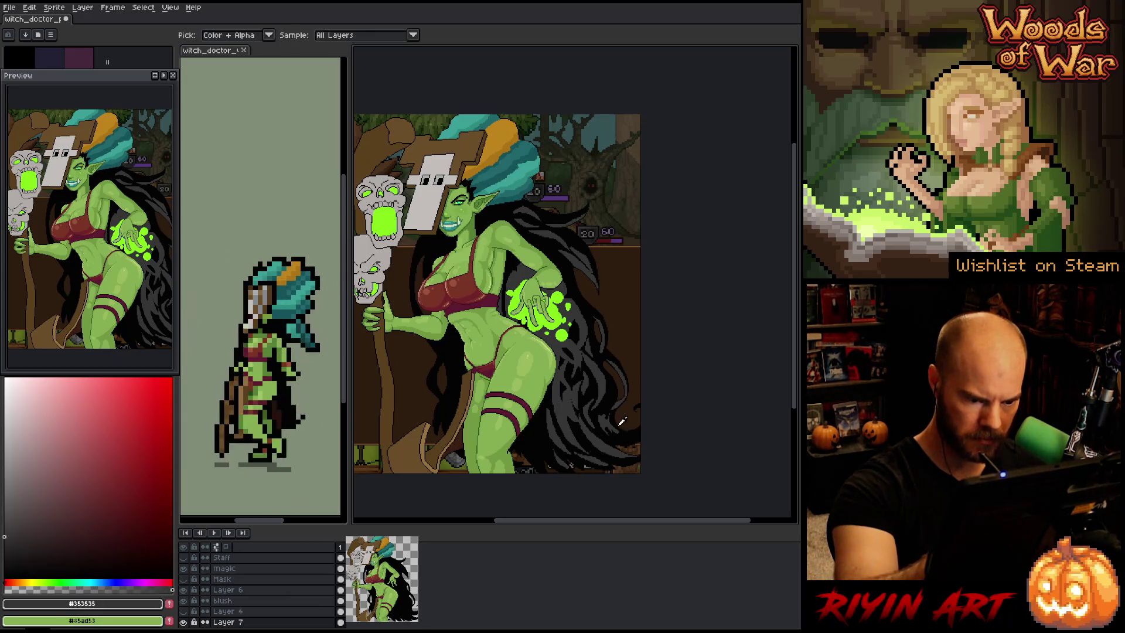
alt+click(609, 417)
alt+click(615, 425)
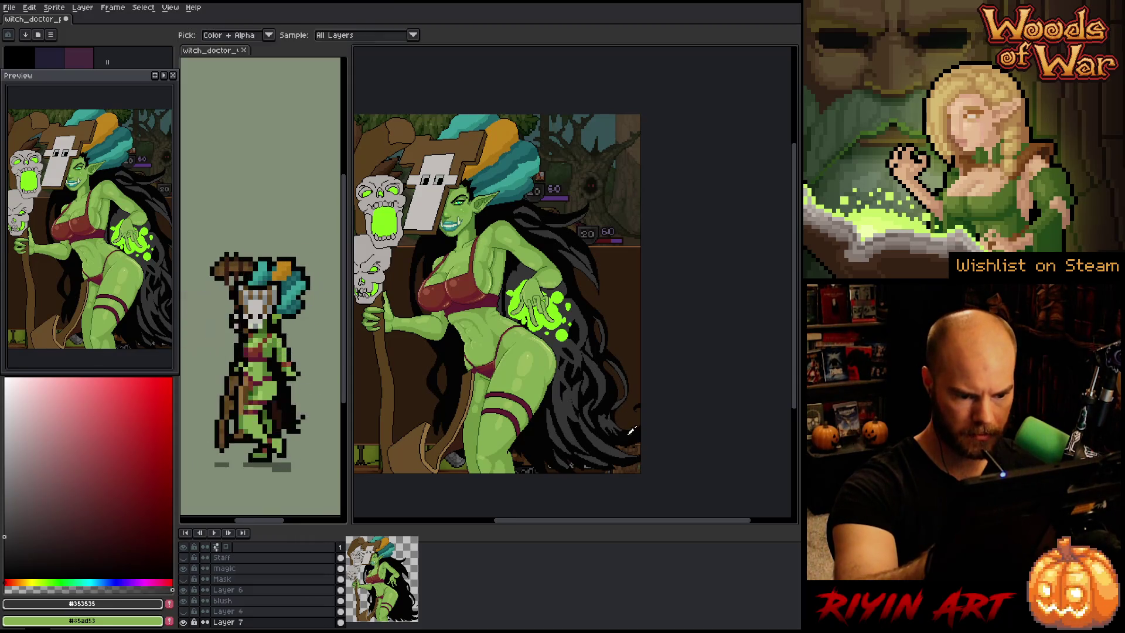
alt+click(618, 423)
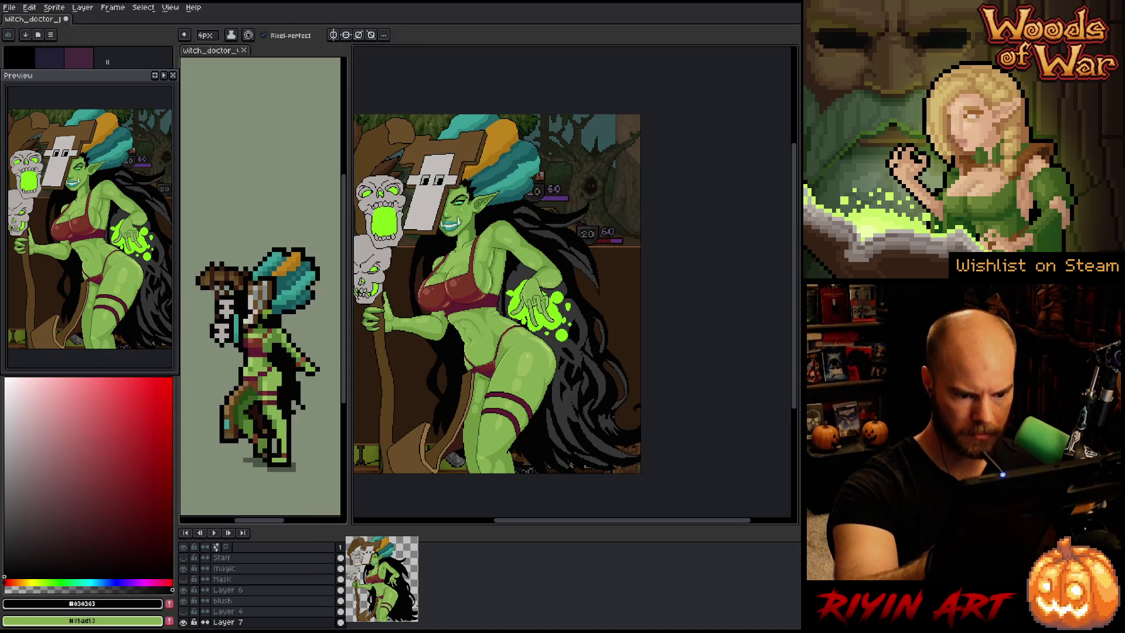
alt+click(613, 419)
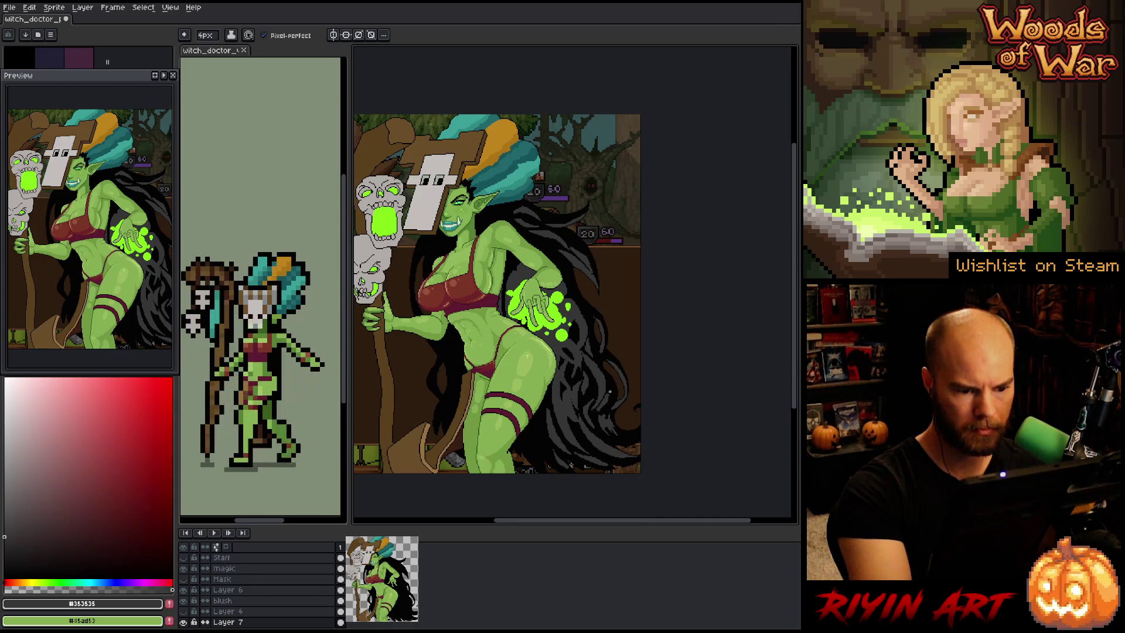
alt+click(606, 403)
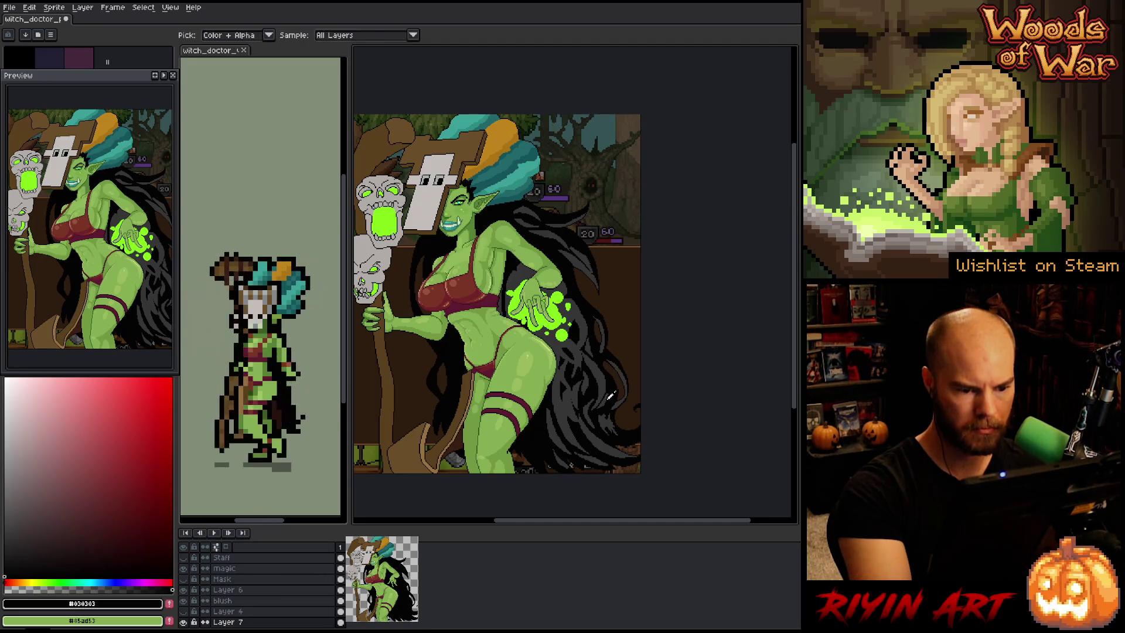
alt+click(610, 398)
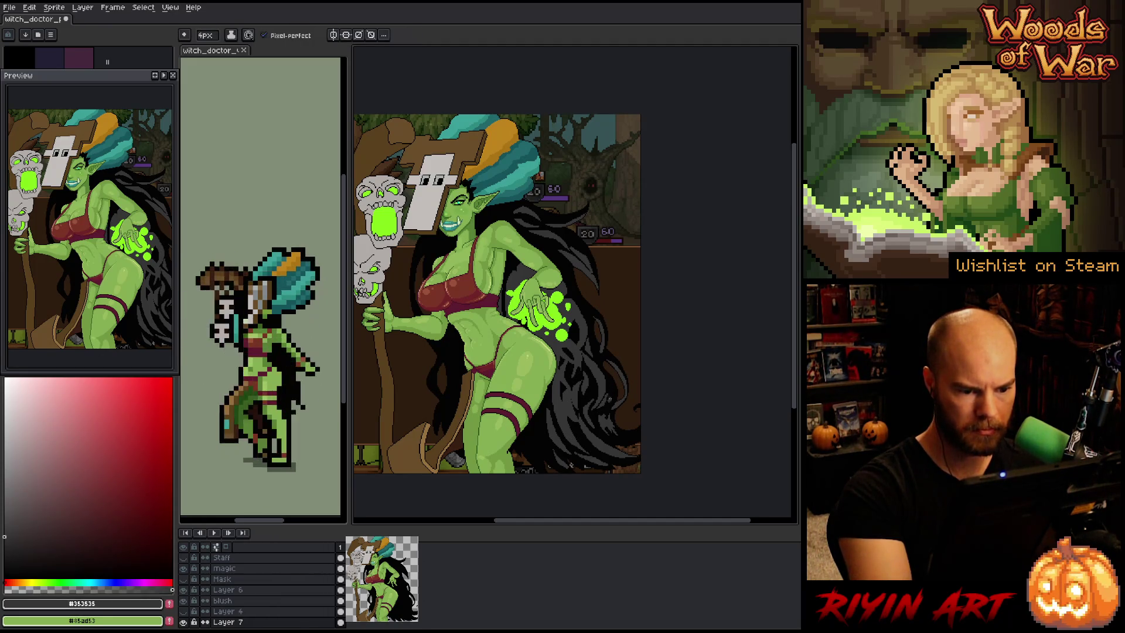
alt+click(613, 398)
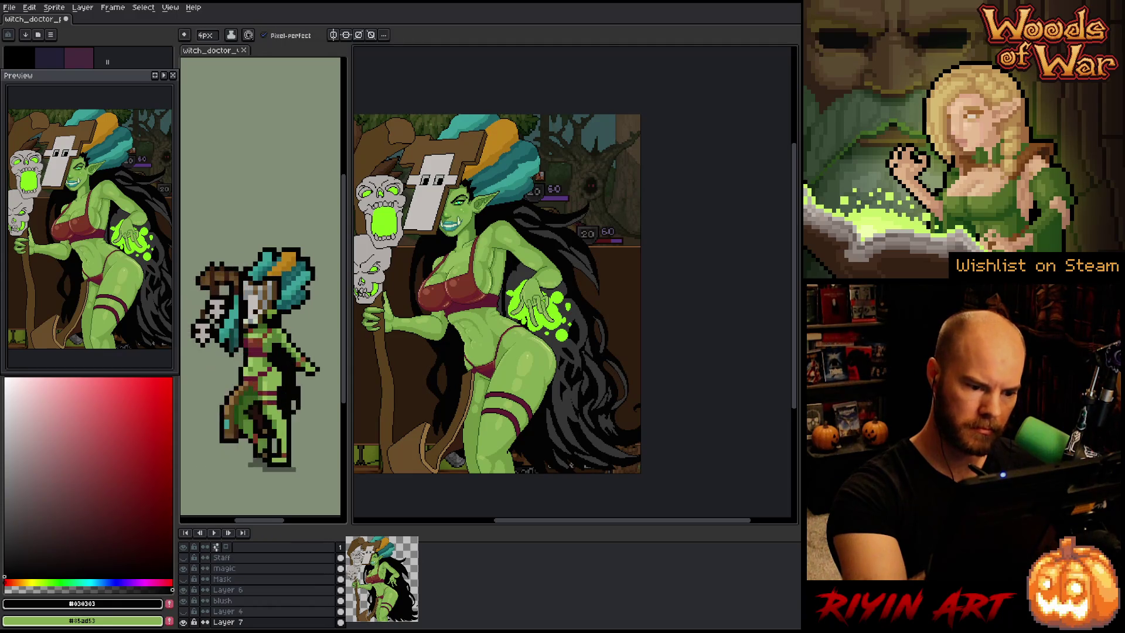
alt+click(582, 355)
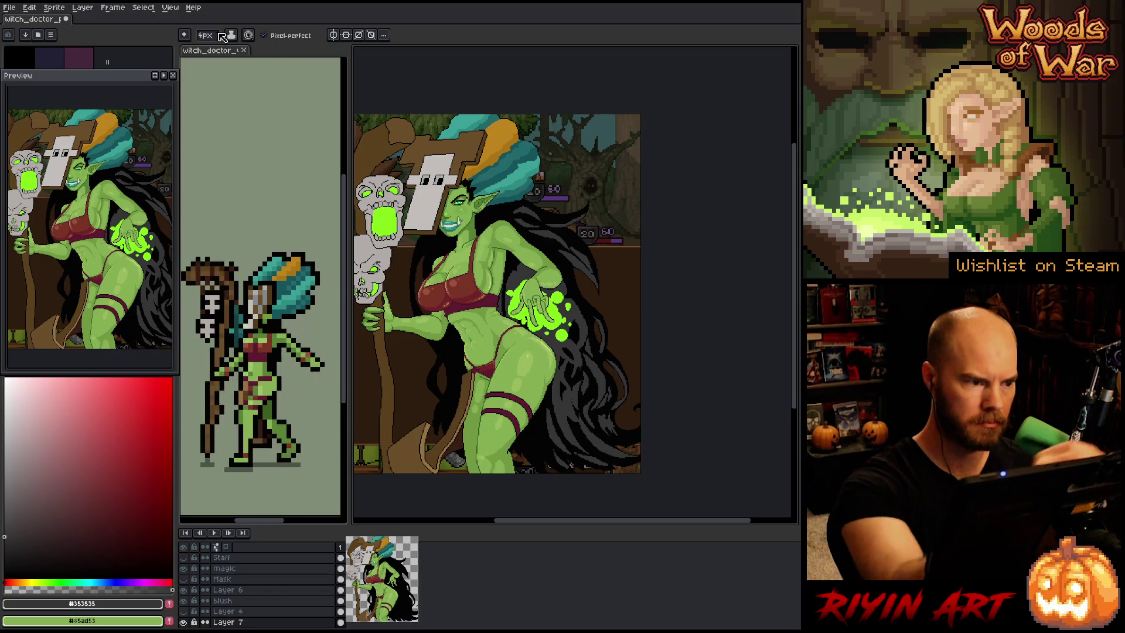
Return the pencil to 2 px and paint hair strands in #030303 and #353535
key(plus)
key(plus)
key(plus)
key(minus)
key(minus)
key(minus)
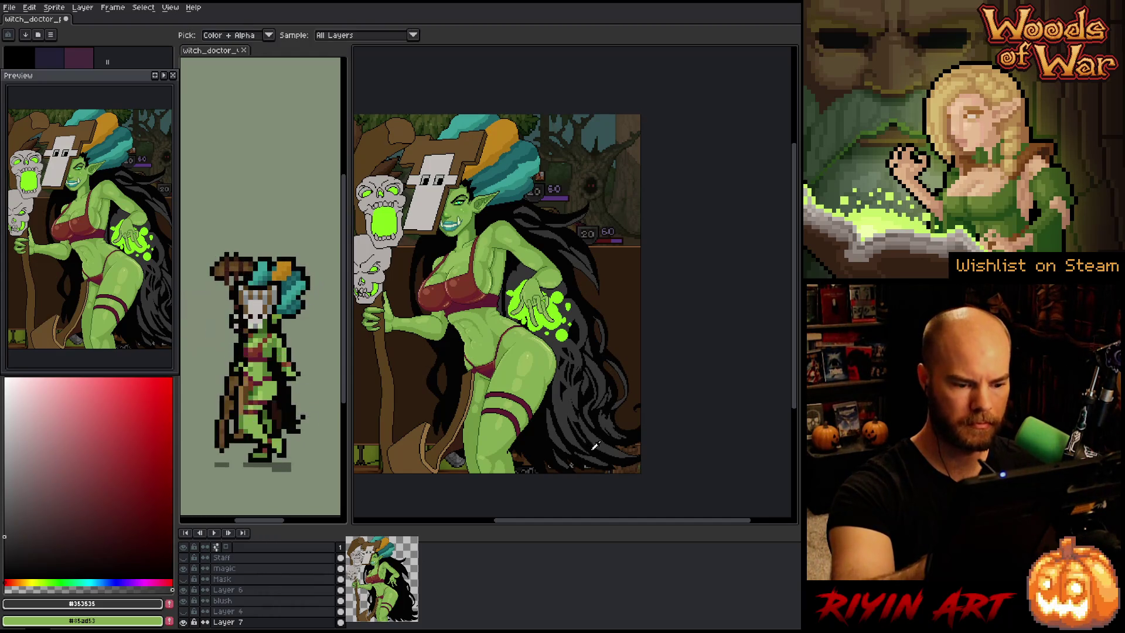
alt+click(571, 464)
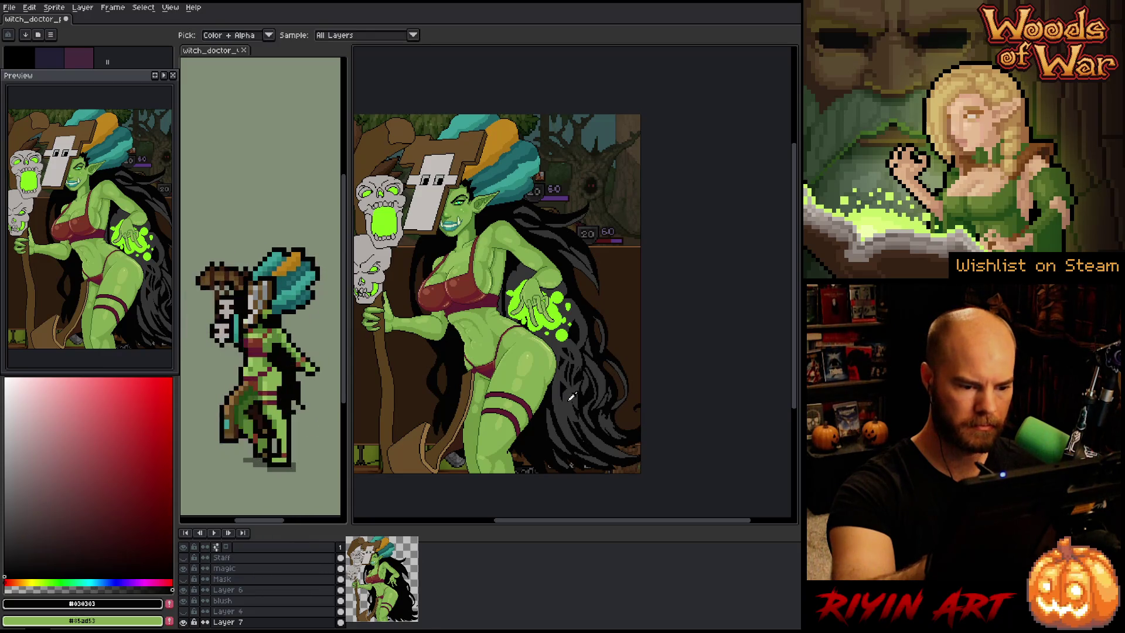
alt+click(579, 366)
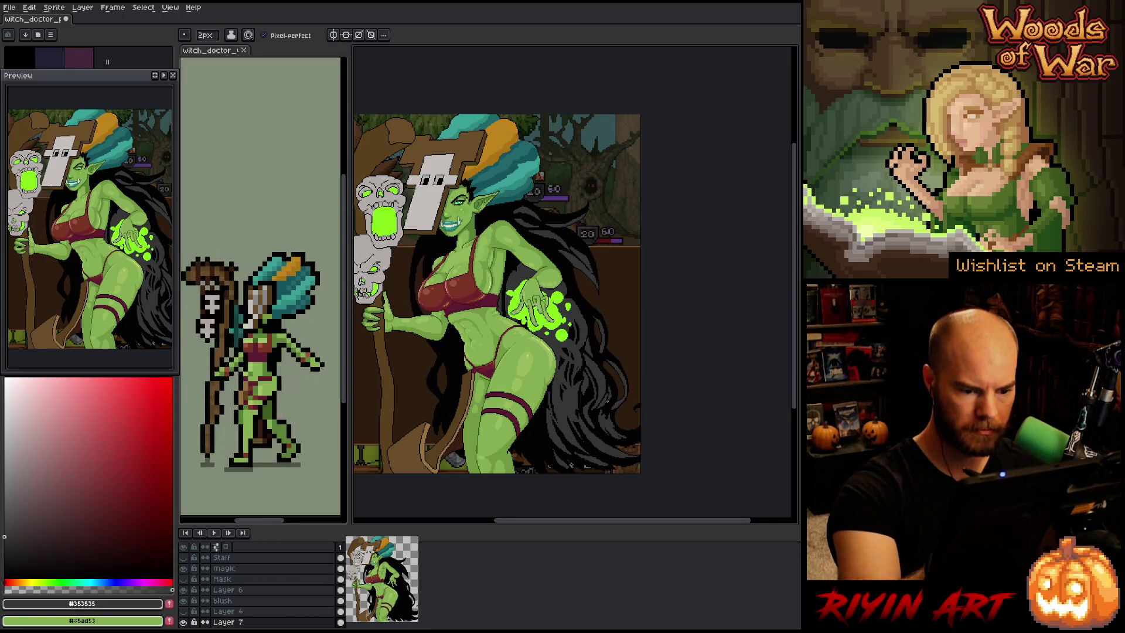
Paint #353535 strand highlights and #030303 shadows into the right-side hair
key(i)
alt+click(613, 404)
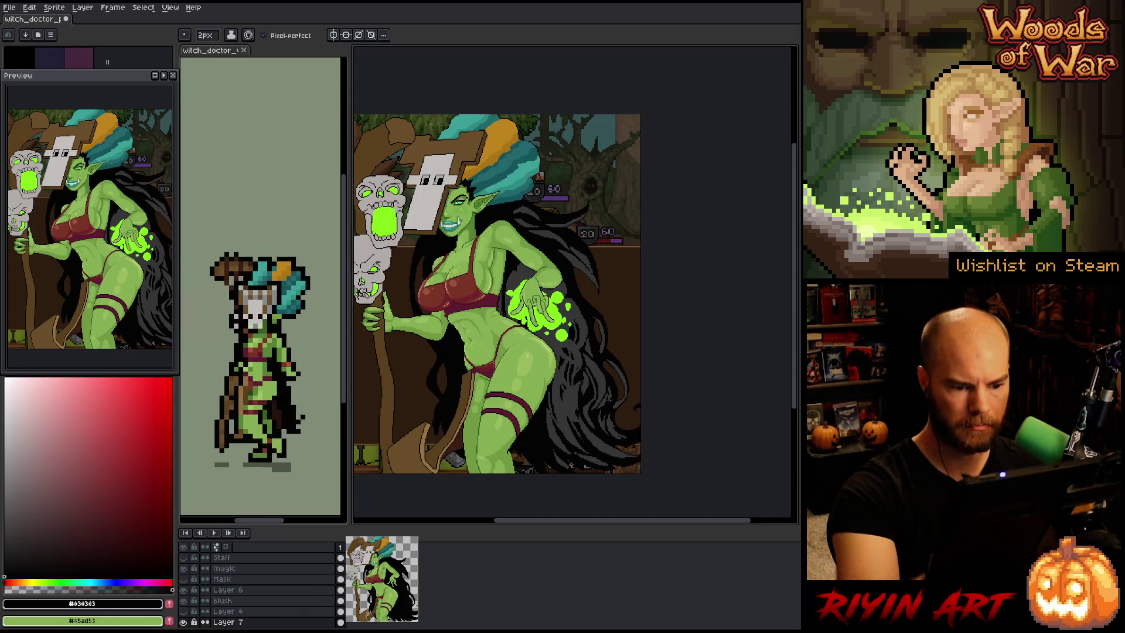
alt+click(604, 371)
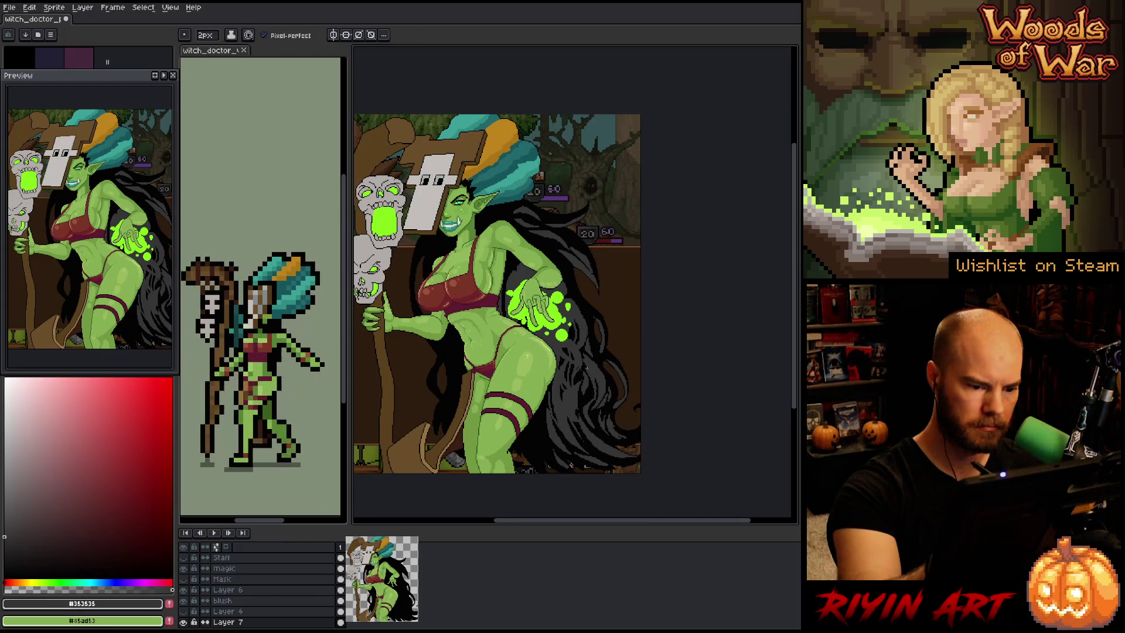
alt+click(589, 358)
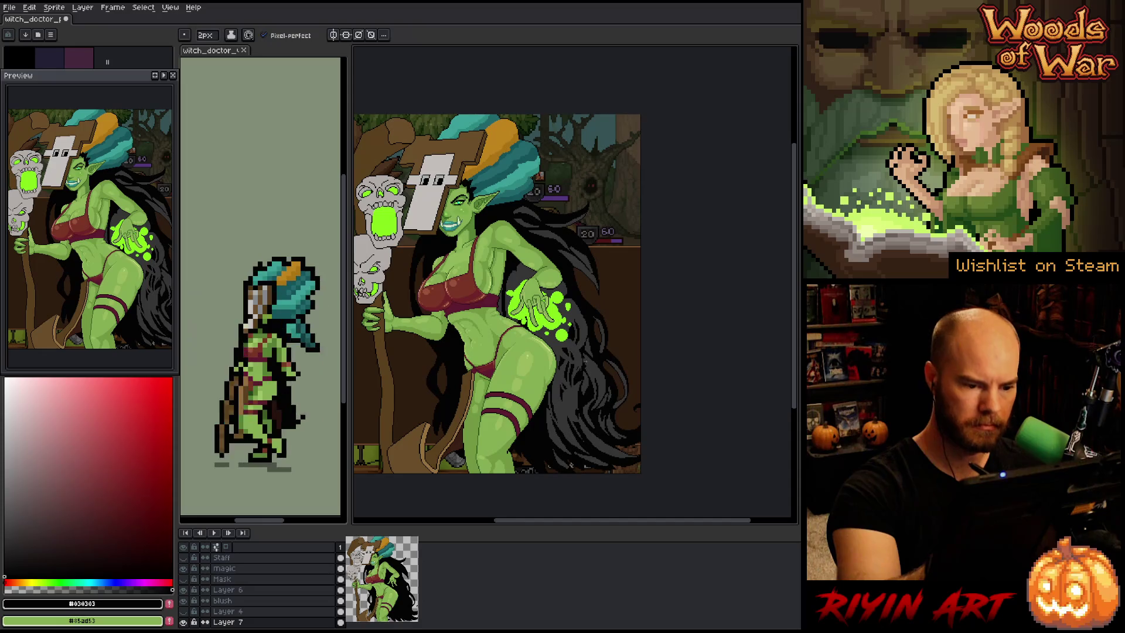
alt+click(603, 371)
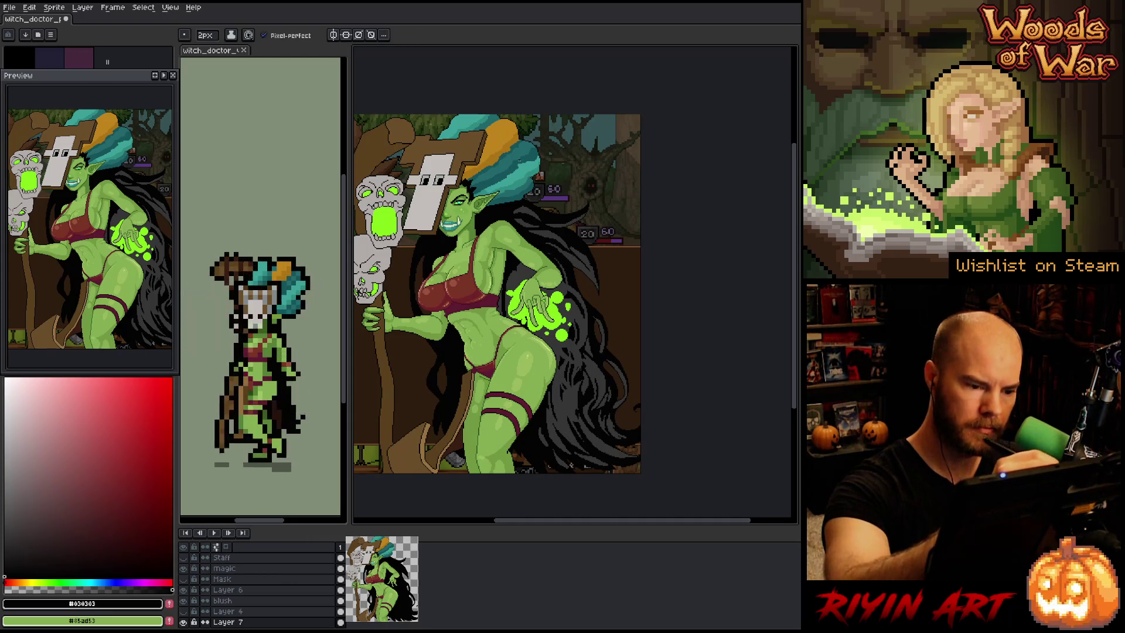
key(alt)
alt+click(566, 281)
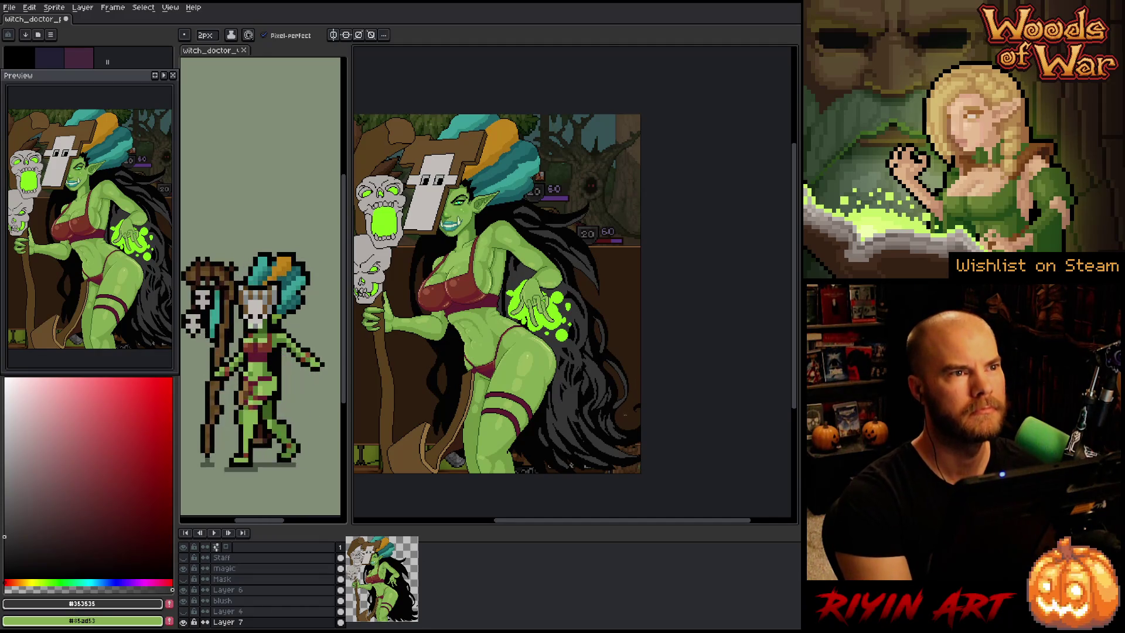
key(alt)
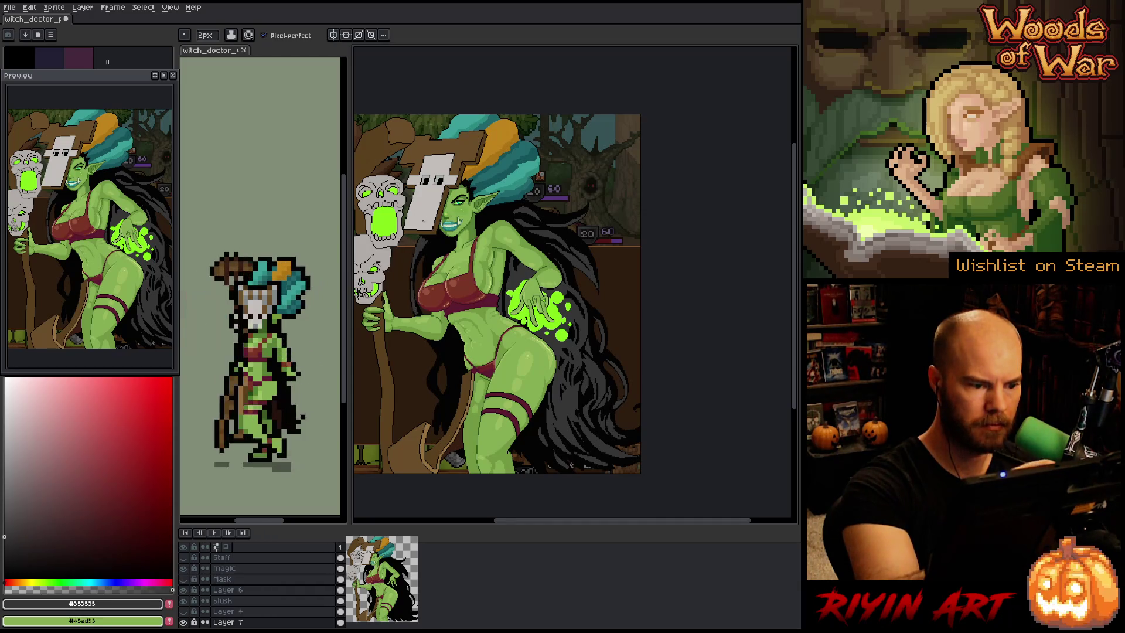
alt+click(411, 276)
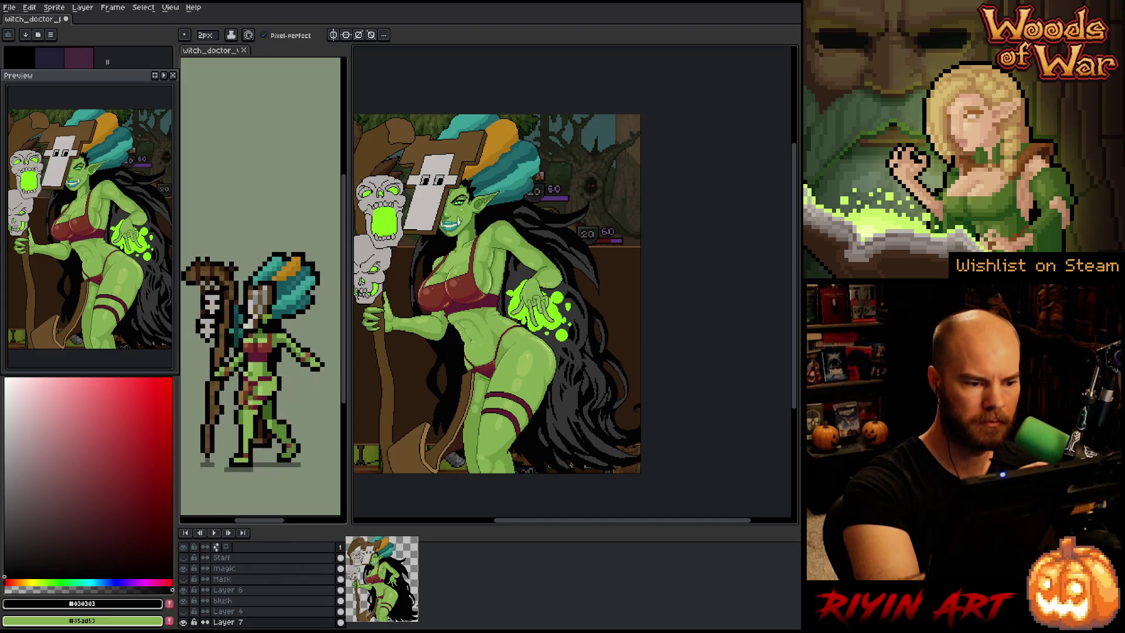
key(alt)
alt+click(420, 246)
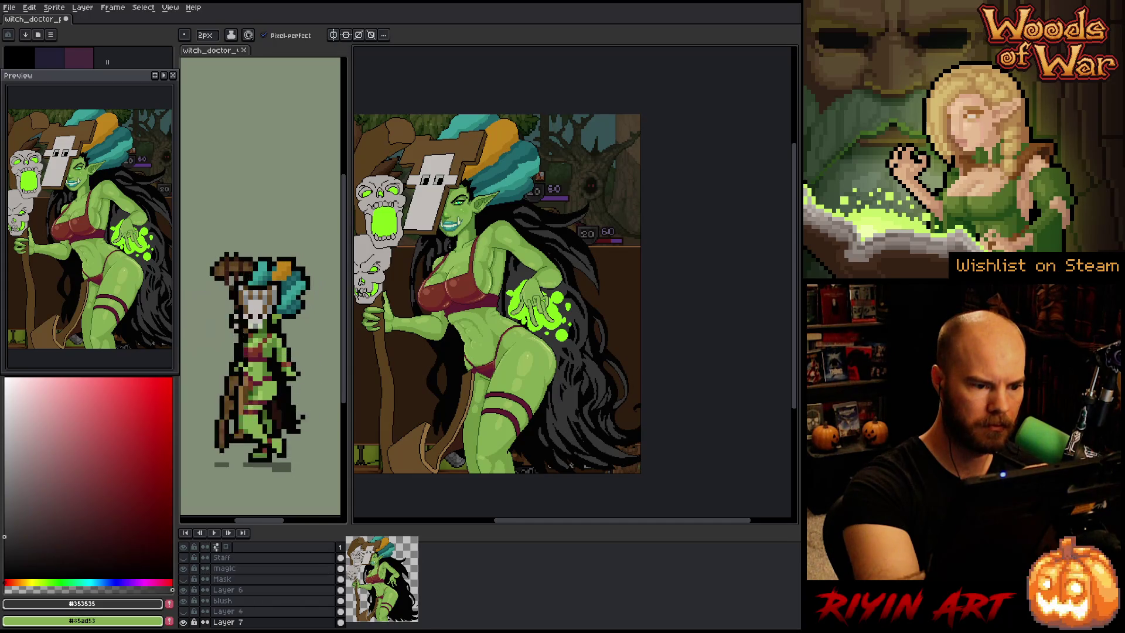
alt+click(571, 464)
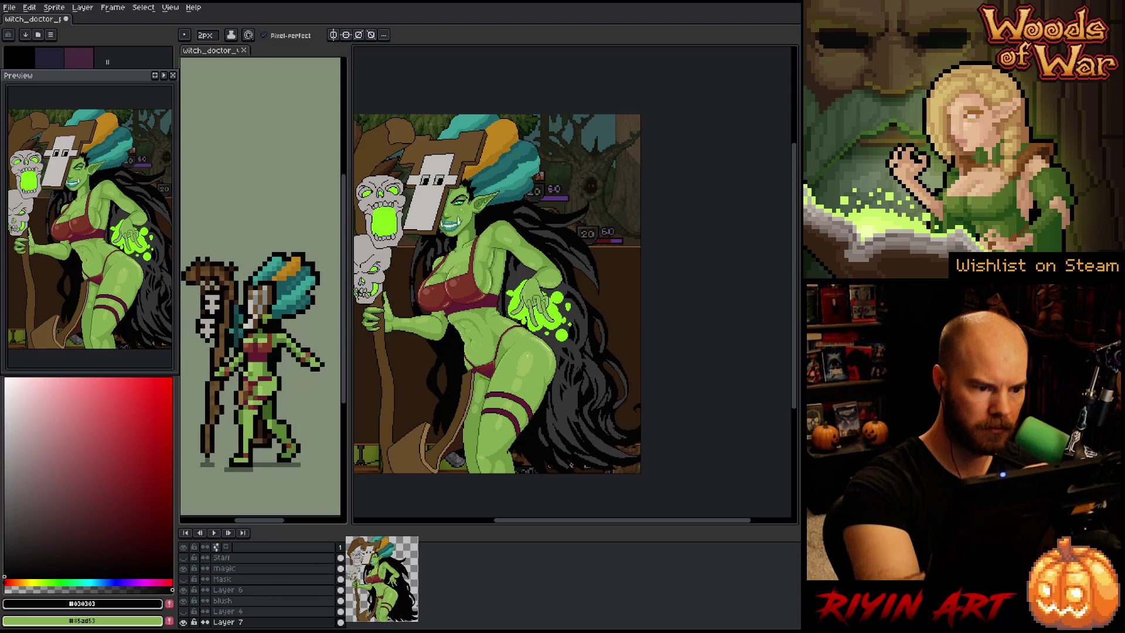
alt+click(571, 464)
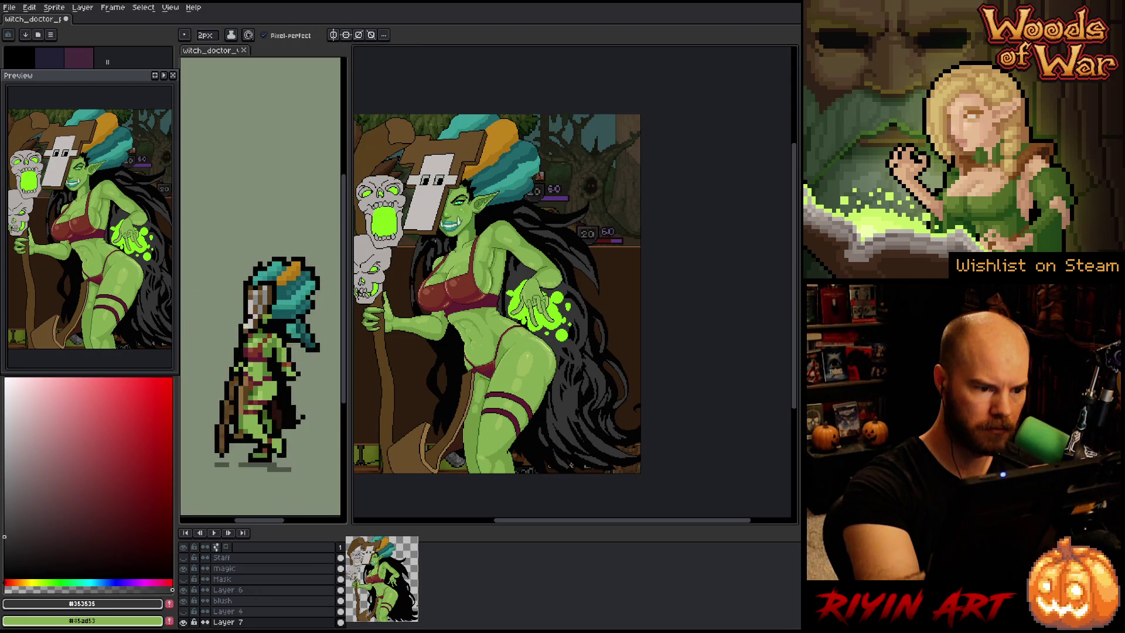
alt+click(572, 465)
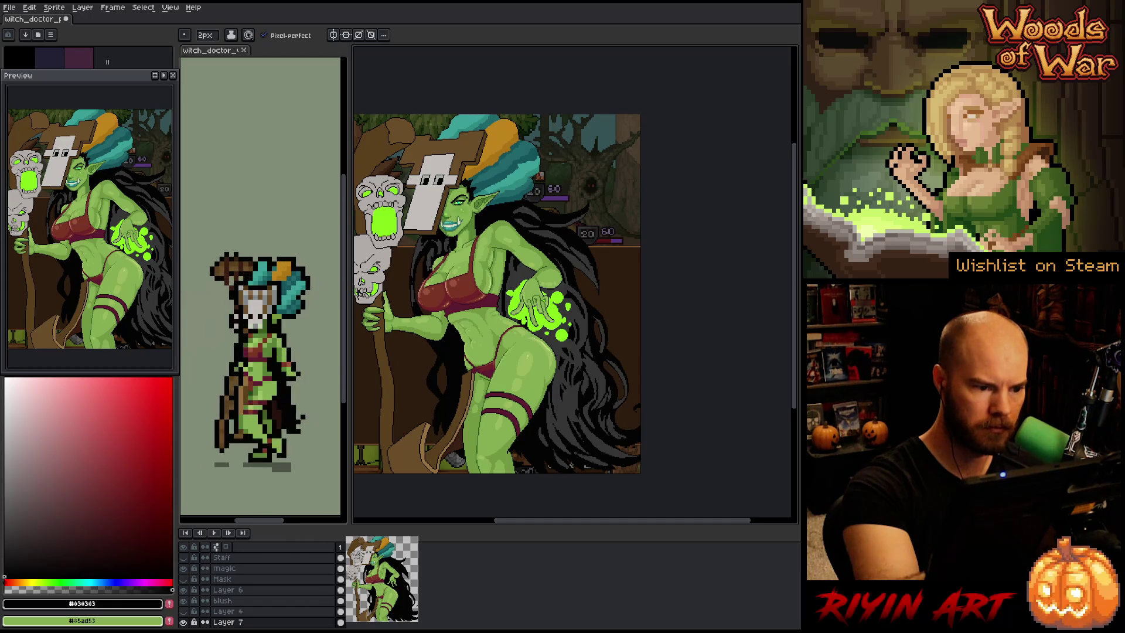
alt+click(571, 464)
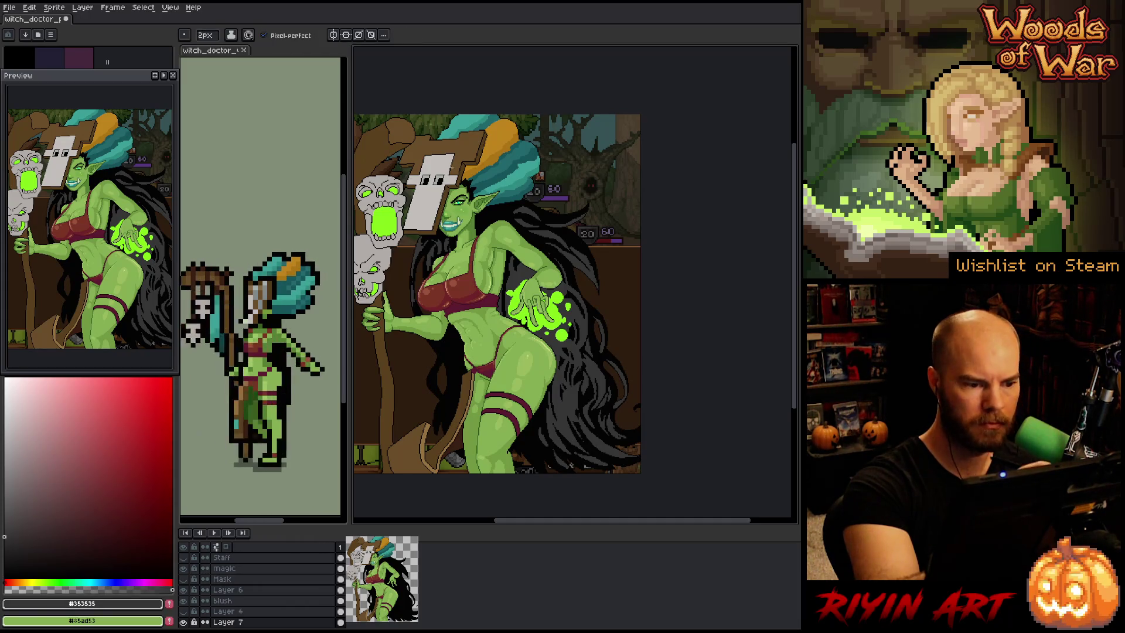
alt+click(572, 465)
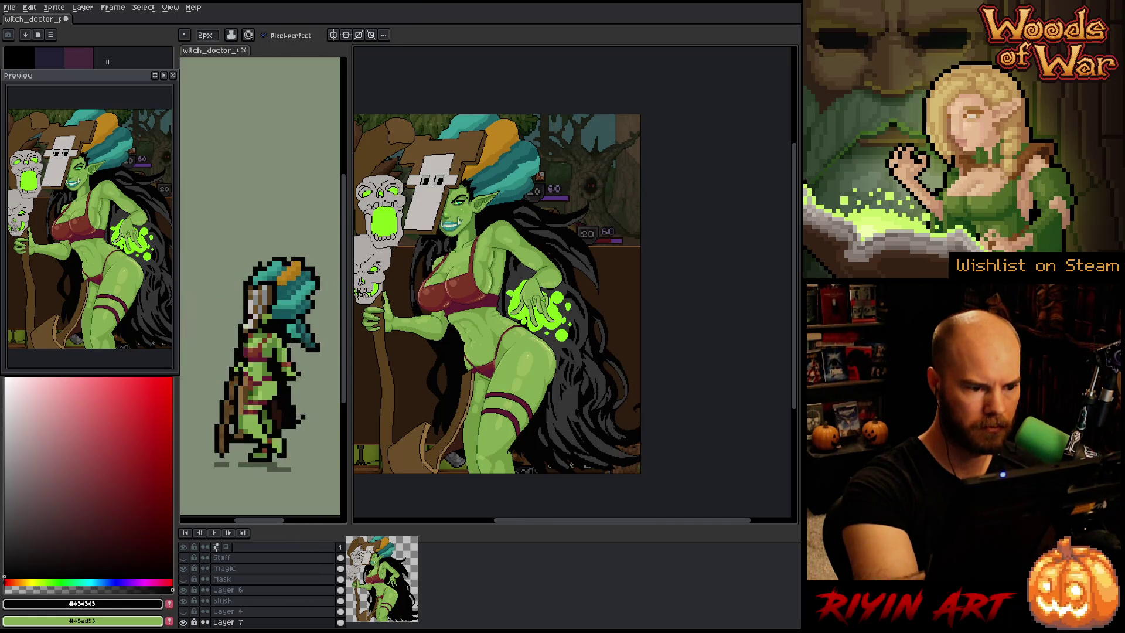
alt+click(571, 465)
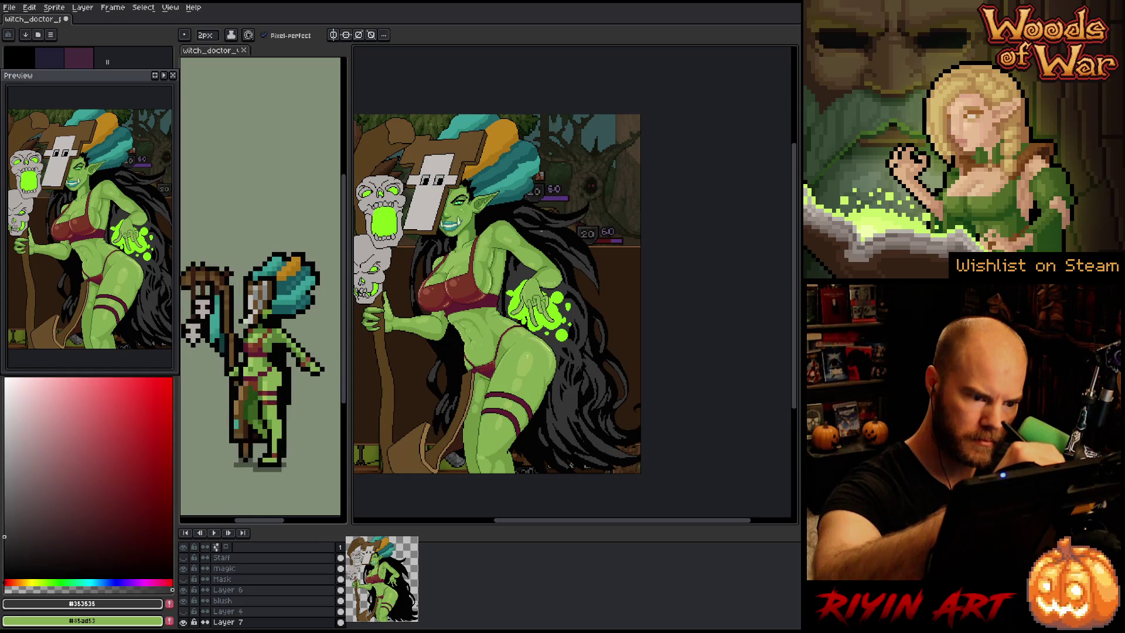
alt+click(588, 266)
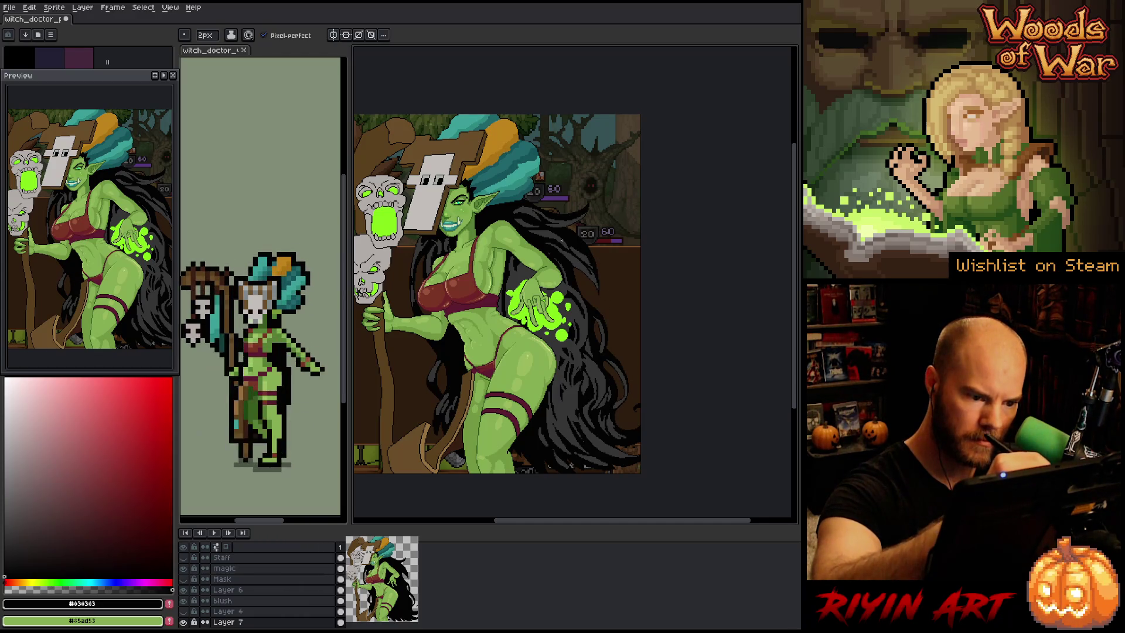
Eyedrop between the hair's #353535 and #030303 tones, finishing on the near-black
alt+click(579, 265)
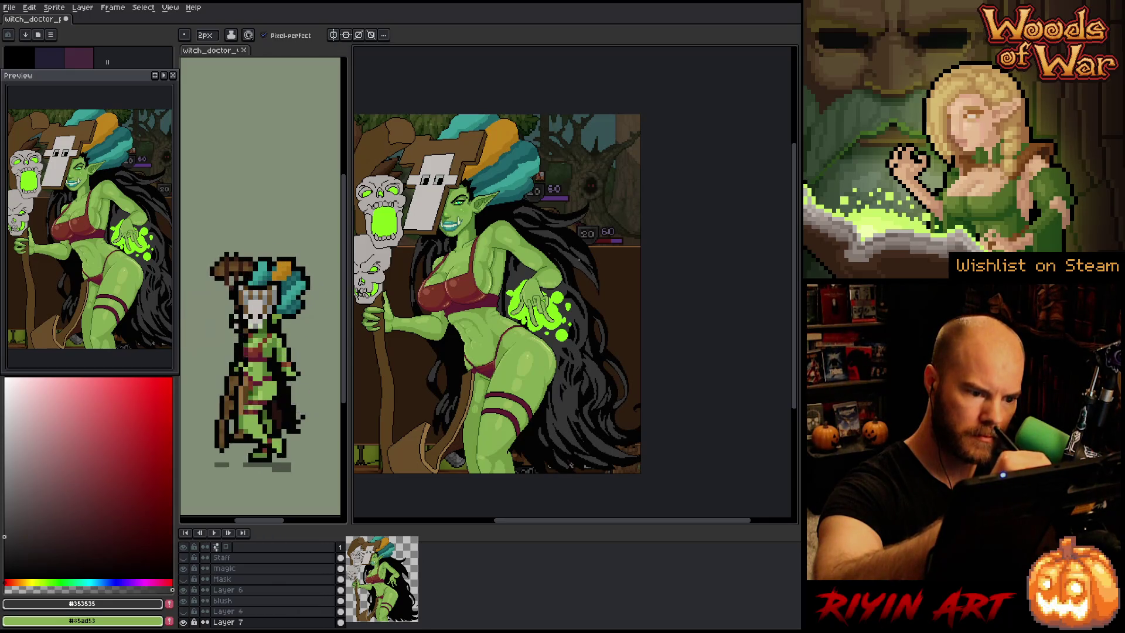
key(alt)
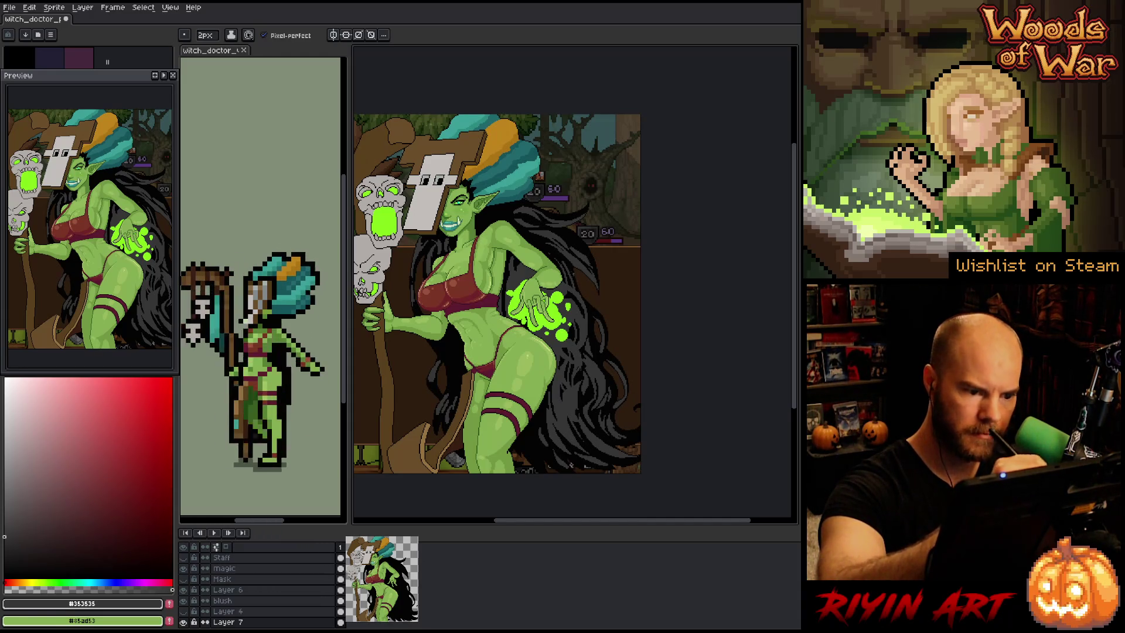
alt+click(567, 257)
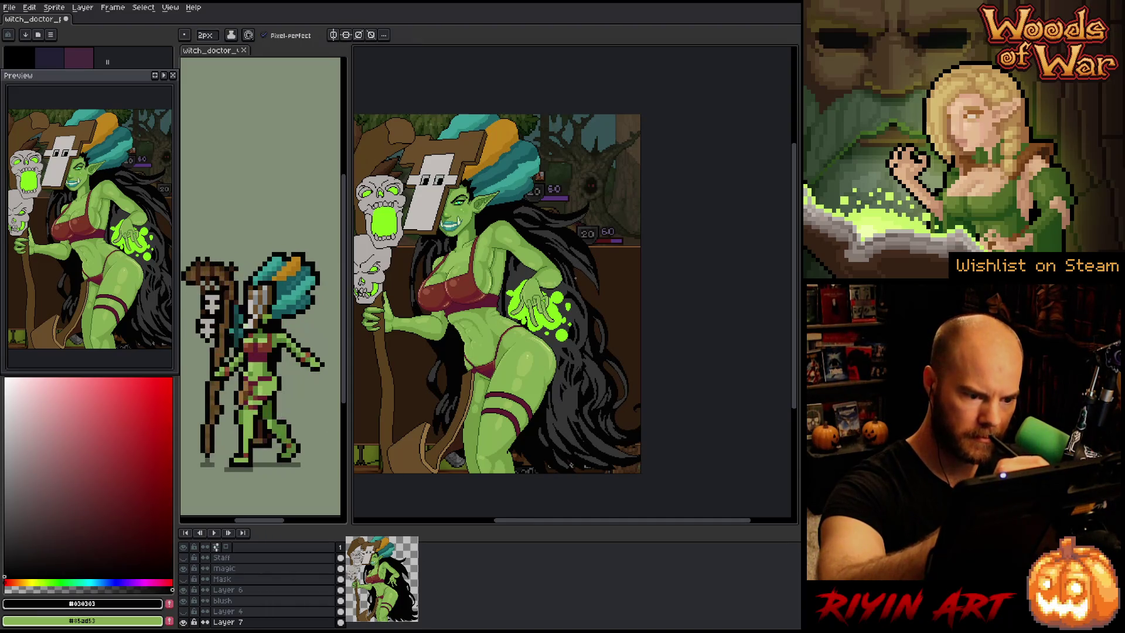
alt+click(590, 302)
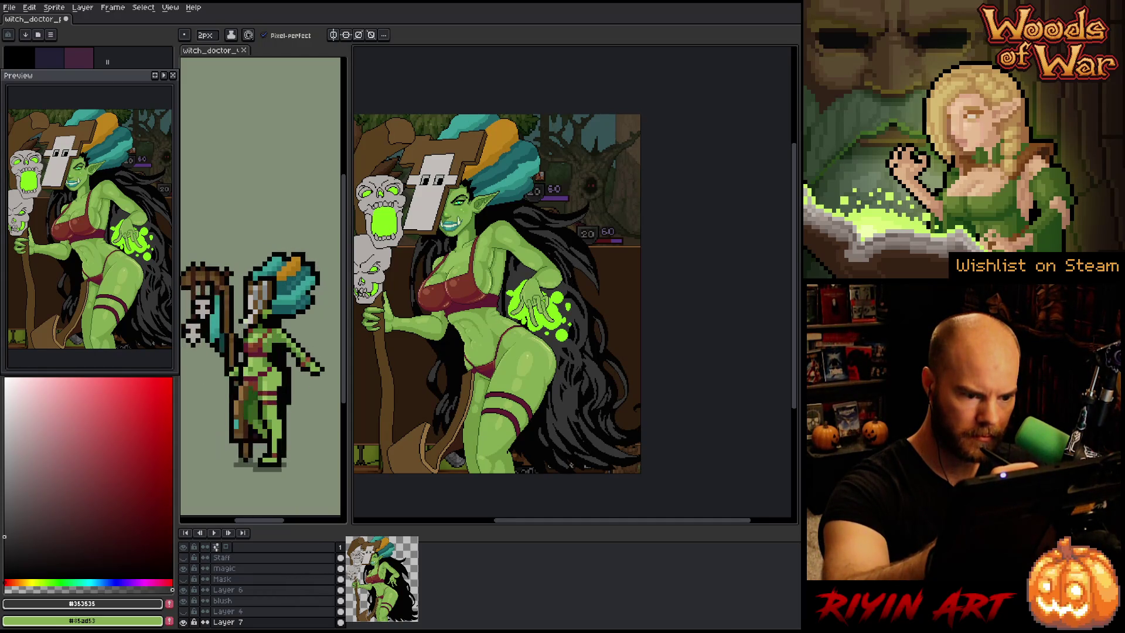
alt+click(570, 267)
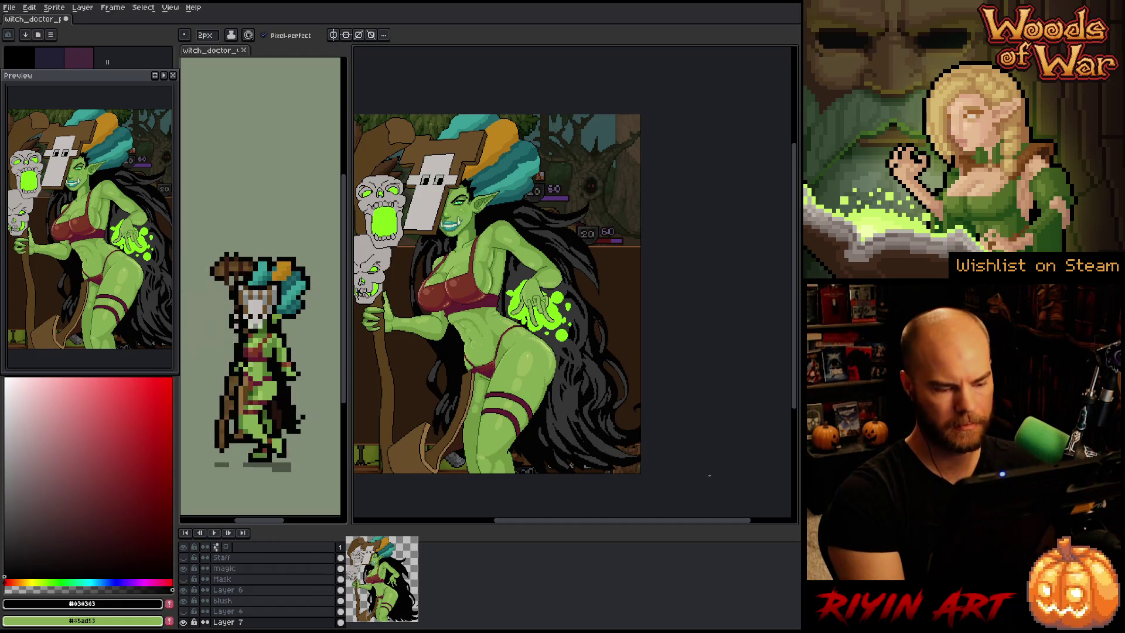
Start Replace Color with #353535 as the source and a sampled green as the target
key(shift+r)
click(573, 400)
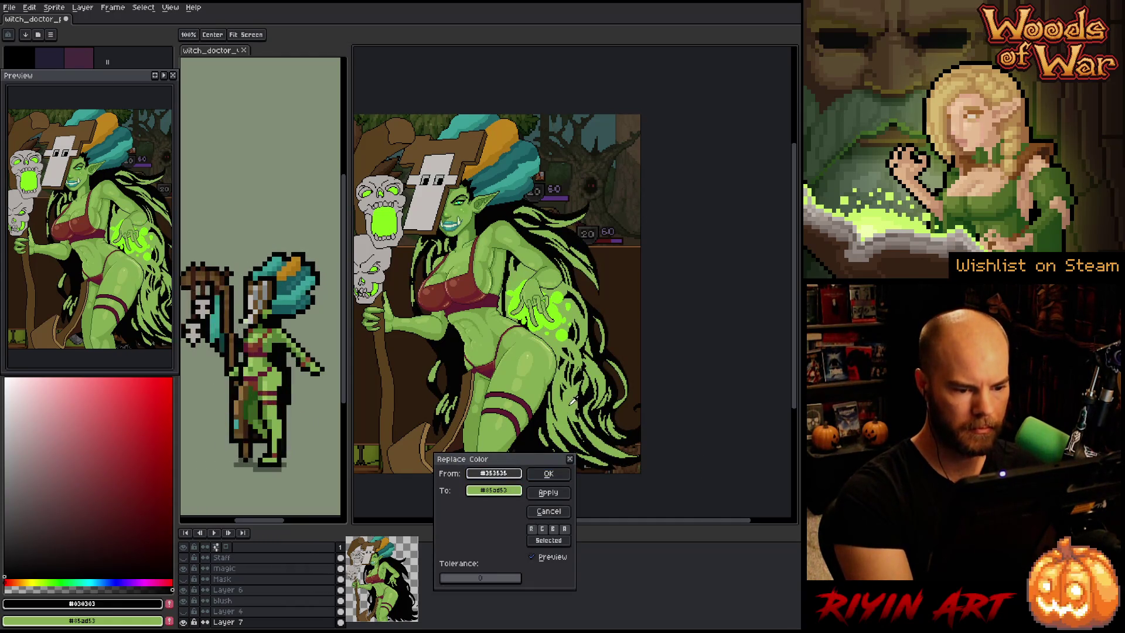
mouse_move(505, 491)
mouse_down()
mouse_move(515, 474)
mouse_move(553, 489)
mouse_up()
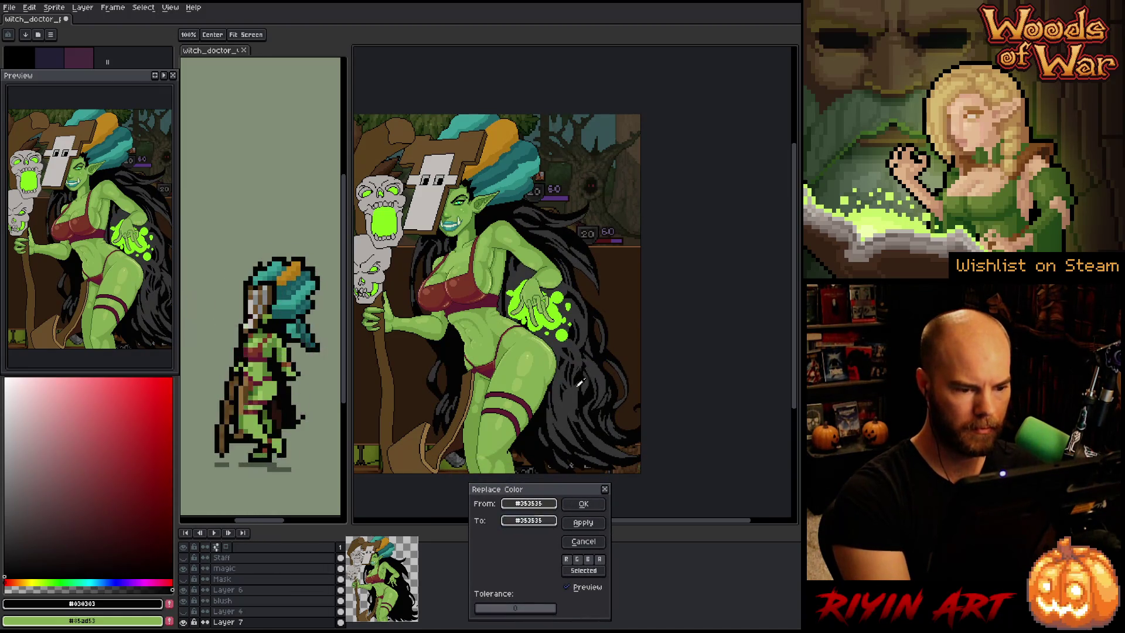
right_click(564, 311)
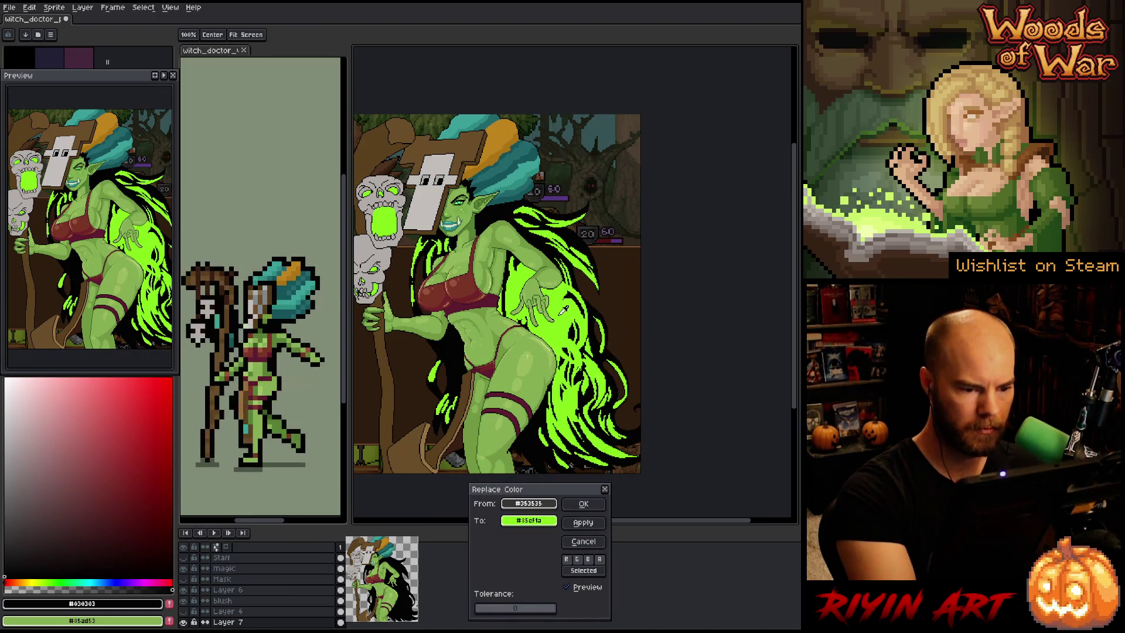
click(547, 520)
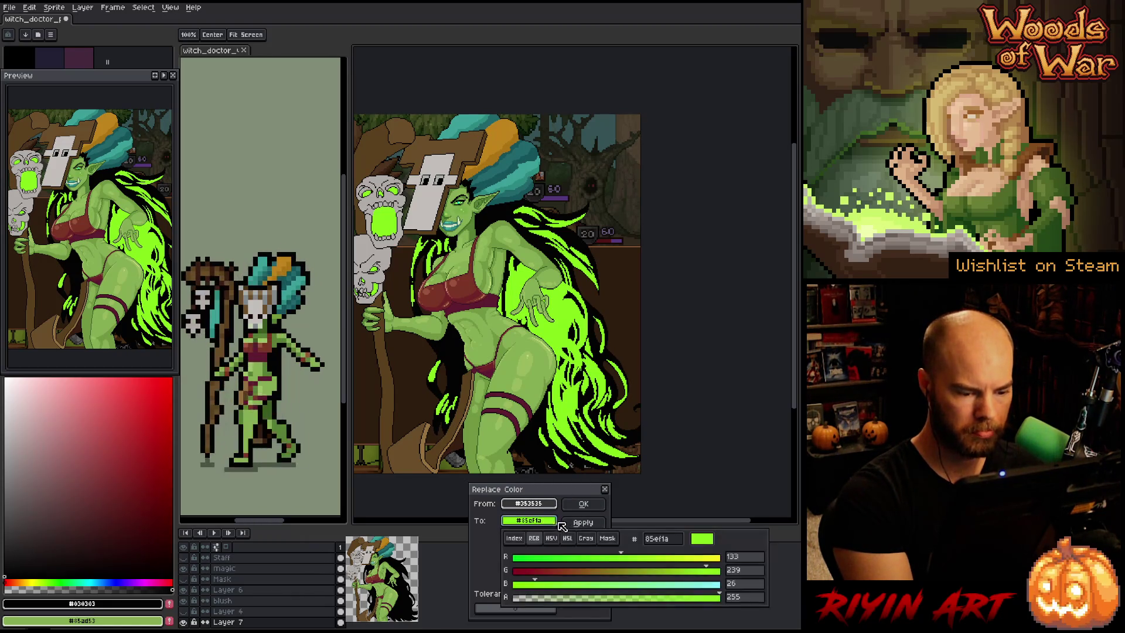
click(548, 520)
click(551, 521)
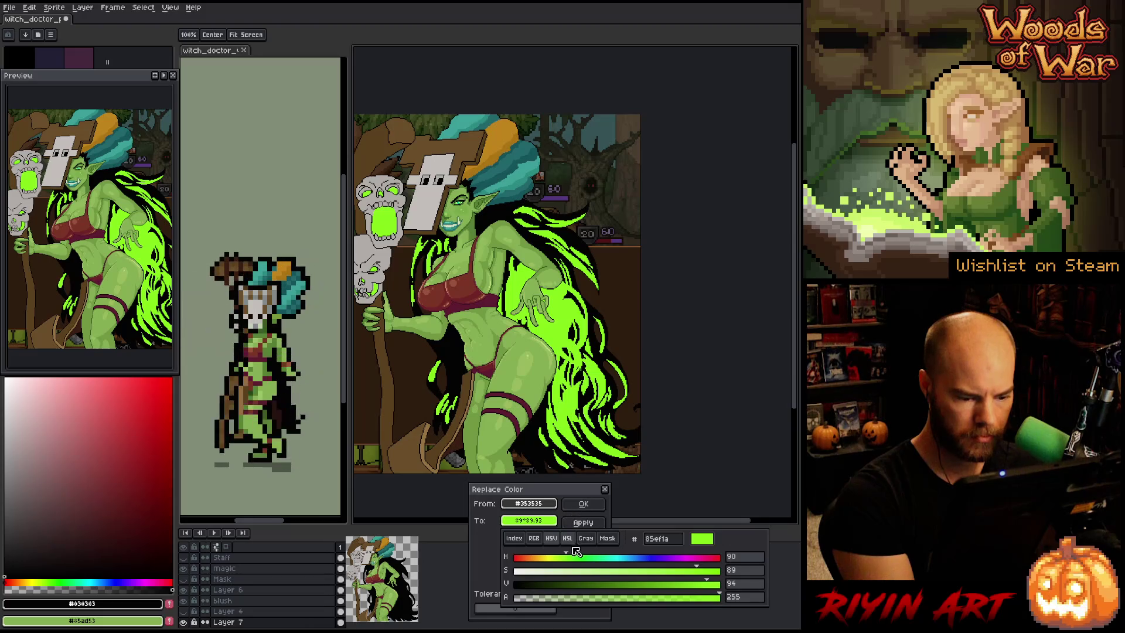
Set the target via HSL to hue 157, saturation 16, lightness about 15, and apply it
click(567, 538)
drag(555, 572, 549, 575)
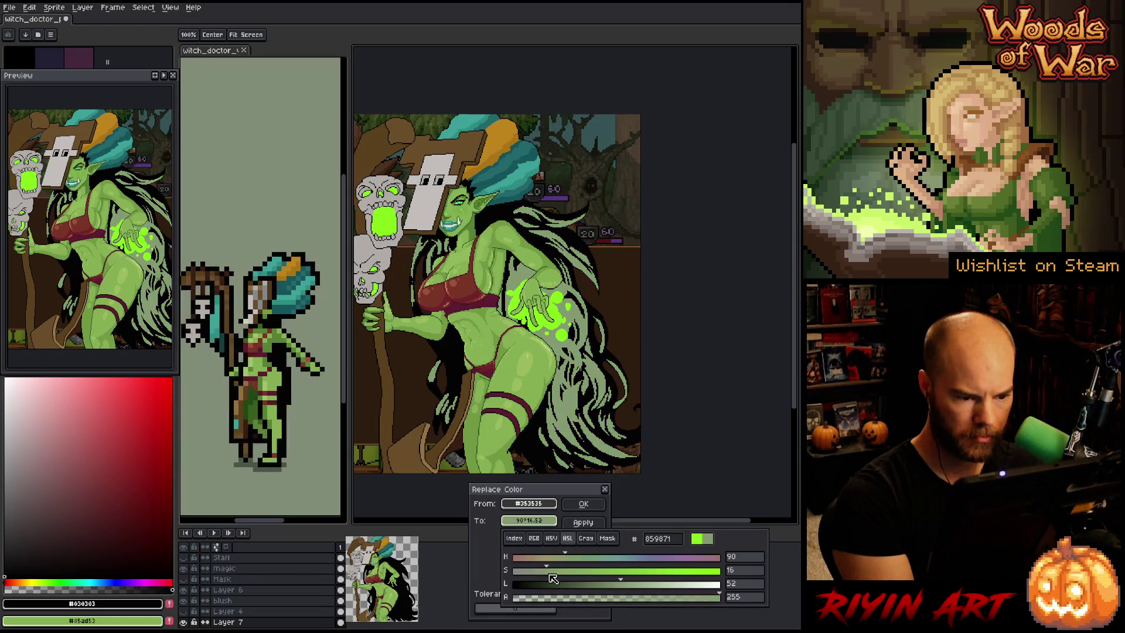
click(548, 584)
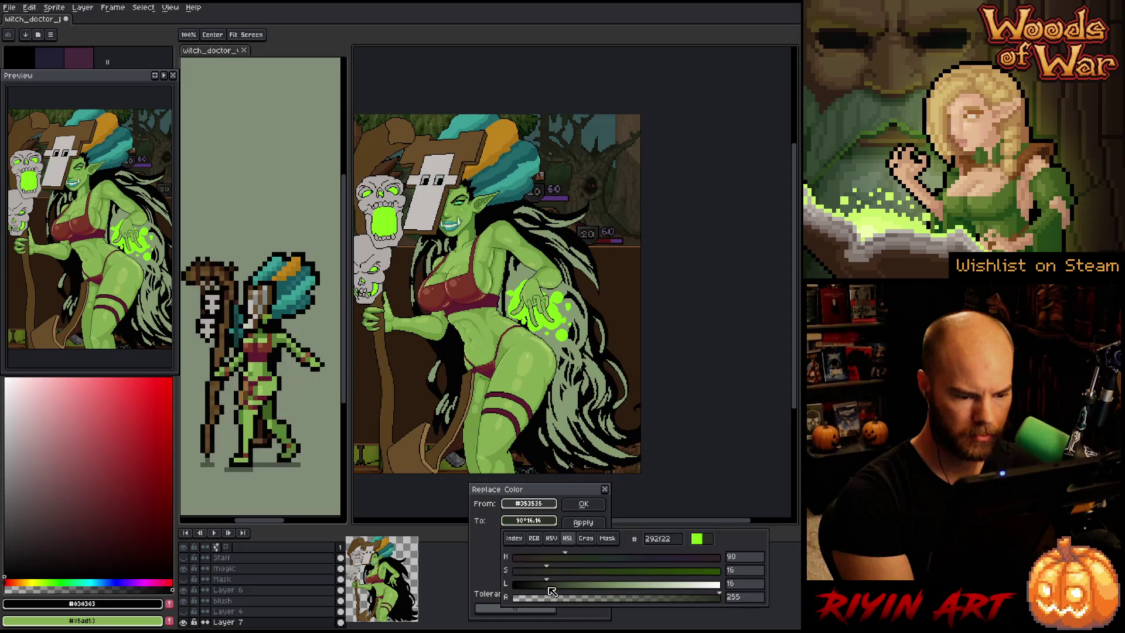
drag(549, 586, 548, 587)
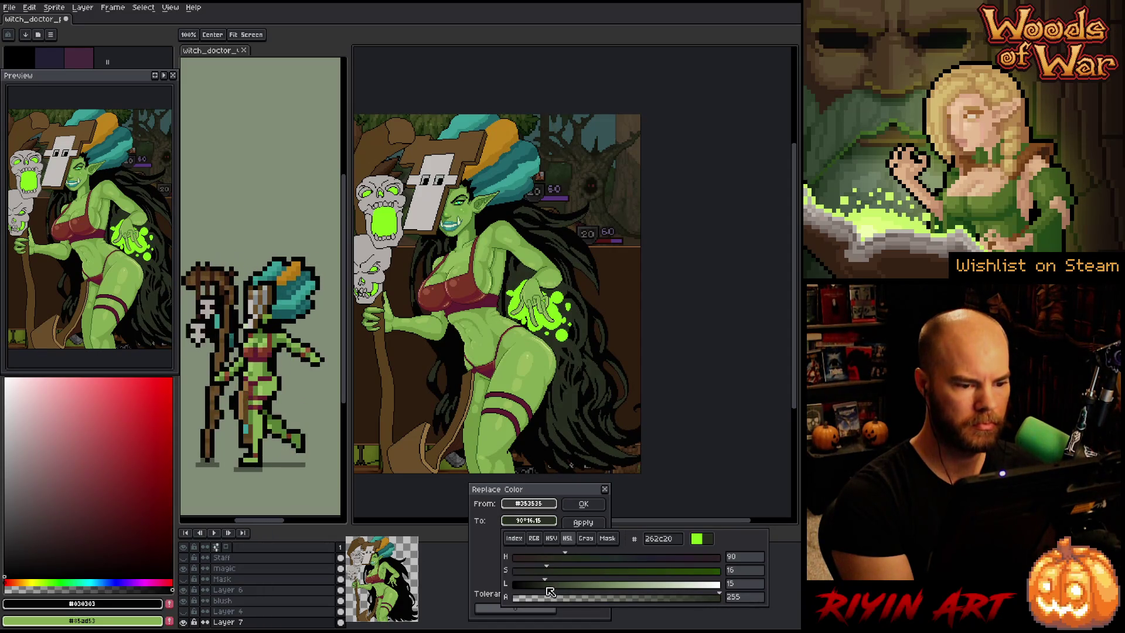
click(583, 558)
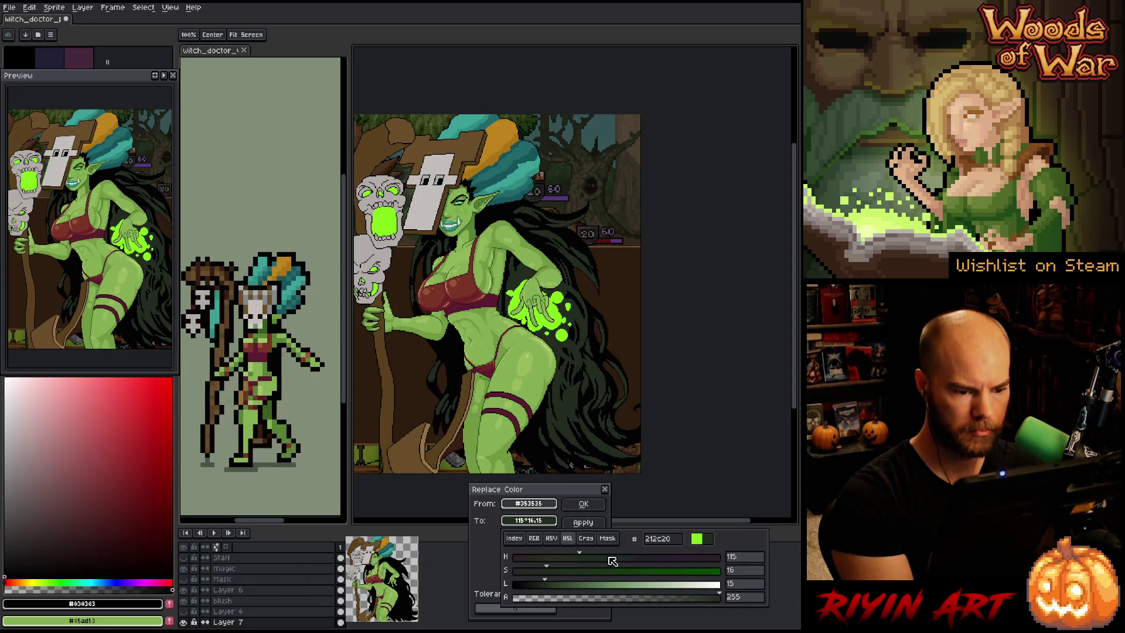
click(605, 557)
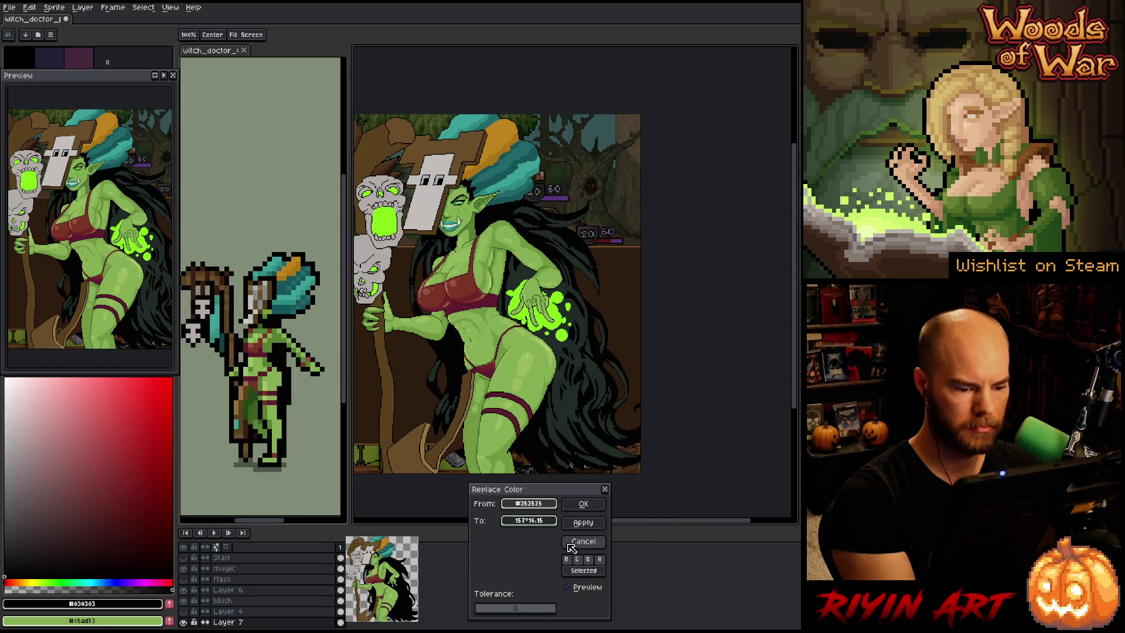
click(529, 520)
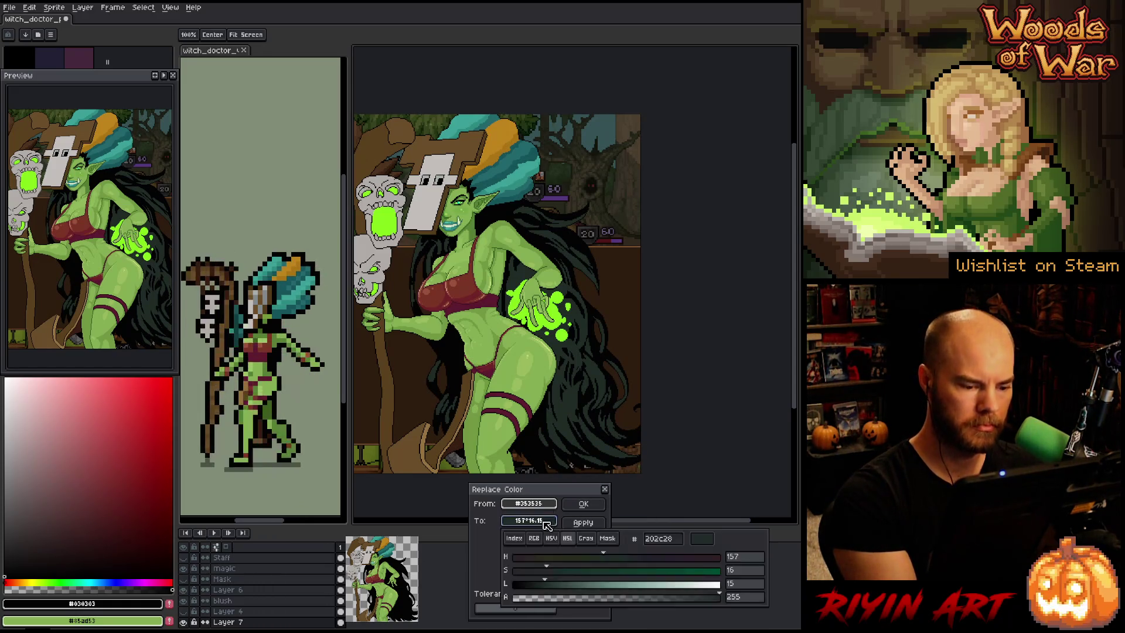
click(528, 520)
drag(557, 579, 544, 590)
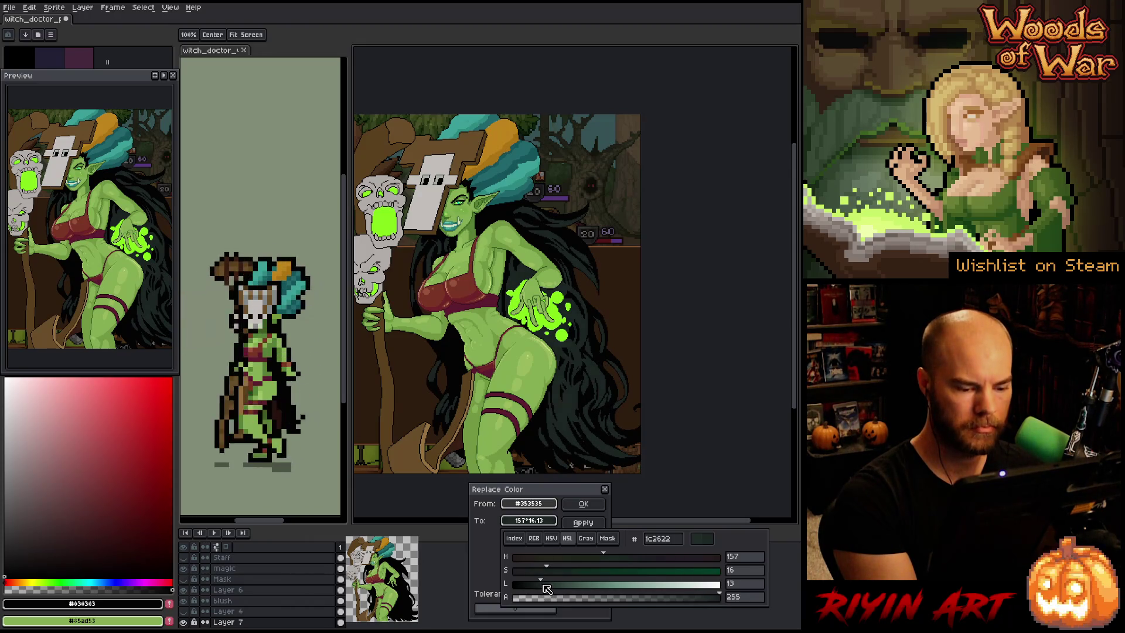
click(584, 507)
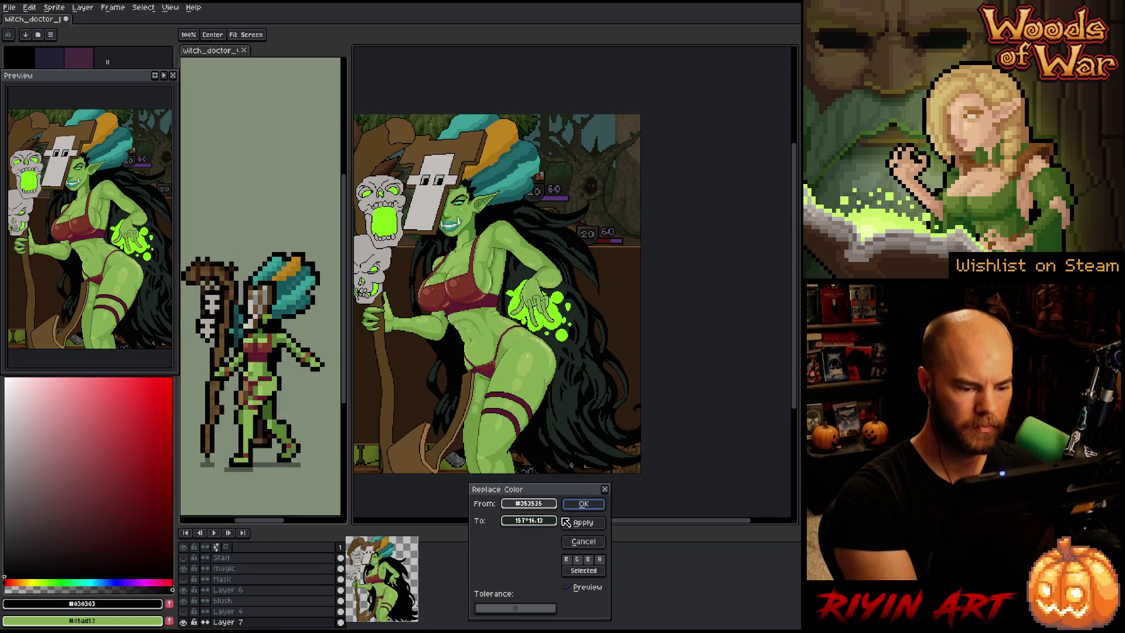
click(583, 504)
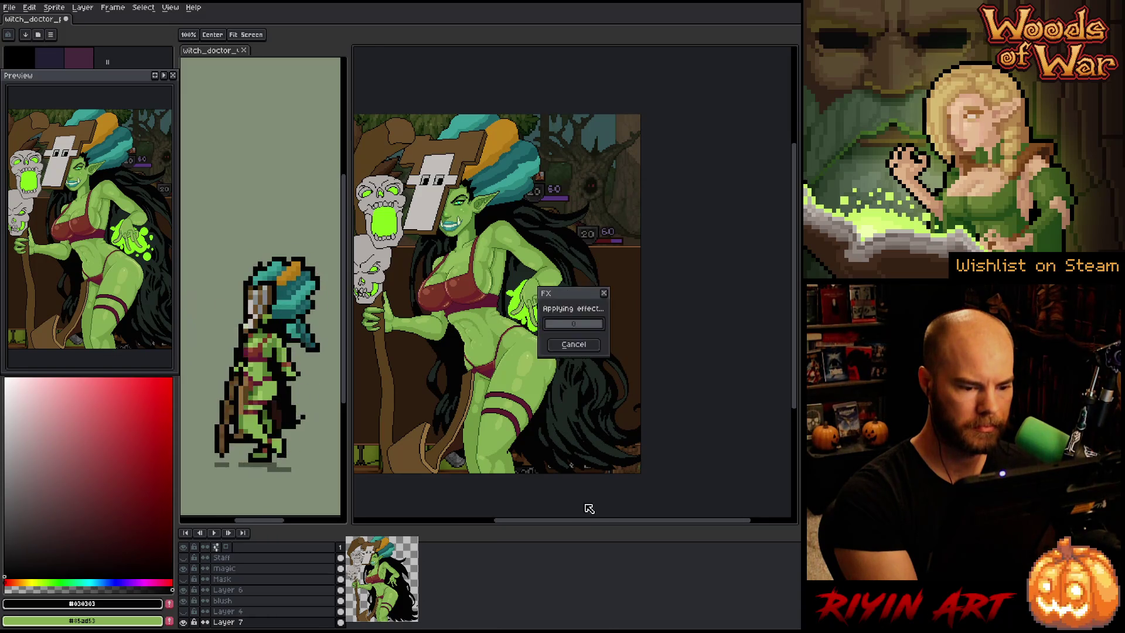
Select every pixel of the new dark green hair colour with Color Range
key(shift+c)
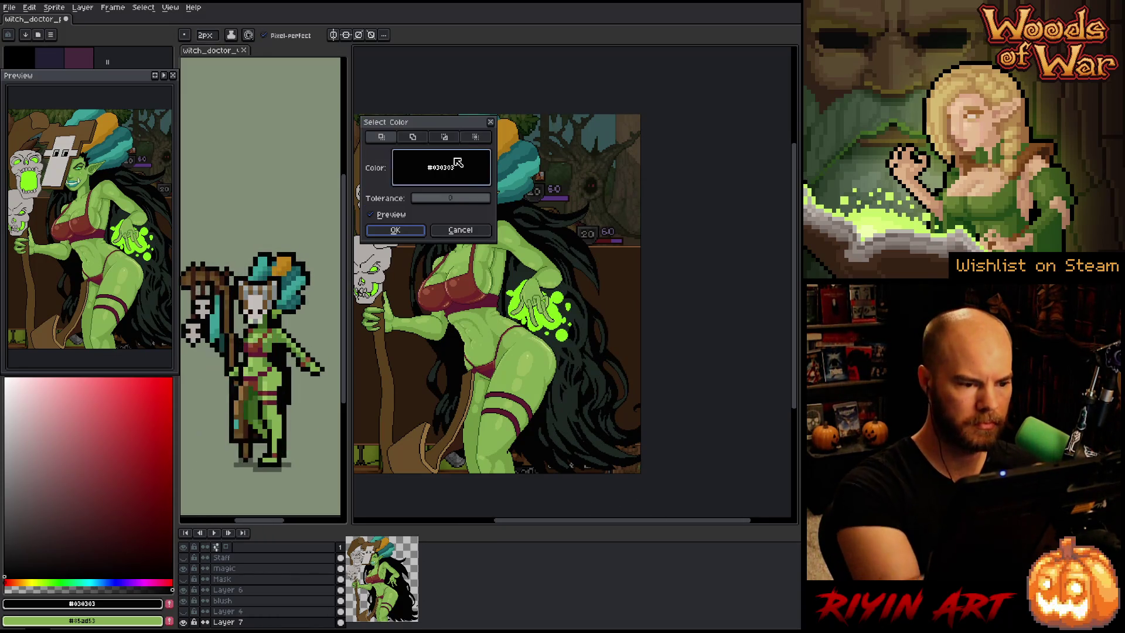
click(567, 379)
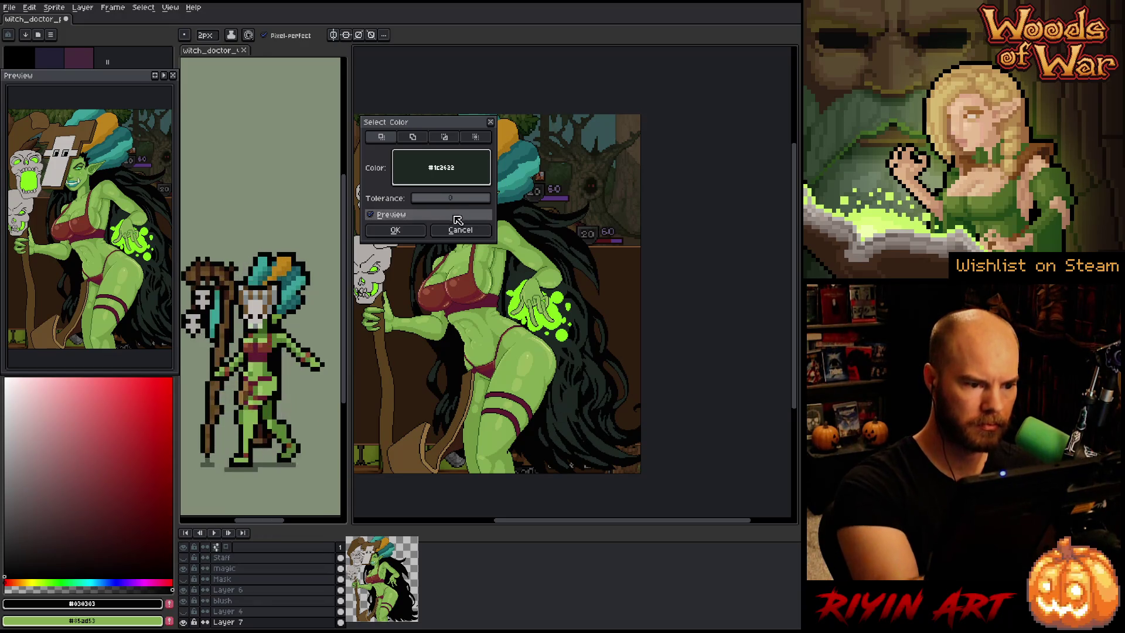
click(395, 230)
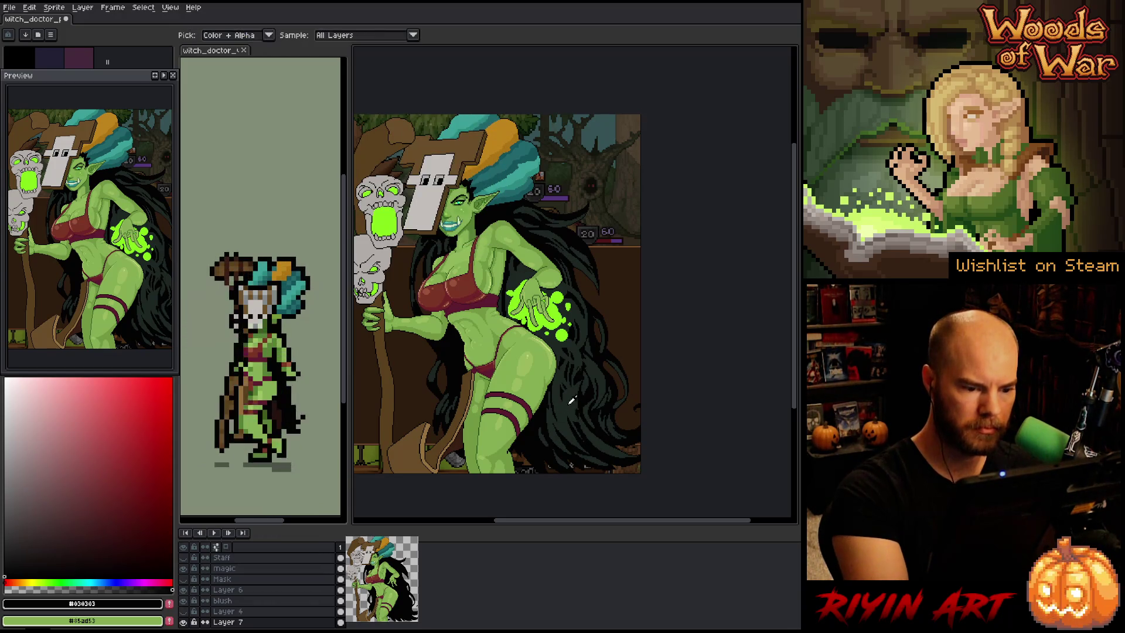
Choose a lighter, more saturated green and an 11 px brush
click(72, 582)
click(64, 531)
key(e)
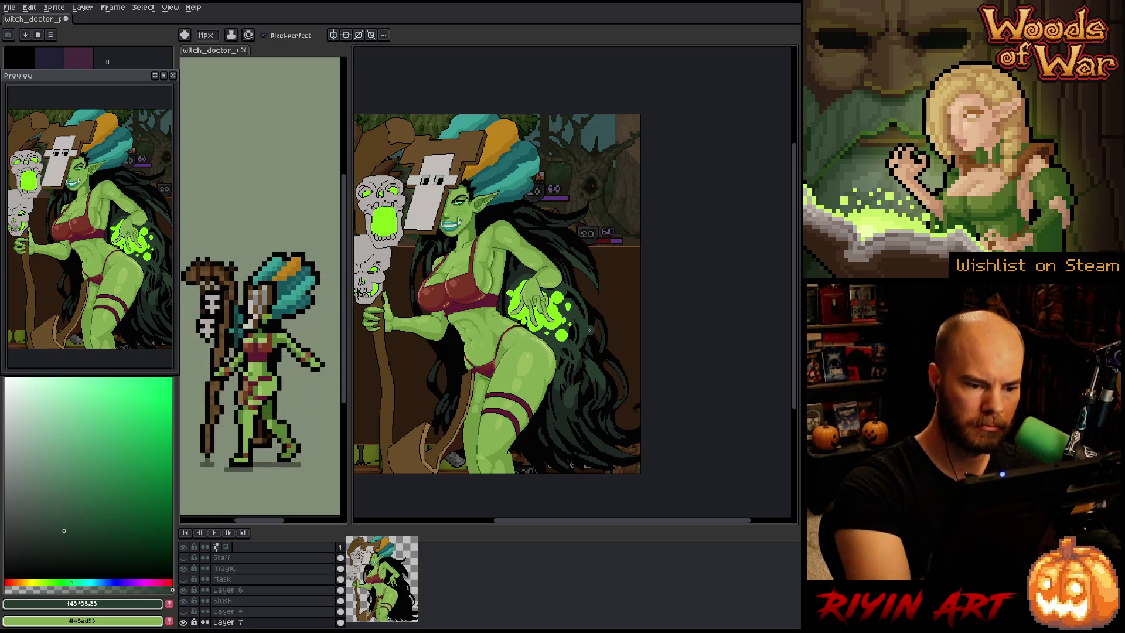
Redraw the small sprite's hair, sampling #1c2622 and #273c2f alternately
alt+click(566, 416)
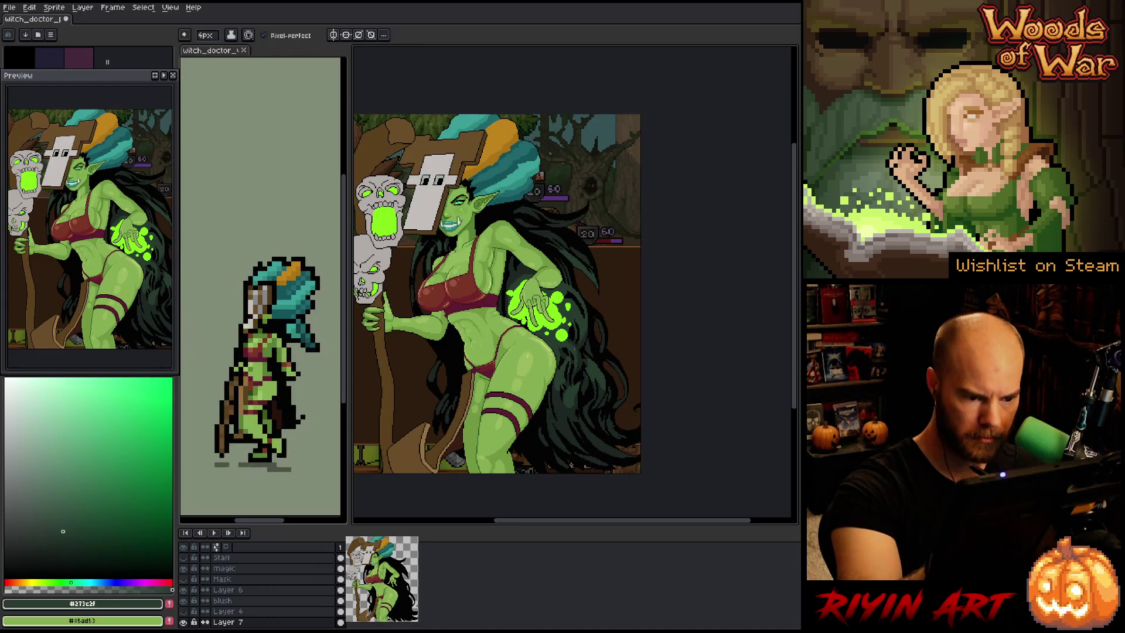
key(i)
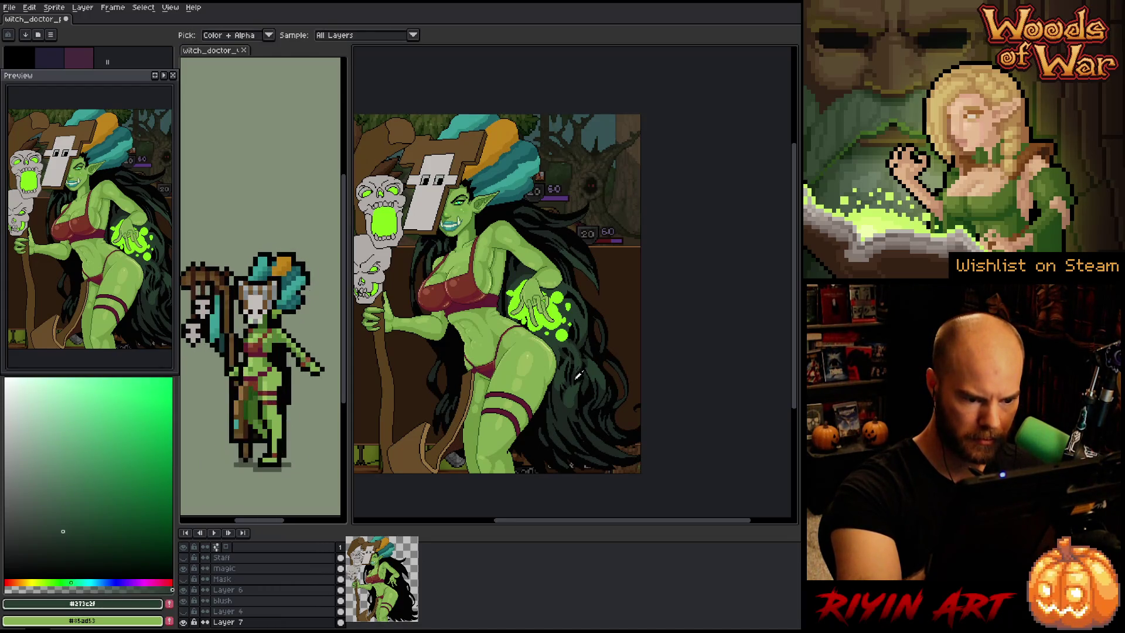
click(574, 382)
key(b)
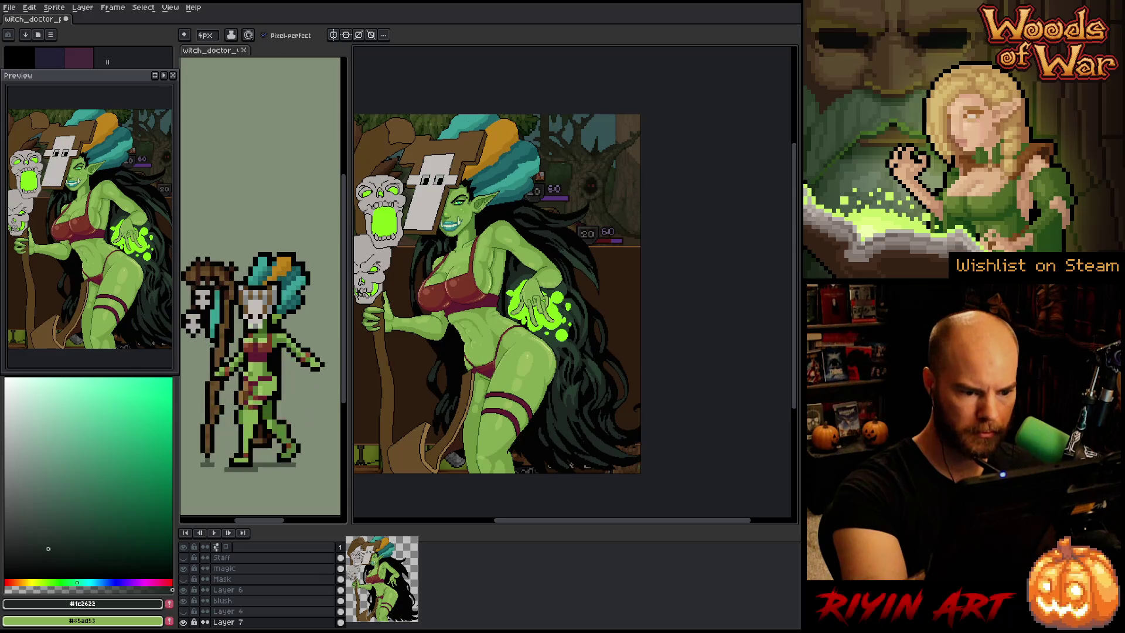
alt+click(573, 339)
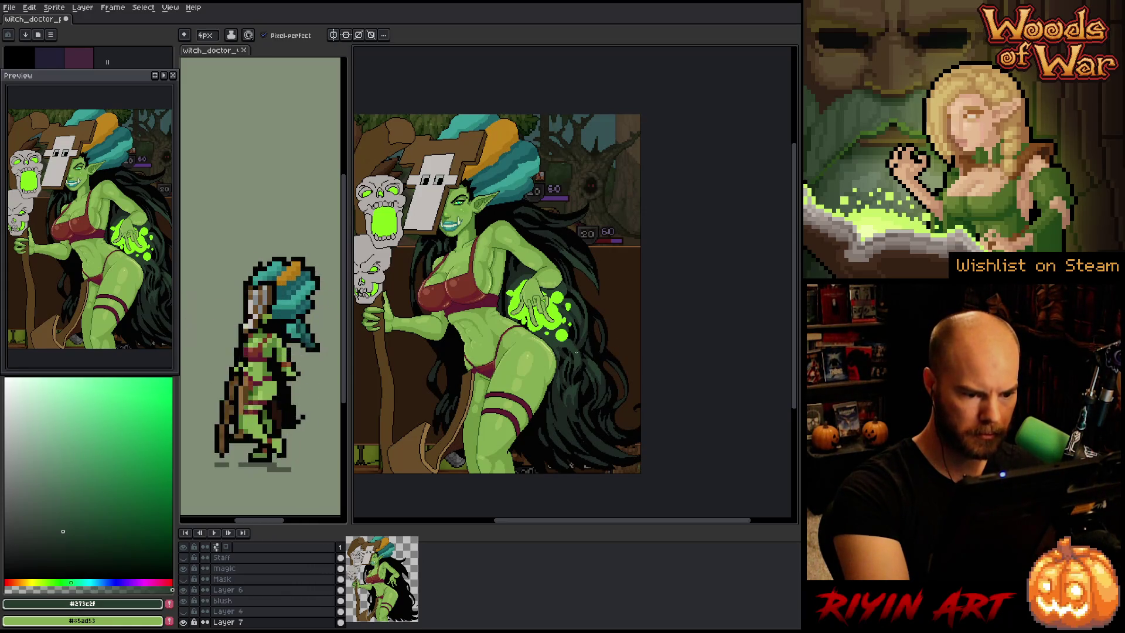
alt+click(568, 349)
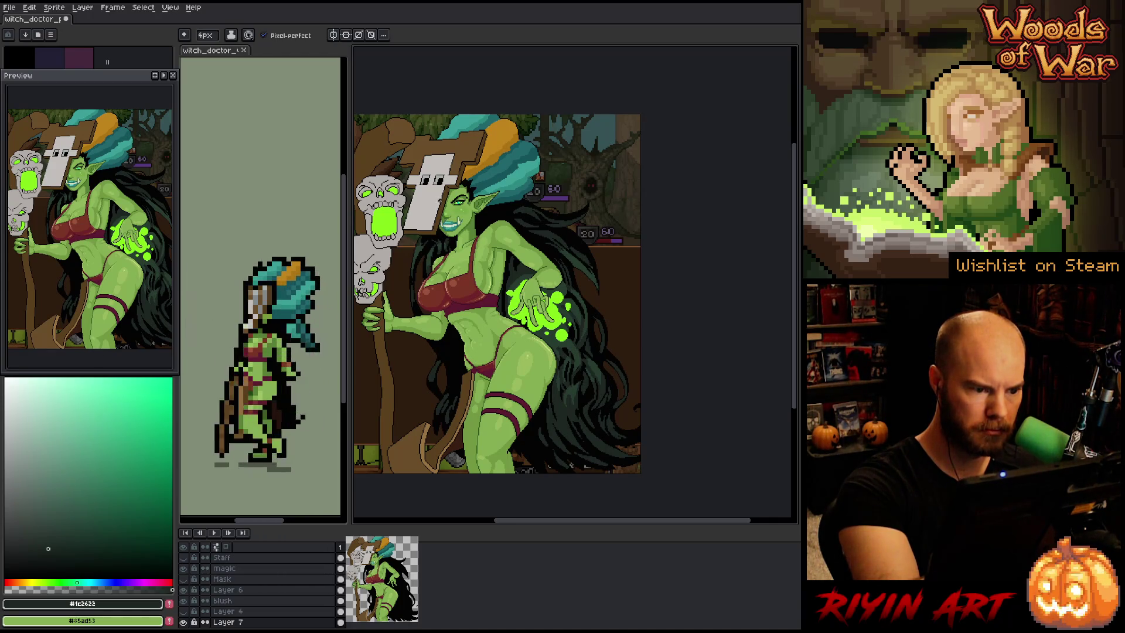
alt+click(571, 464)
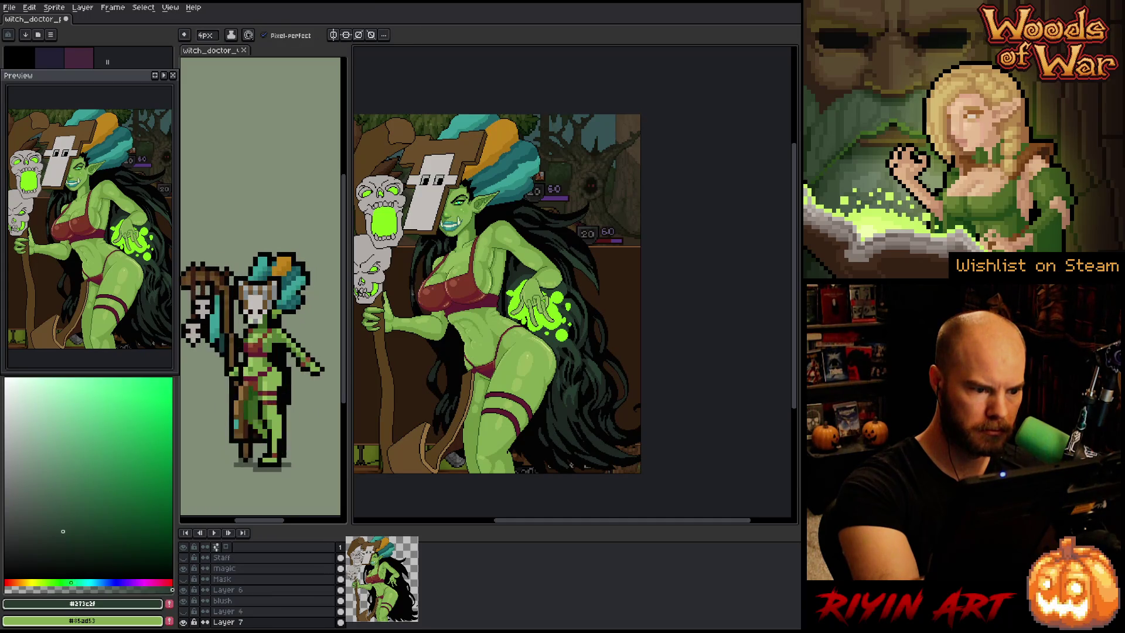
Continue alternating the two darkest greens across the upper hair strands
key(alt)
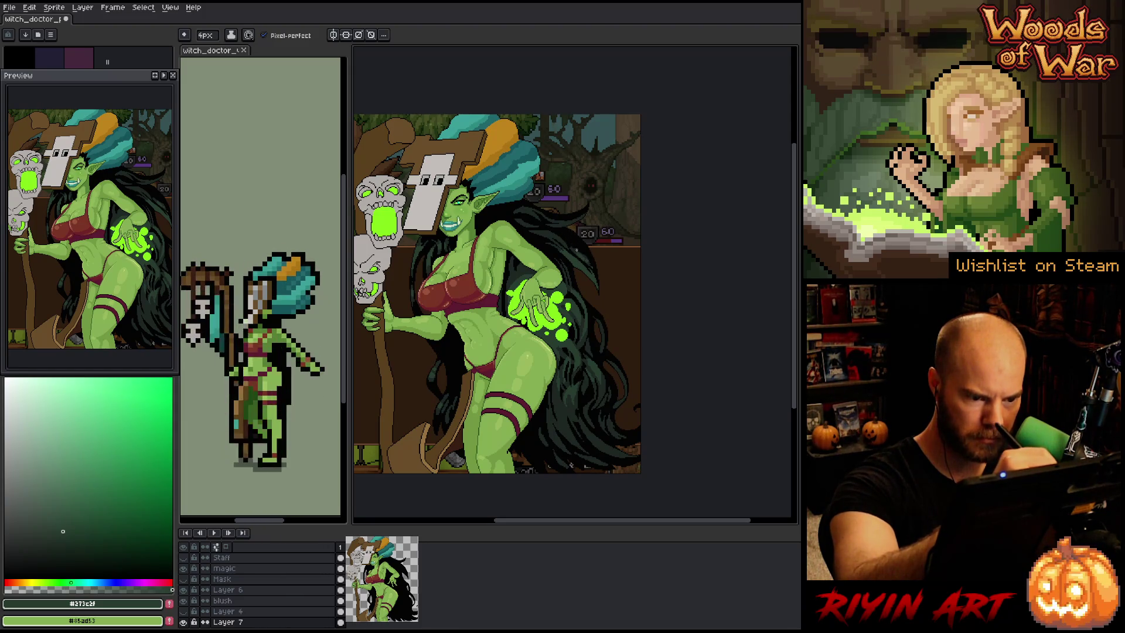
alt+click(578, 251)
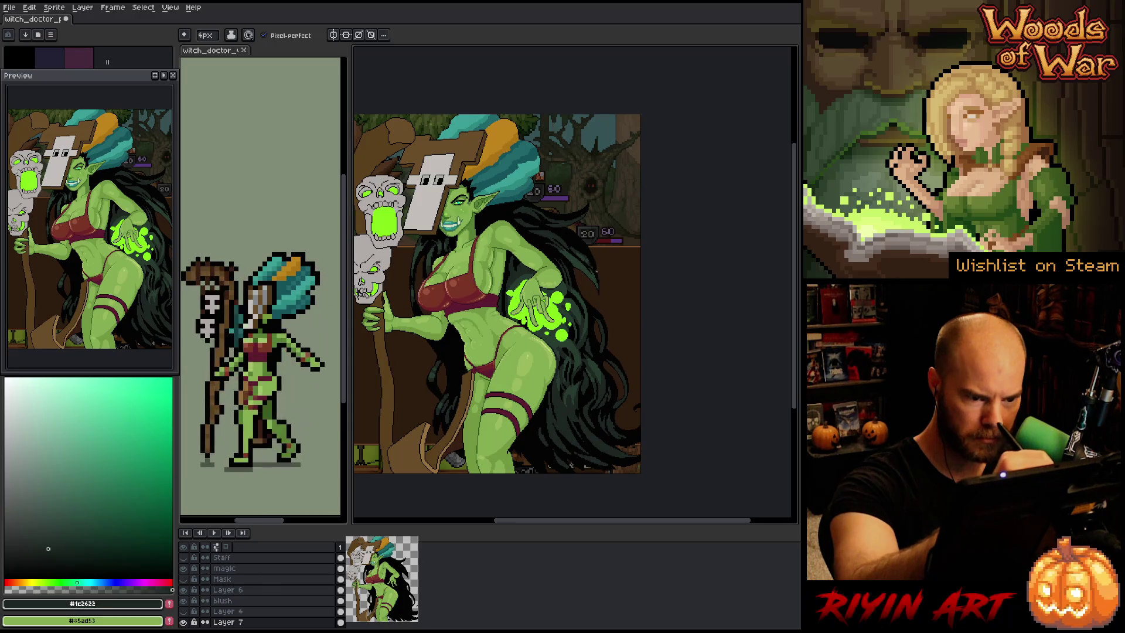
alt+click(564, 235)
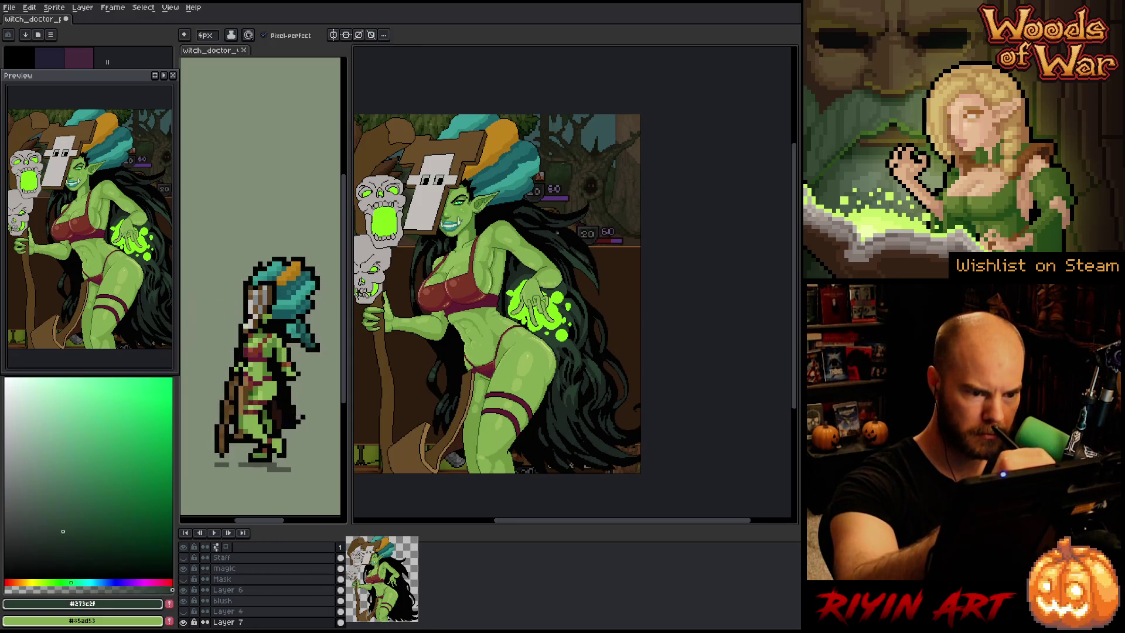
alt+click(559, 248)
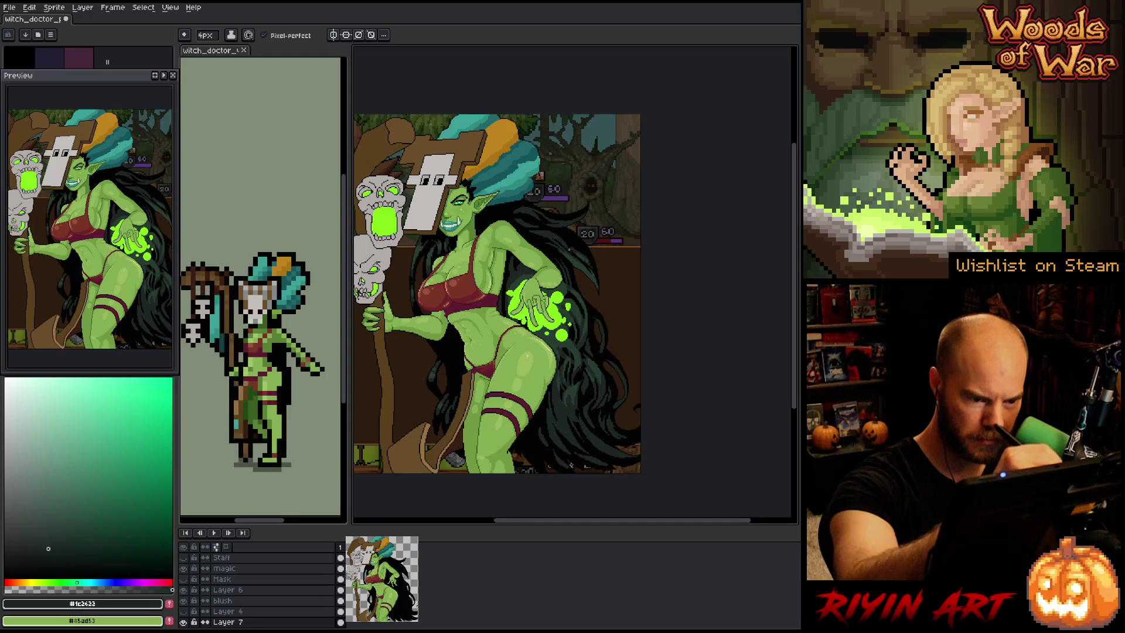
alt+click(561, 245)
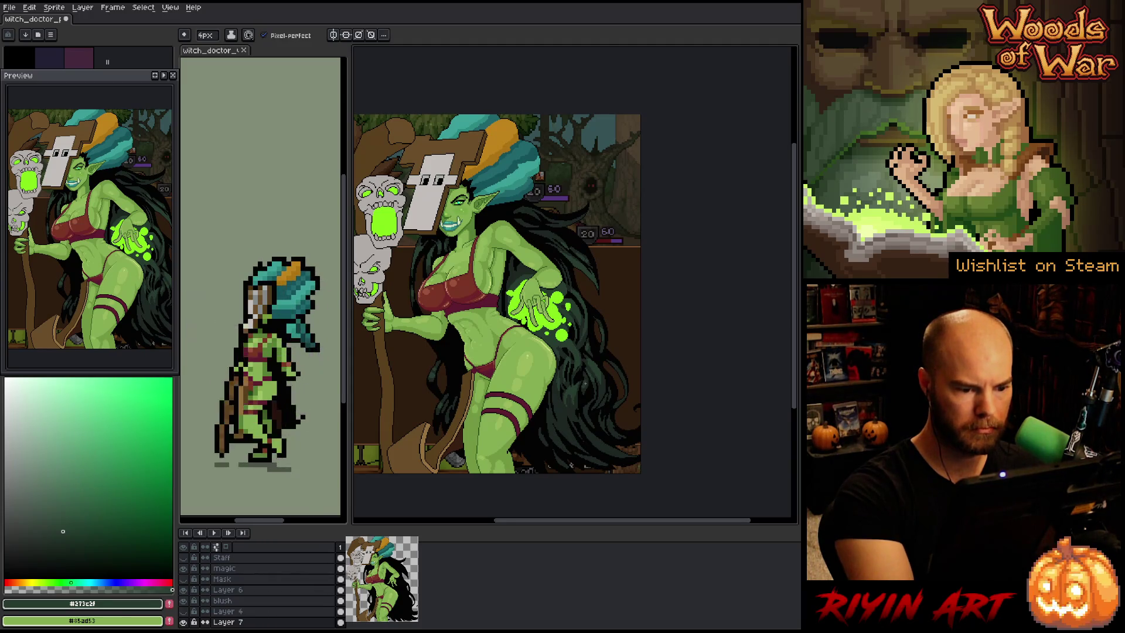
right_click(541, 286)
click(591, 358)
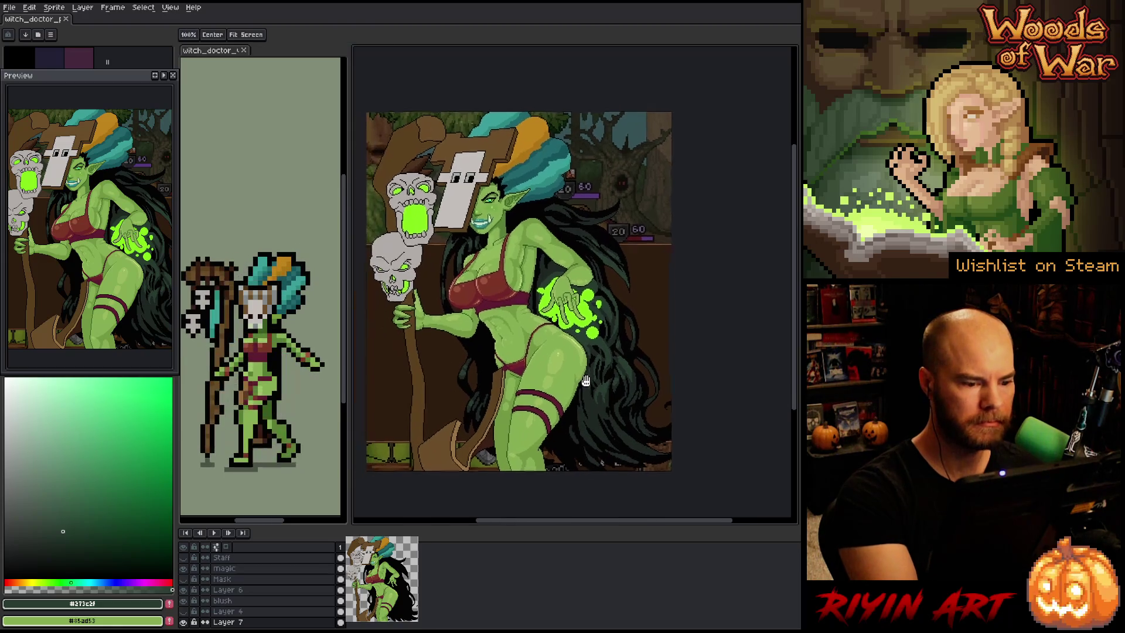
Rename Layer 7 to 'hair hl'
scroll(597, 375, left, 2)
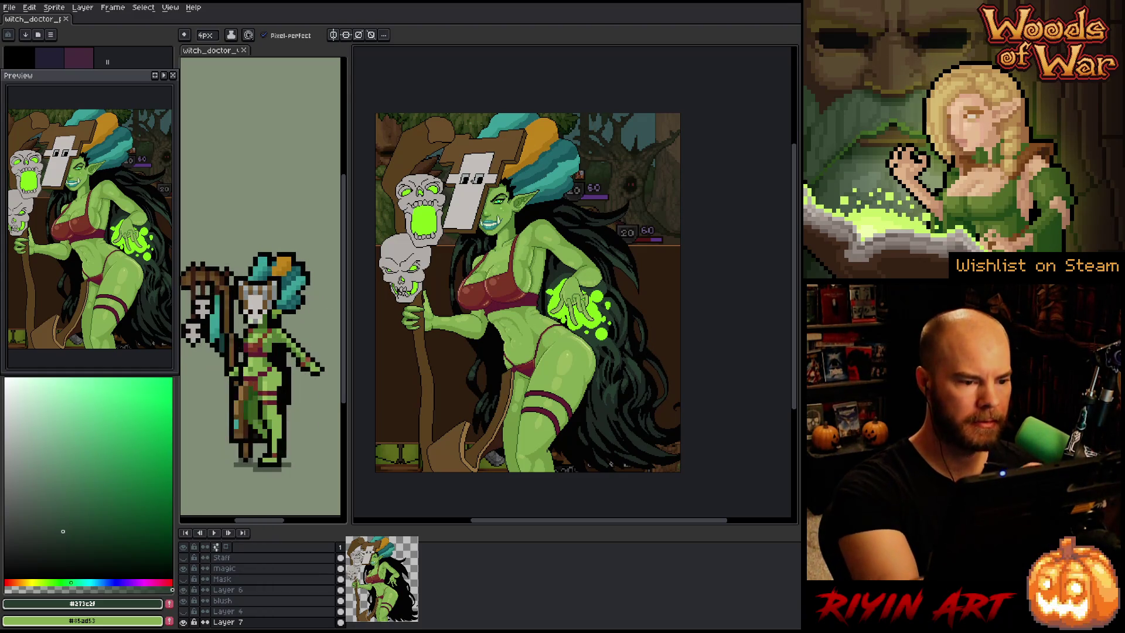
scroll(469, 284, up, 2)
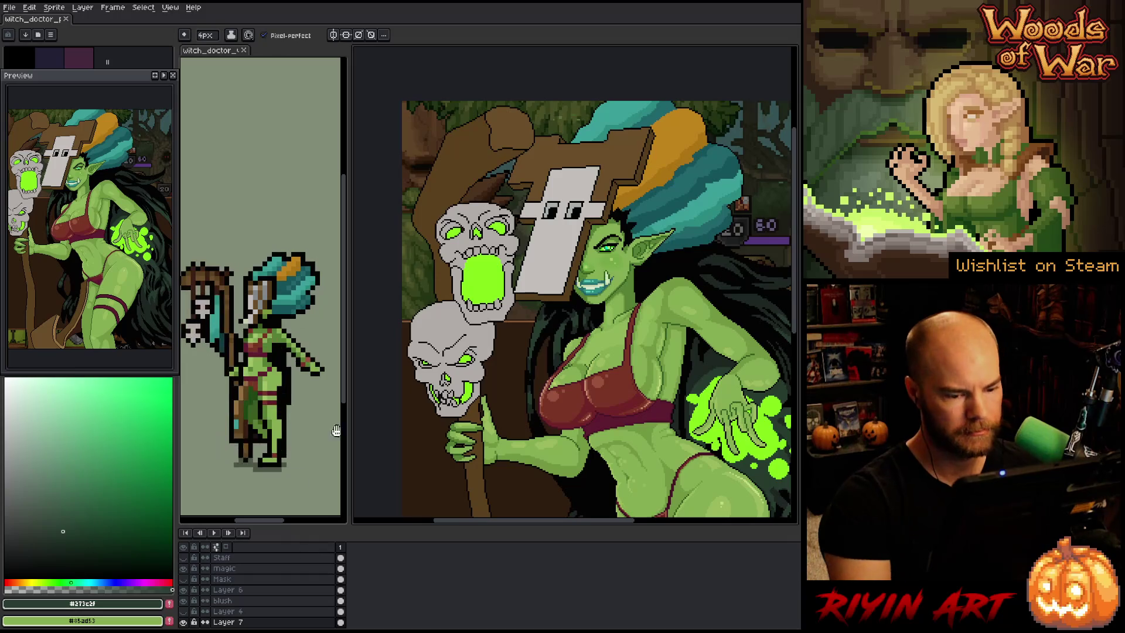
scroll(584, 299, down, 1)
drag(584, 299, 504, 299)
scroll(229, 594, down, 2)
double_click(228, 592)
text(hair hl)
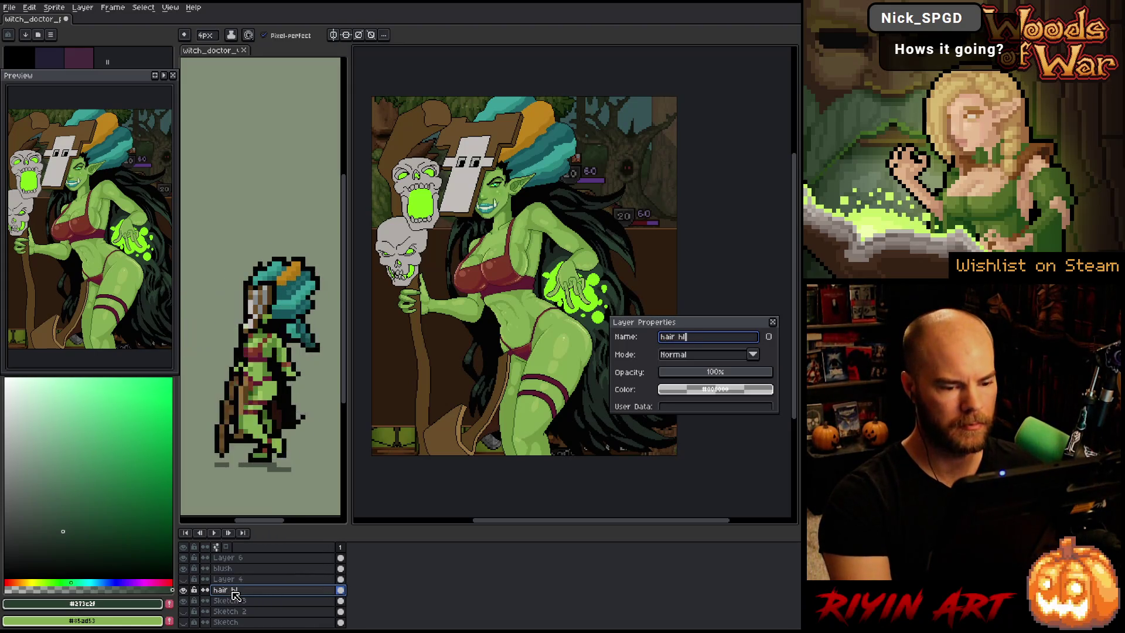
key(Return)
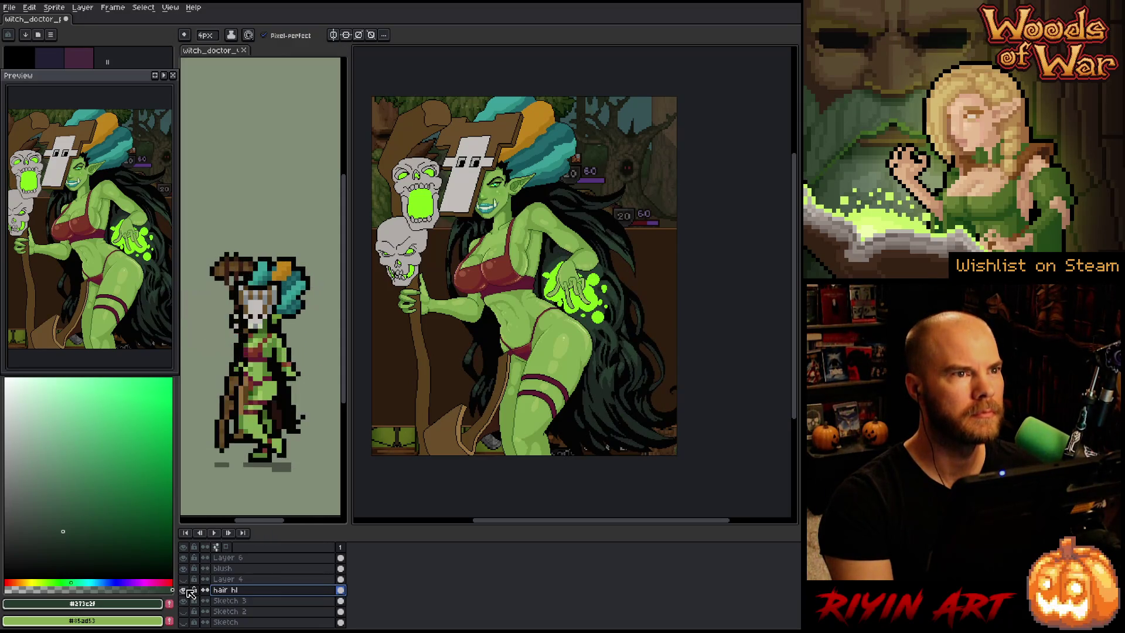
Select the Sketch 3 layer to continue painting on it
click(184, 601)
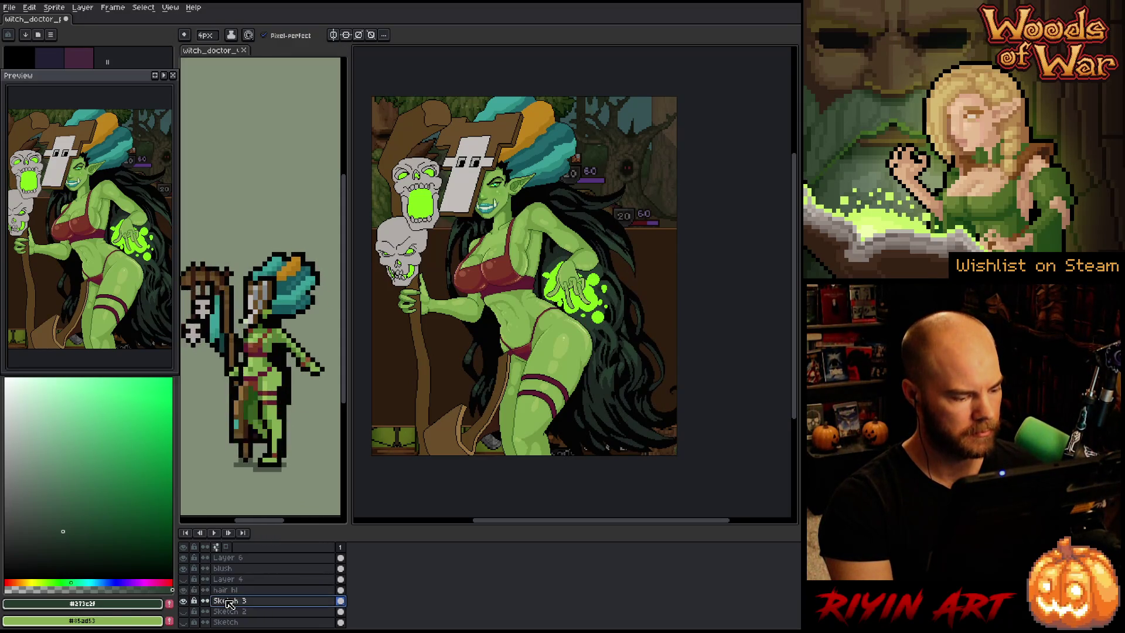
click(228, 602)
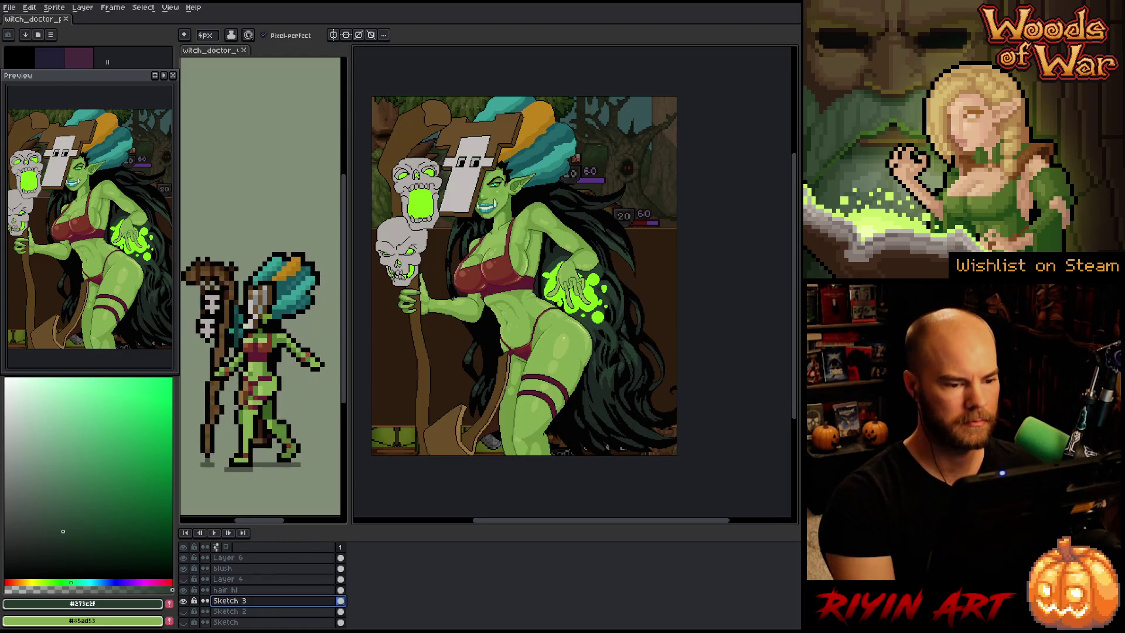
scroll(439, 237, up, 5)
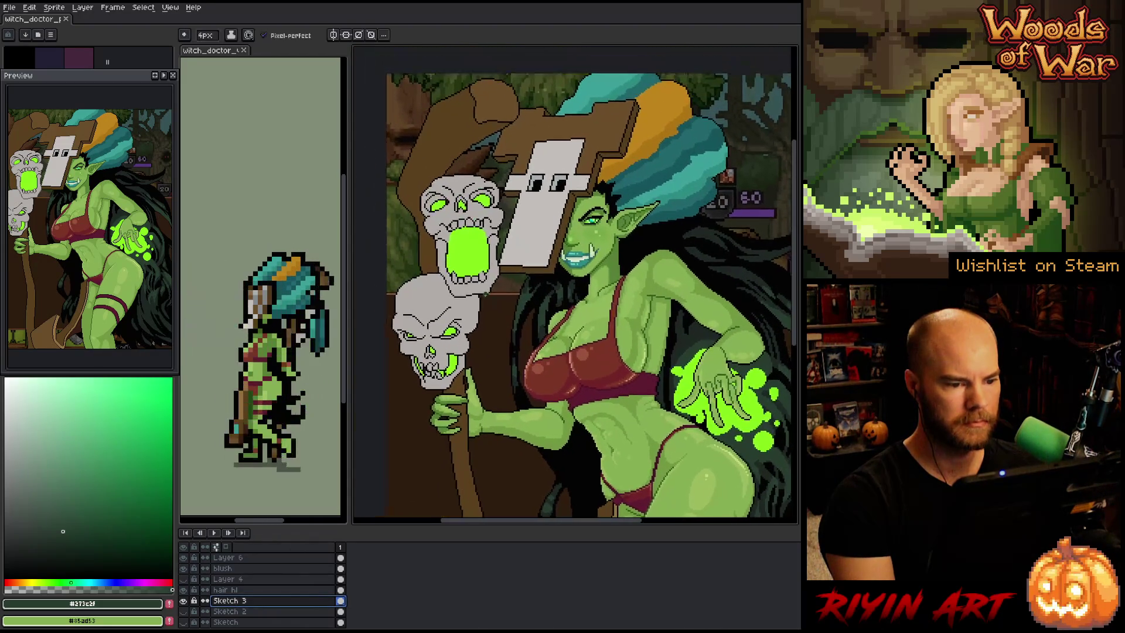
Sample the mask's black and grey, try bucket fills on the mask, and undo the wrong grey fill
scroll(524, 284, up, 2)
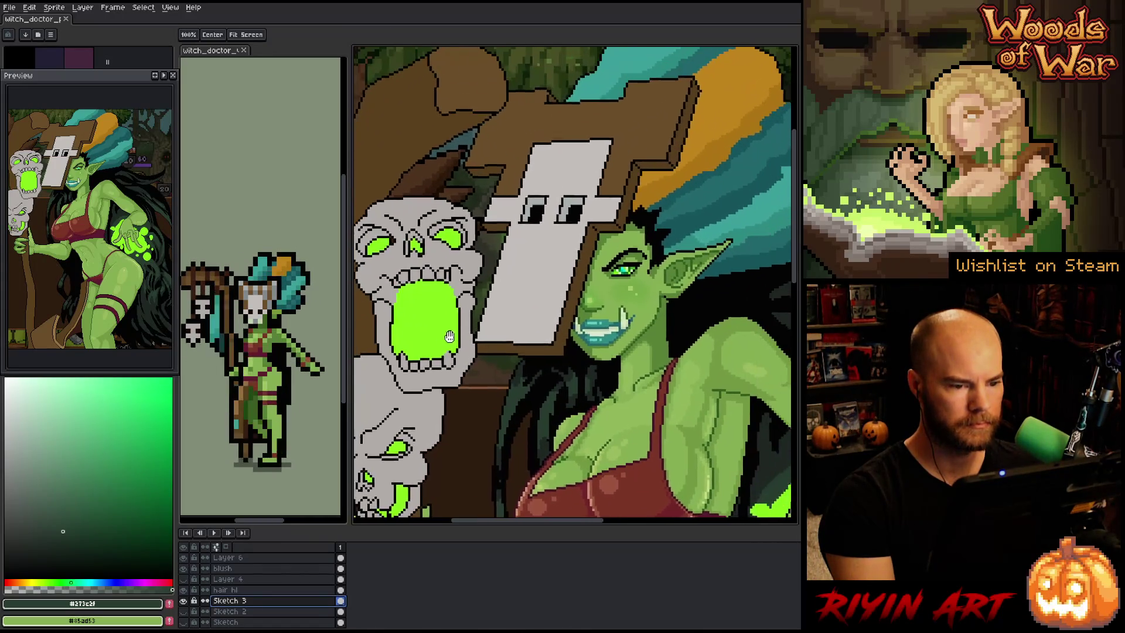
scroll(525, 283, up, 2)
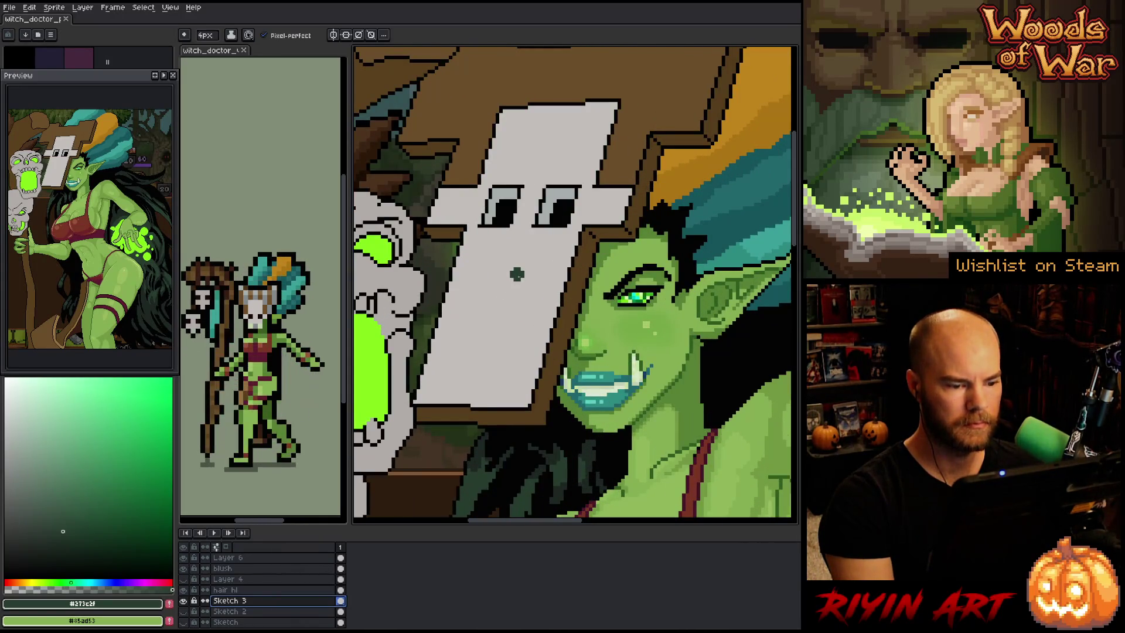
alt+click(548, 200)
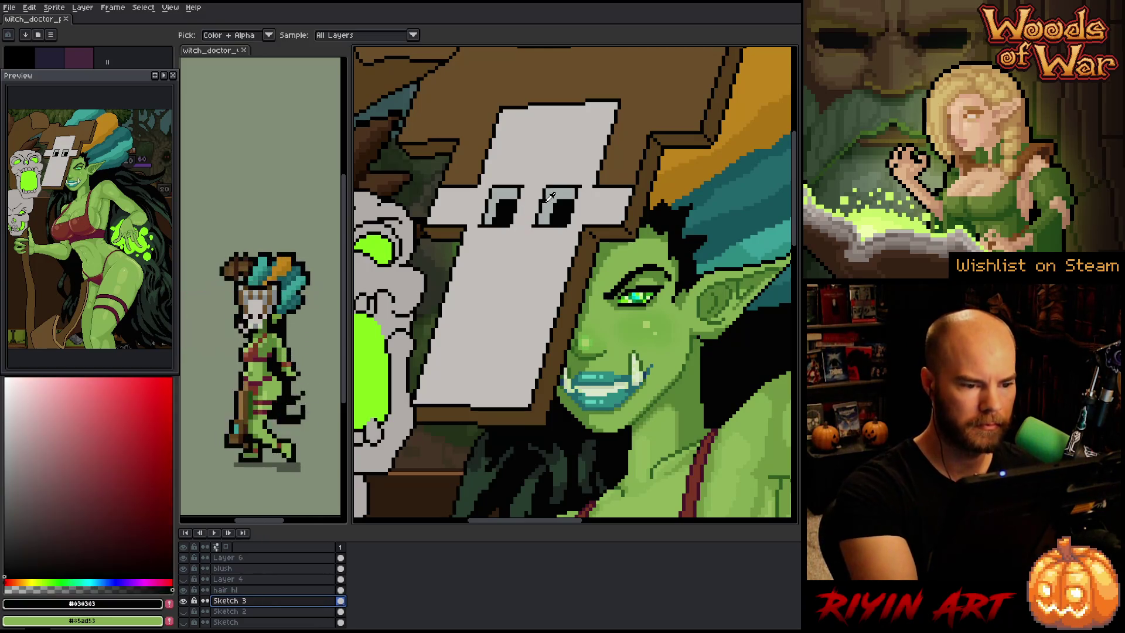
click(568, 312)
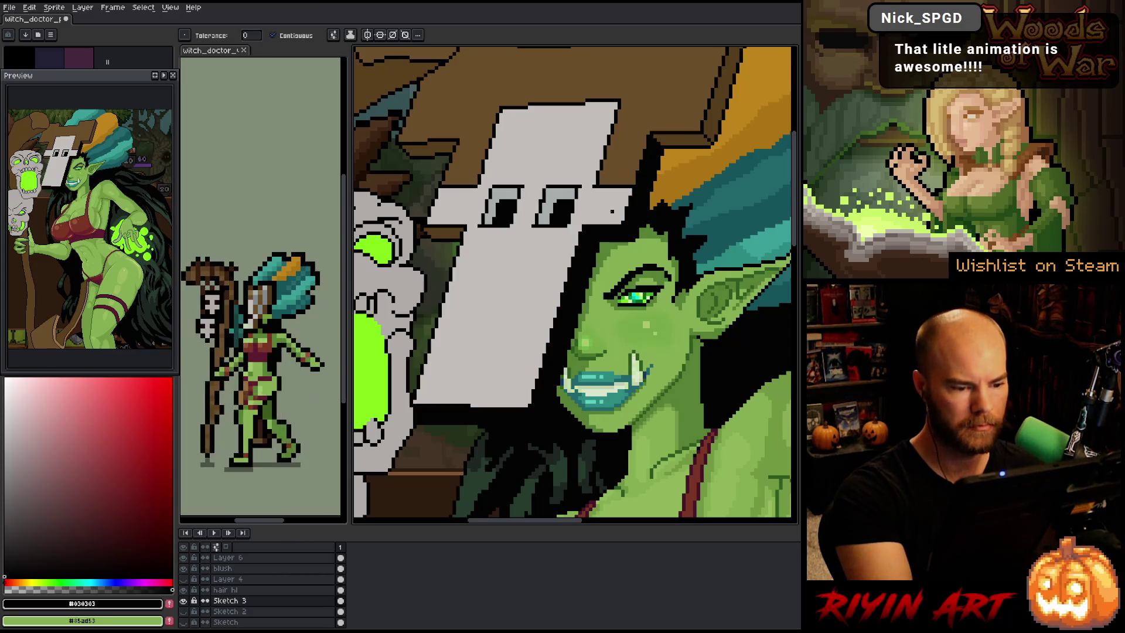
alt+click(551, 201)
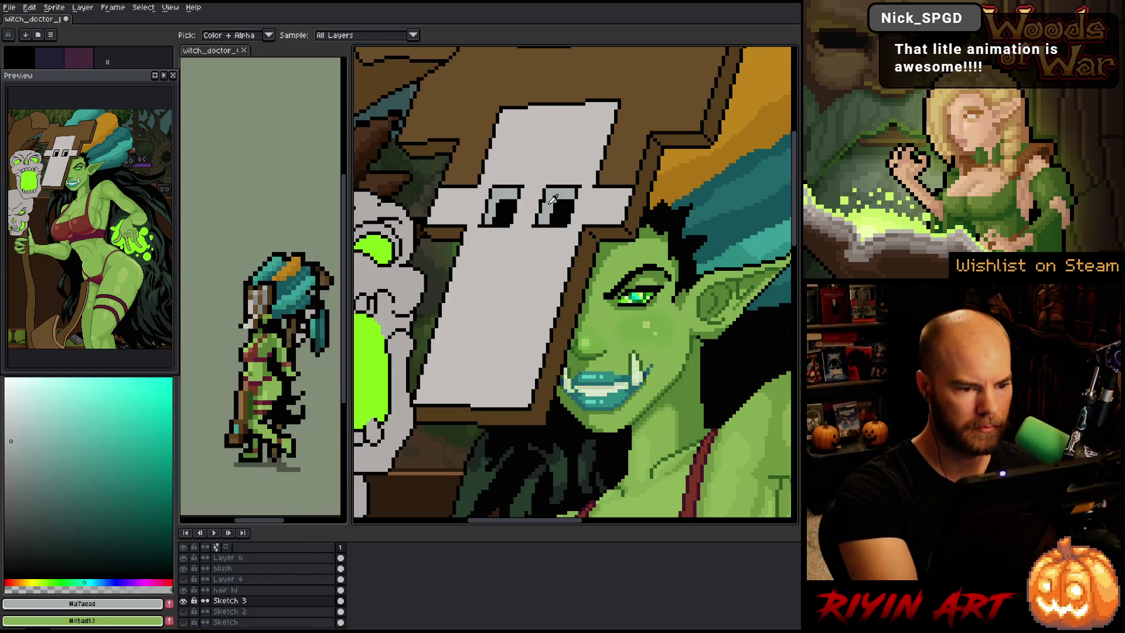
click(596, 272)
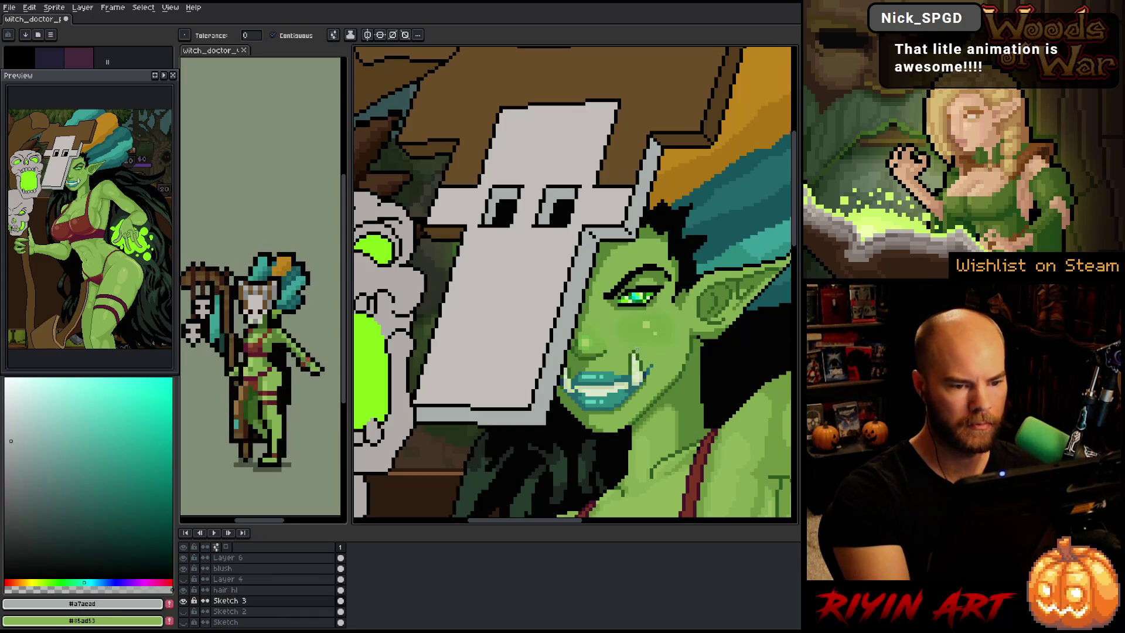
key(ctrl+z)
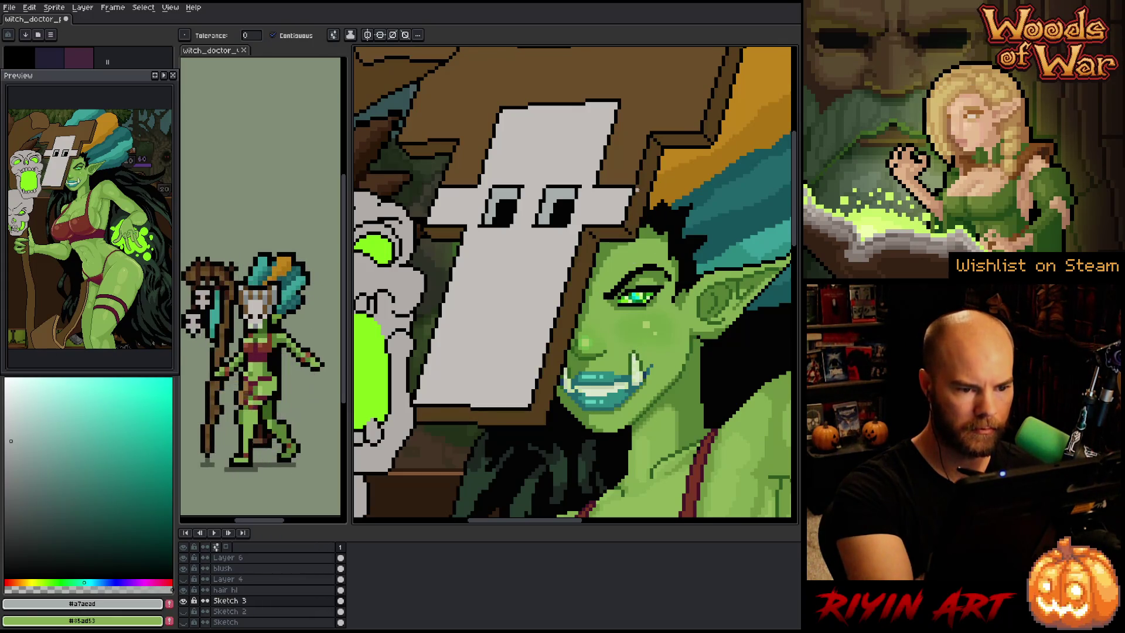
Set the pencil to 1px and bucket-fill the strip inside the mask outline light grey
key(b)
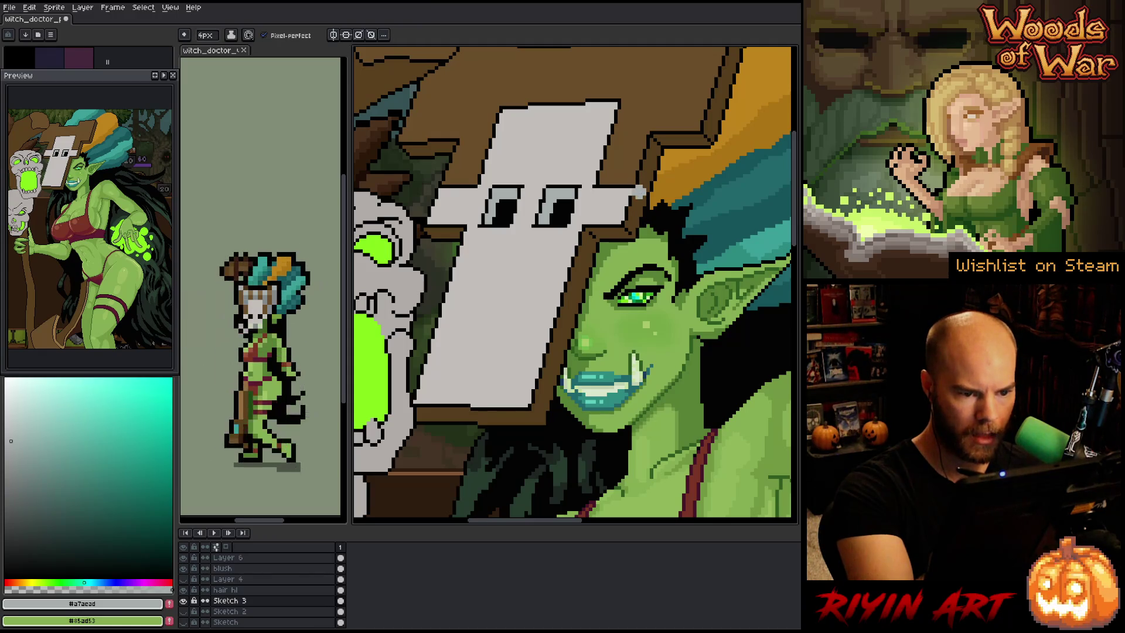
click(206, 35)
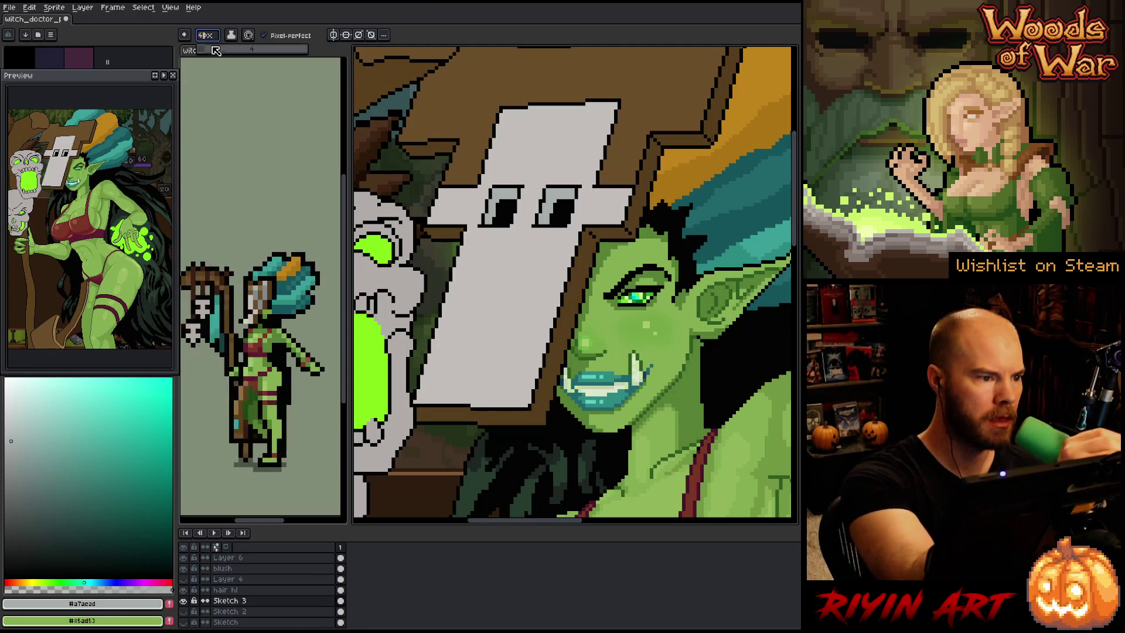
drag(215, 51, 198, 50)
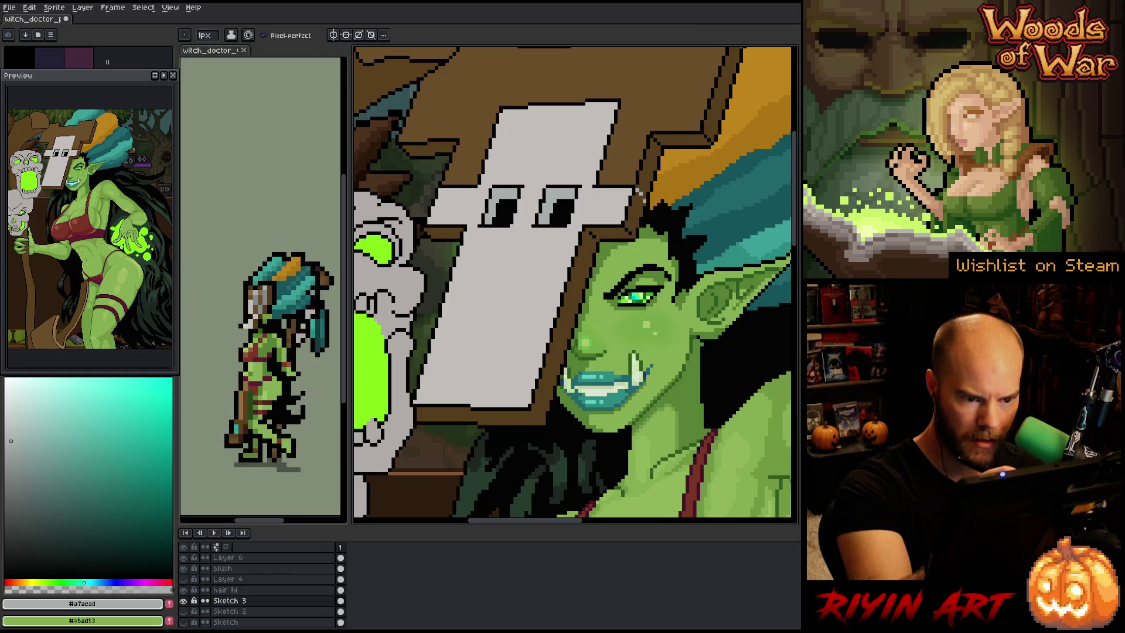
key(g)
click(640, 195)
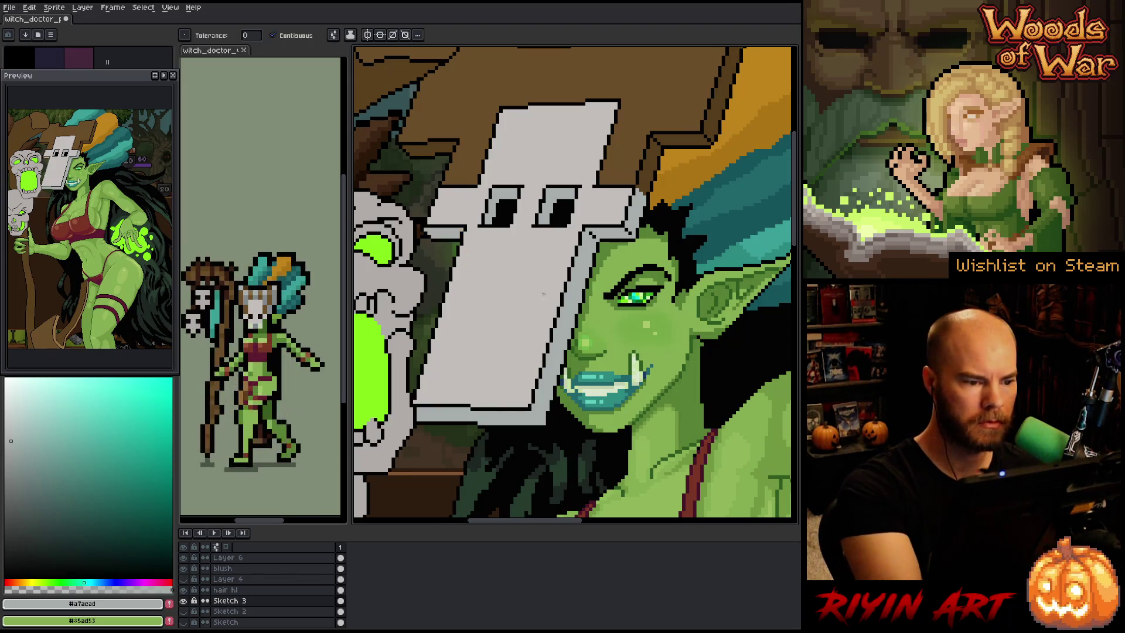
drag(662, 376, 644, 415)
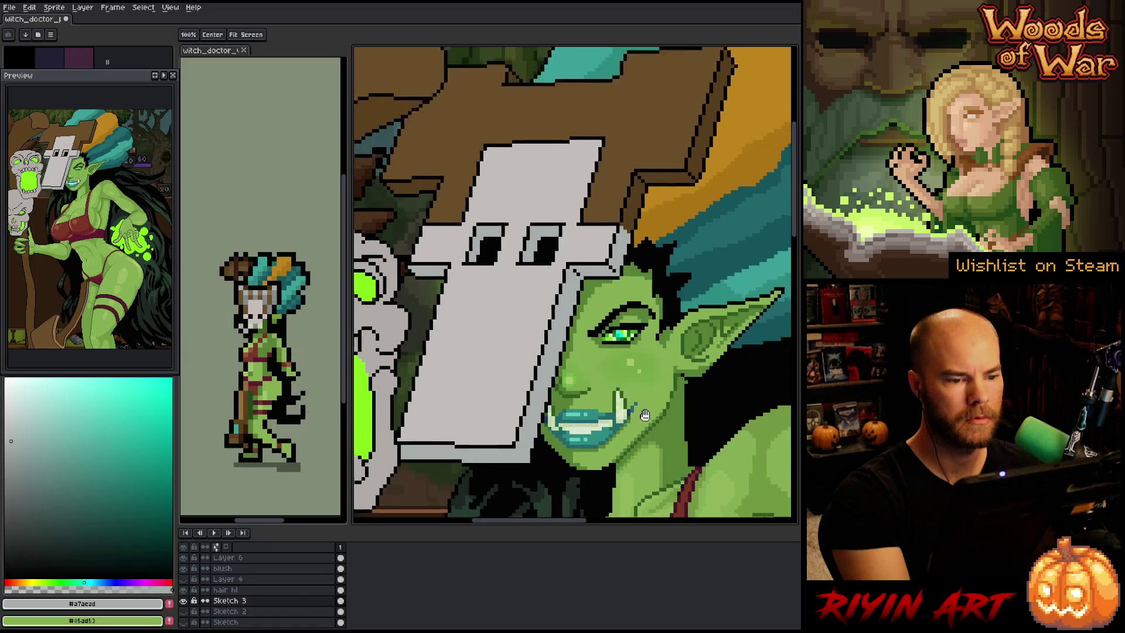
Set the pencil to 2px and draw light-grey highlight lines along the mask's top plank and crown
scroll(644, 415, up, 3)
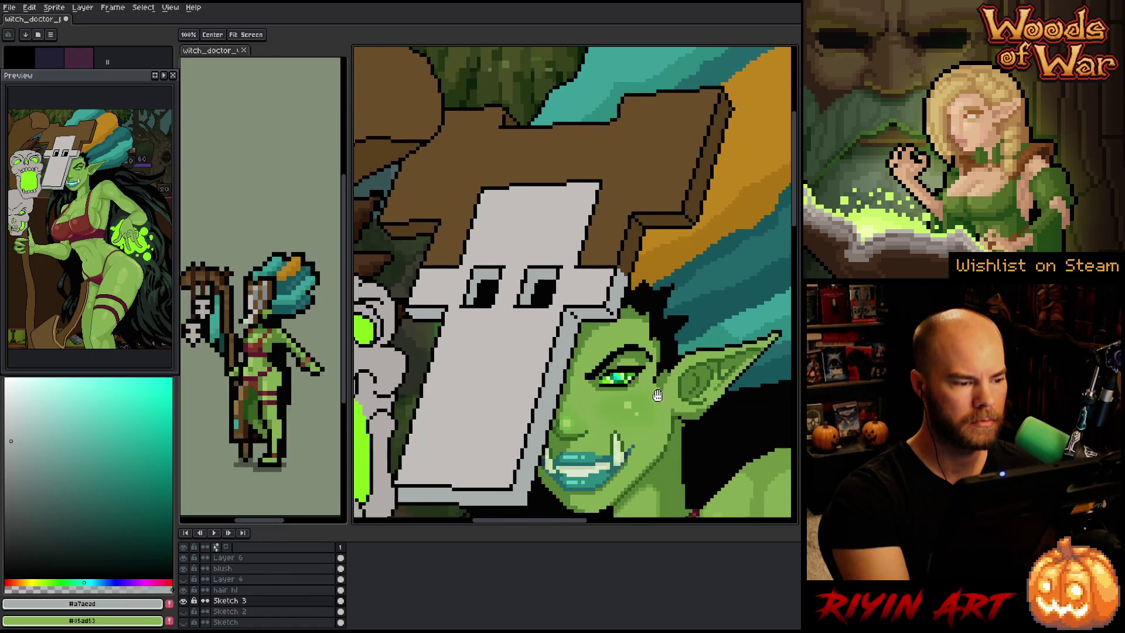
key(g)
key(b)
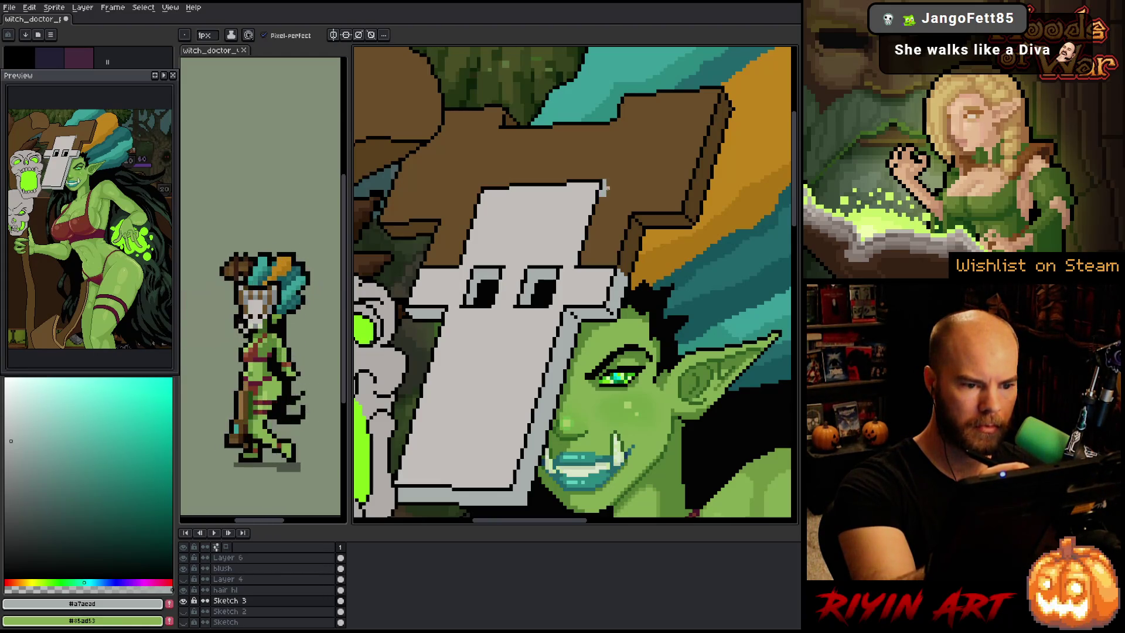
click(209, 38)
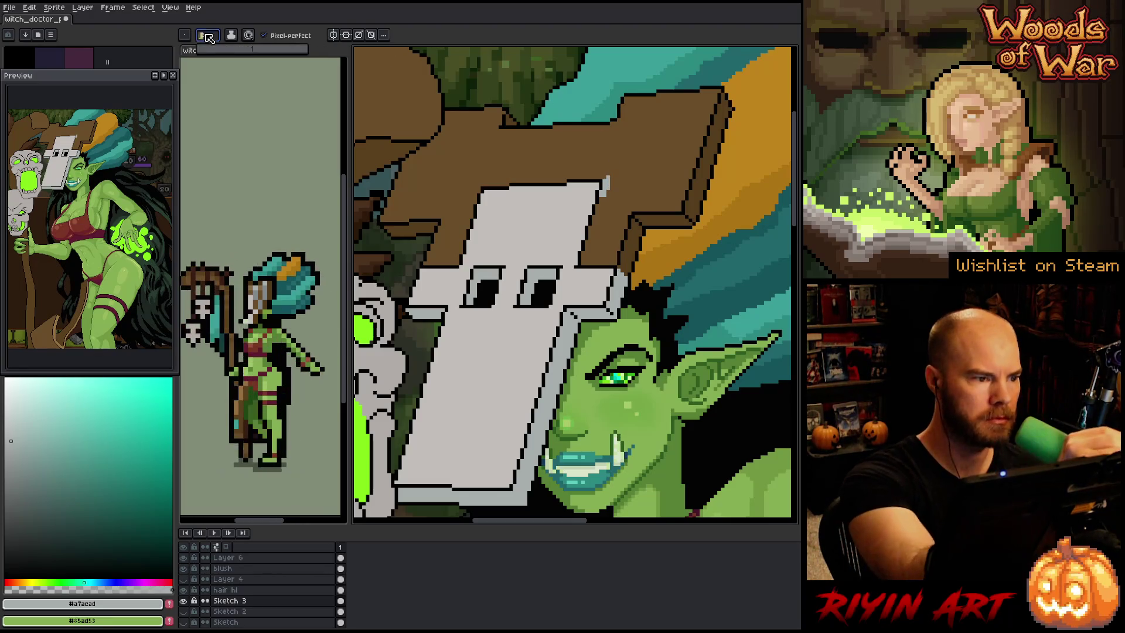
click(209, 50)
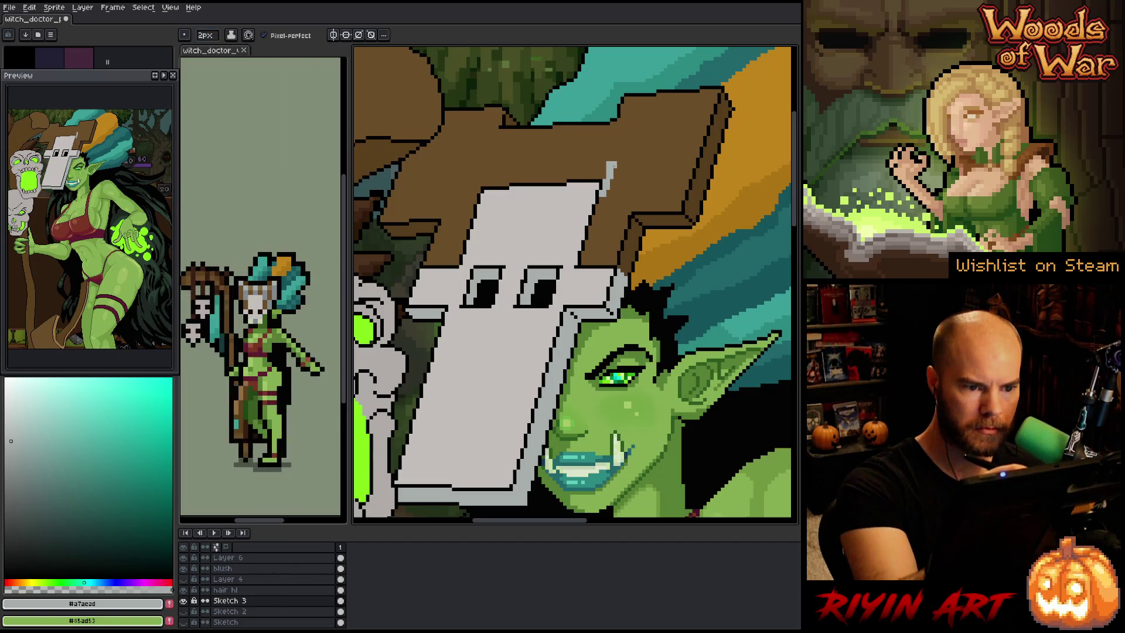
drag(609, 164, 625, 105)
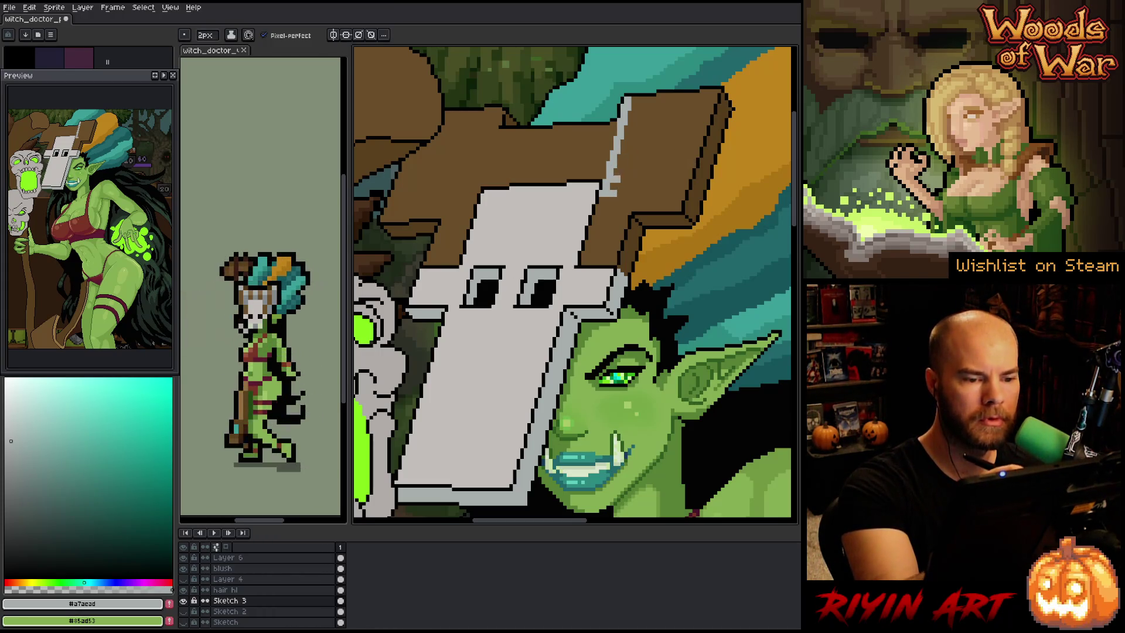
shift+click(638, 100)
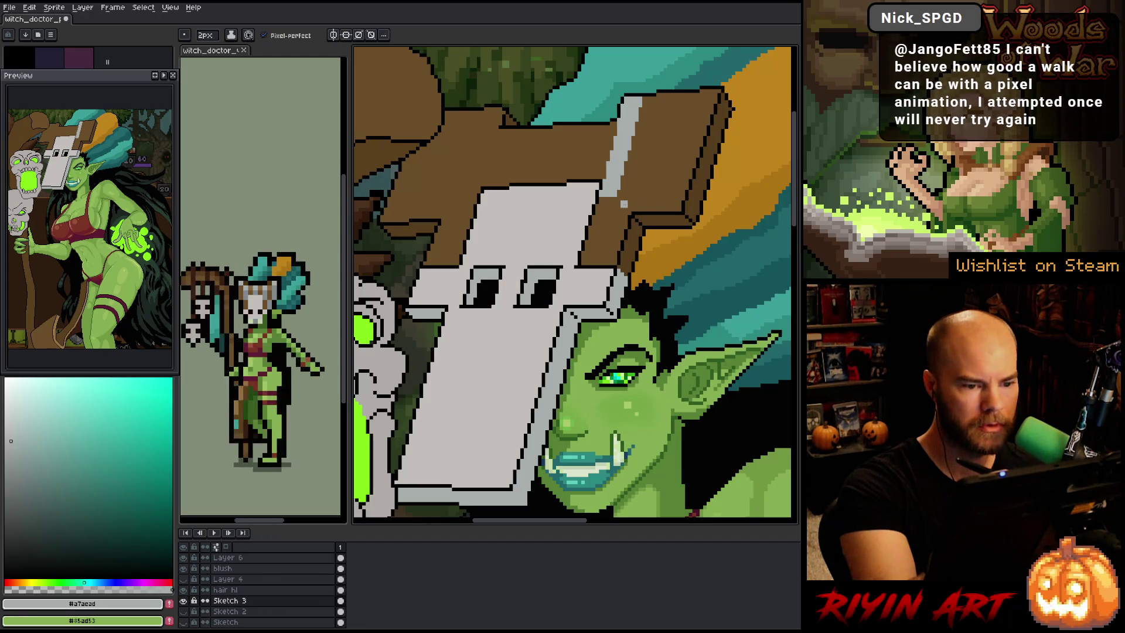
shift+click(601, 259)
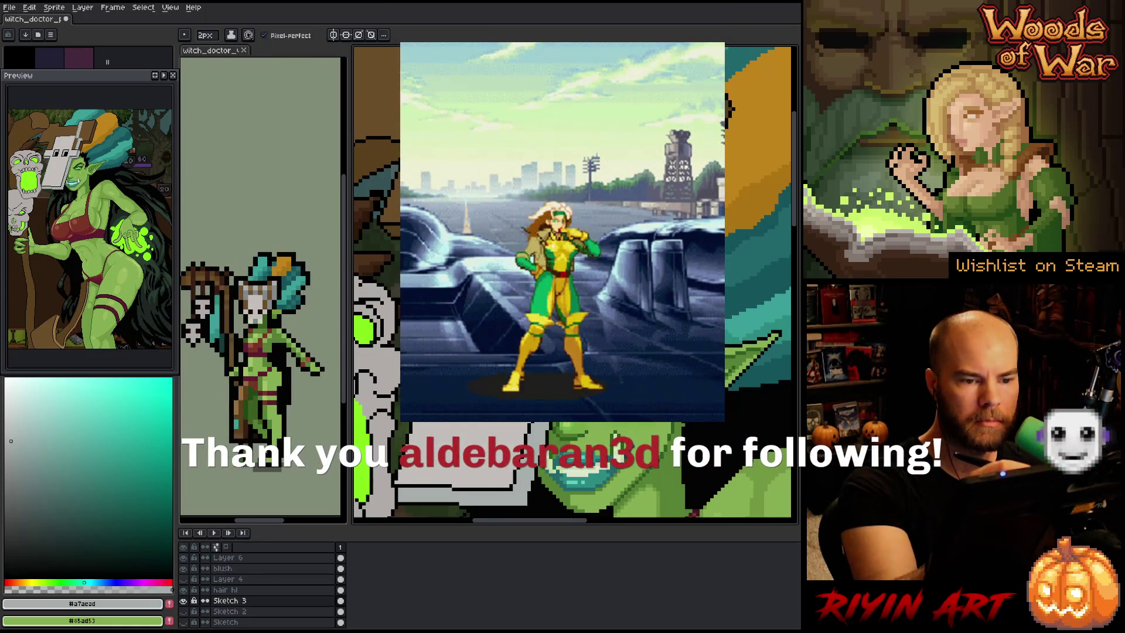
key(g)
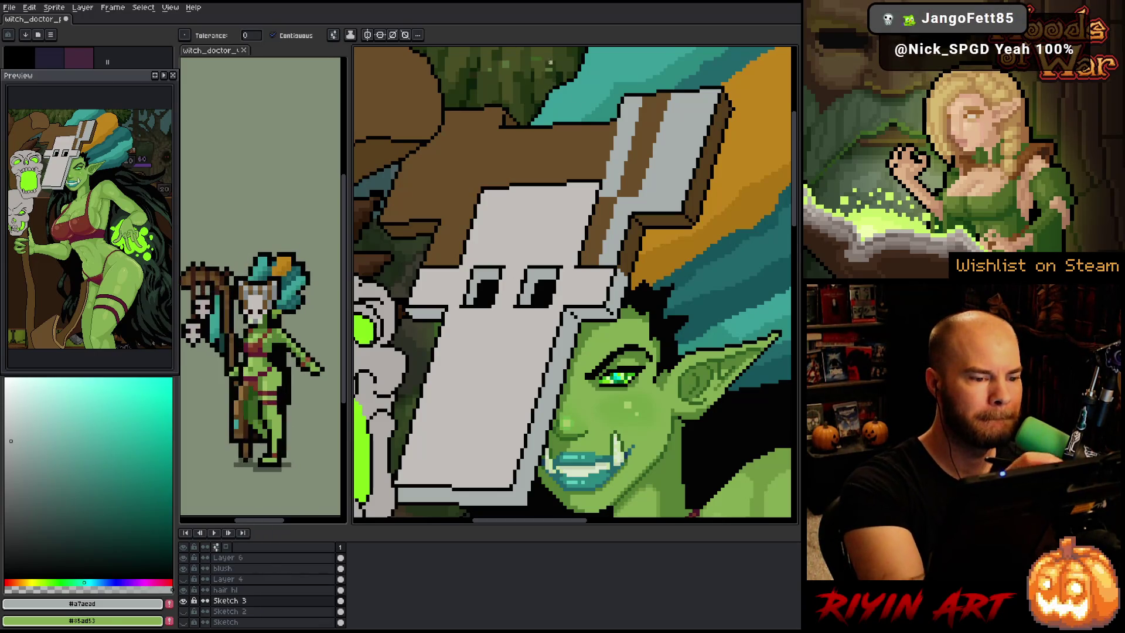
Draw two grey diagonal lines on the left plank and fill the strip between them grey
key(b)
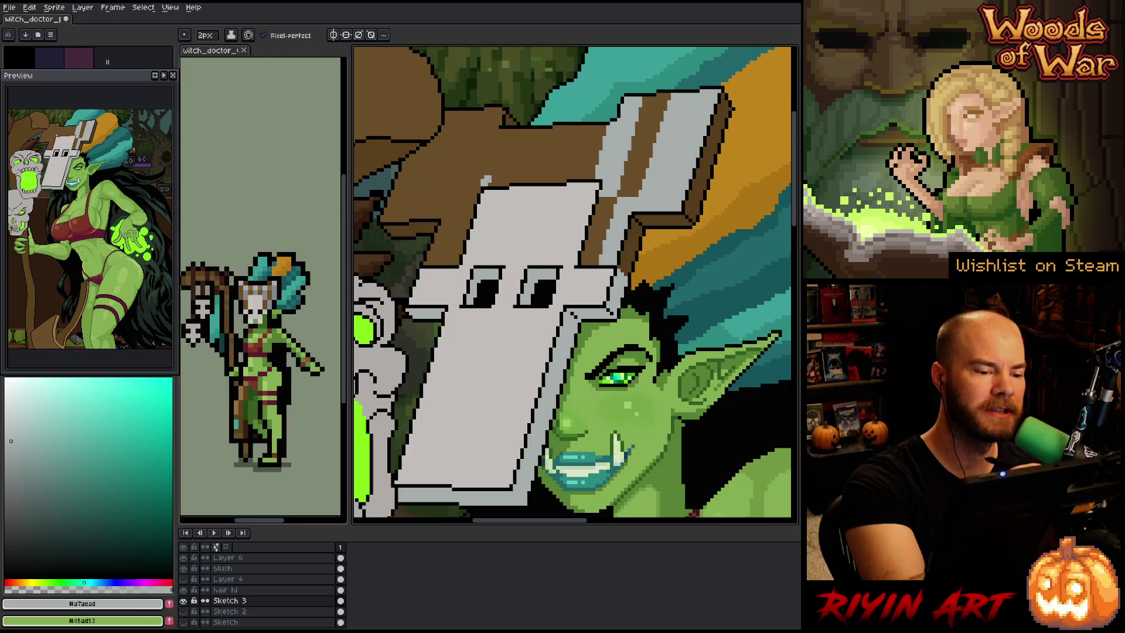
shift+click(502, 132)
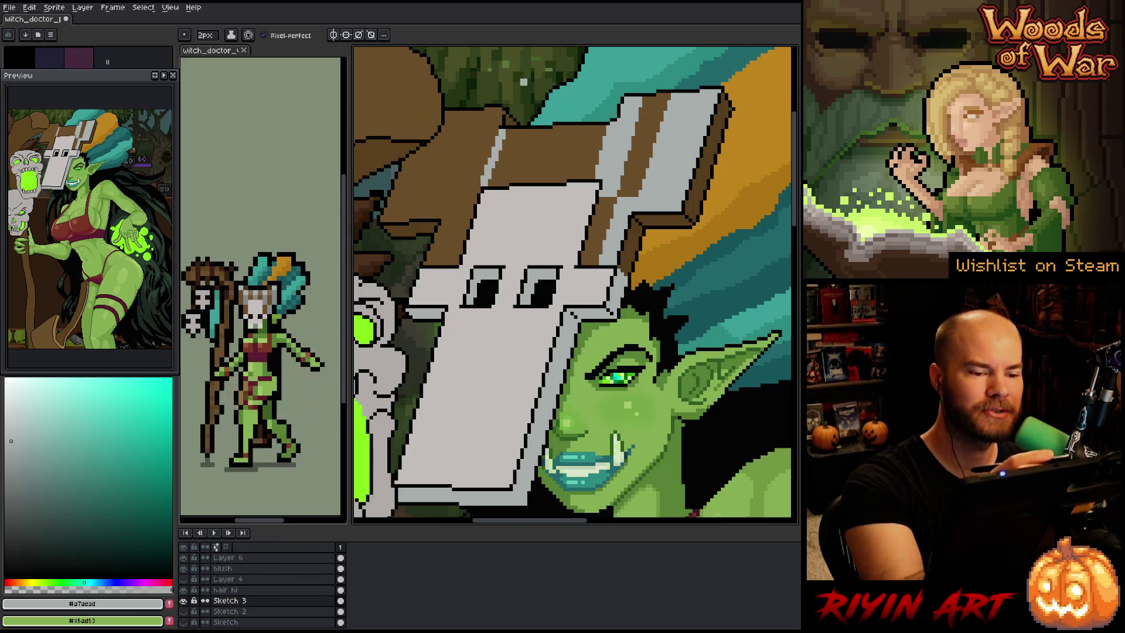
key(ctrl+z)
shift+click(506, 131)
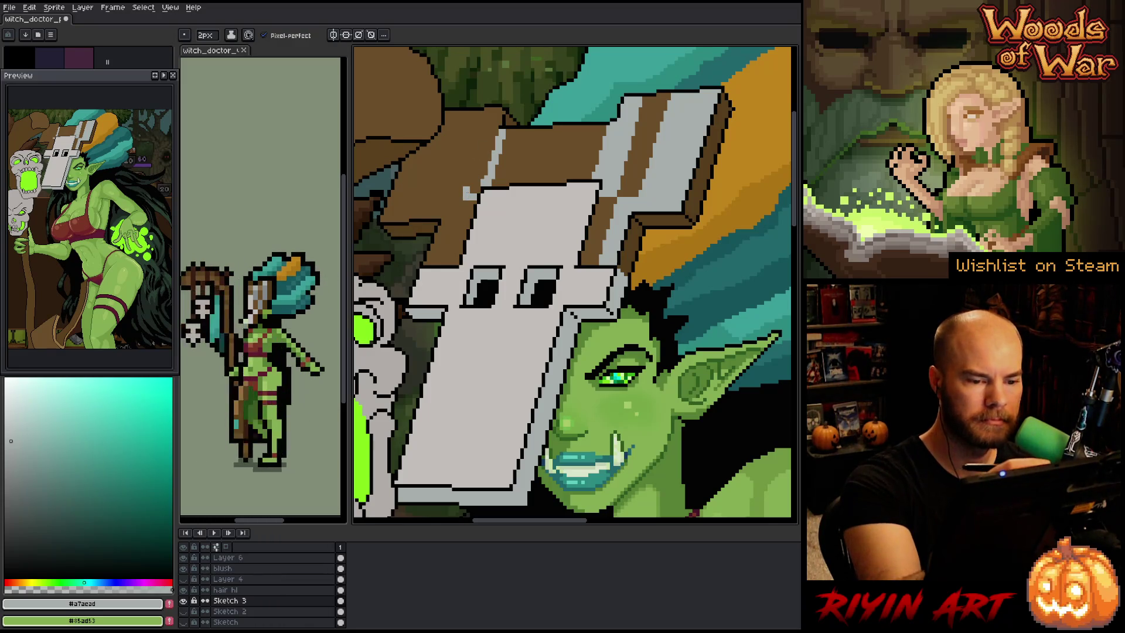
drag(491, 118, 467, 193)
key(g)
click(495, 129)
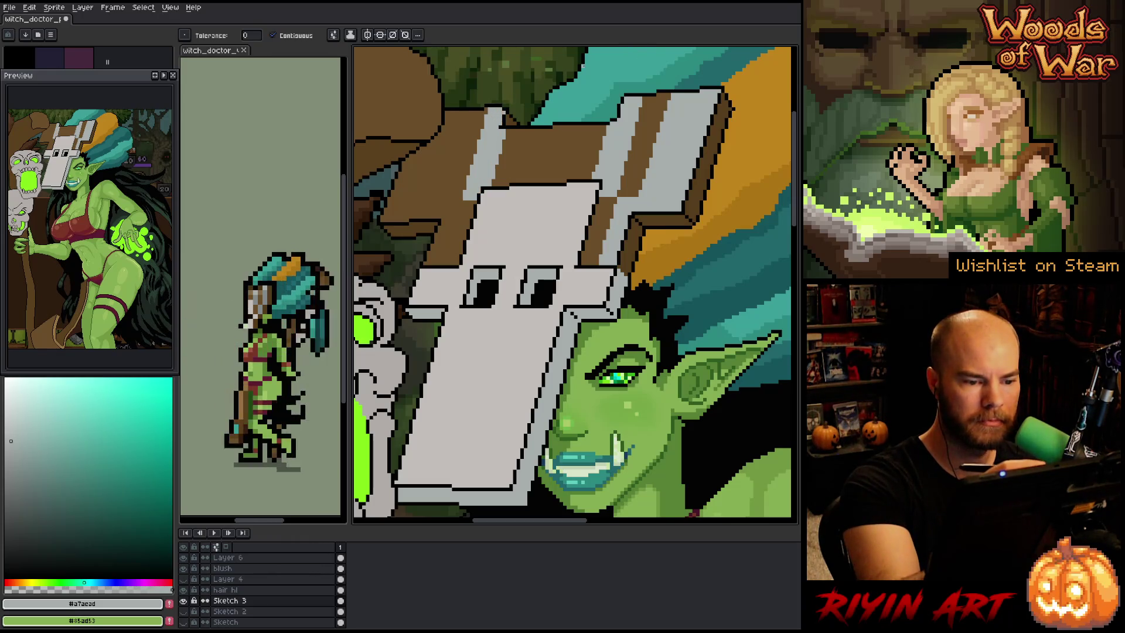
Paint more grey diagonal stripes over the remaining brown band of the left plank
key(b)
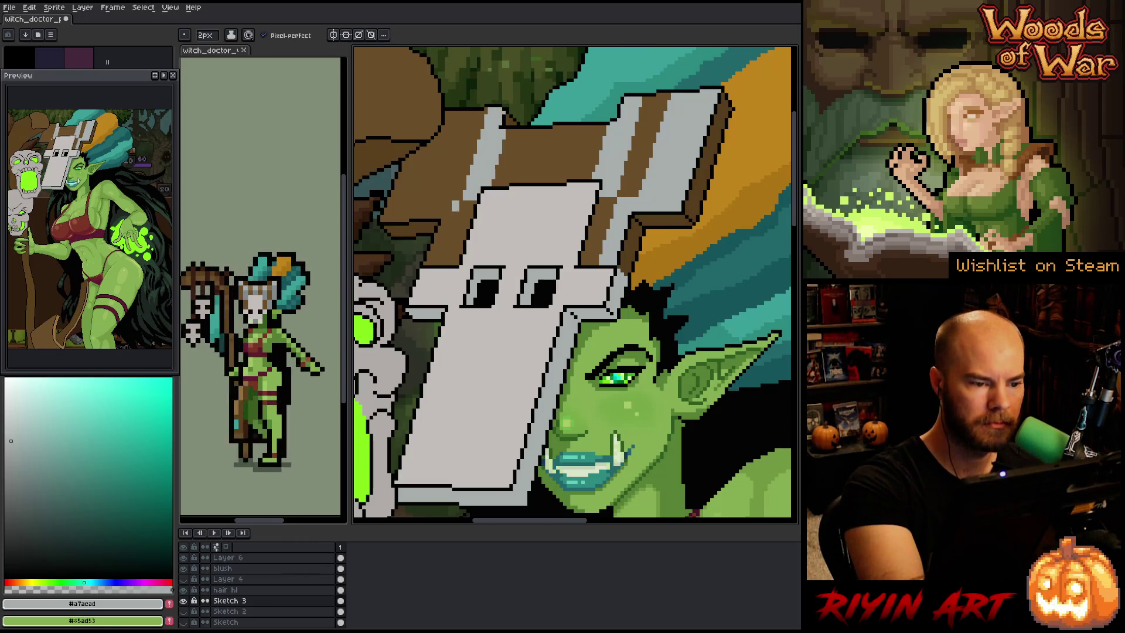
shift+click(437, 263)
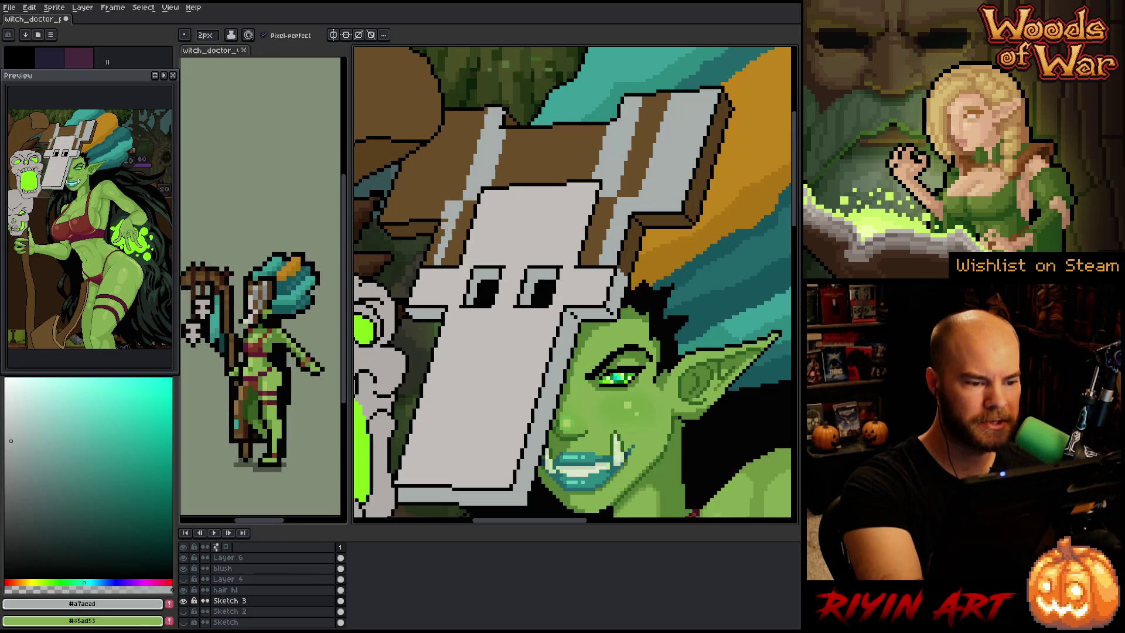
key(g)
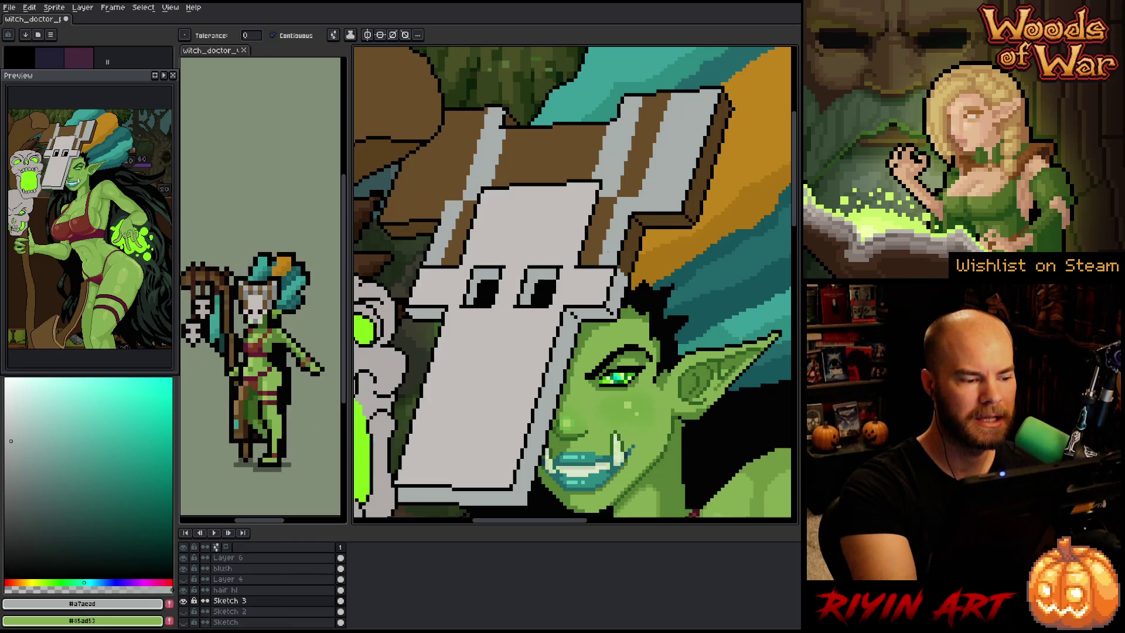
key(b)
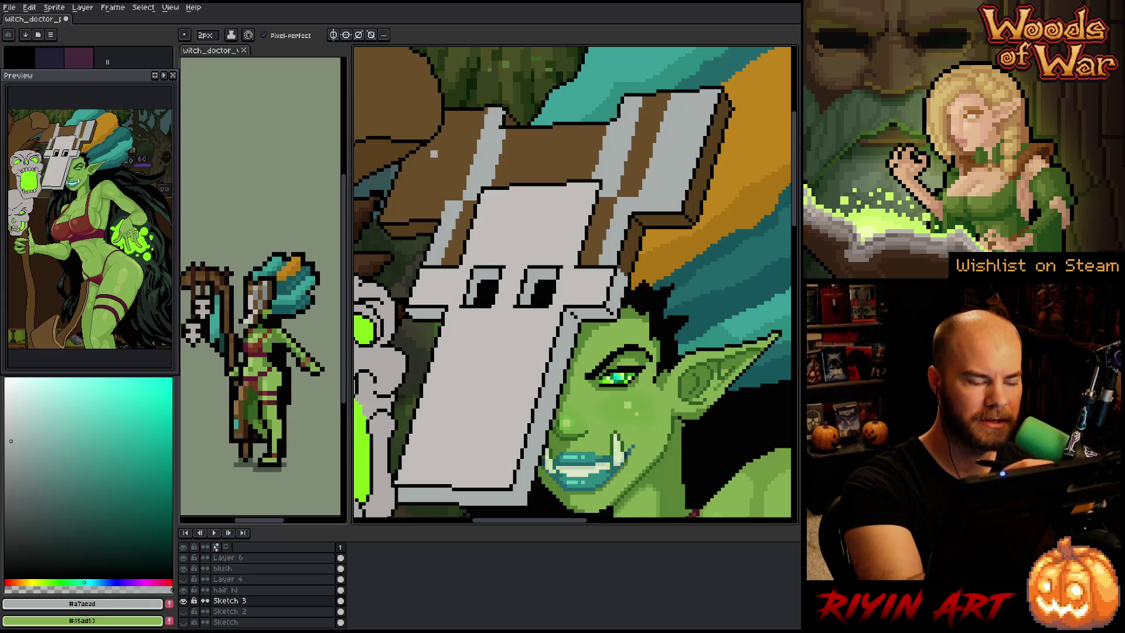
drag(460, 122, 441, 191)
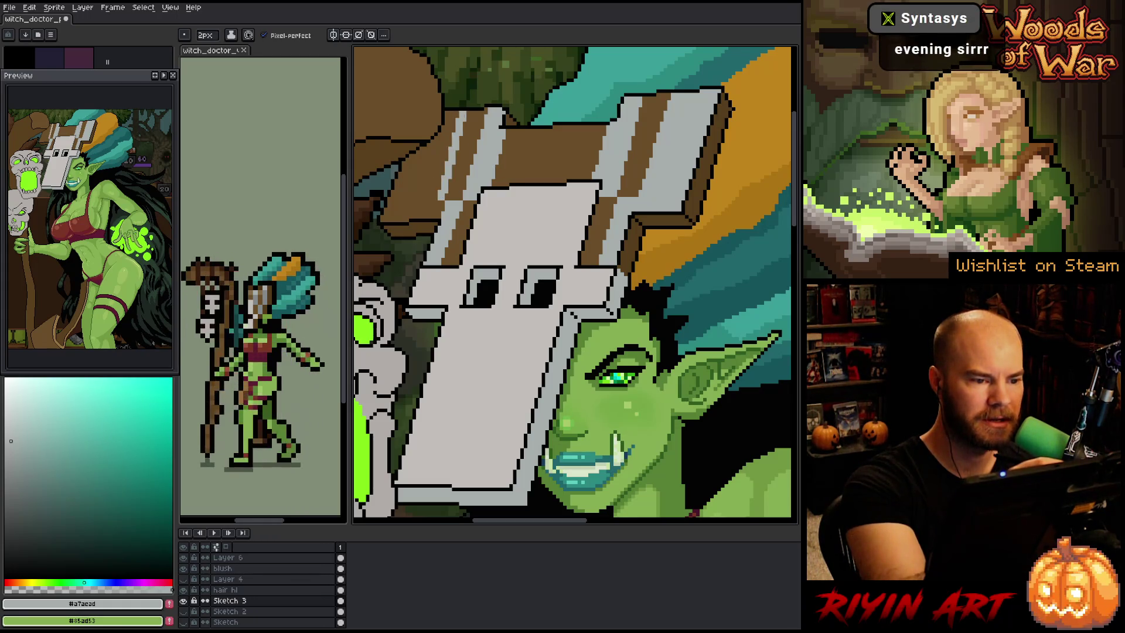
key(g)
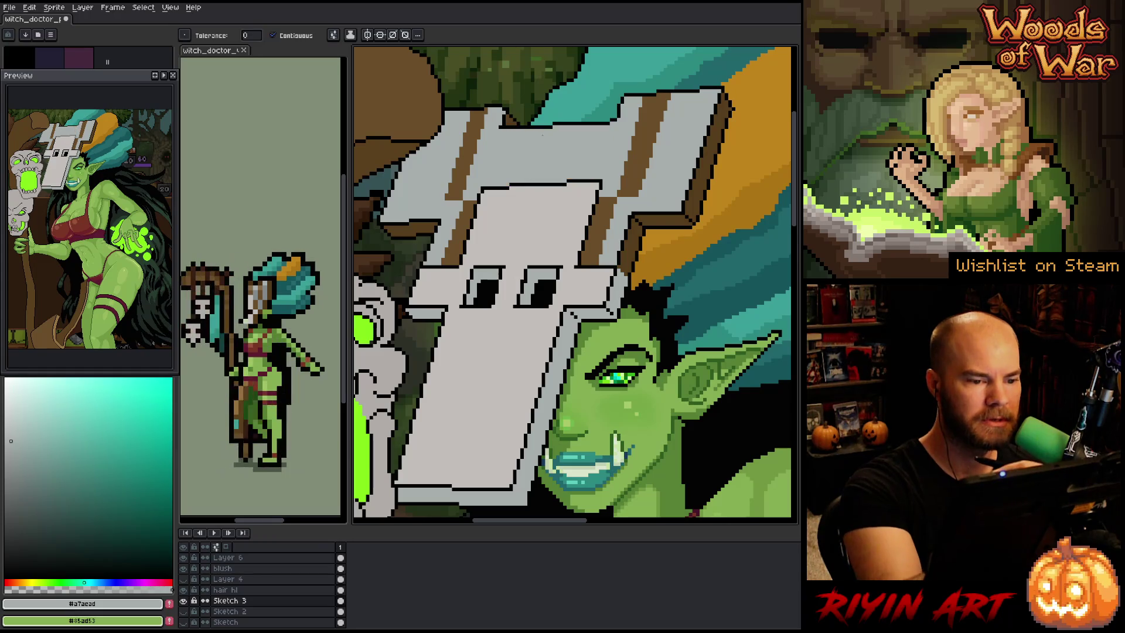
Work brown grain strokes across the grey mask top, briefly checking the other open sprite
key(b)
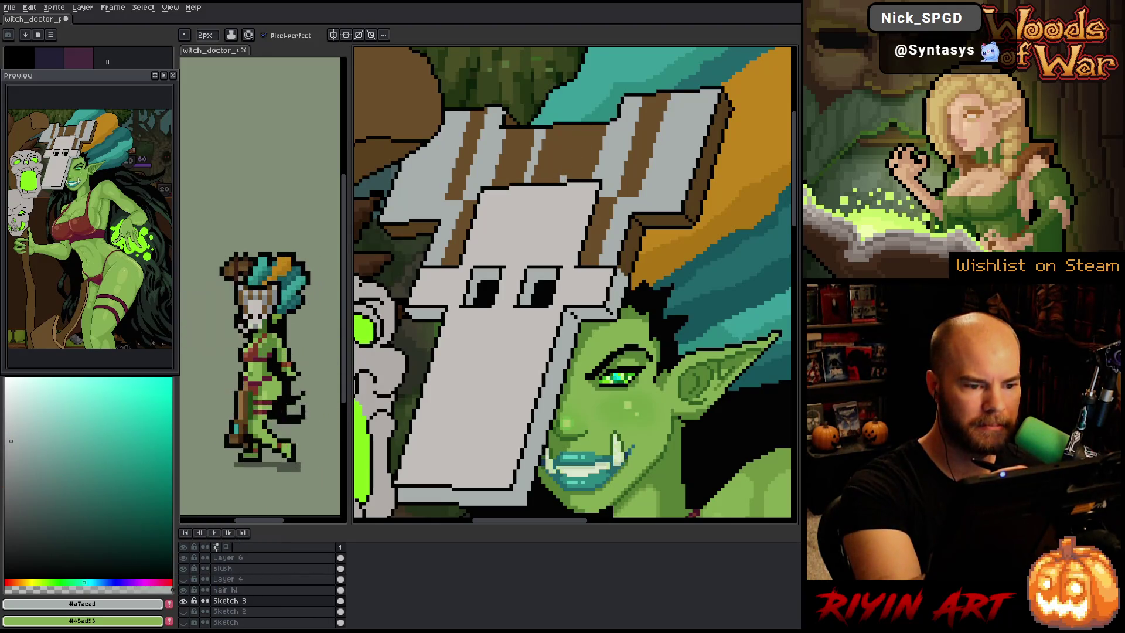
key(g)
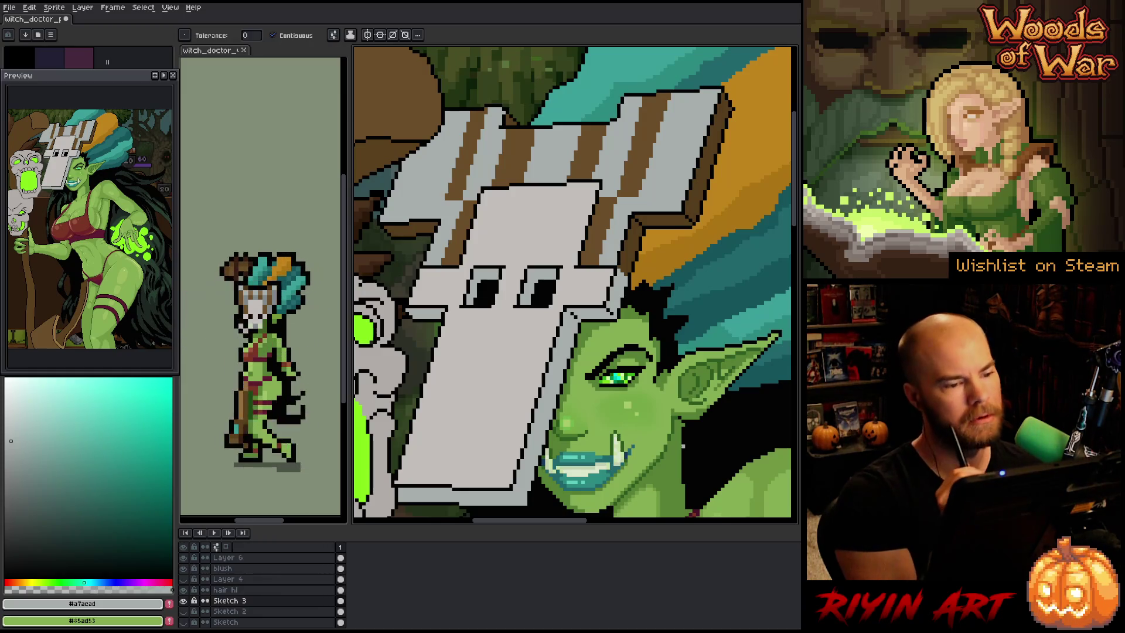
click(629, 184)
click(628, 184)
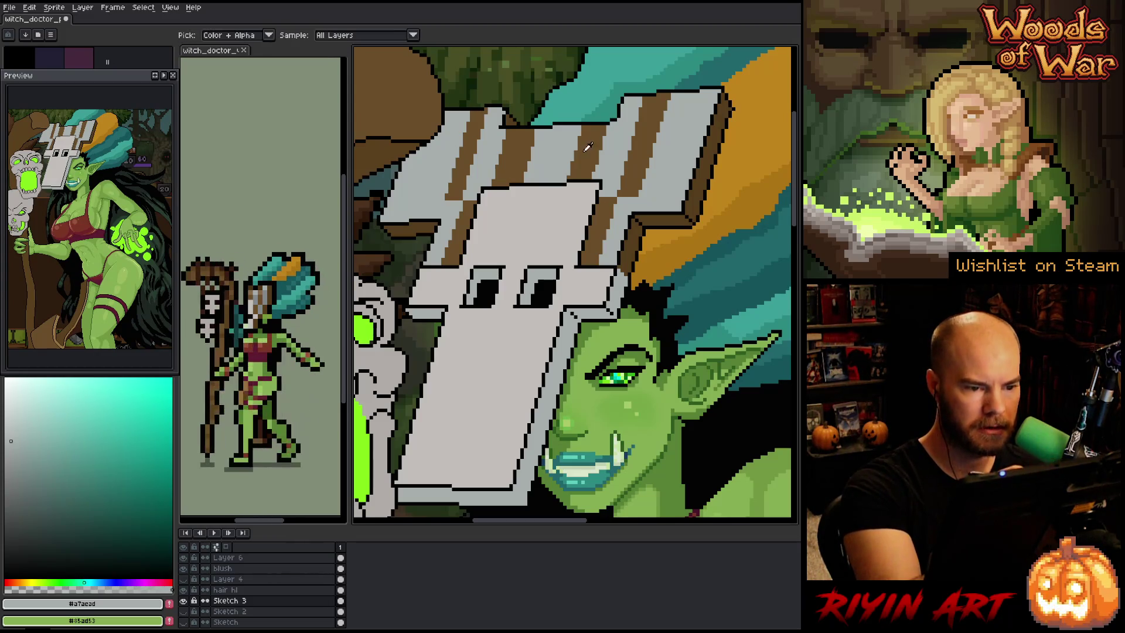
Sample the brown and light-grey plank colours from the canvas and save the sprite
alt+click(561, 181)
key(b)
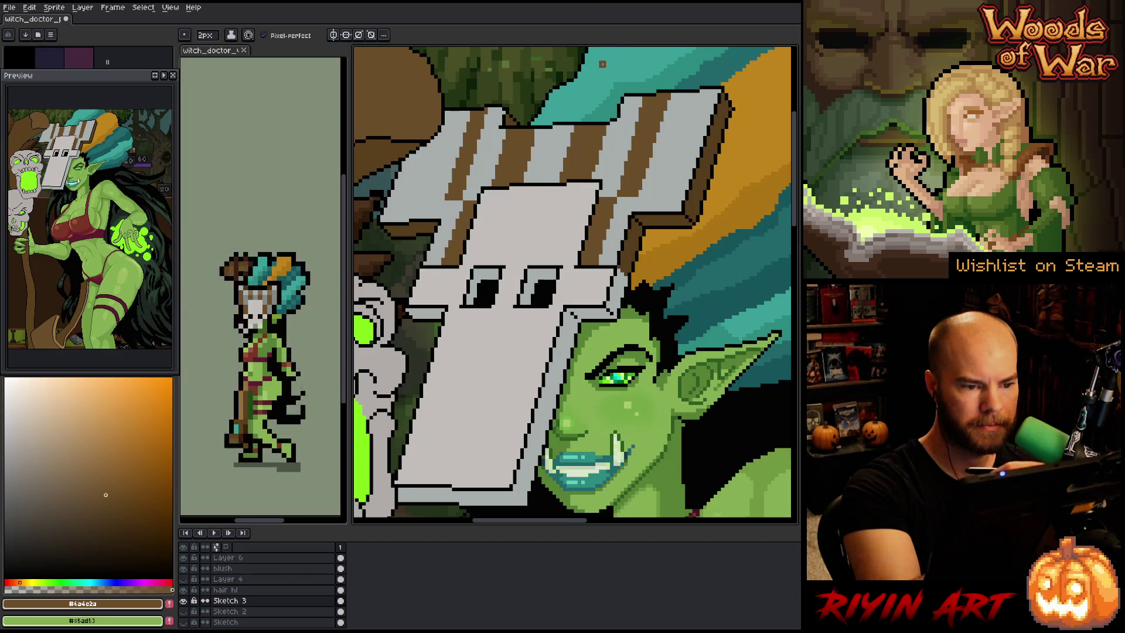
alt+click(561, 177)
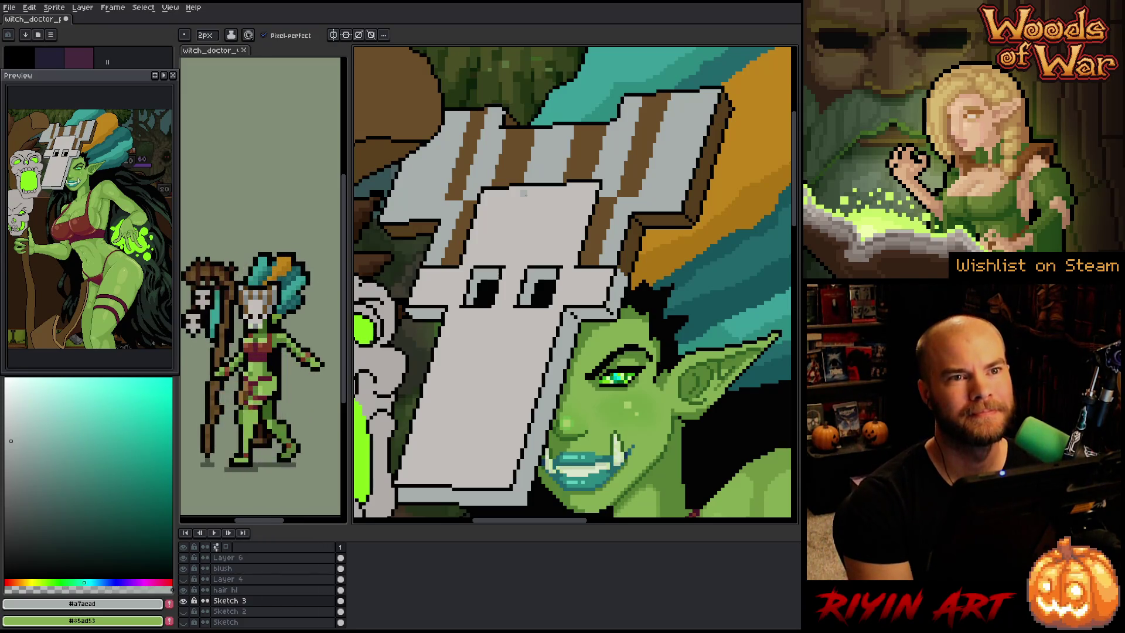
key(ctrl+s)
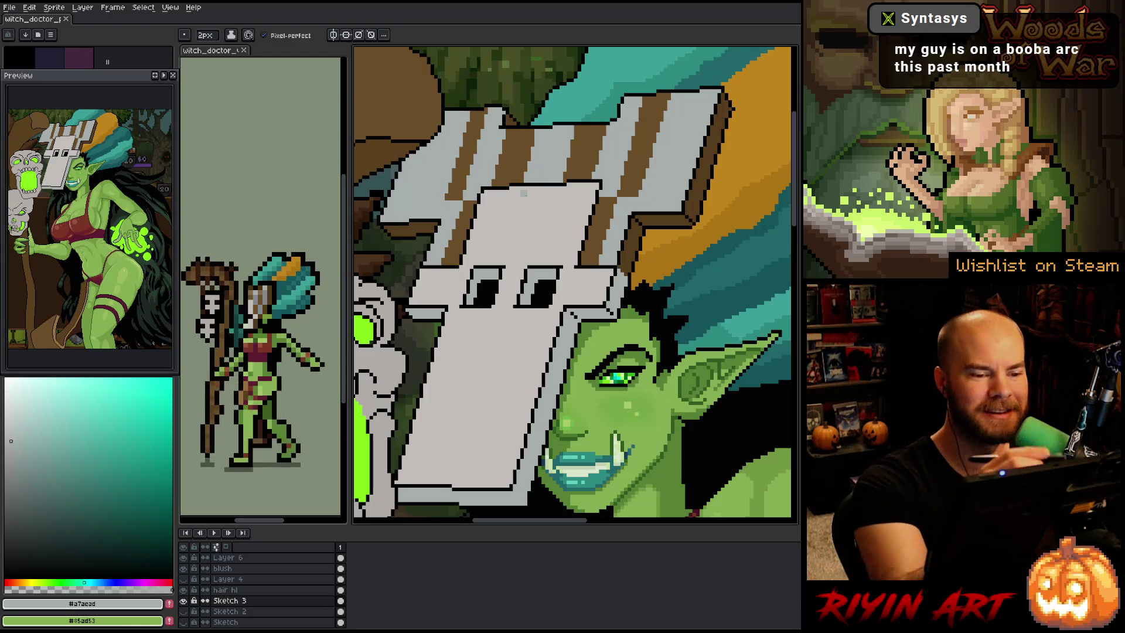
Draw brown grain strokes on the upper-right plank using sampled brown and grey, then save
alt+click(526, 139)
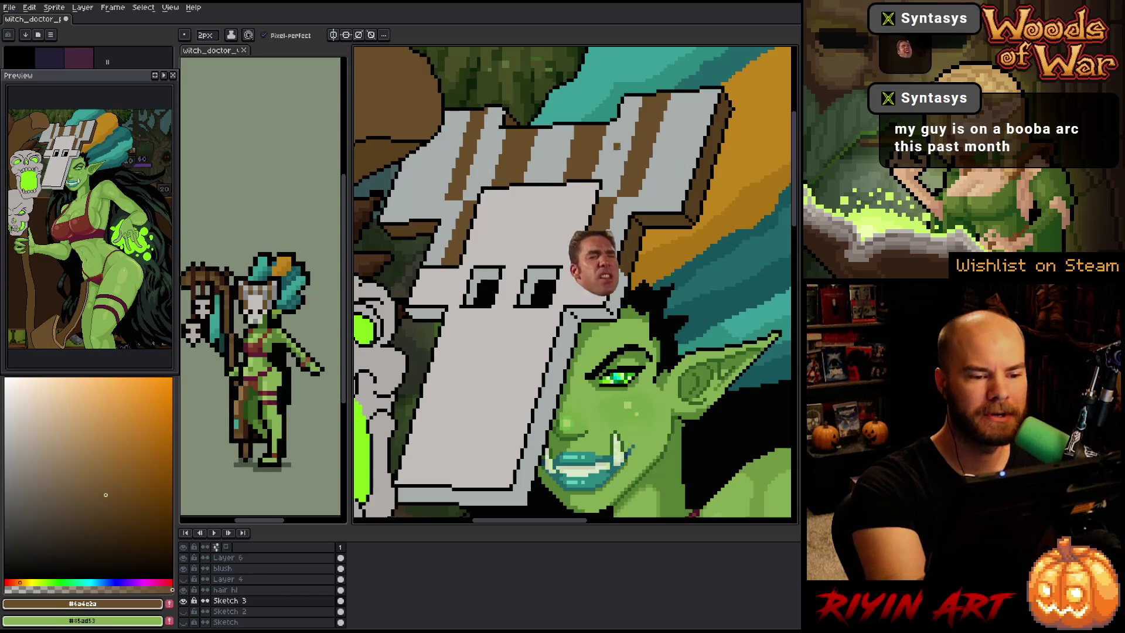
alt+click(574, 126)
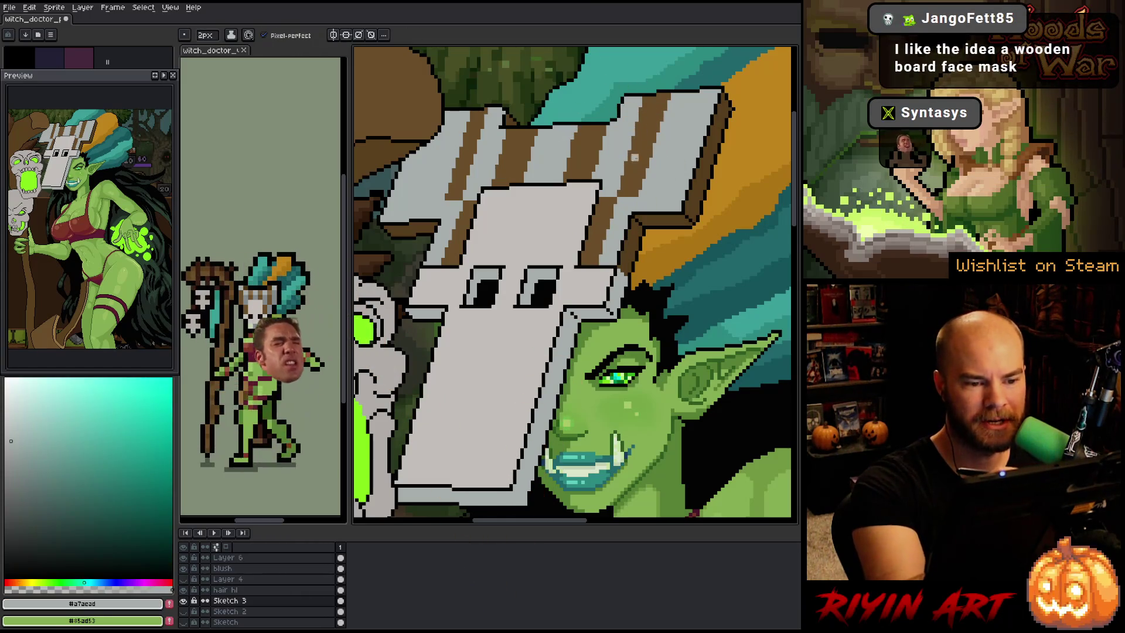
alt+click(643, 193)
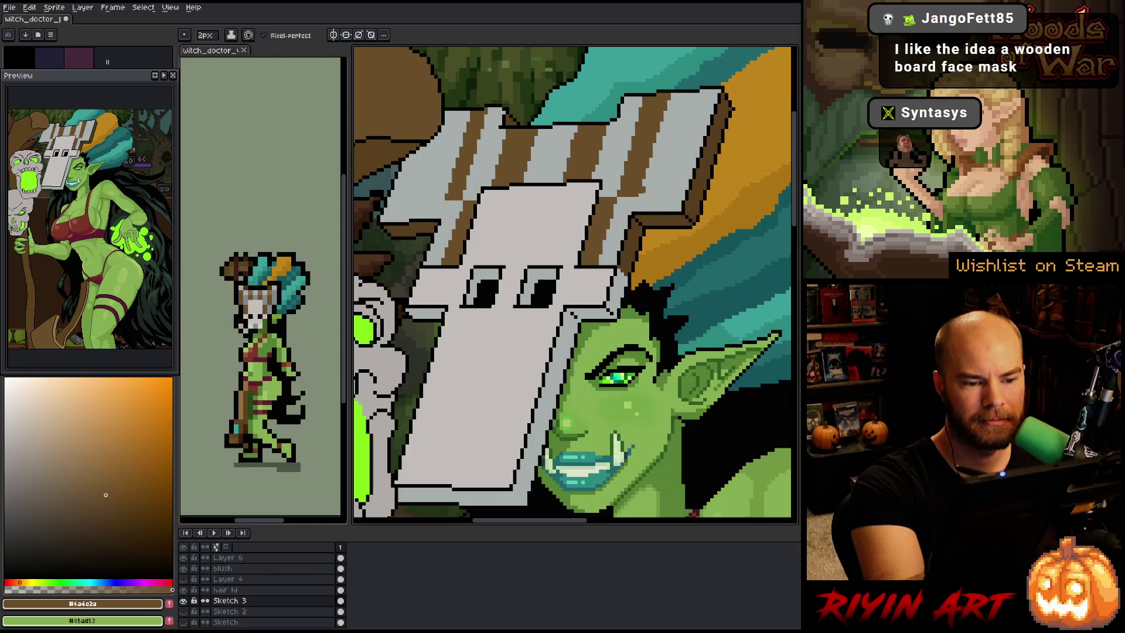
mouse_move(648, 189)
mouse_down()
mouse_move(677, 98)
mouse_move(649, 175)
mouse_up()
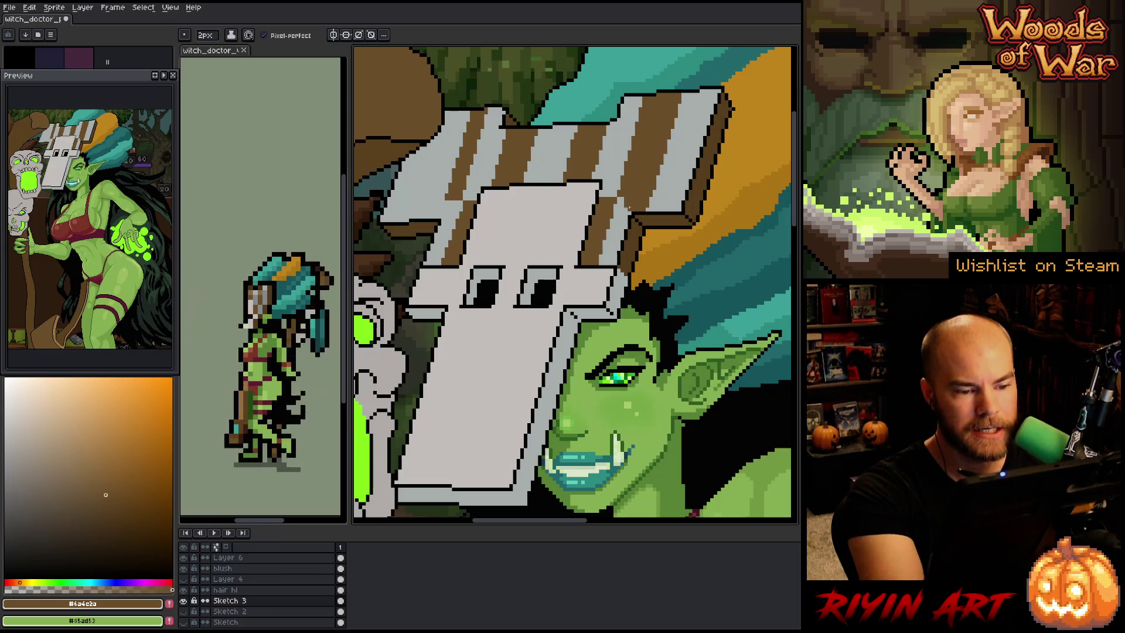
alt+click(615, 184)
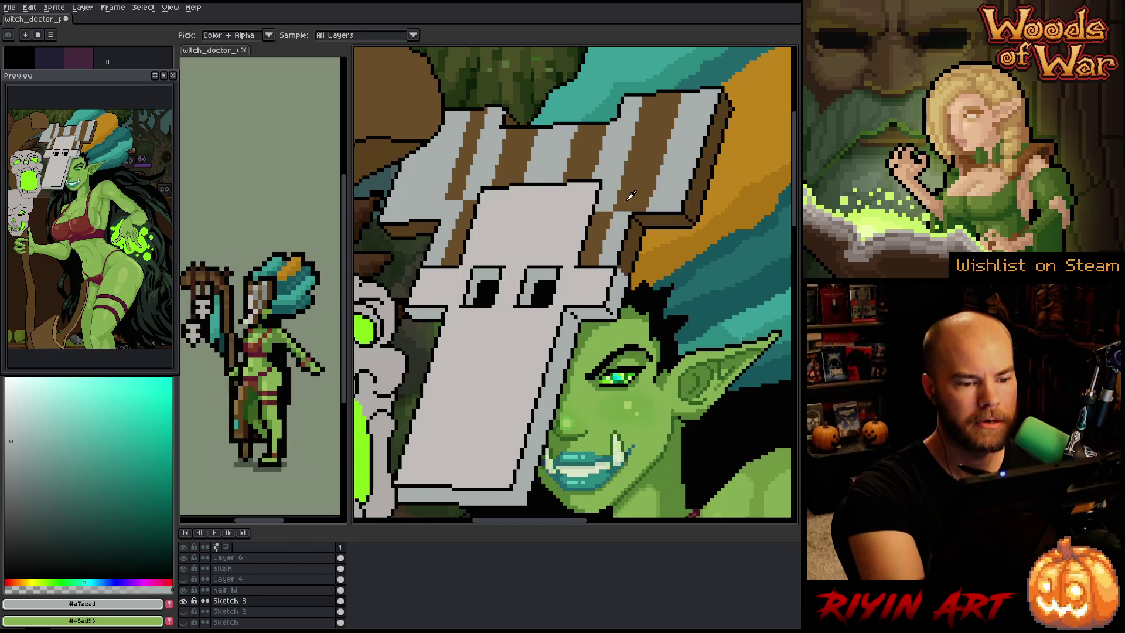
alt+click(619, 208)
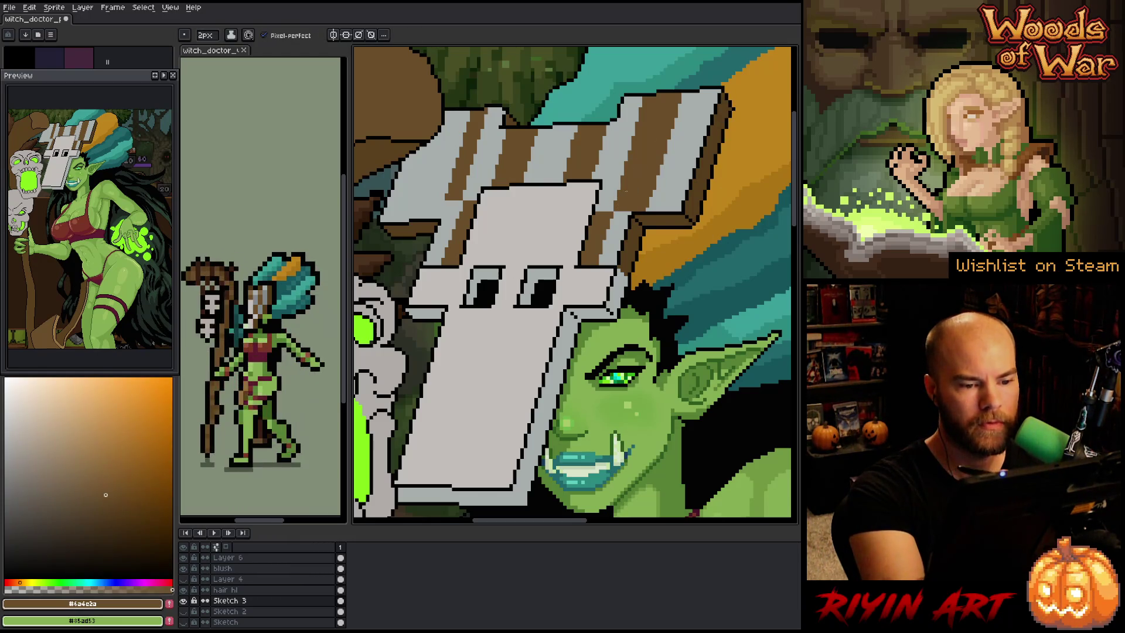
key(ctrl+s)
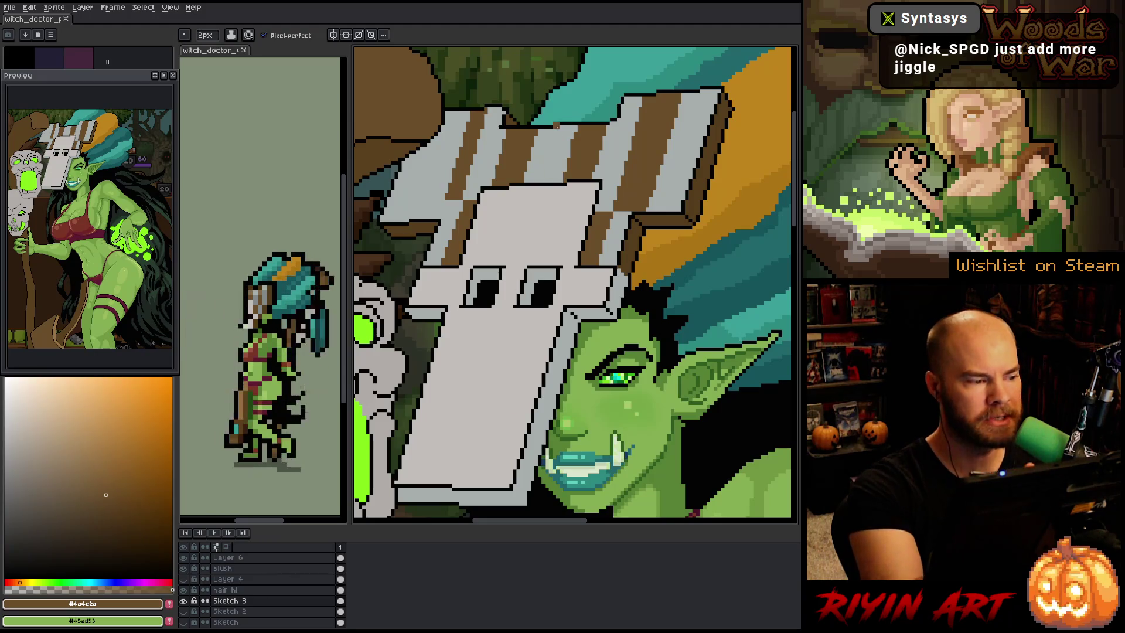
alt+click(616, 154)
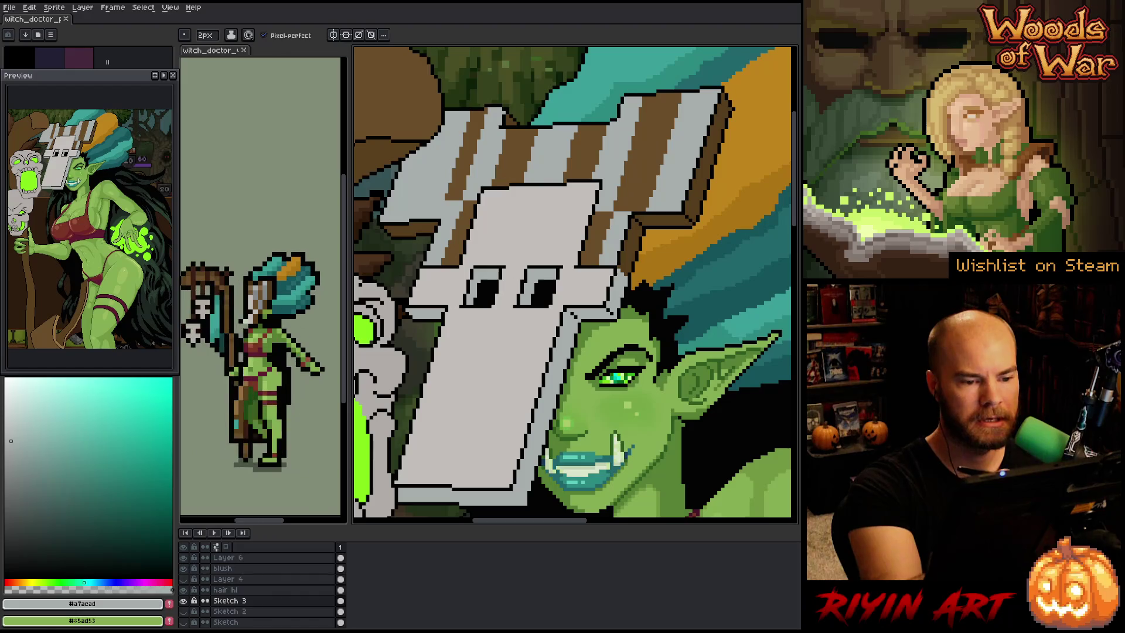
key(alt)
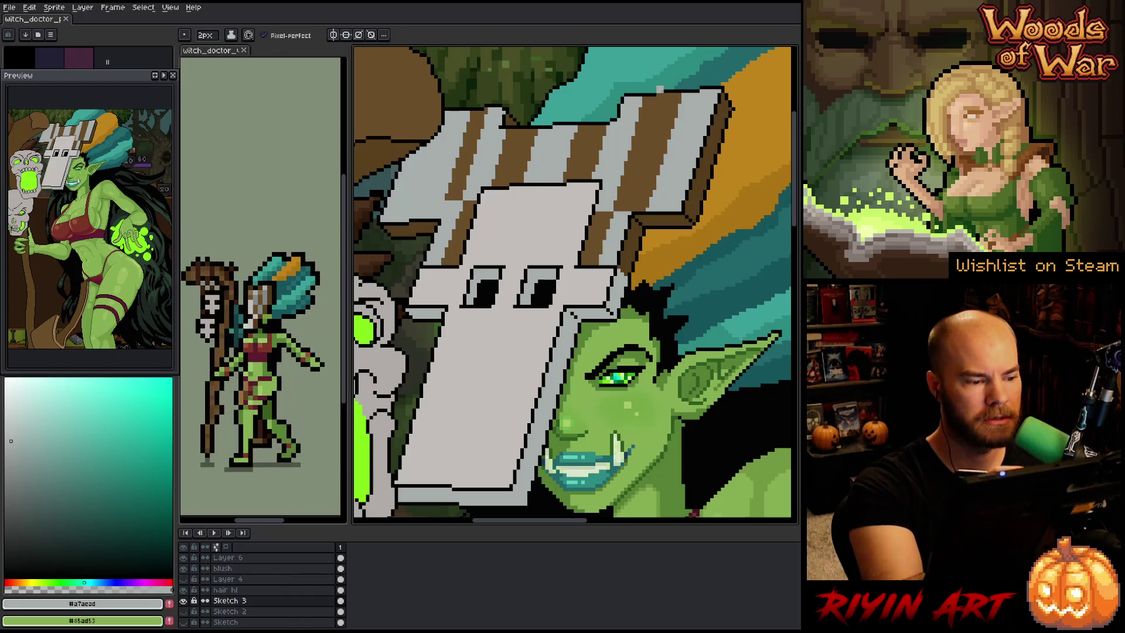